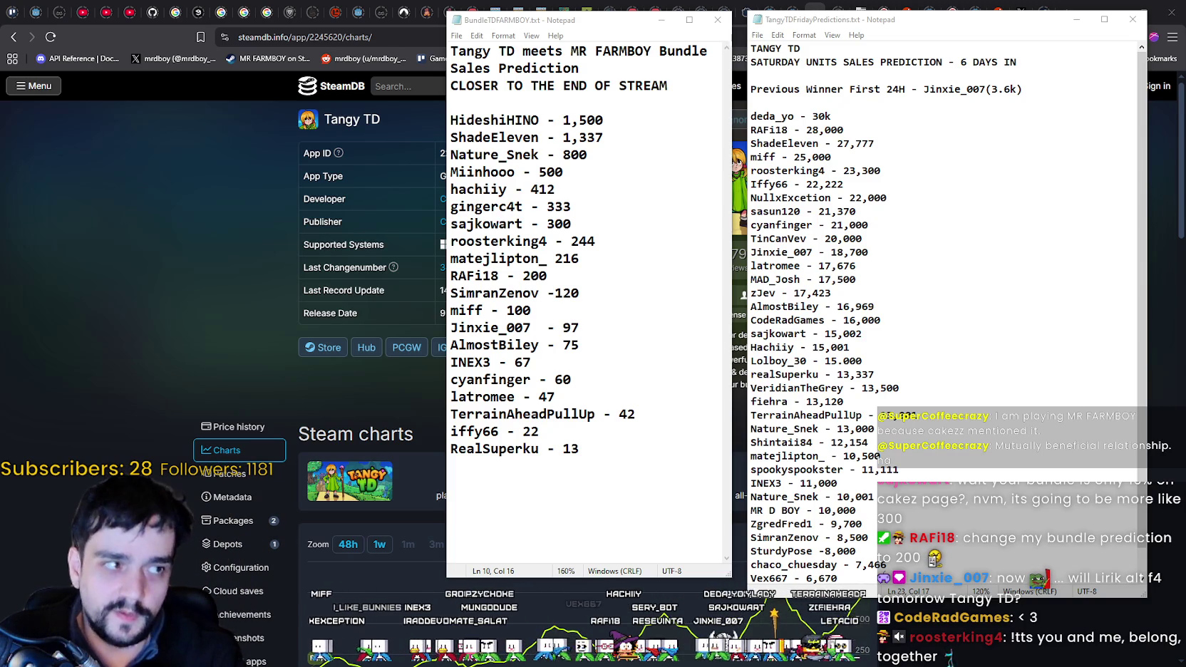
Switch to Steam and go from the store front back to the MR FARMBOY store page.
key("alt+Tab")
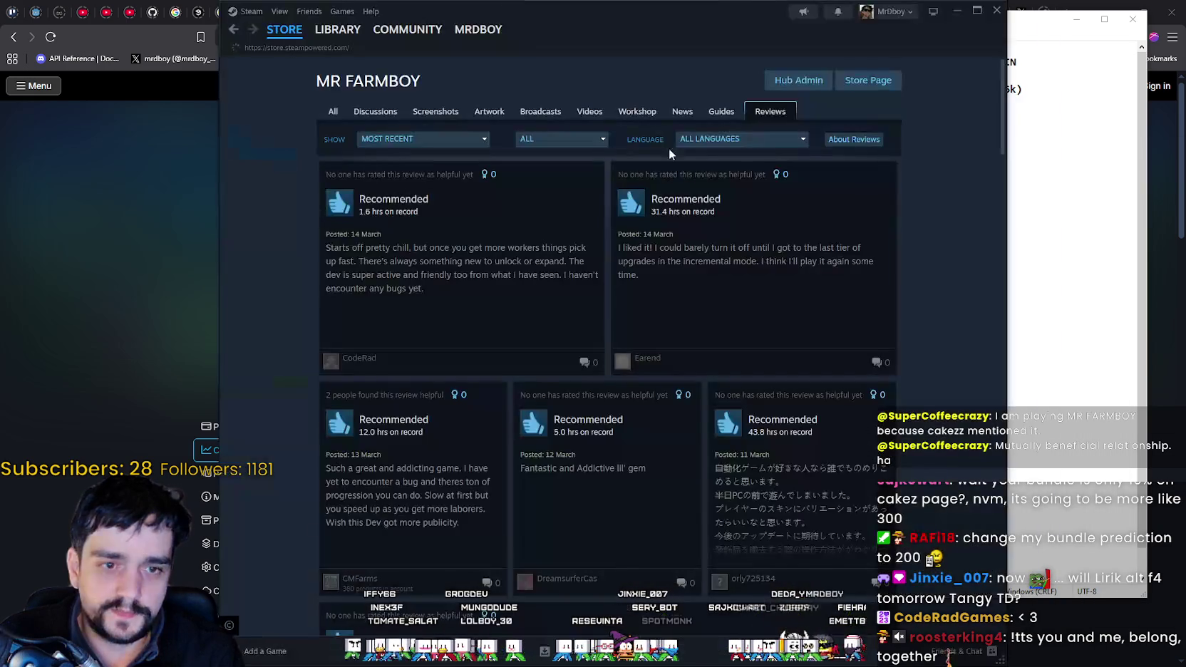
left_click(233, 30)
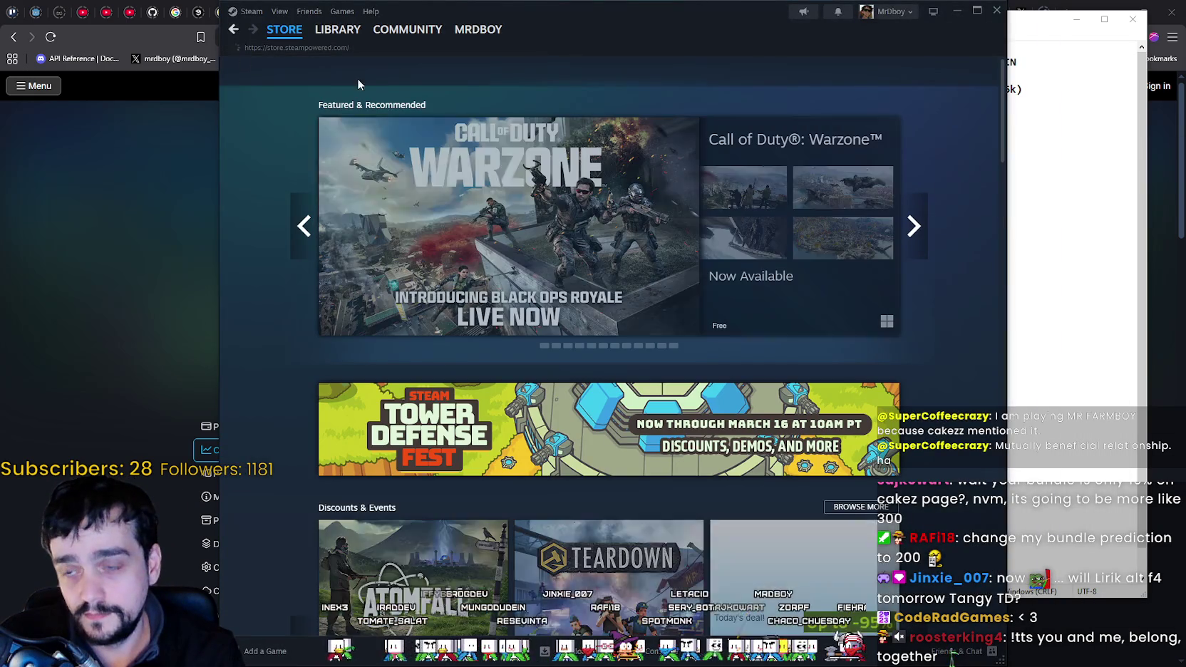
left_click(229, 35)
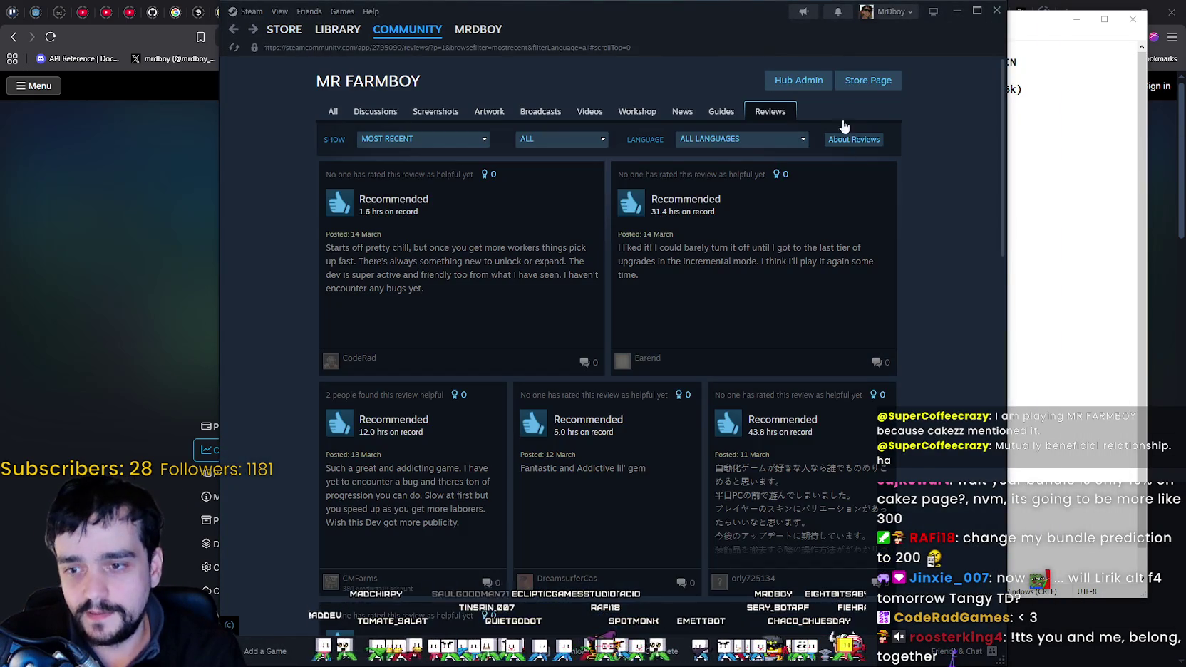
left_click(869, 81)
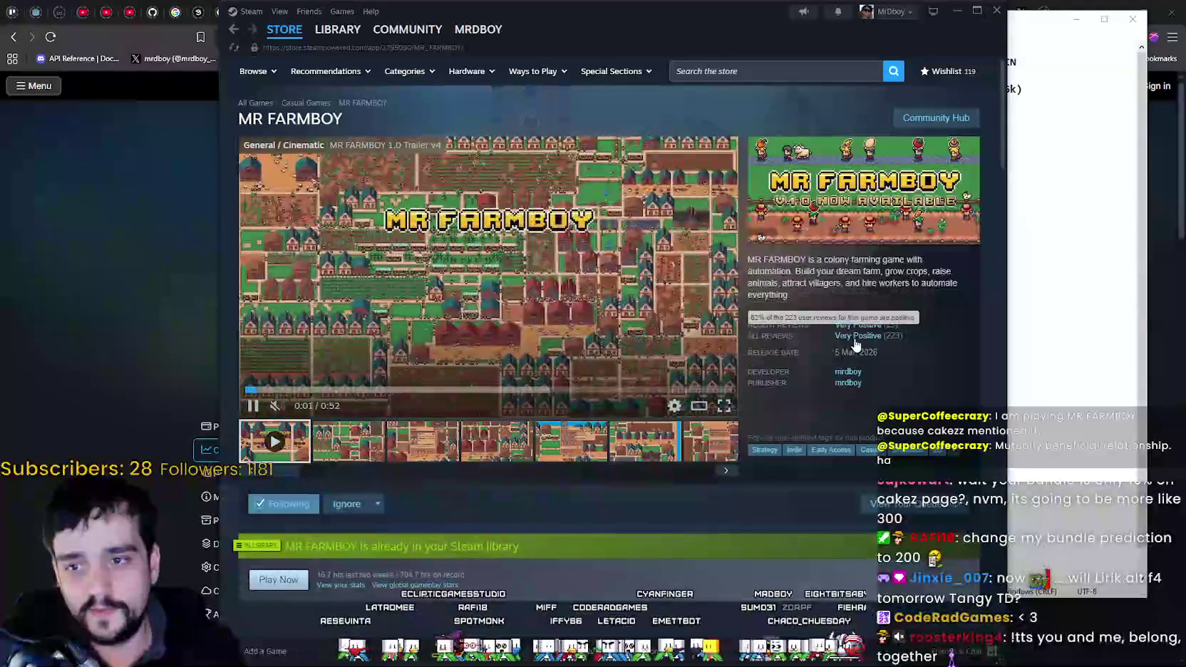
Open the MR FARMBOY Community Hub and browse its player posts and screenshots.
left_click(936, 118)
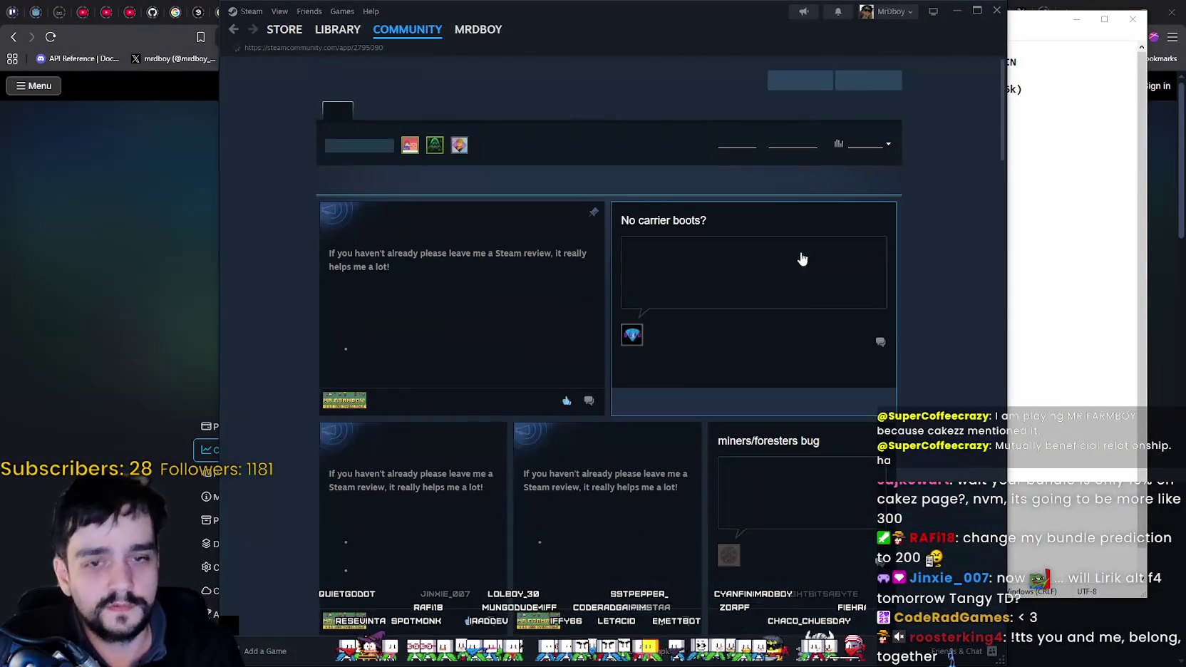
scroll(800, 258, "down", 10)
scroll(877, 399, "down", 5)
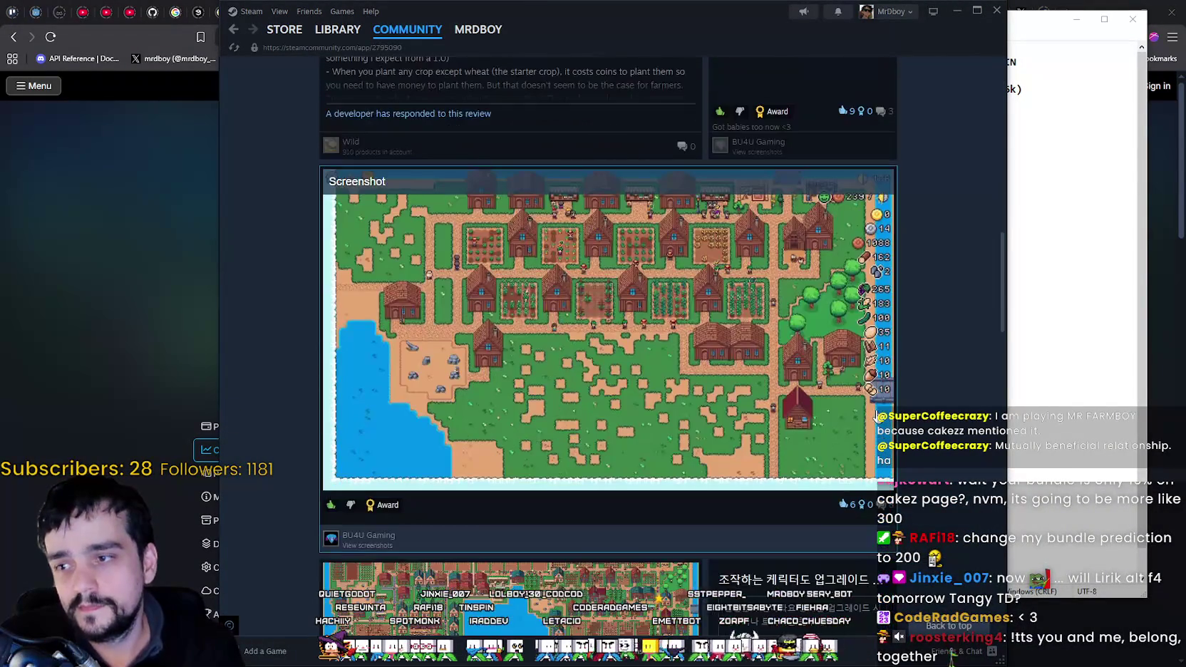
scroll(860, 354, "down", 5)
scroll(860, 354, "up", 15)
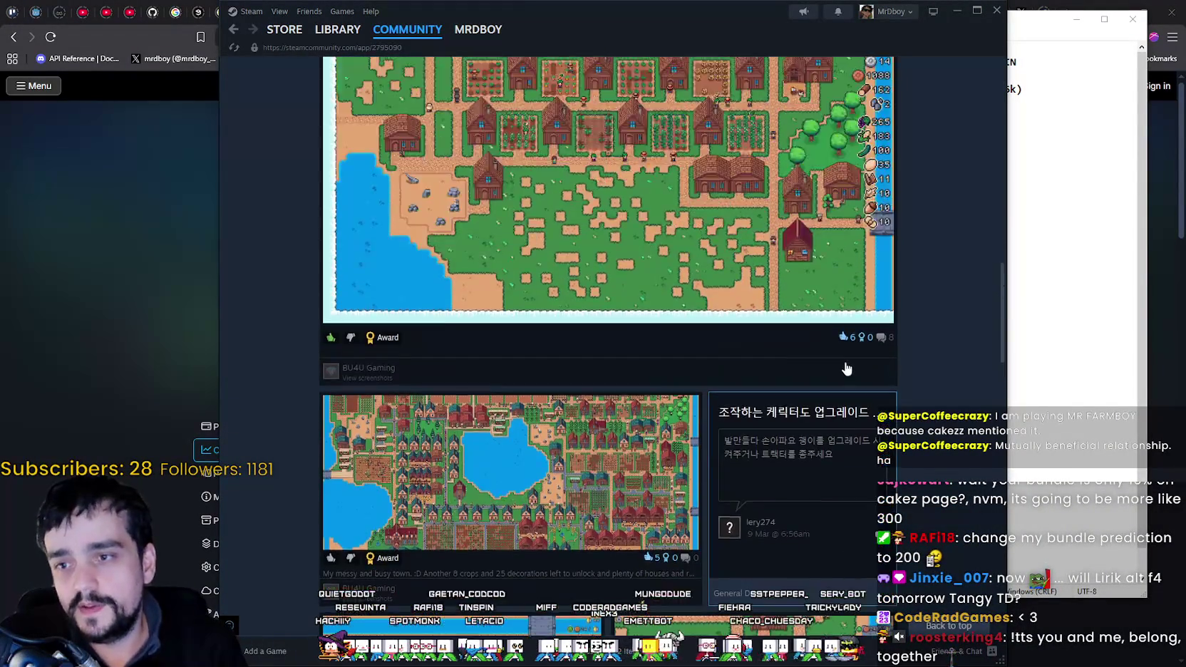
Close Steam and bring the SteamDB Tangy TD charts page in front of the notes.
left_click(997, 10)
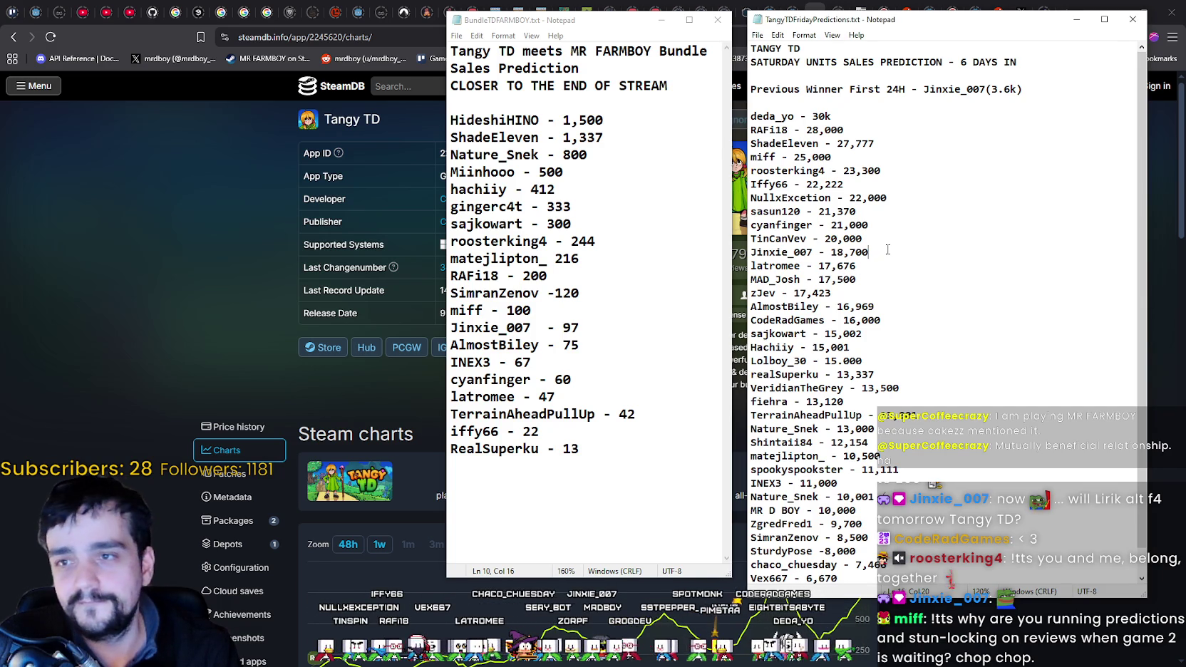
left_click(226, 282)
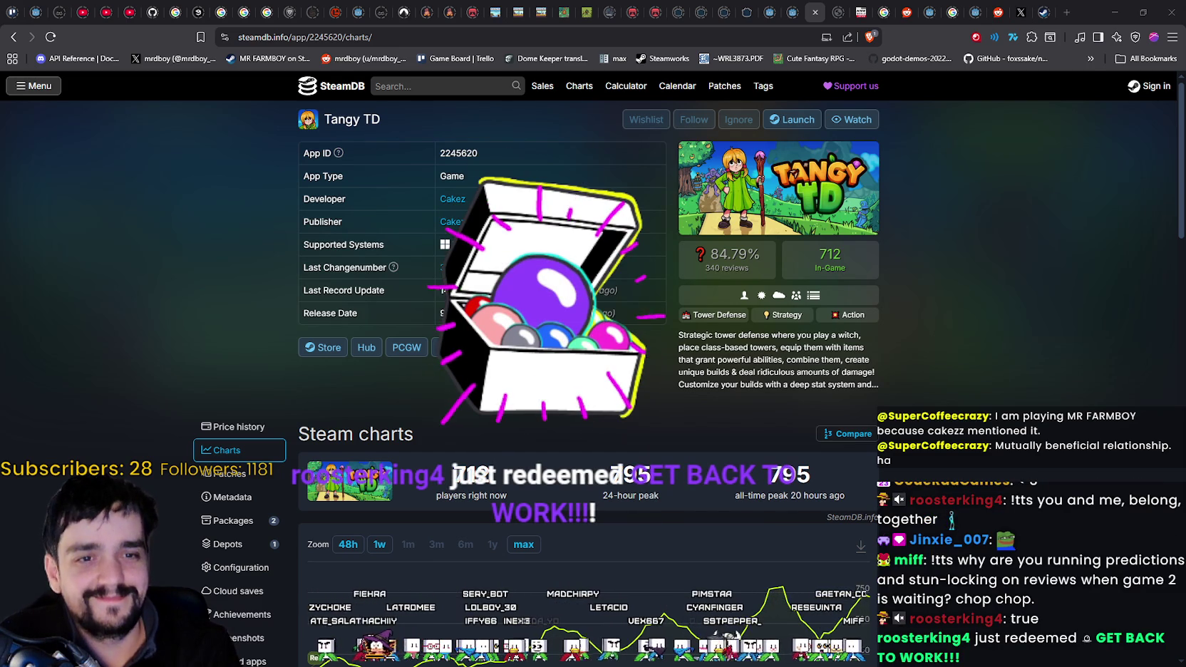
Return to SteamDB's MR FARMBOY app page and reload it for fresh numbers.
left_click(11, 37)
left_click(13, 37)
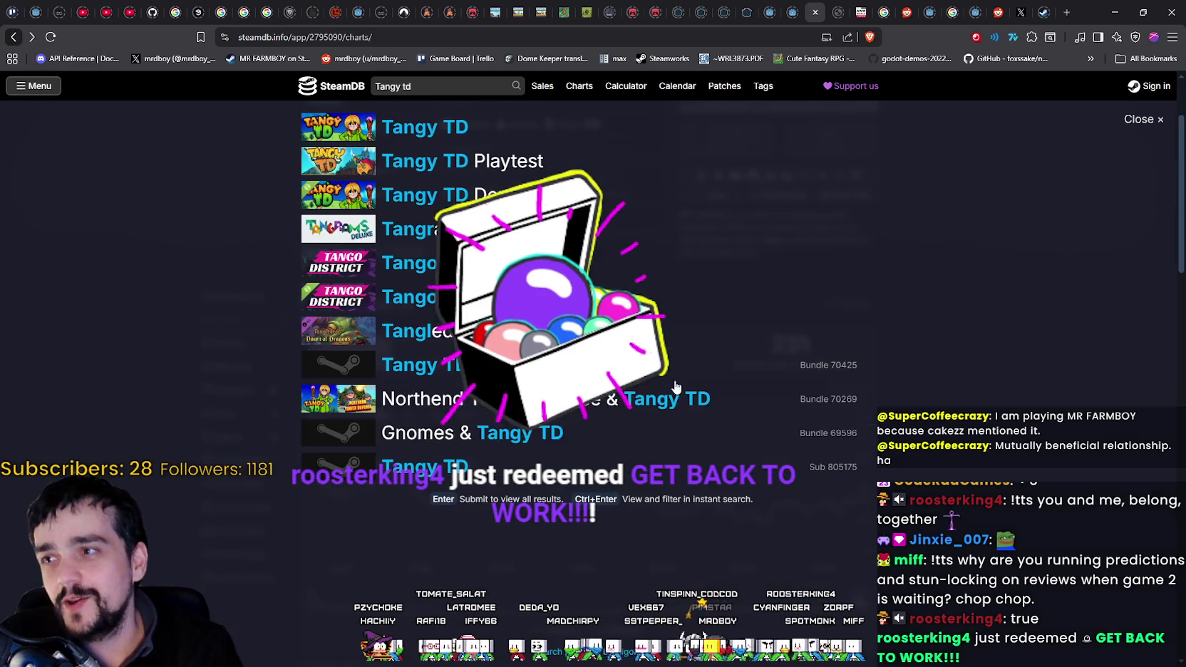
left_click(1139, 142)
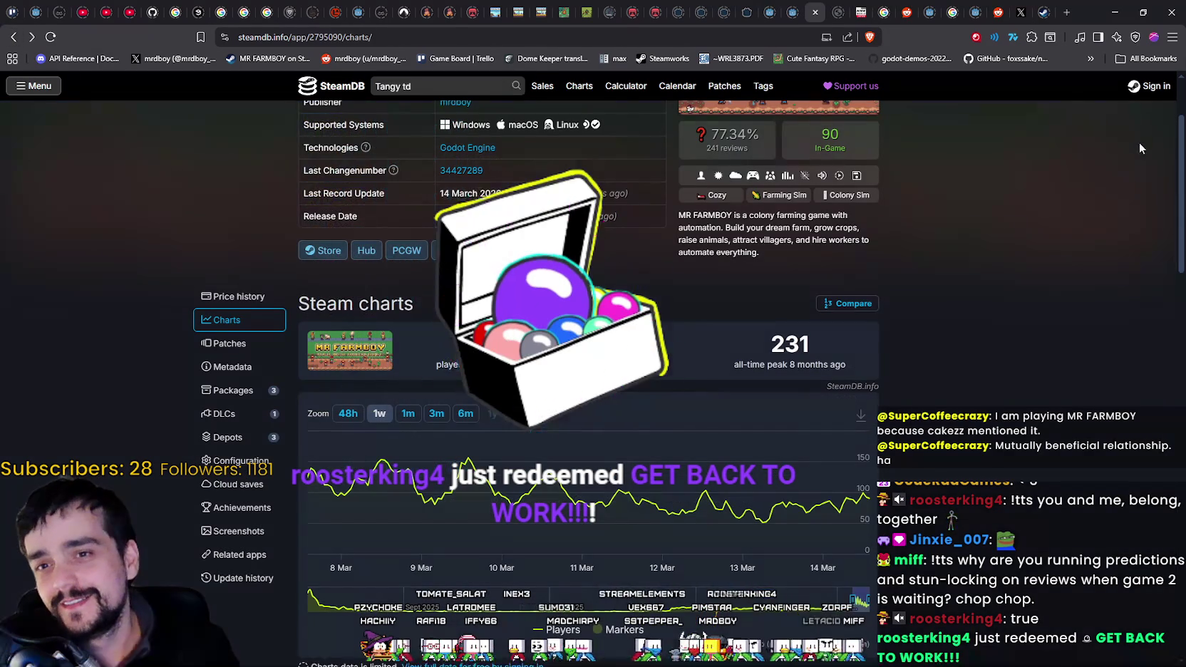
right_click(981, 276)
left_click(946, 323)
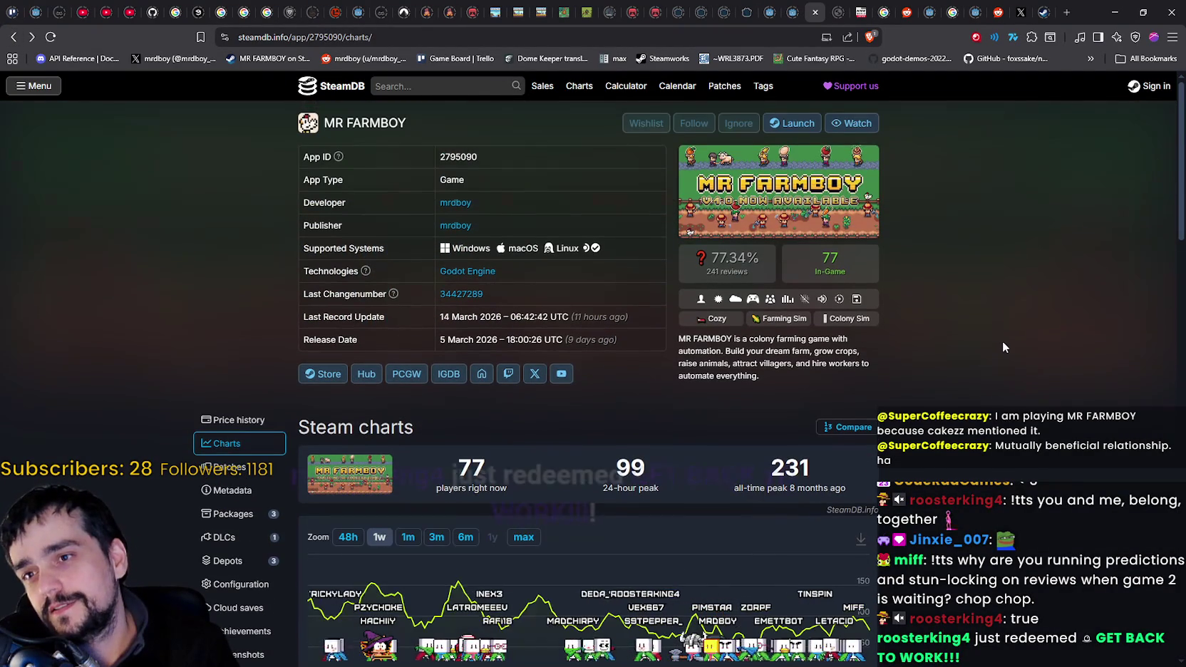
Check the MR FARMBOY charts (77 players now, 231 all-time peak), then minimize the browser.
scroll(955, 437, "down", 3)
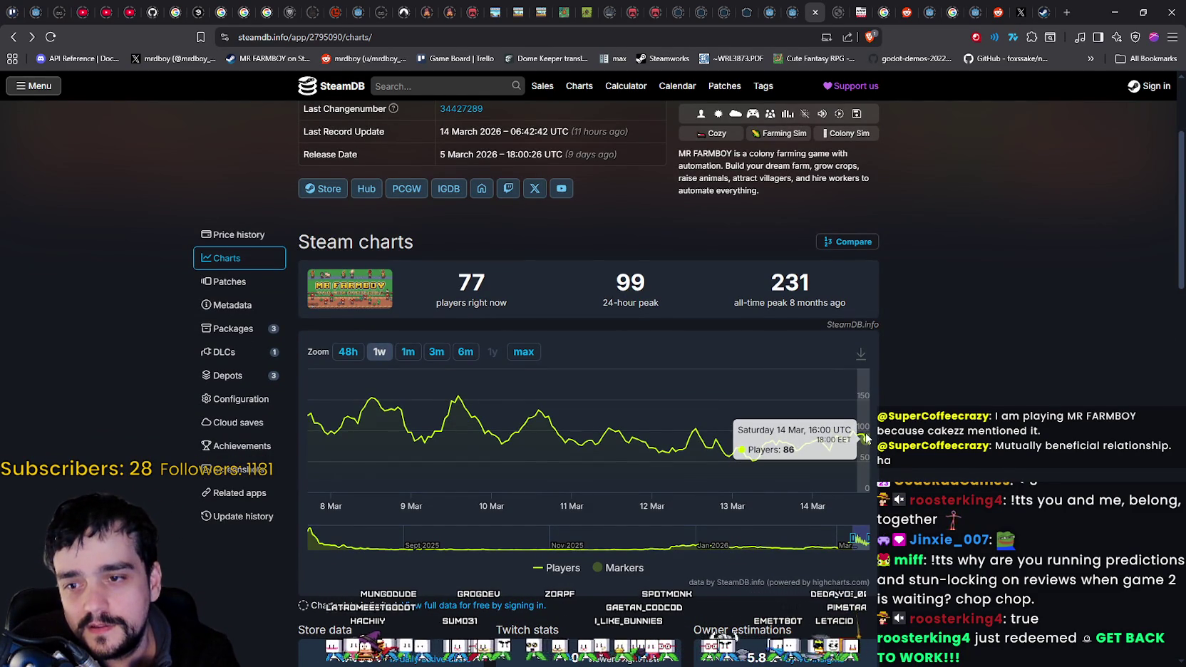
scroll(884, 399, "up", 3)
scroll(849, 273, "down", 4)
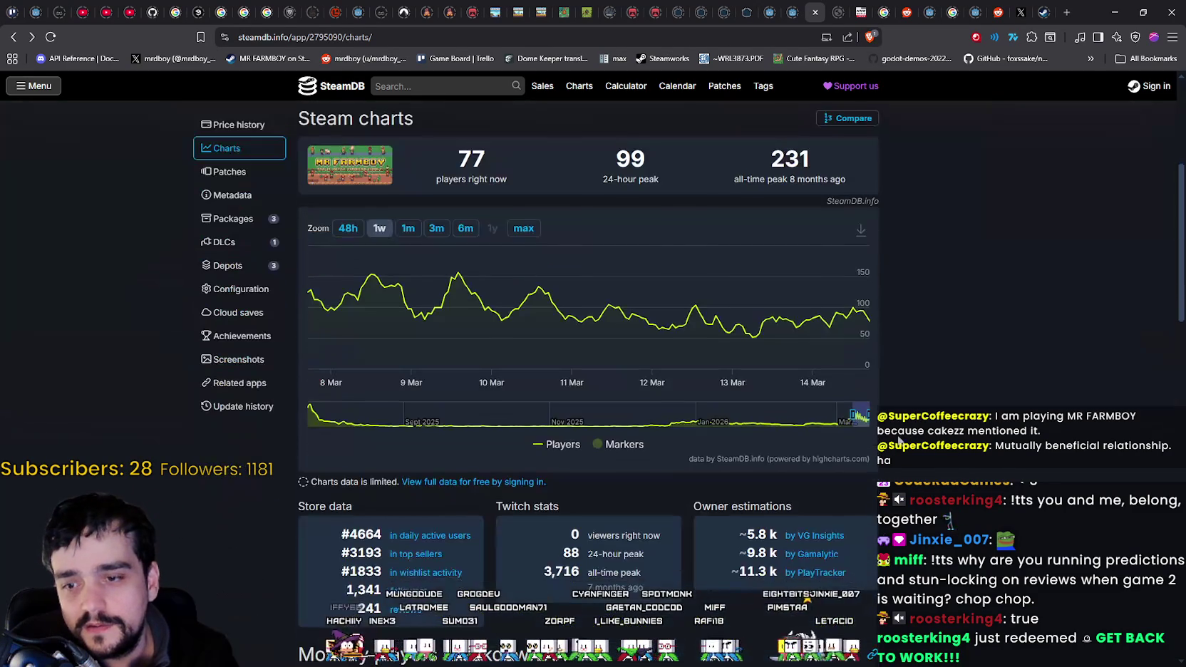
scroll(951, 407, "up", 4)
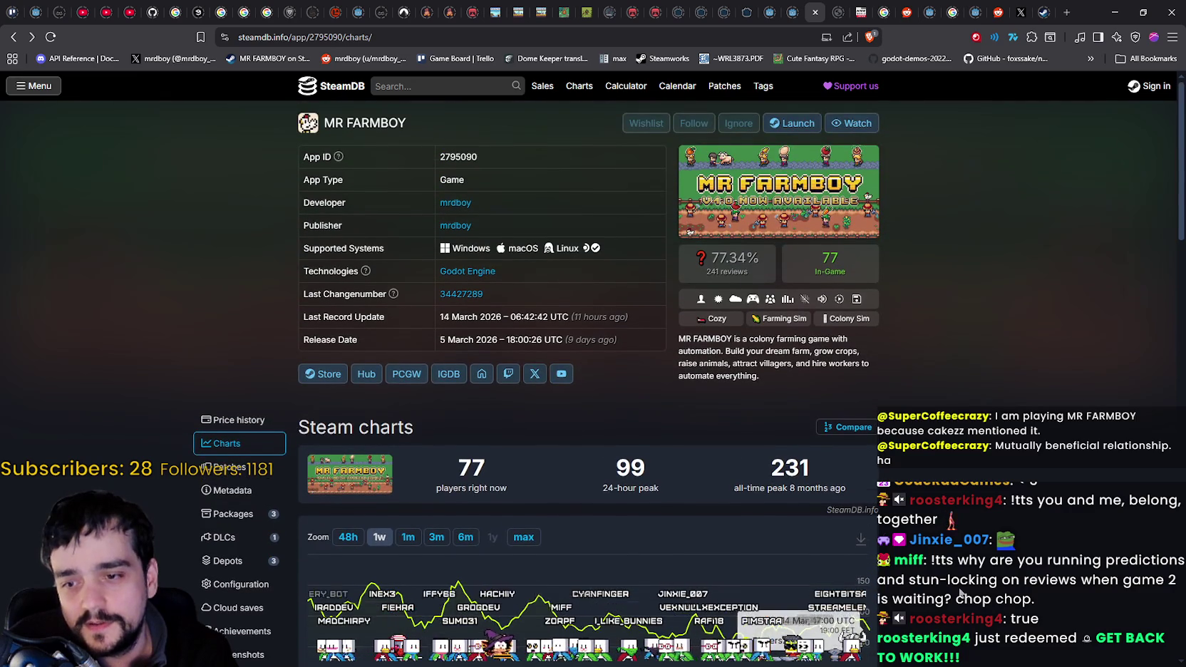
scroll(961, 593, "down", 2)
left_click(1114, 11)
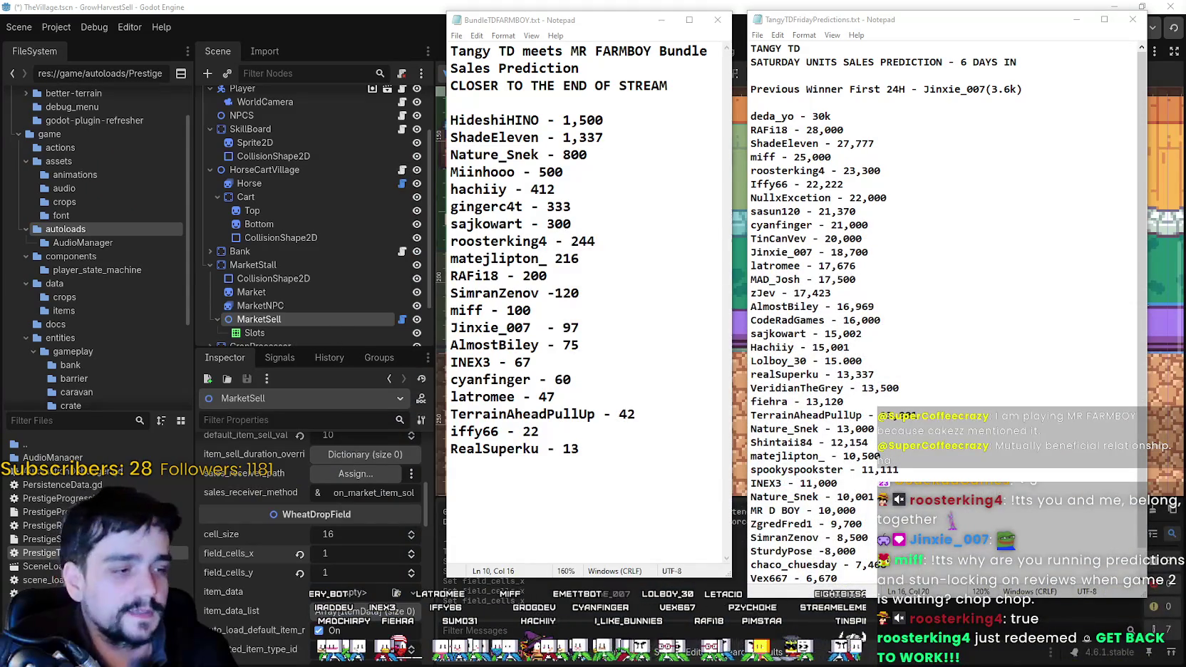
Back in Steam, view the fourth MR FARMBOY screenshot and reopen the Community Hub feed.
key("alt+Tab")
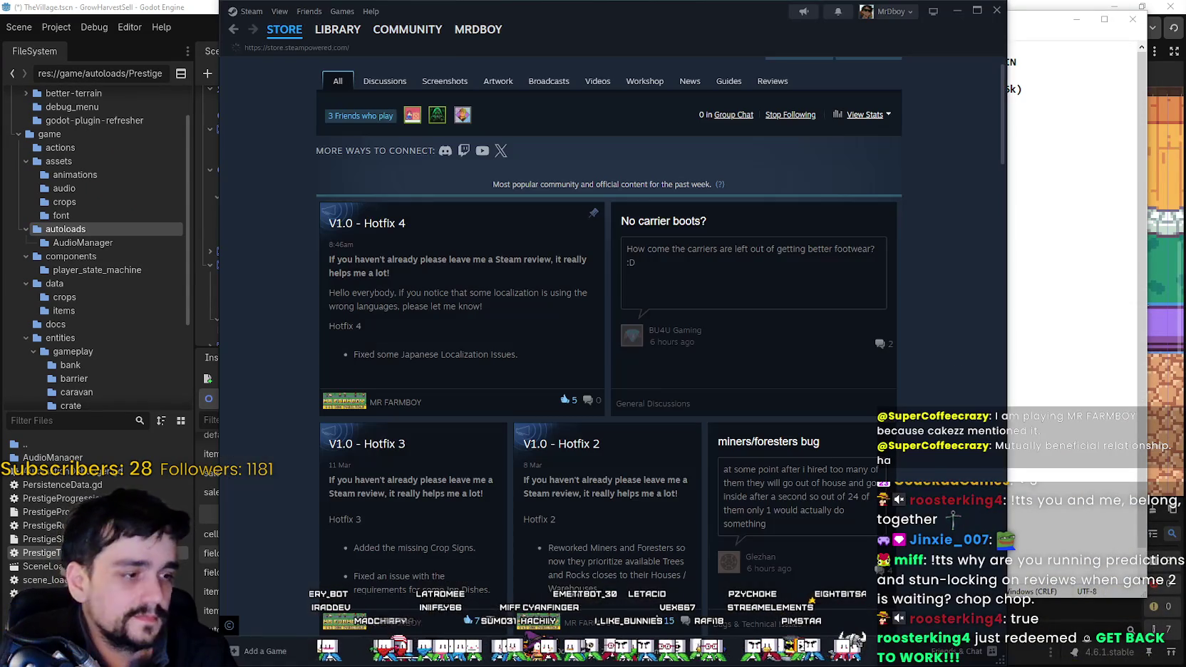
left_click(285, 29)
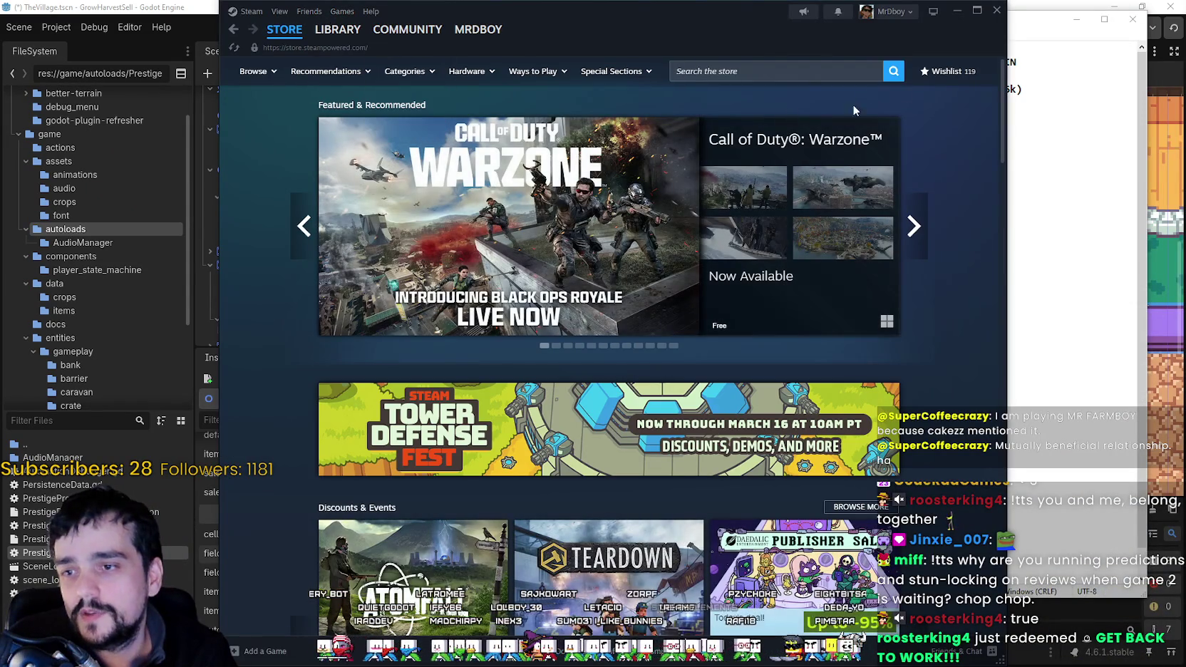
key("alt+Left")
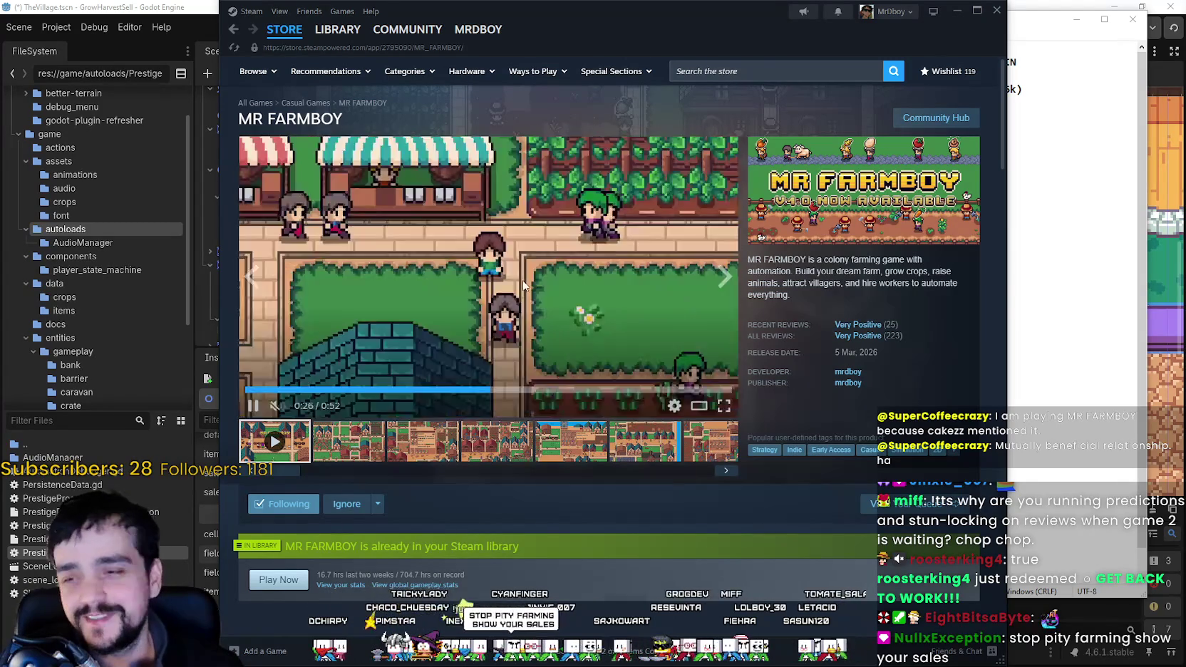
left_click(495, 456)
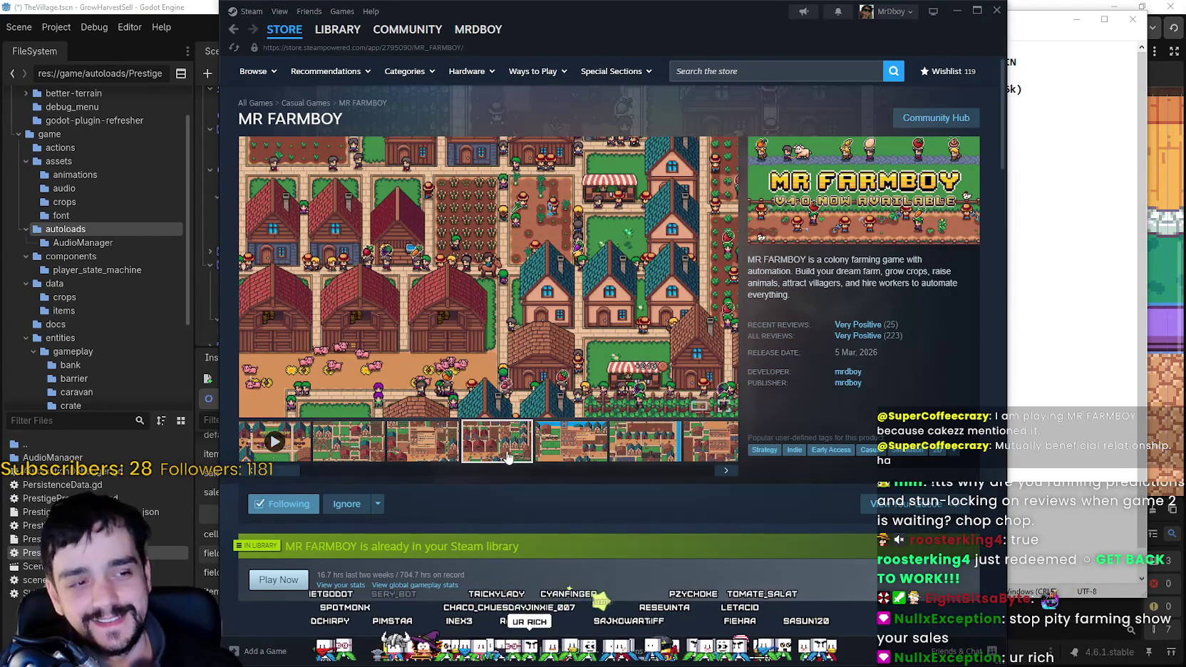
left_click(288, 30)
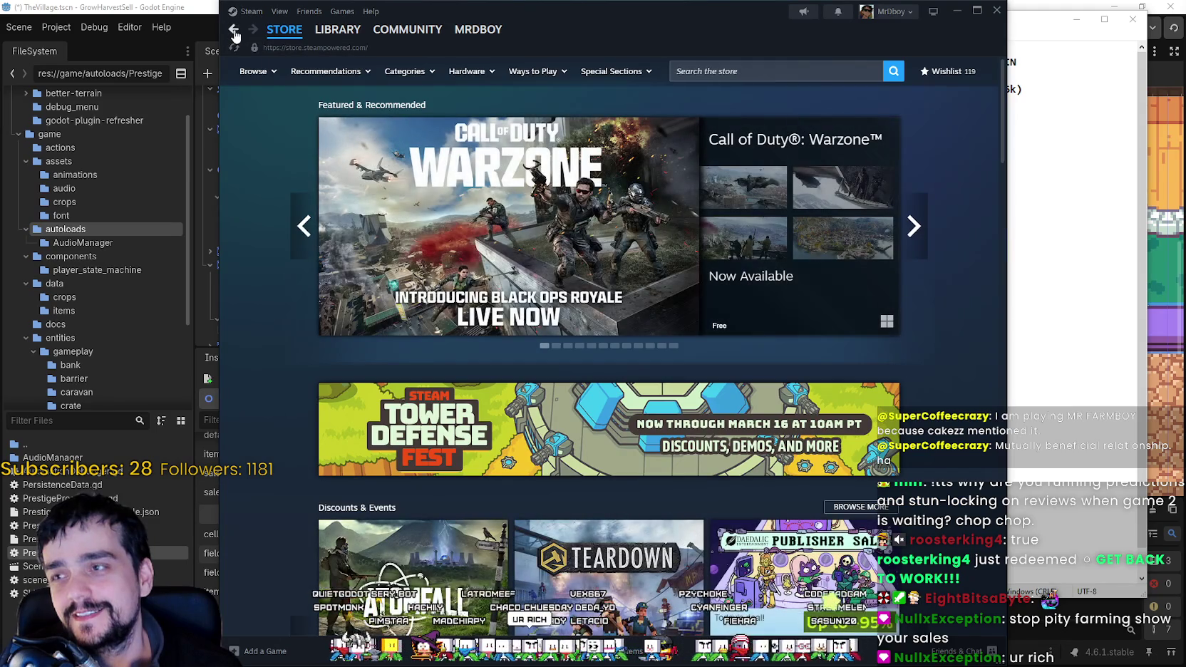
left_click(234, 30)
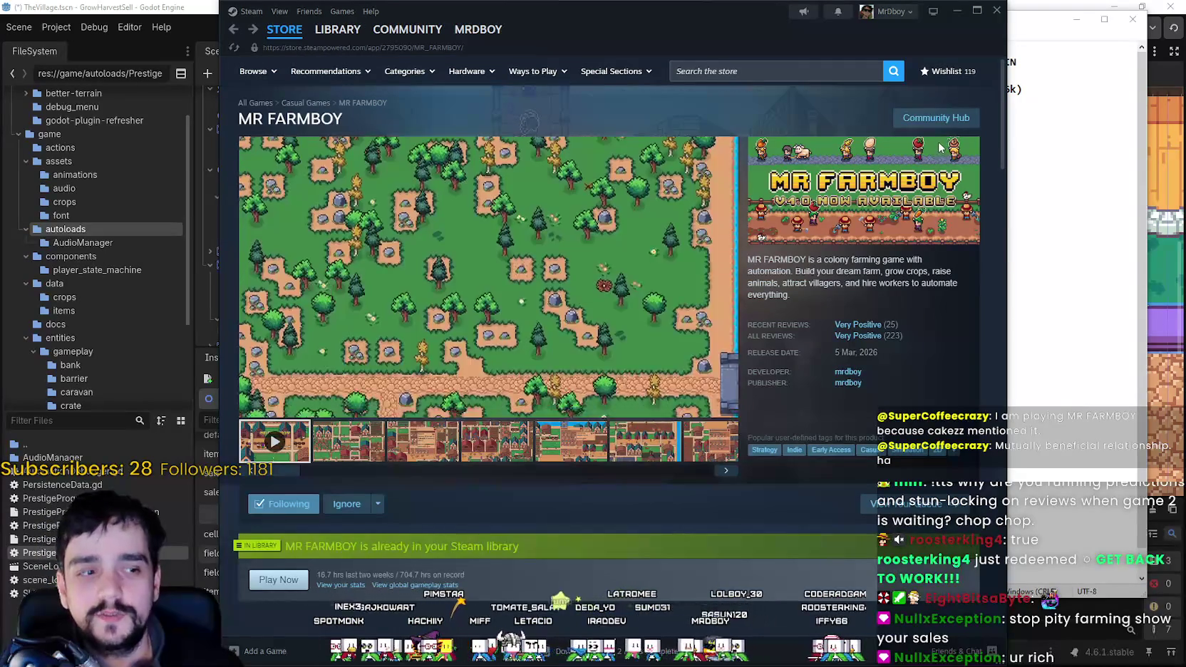
left_click(925, 123)
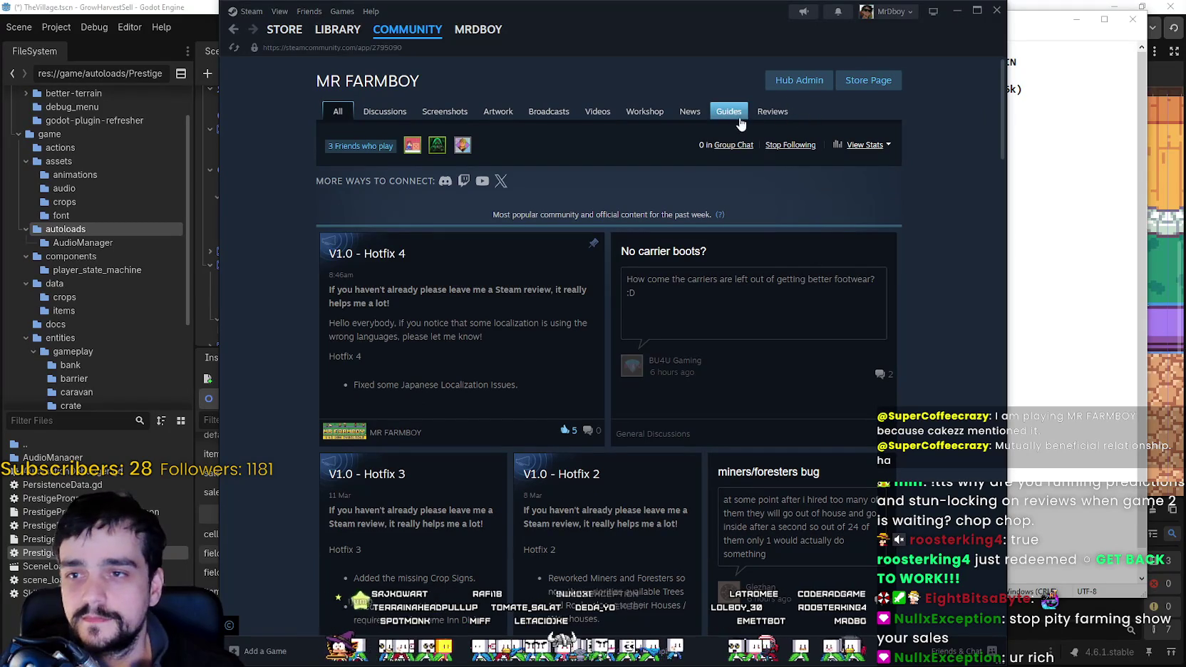
Show MR FARMBOY player reviews sorted by most recent, in all languages.
left_click(772, 112)
scroll(596, 456, "down", 2)
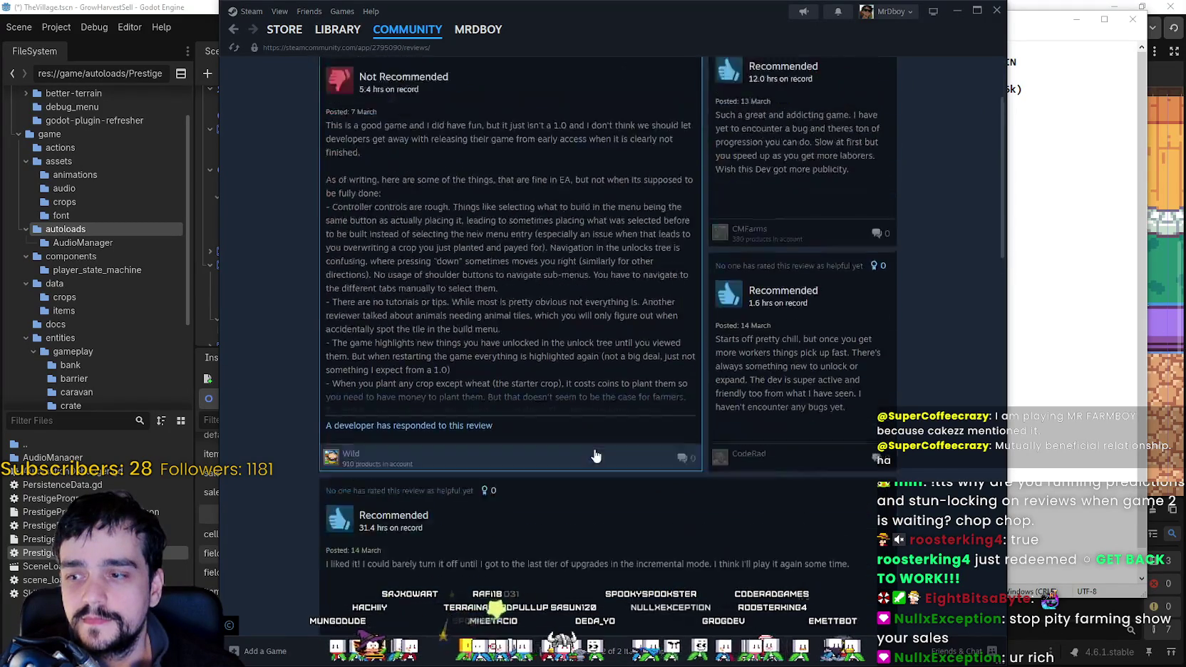
scroll(596, 456, "up", 2)
left_click(571, 144)
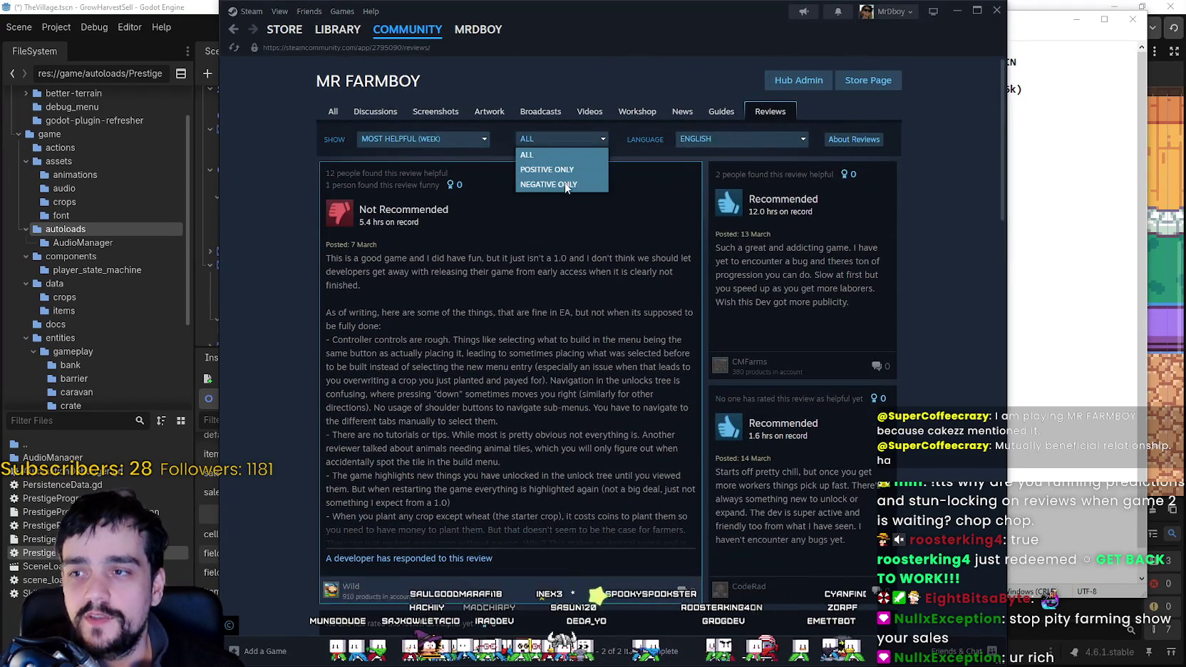
left_click(450, 139)
left_click(421, 260)
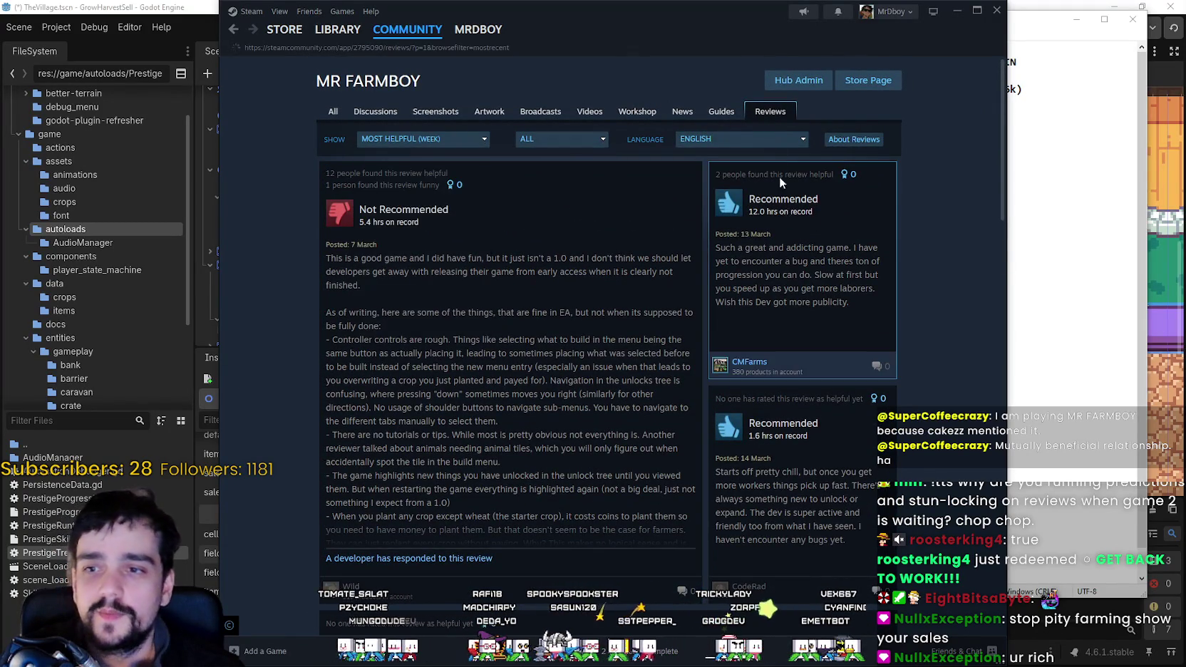
left_click(741, 139)
left_click(712, 152)
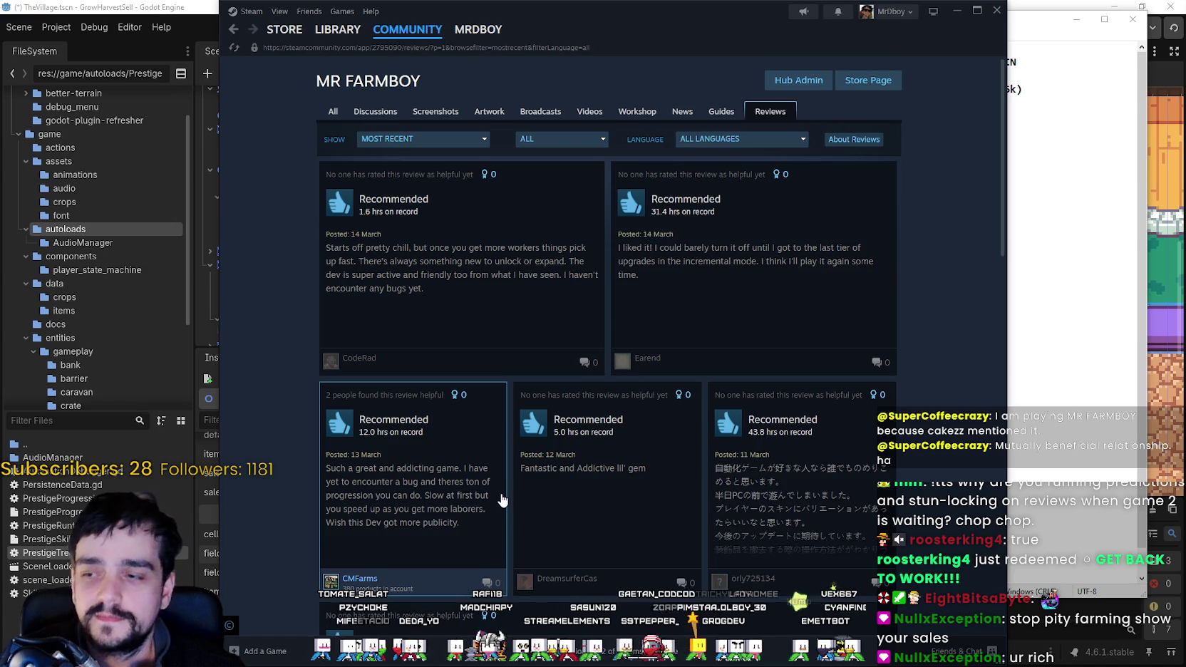
Open the Not Recommended review (5.0 hrs) that has the developer's reply.
scroll(502, 501, "down", 15)
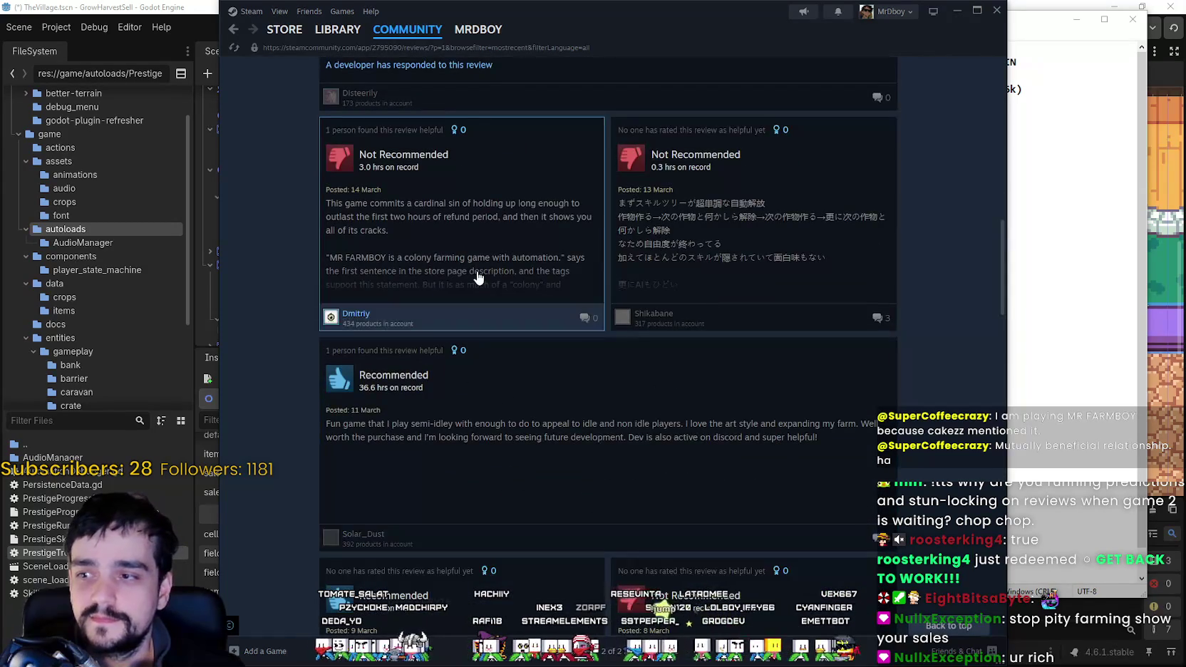
scroll(709, 563, "down", 3)
scroll(699, 555, "up", 5)
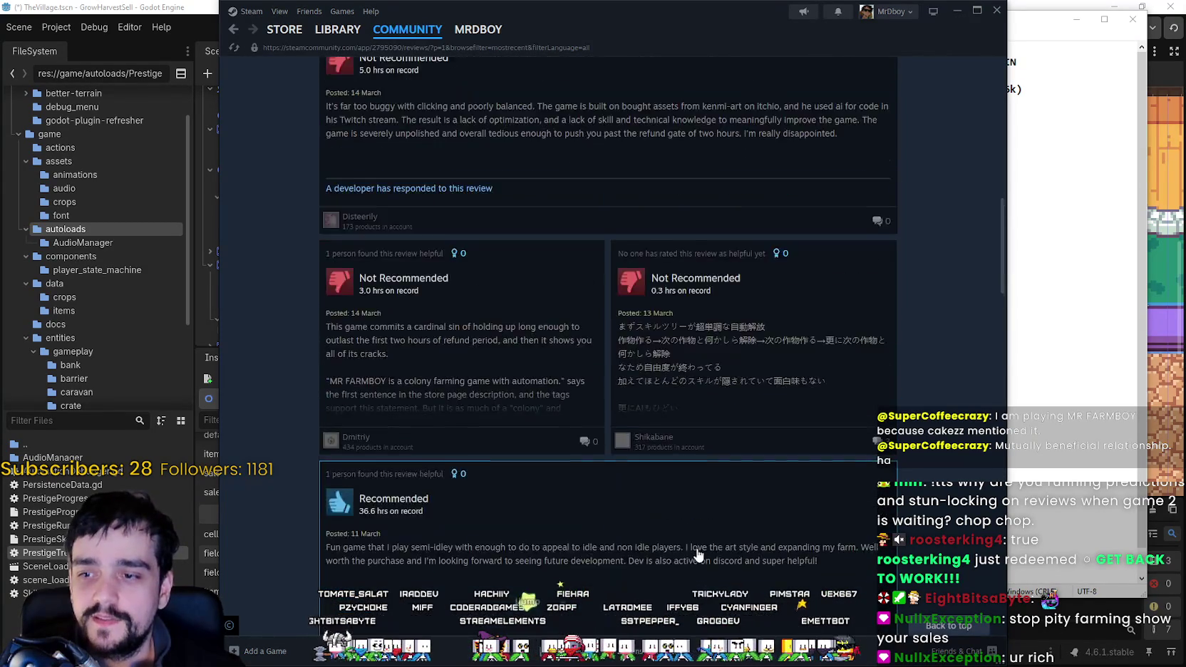
scroll(698, 555, "up", 2)
left_click(615, 374)
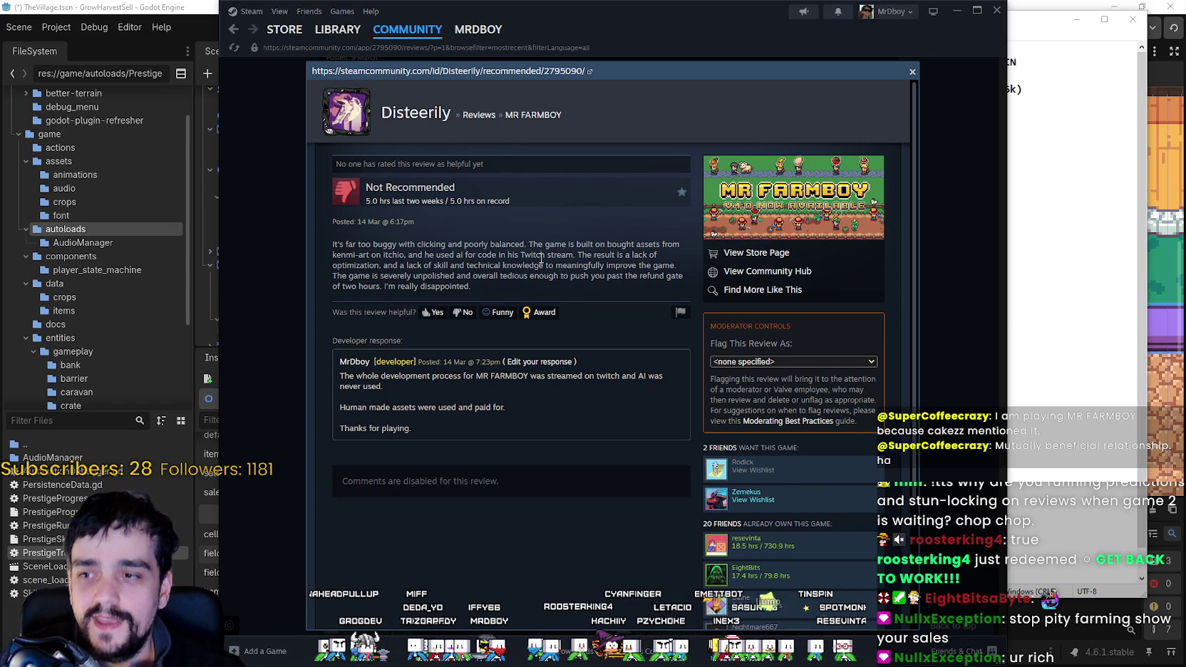
Highlight some review text, close the review popup, and return to the Godot editor.
left_click_drag(618, 244, 662, 244)
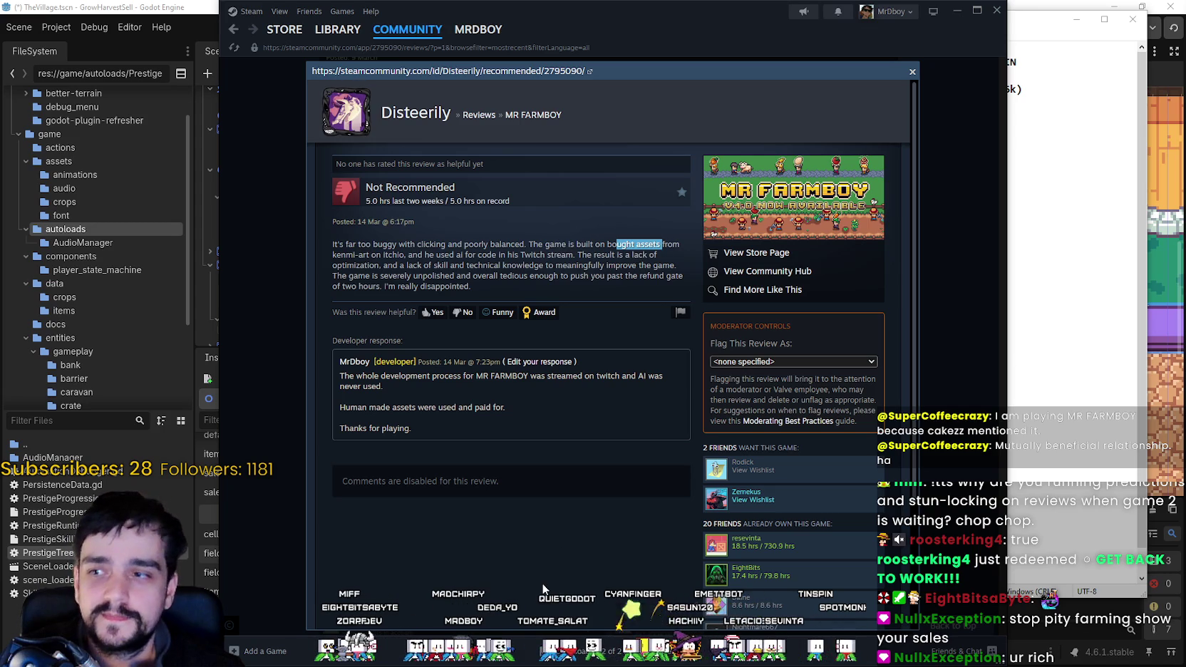
left_click(543, 584)
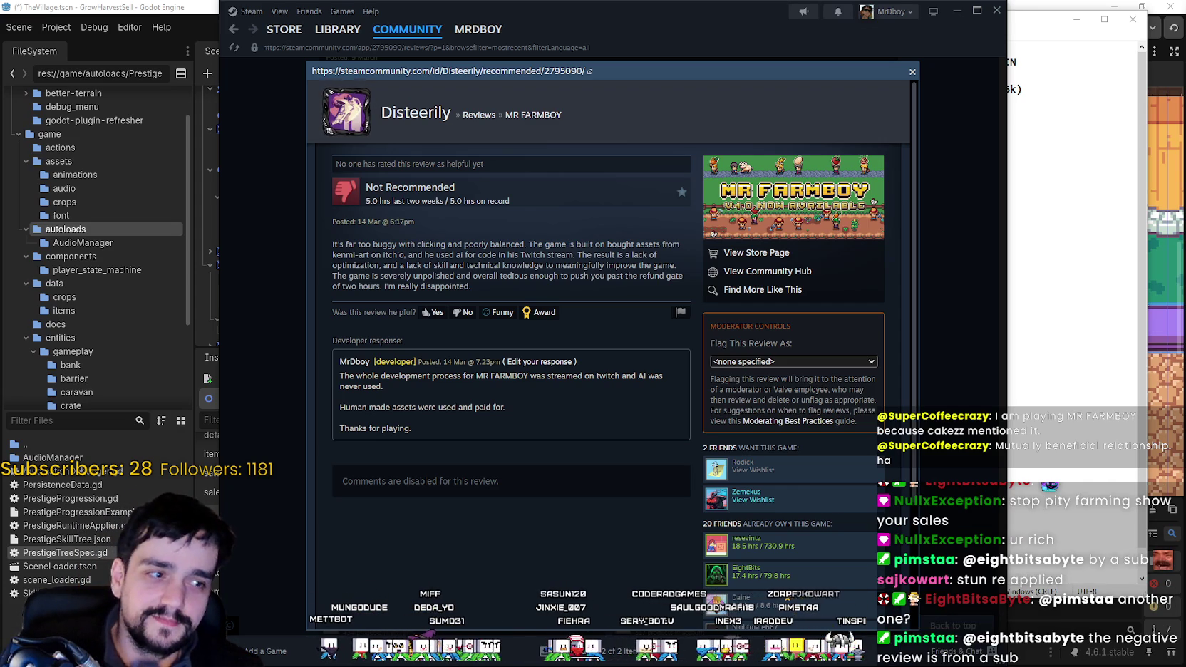
left_click(932, 360)
mouse_move(287, 30)
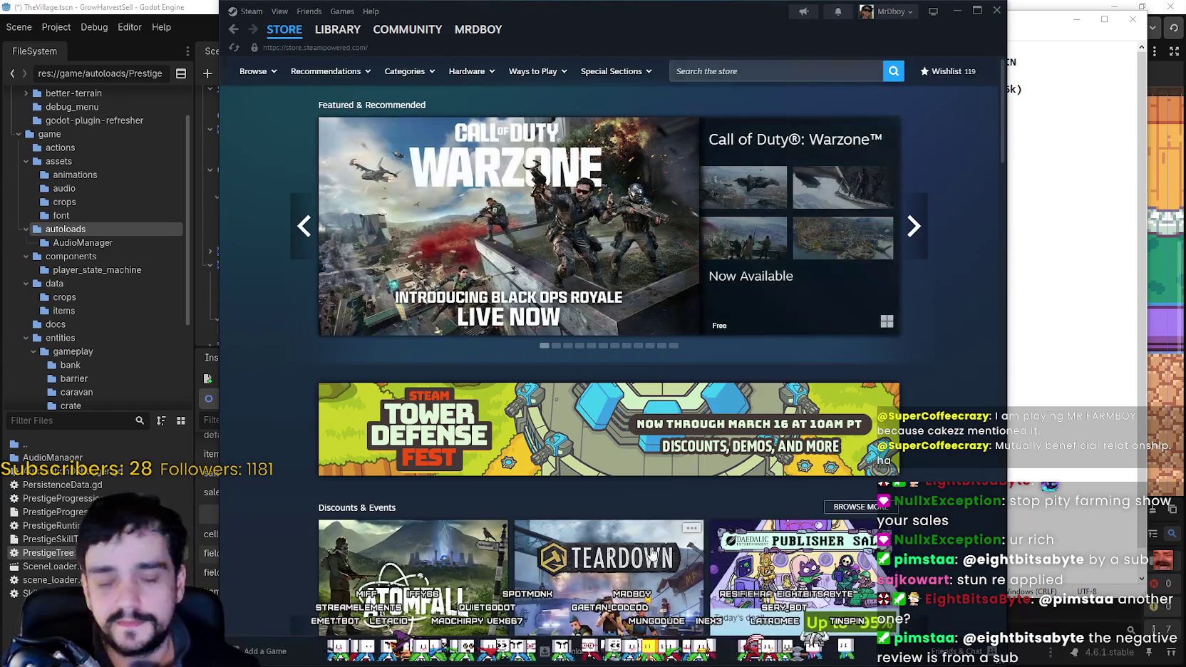
left_click(164, 5)
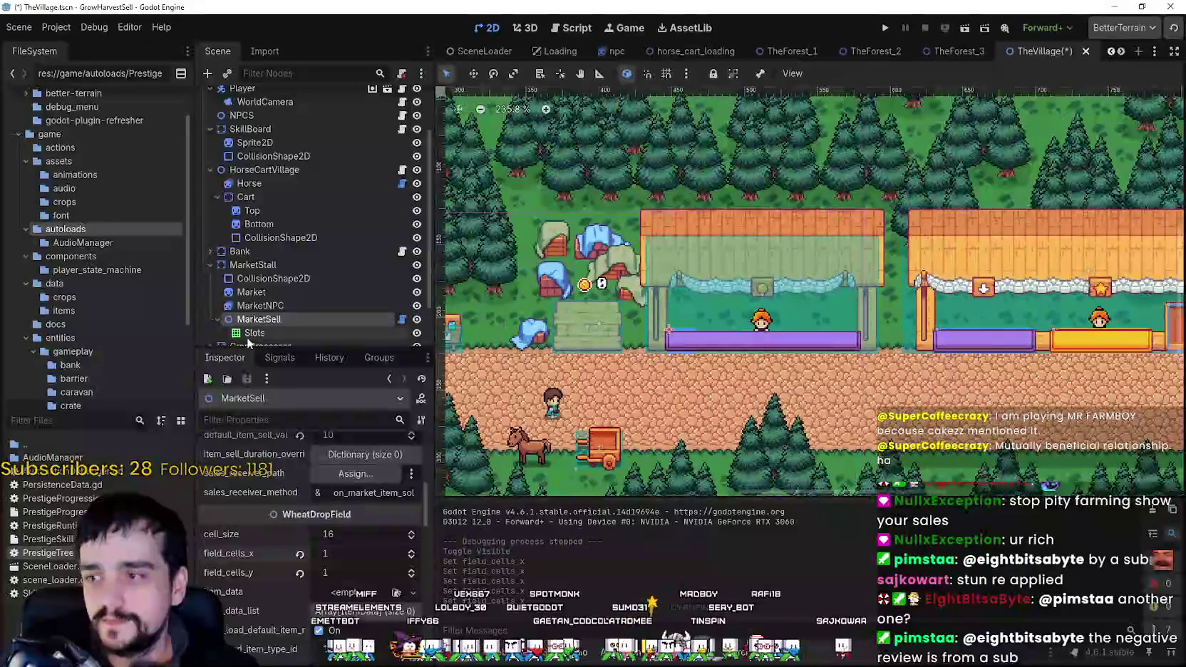
Select the Slots node under MarketSell in TheVillage's scene tree.
scroll(325, 566, "up", 2)
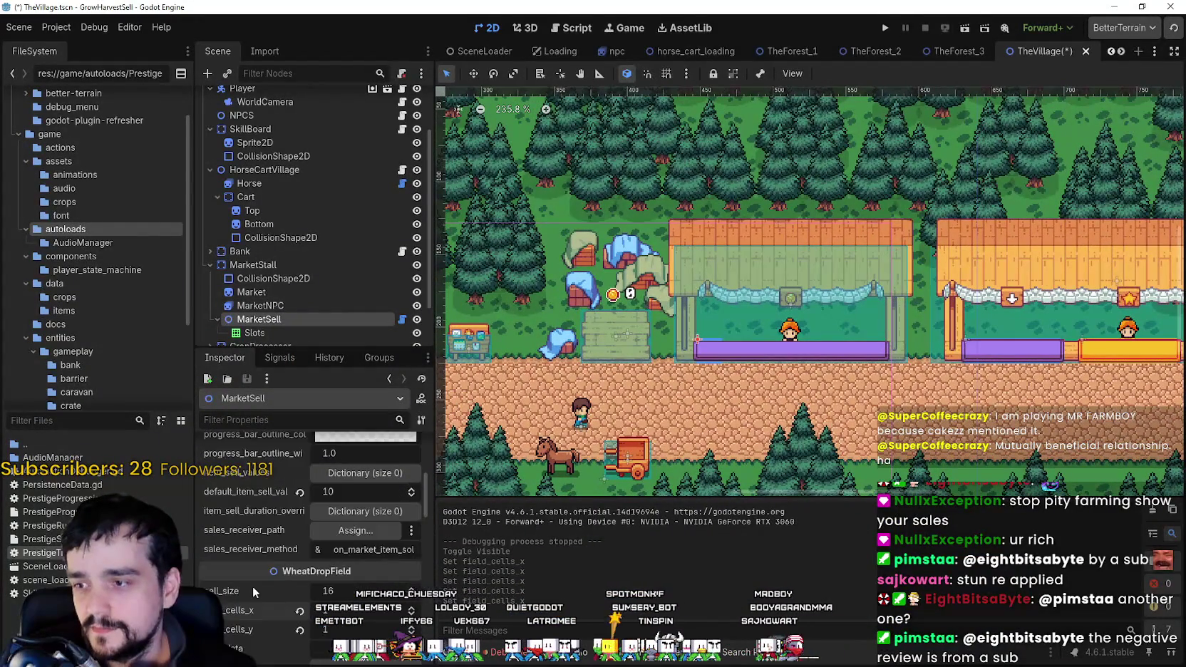
scroll(252, 586, "down", 4)
scroll(808, 385, "up", 3)
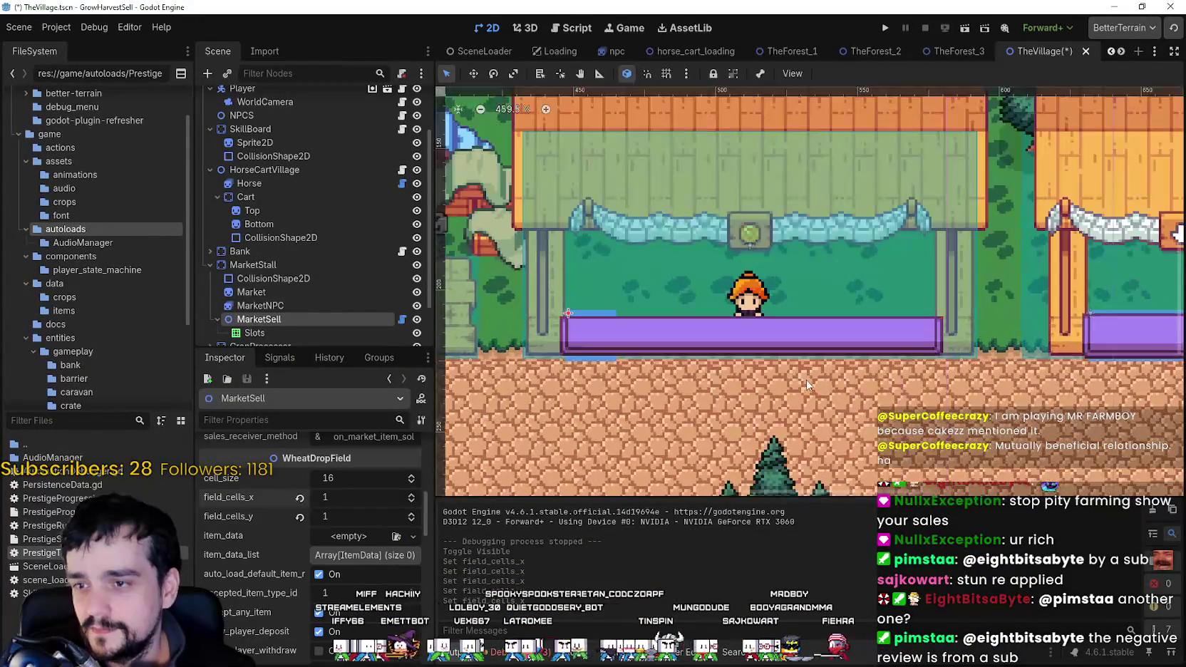
scroll(298, 280, "down", 2)
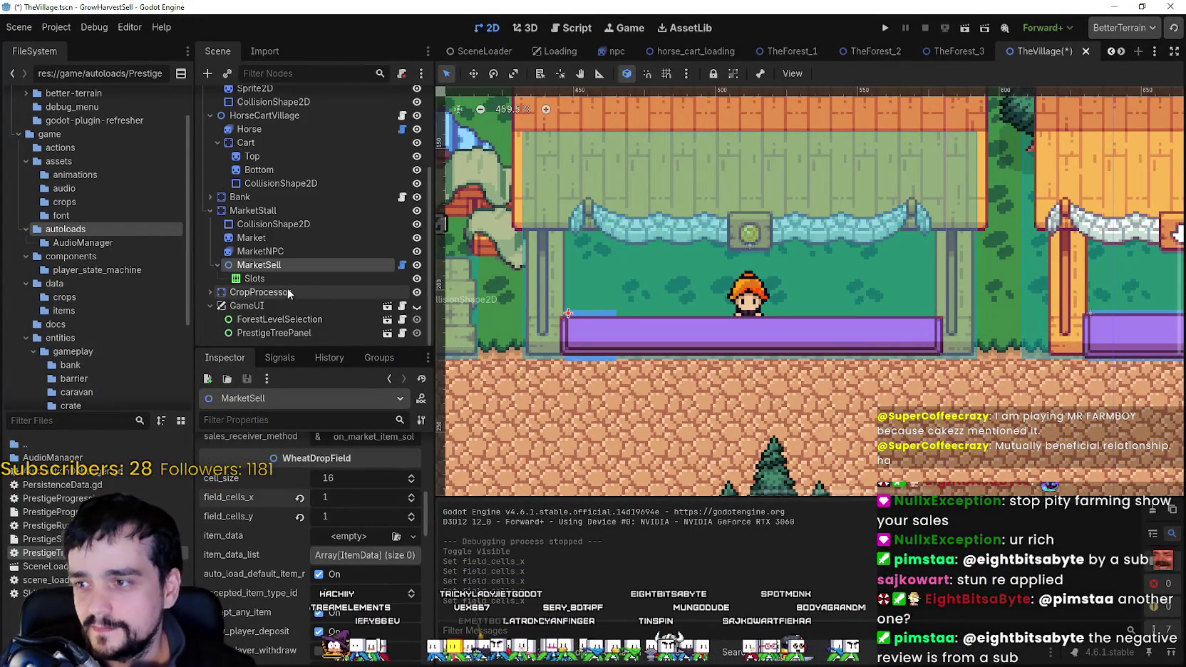
left_click(292, 279)
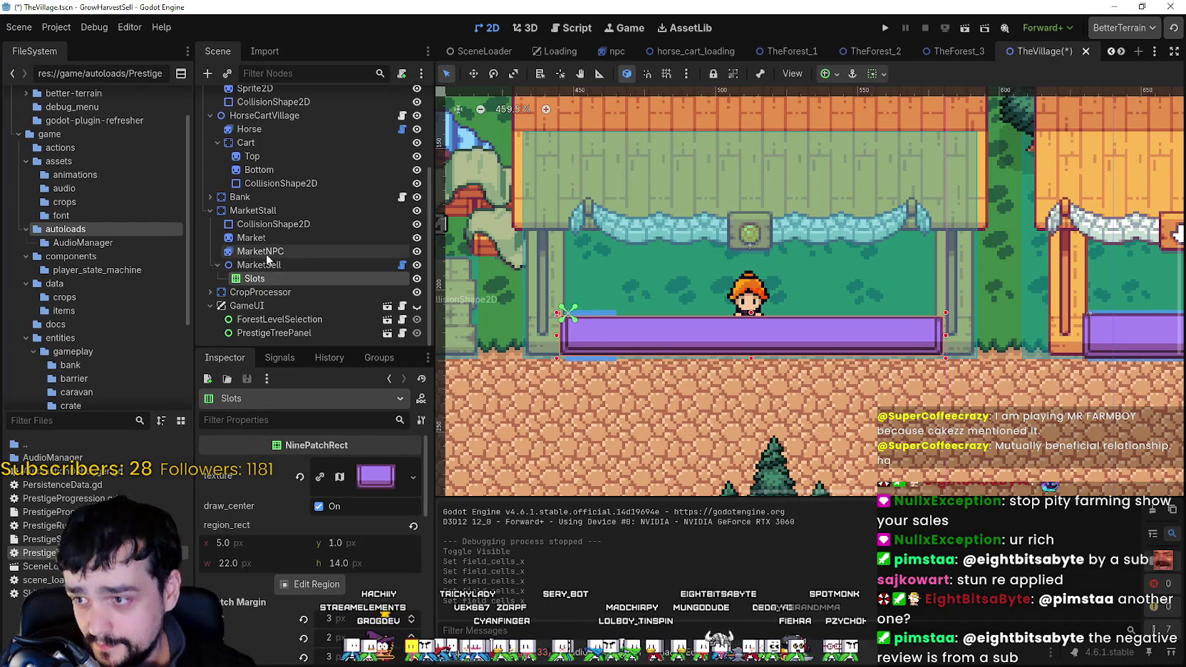
left_click(265, 263)
scroll(378, 538, "down", 5)
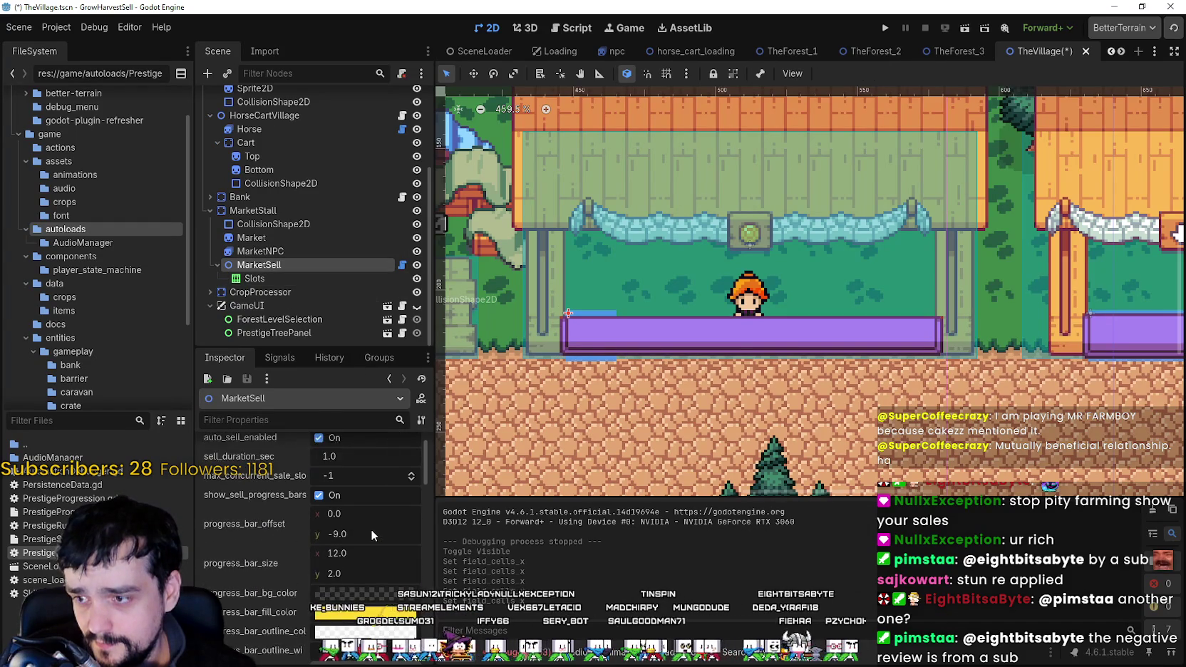
left_click(285, 277)
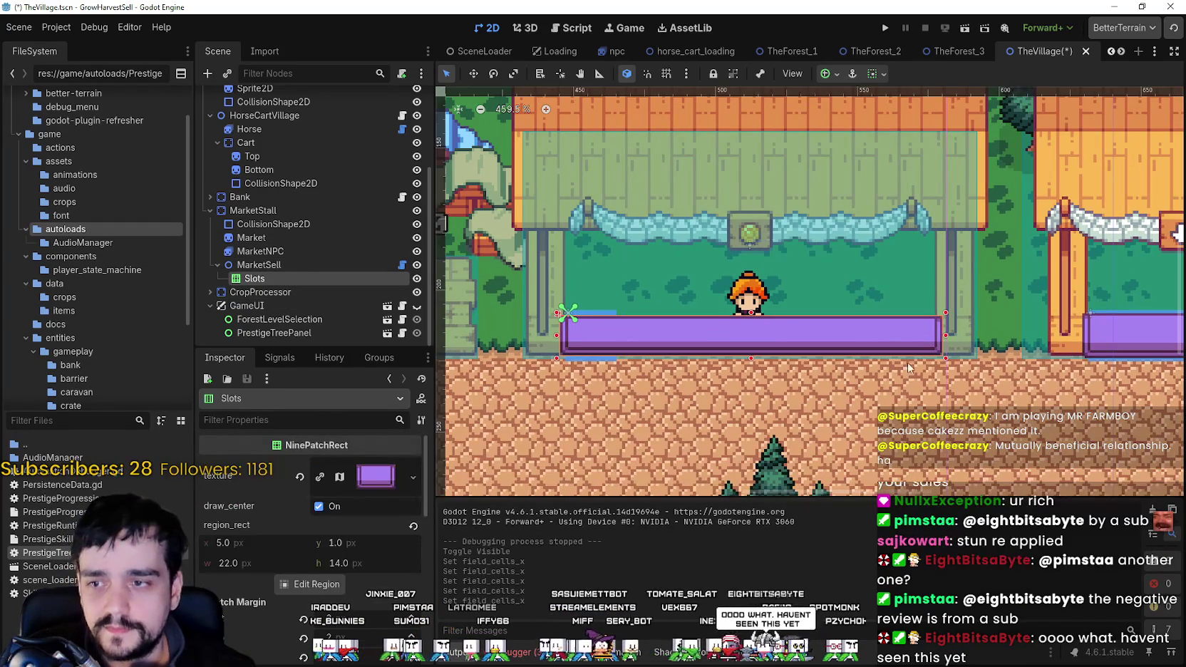
scroll(927, 360, "up", 2)
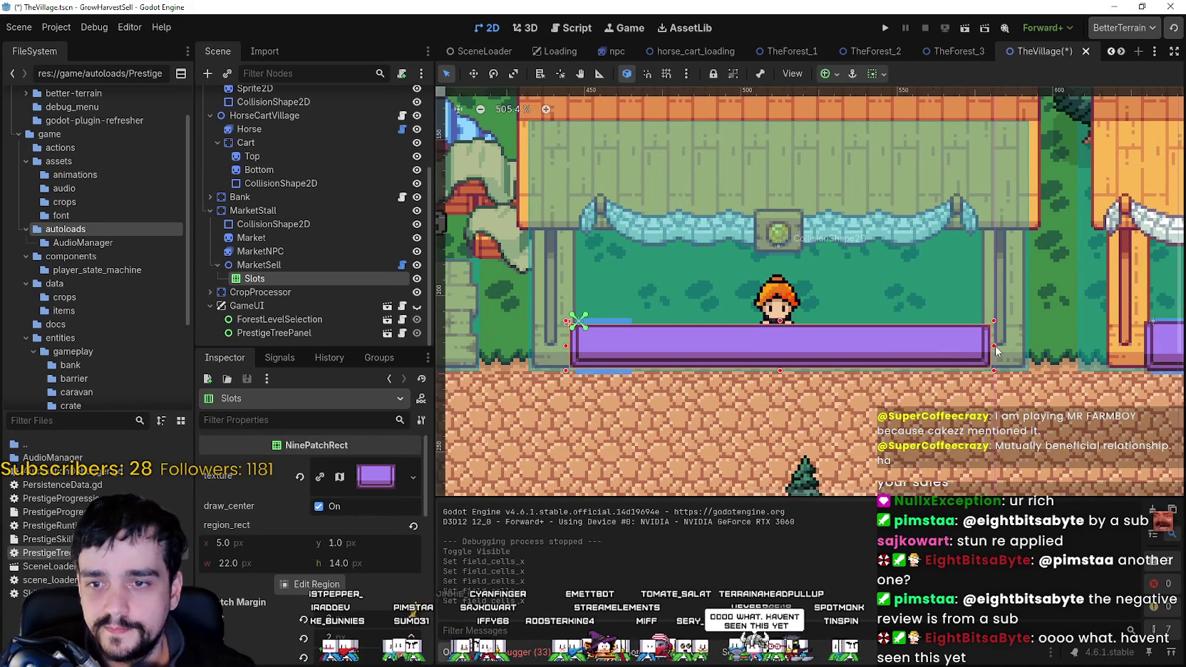
Shrink the long purple Slots bar to a small box at the counter's left and save.
left_click_drag(996, 349, 645, 352)
scroll(645, 352, "up", 3)
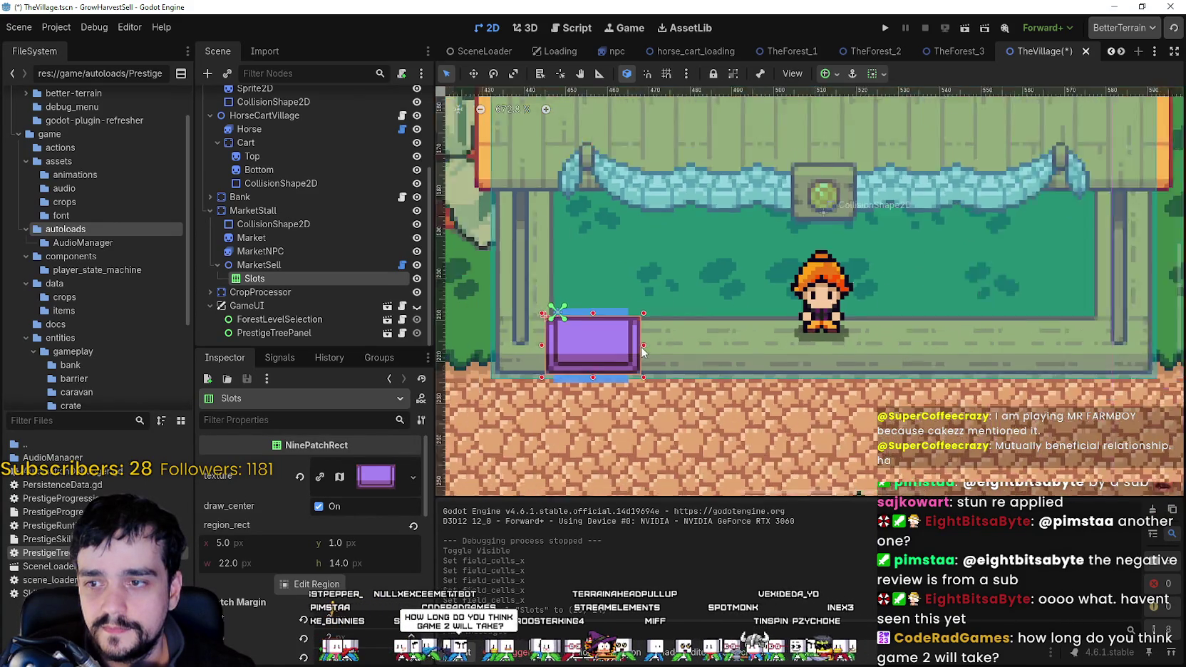
scroll(642, 352, "up", 1)
scroll(637, 354, "up", 3)
scroll(637, 358, "down", 3)
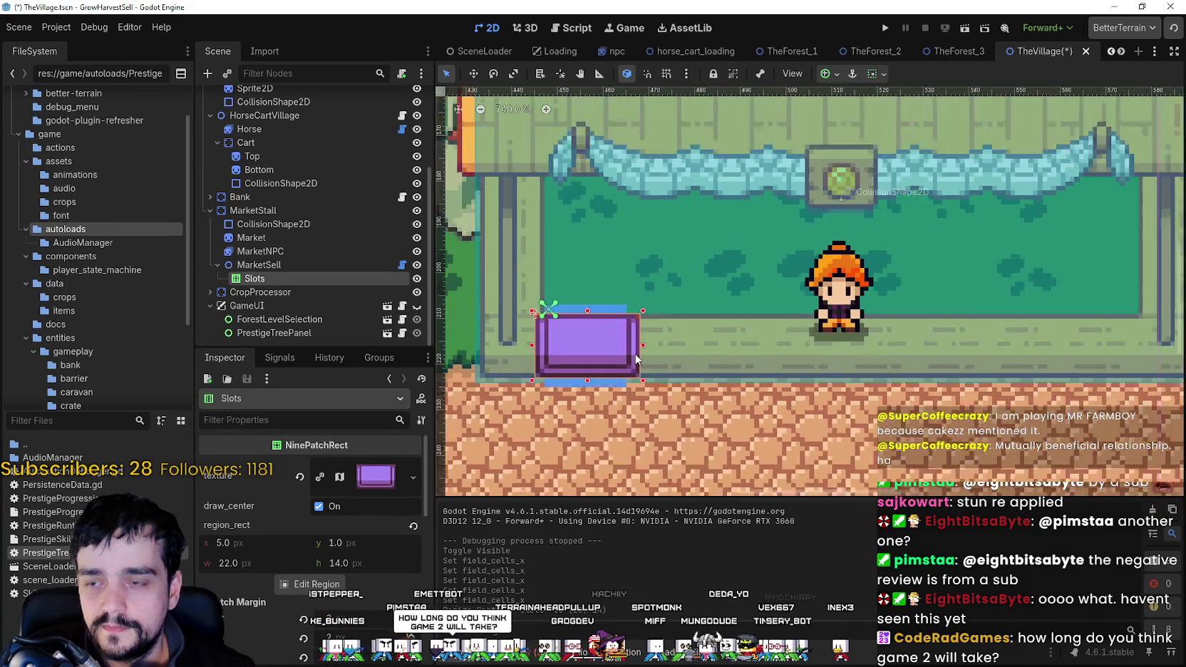
scroll(636, 359, "down", 2)
key("ctrl+s")
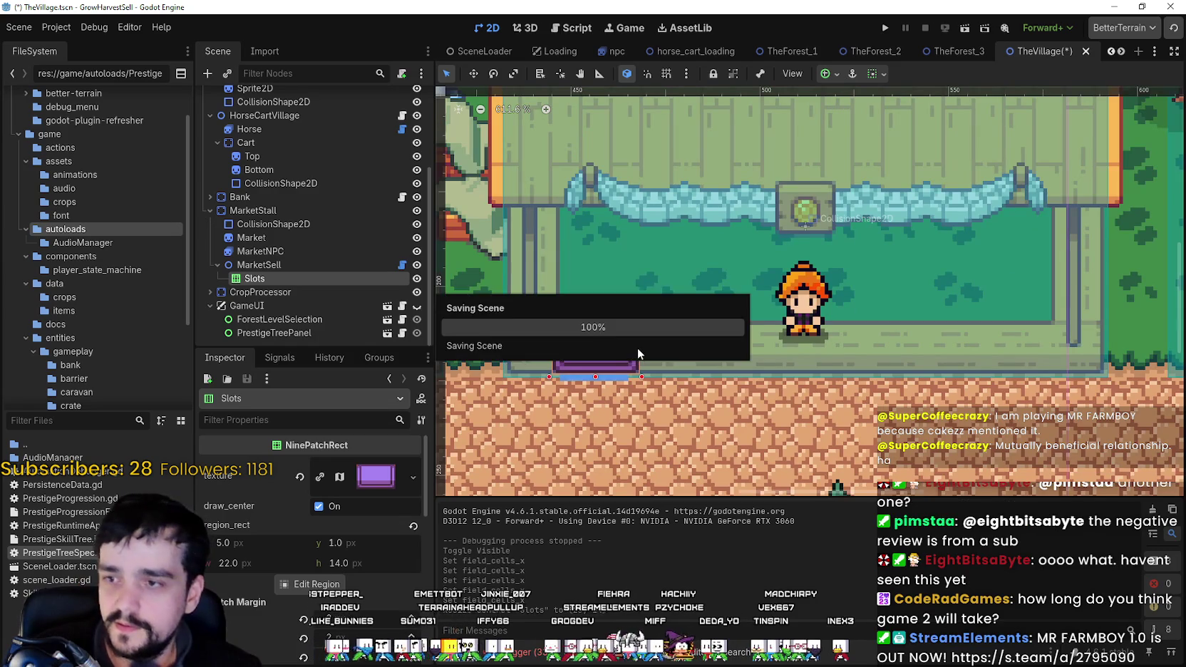
Trim the Slots box's right edge by one pixel, to 23 × 14.
scroll(602, 339, "up", 11)
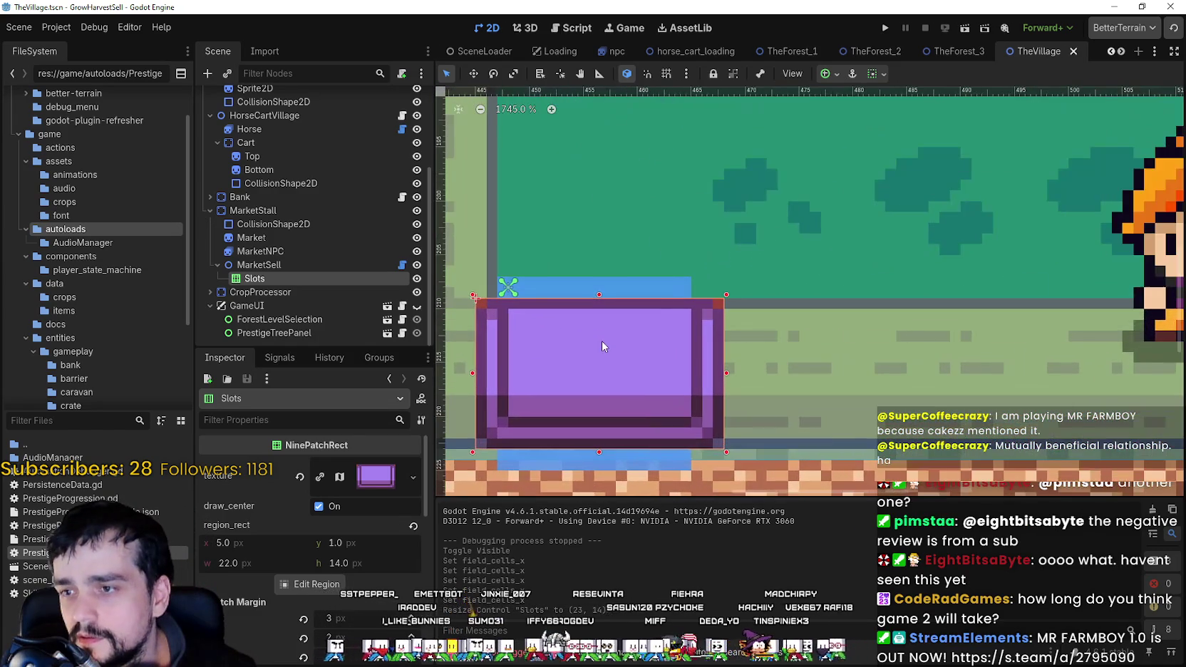
scroll(601, 346, "up", 2)
scroll(864, 380, "up", 1)
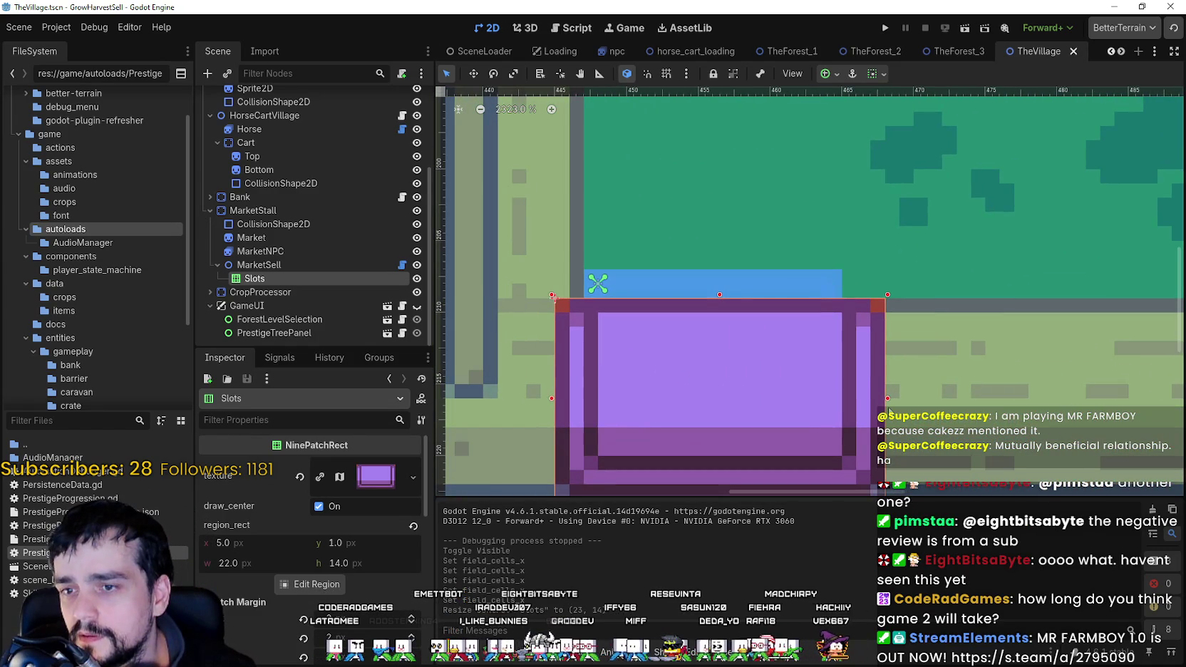
left_click_drag(882, 398, 874, 399)
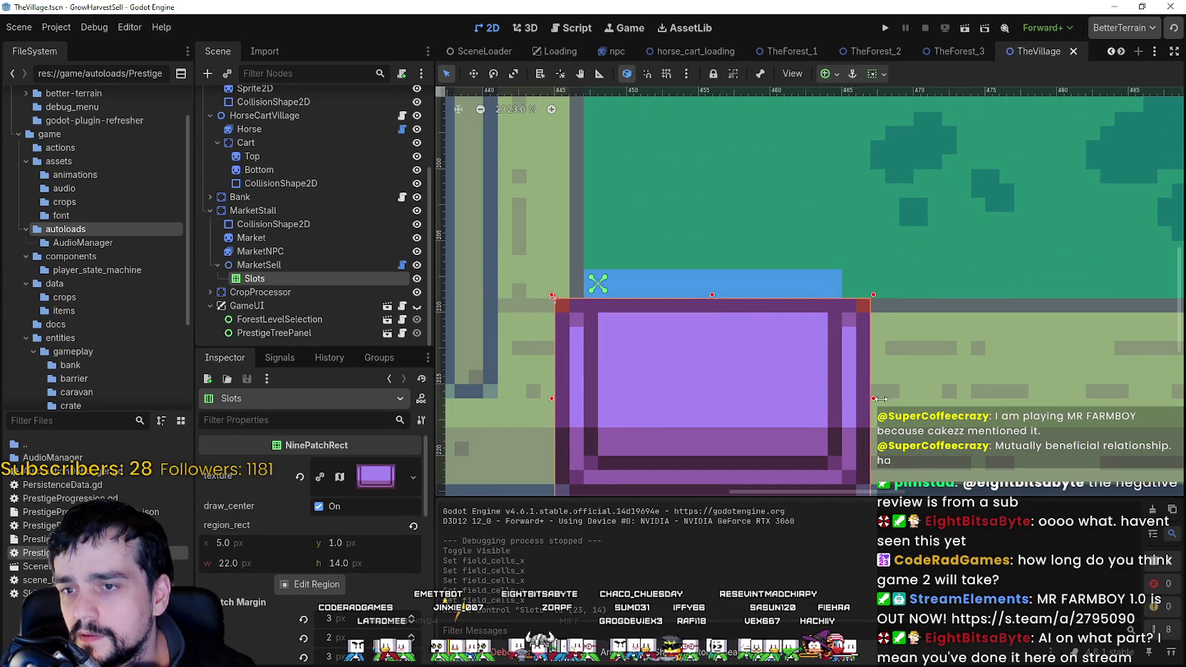
scroll(879, 401, "down", 3)
Drag the MarketSell box onto the stall counter beneath the vendor.
key("ctrl+s")
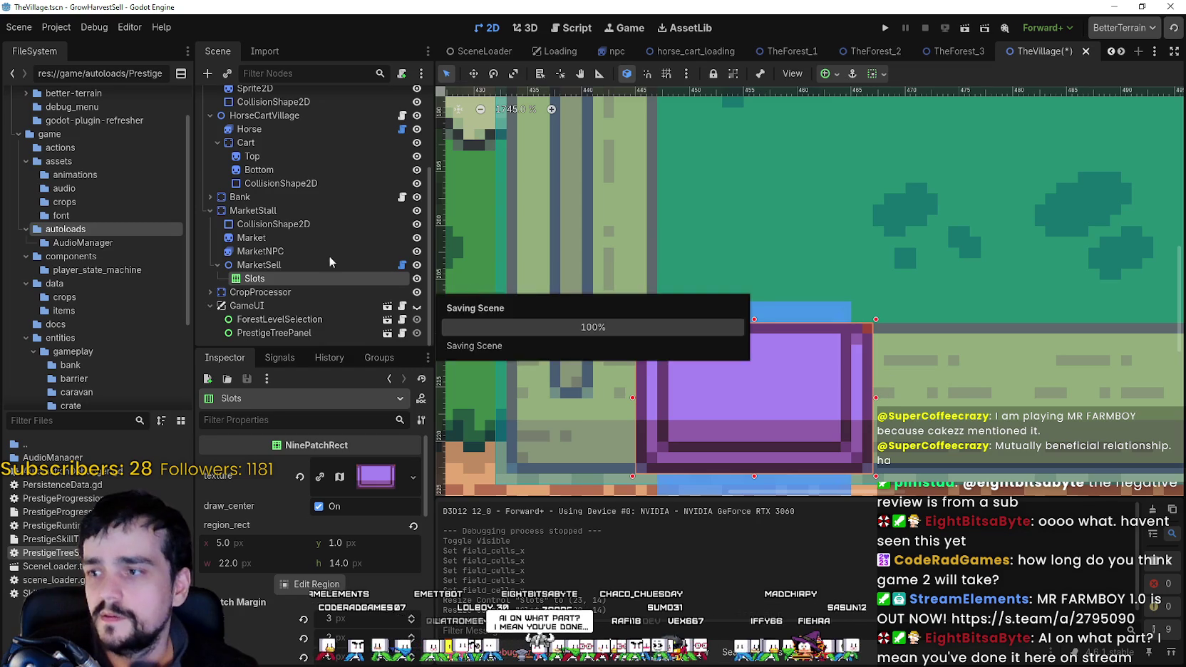
left_click(311, 265)
scroll(757, 335, "down", 3)
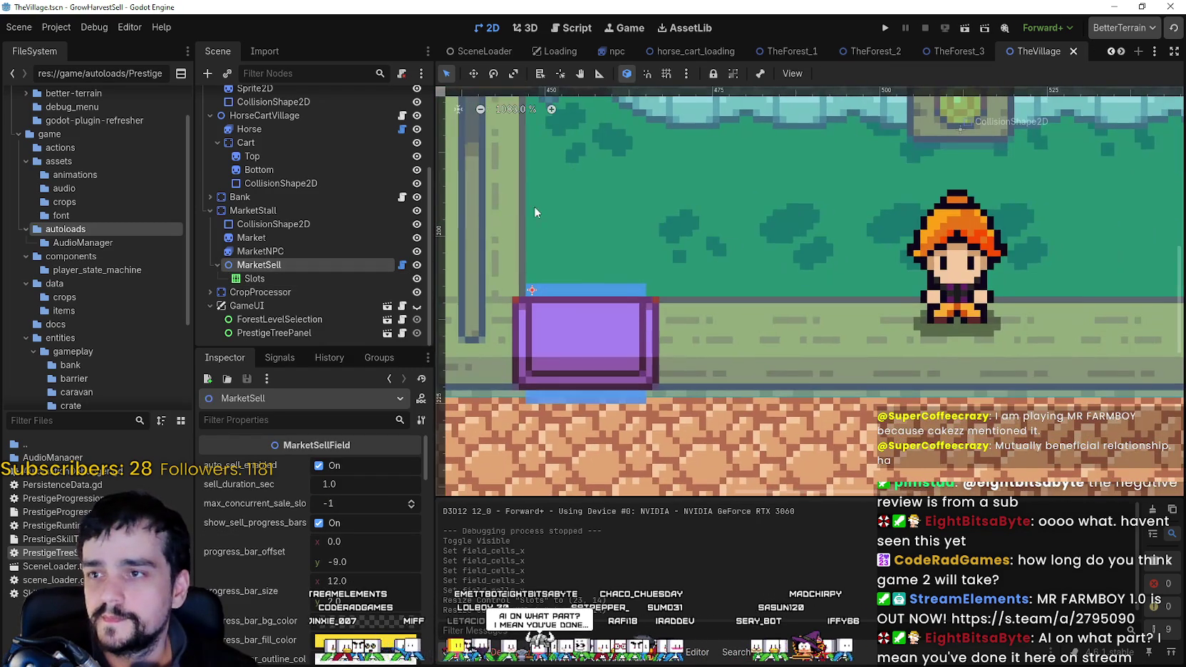
left_click(474, 73)
scroll(578, 375, "down", 1)
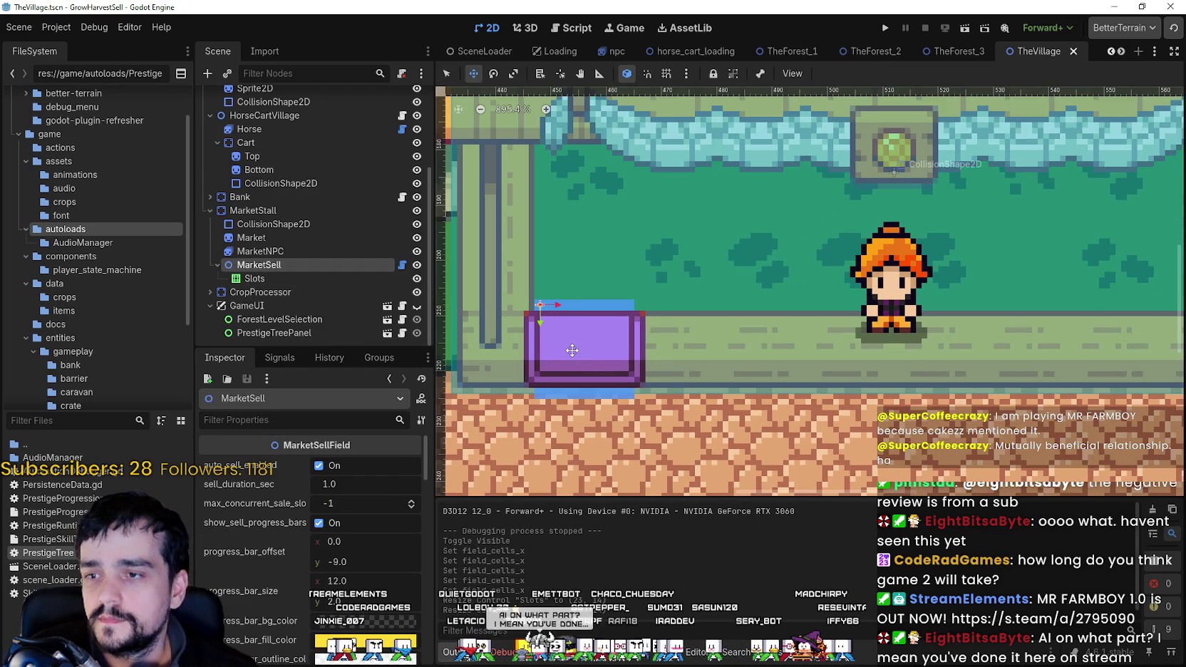
mouse_move(574, 351)
left_mouse_down()
mouse_move(792, 355)
mouse_move(894, 341)
left_mouse_up()
Fine-tune MarketSell's position to (328, 208) and save the scene.
scroll(894, 341, "up", 3)
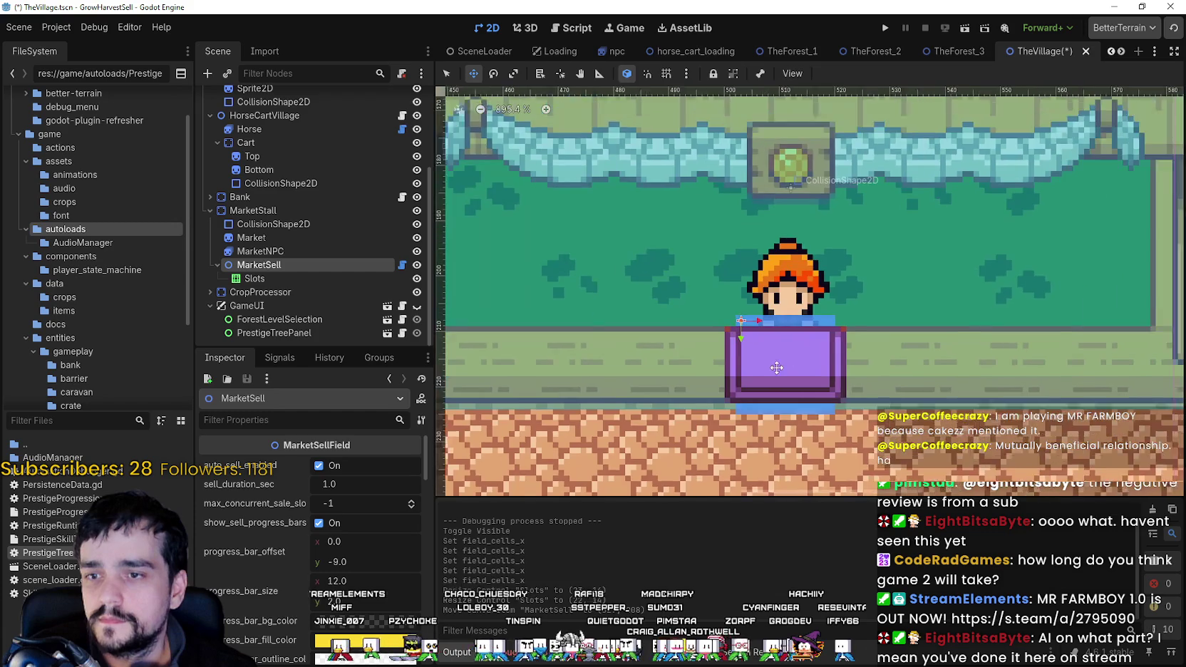
scroll(799, 358, "down", 1)
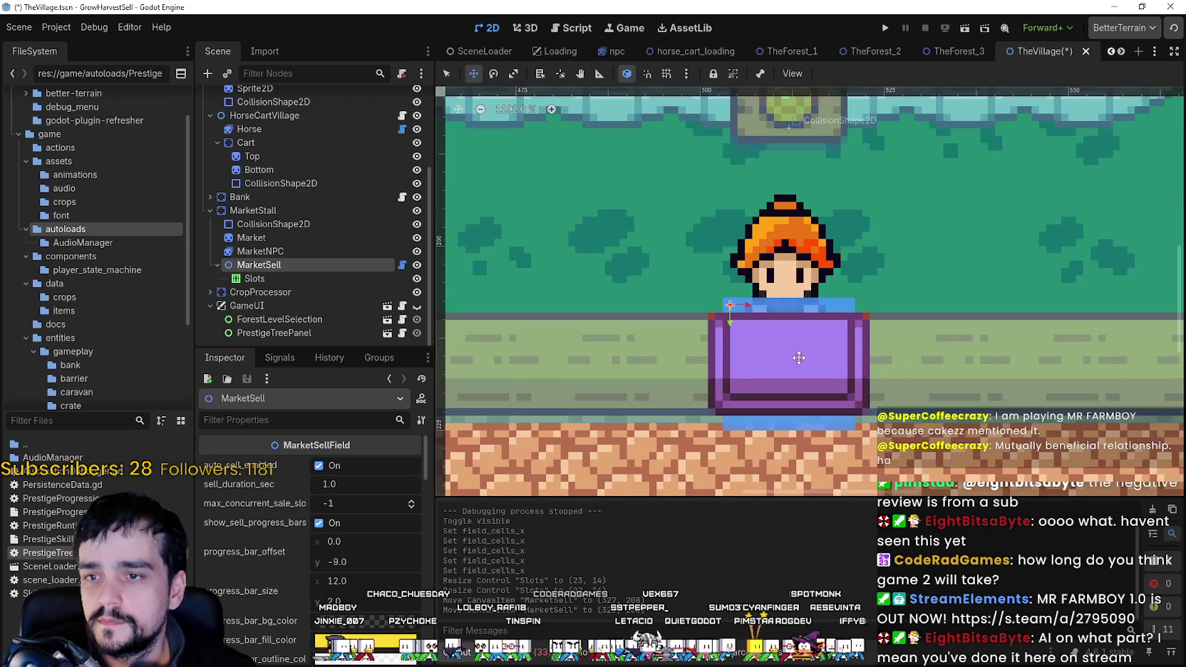
scroll(799, 357, "up", 1)
scroll(797, 356, "up", 1)
left_click_drag(791, 356, 793, 355)
scroll(794, 355, "down", 6)
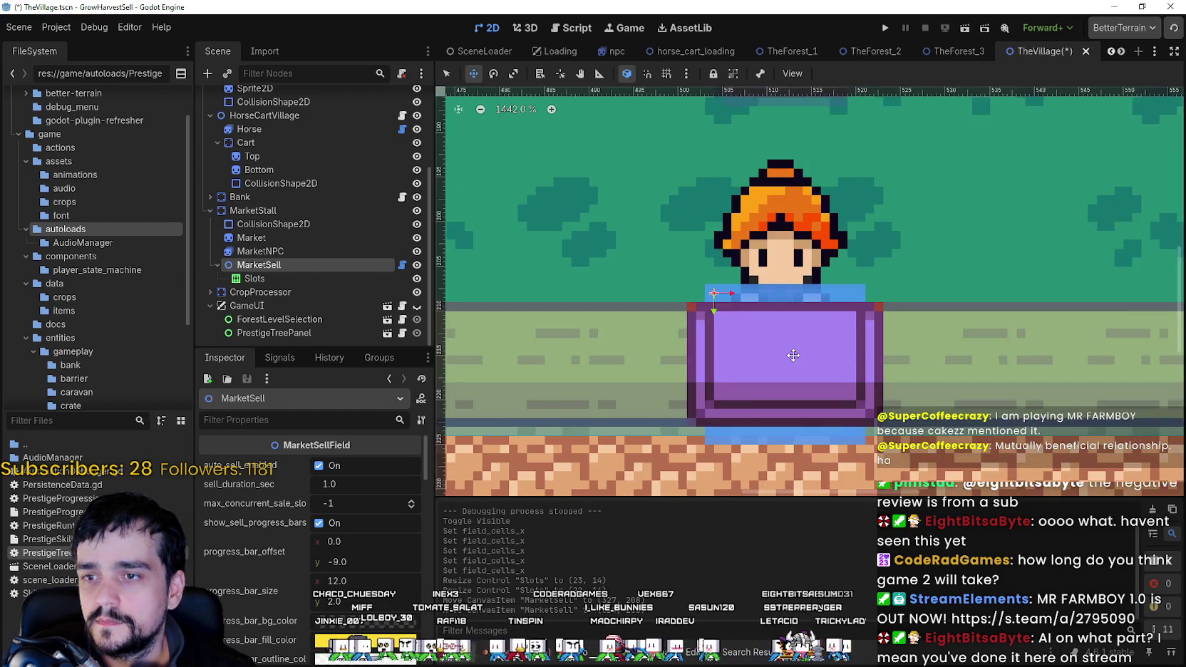
key("ctrl+s")
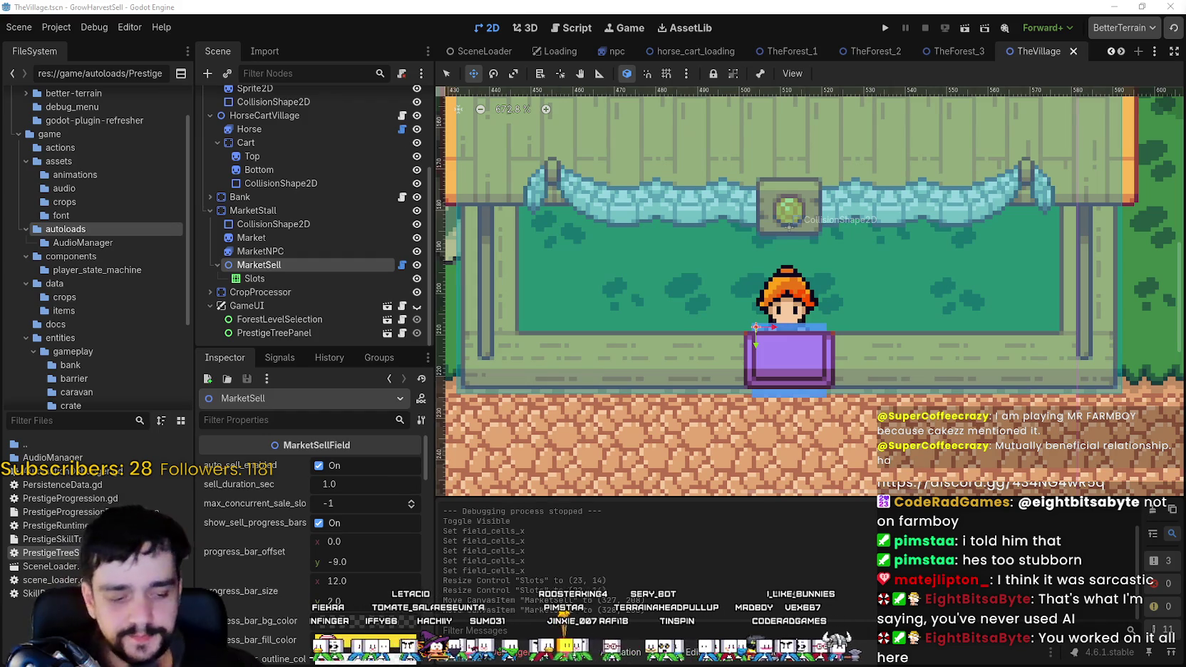
scroll(868, 331, "down", 9)
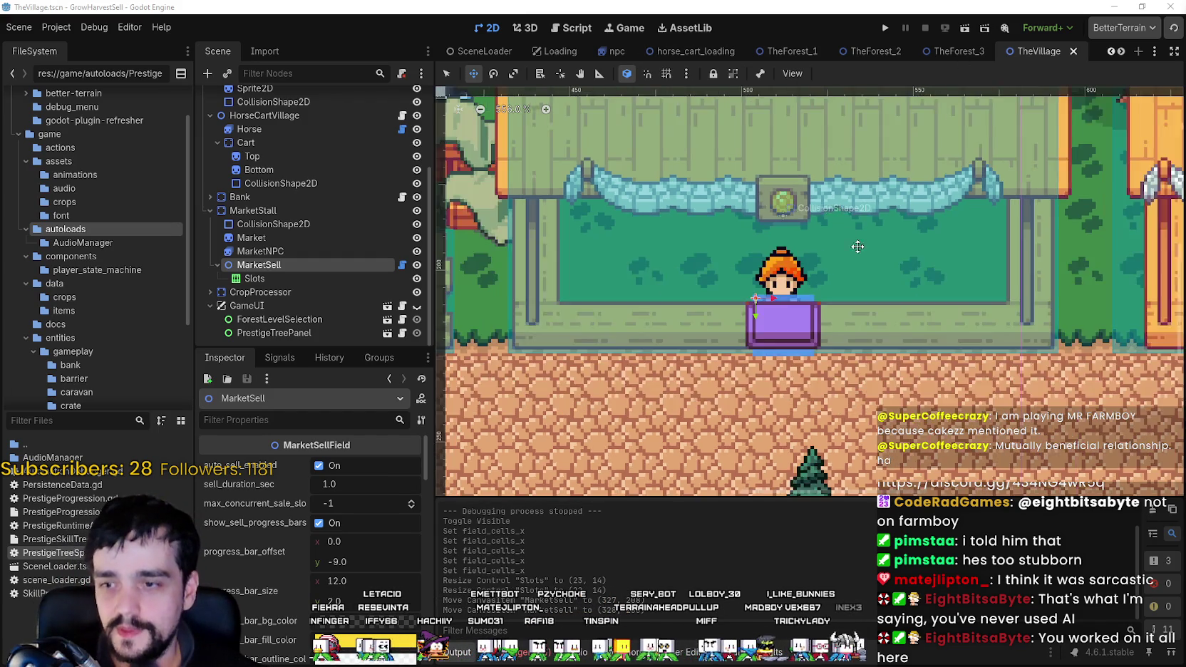
scroll(859, 335, "right", 5)
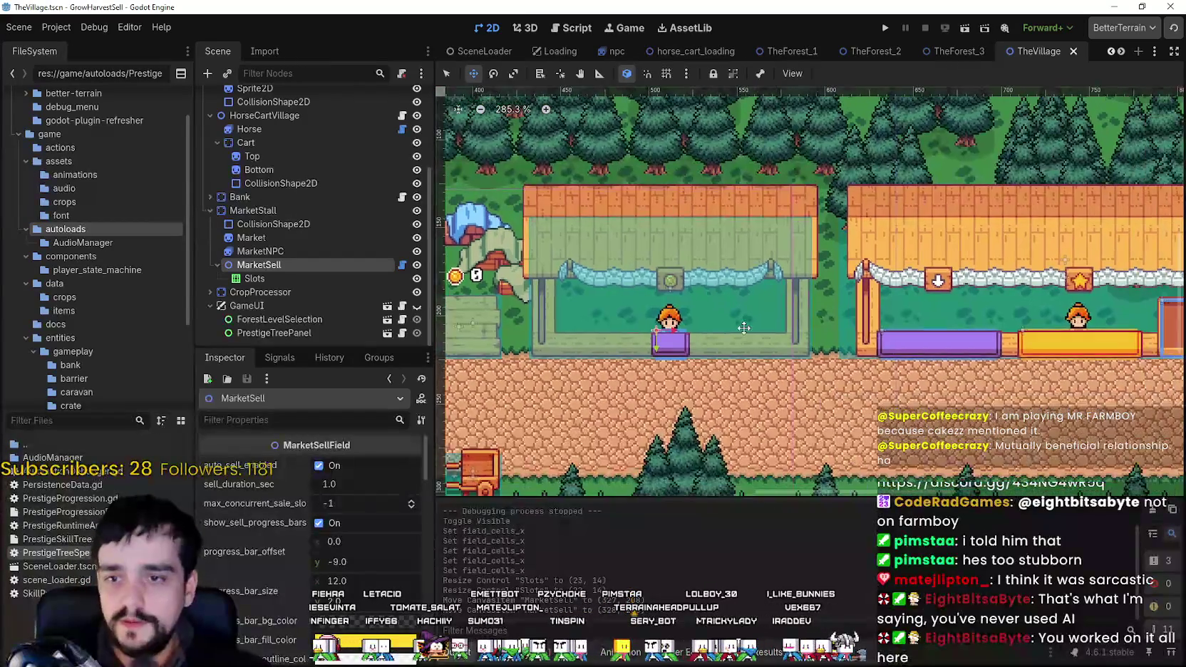
scroll(846, 344, "up", 2)
scroll(845, 344, "up", 2)
scroll(846, 343, "right", 3)
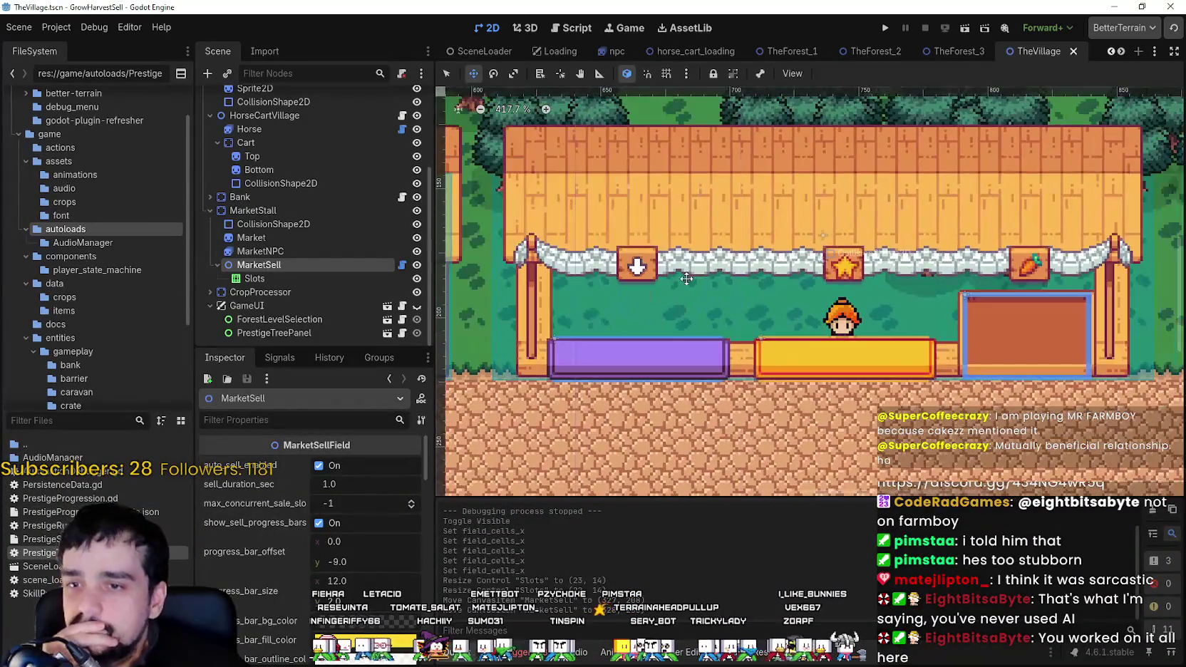
scroll(845, 343, "left", 2)
scroll(365, 556, "down", 2)
scroll(365, 556, "down", 3)
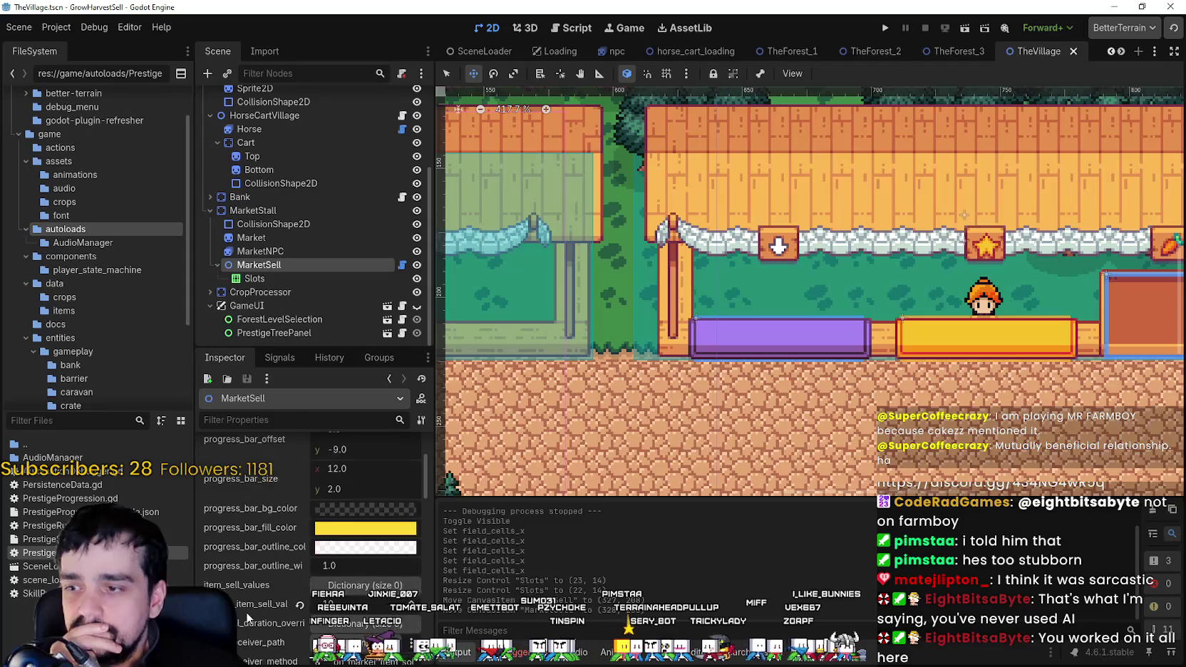
scroll(257, 590, "down", 2)
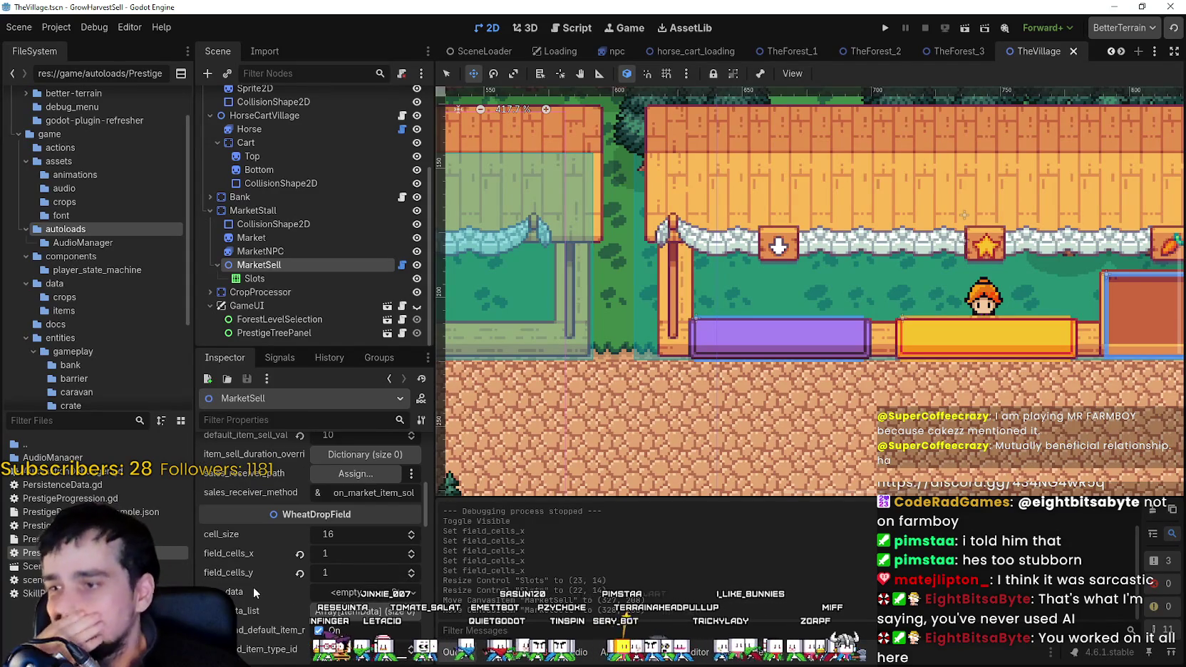
scroll(738, 325, "left", 3)
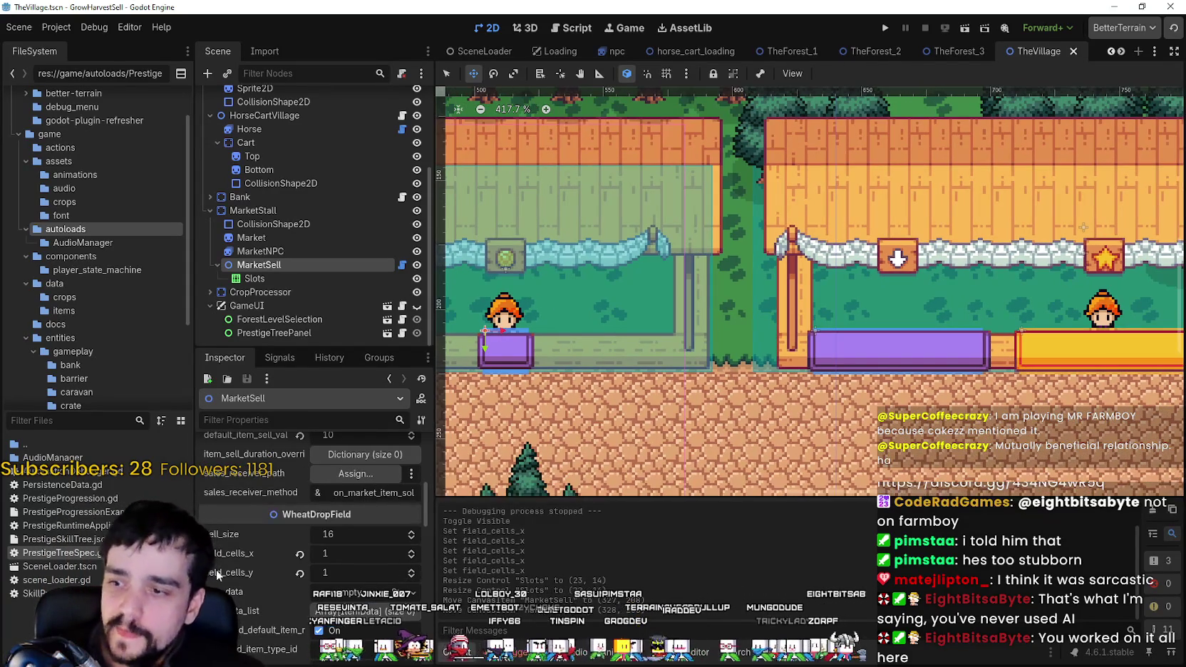
scroll(282, 611, "down", 5)
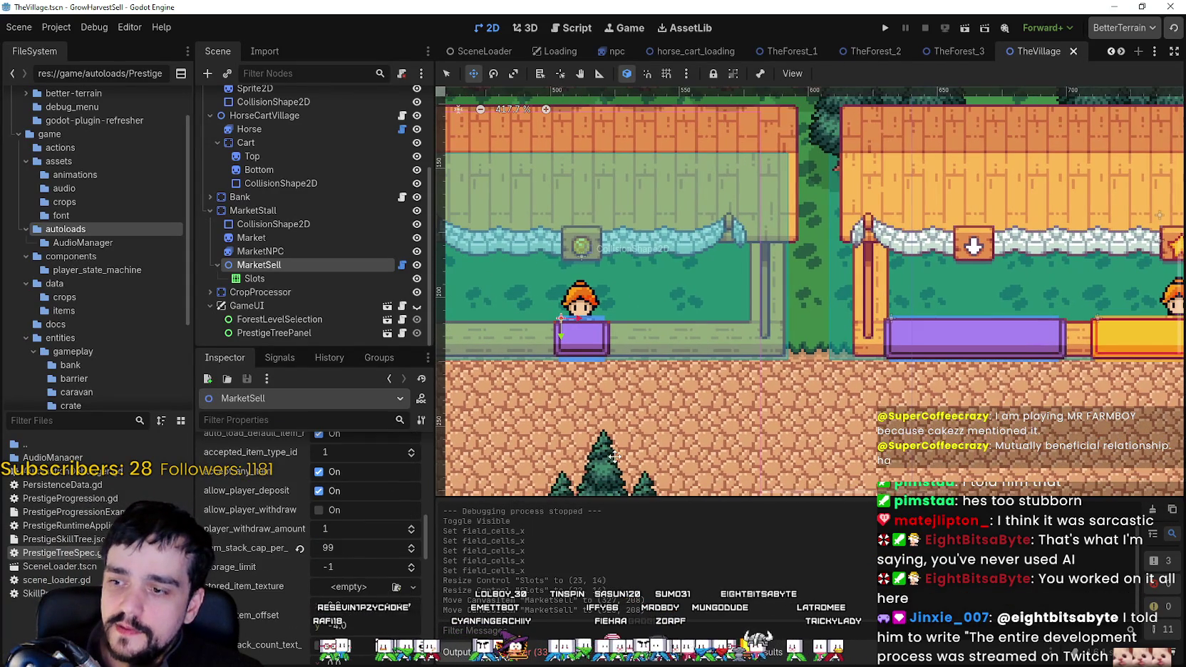
scroll(449, 474, "left", 2)
scroll(300, 570, "up", 5)
scroll(257, 641, "up", 2)
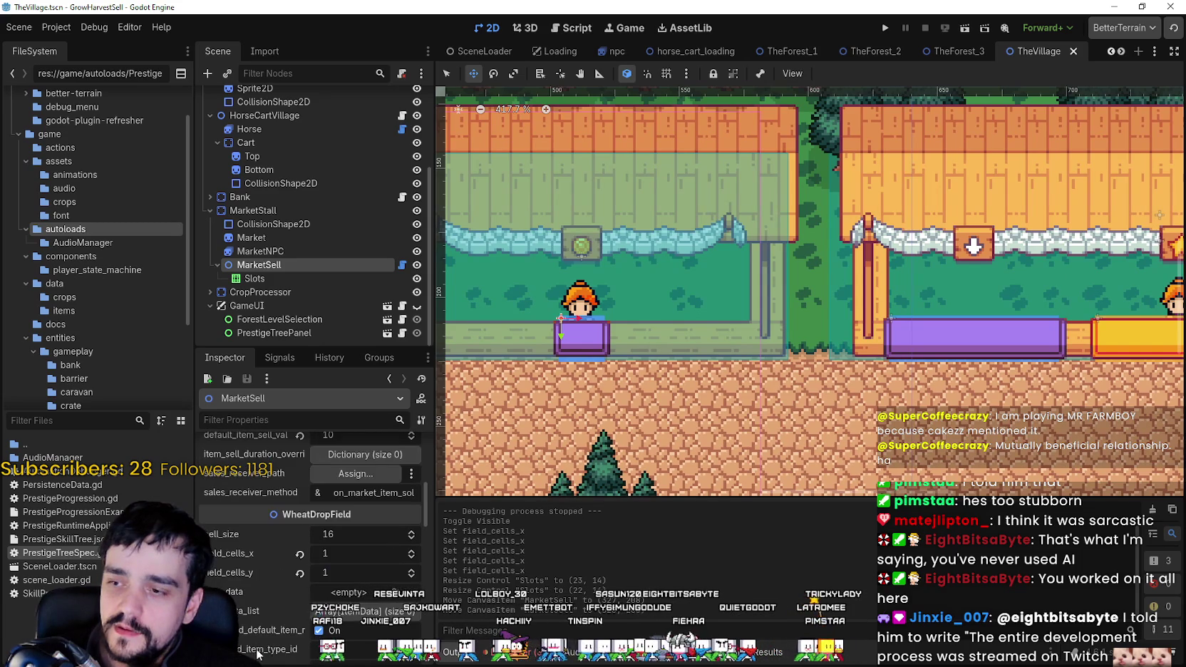
scroll(757, 315, "up", 3)
scroll(787, 313, "up", 2)
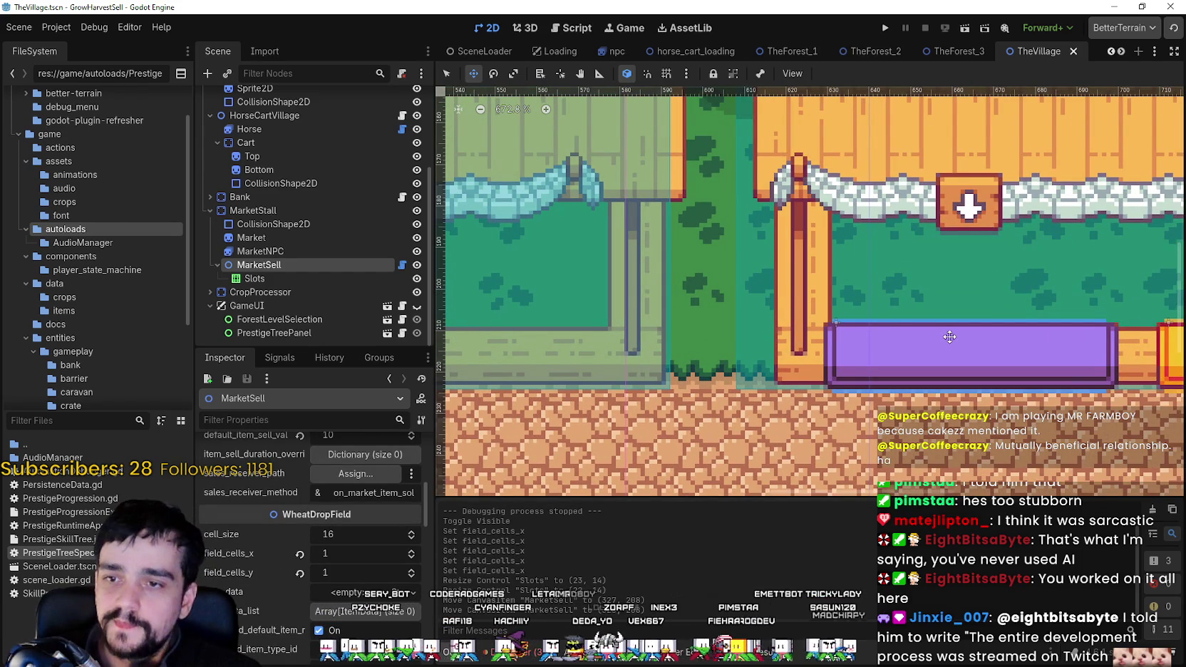
scroll(814, 358, "right", 3)
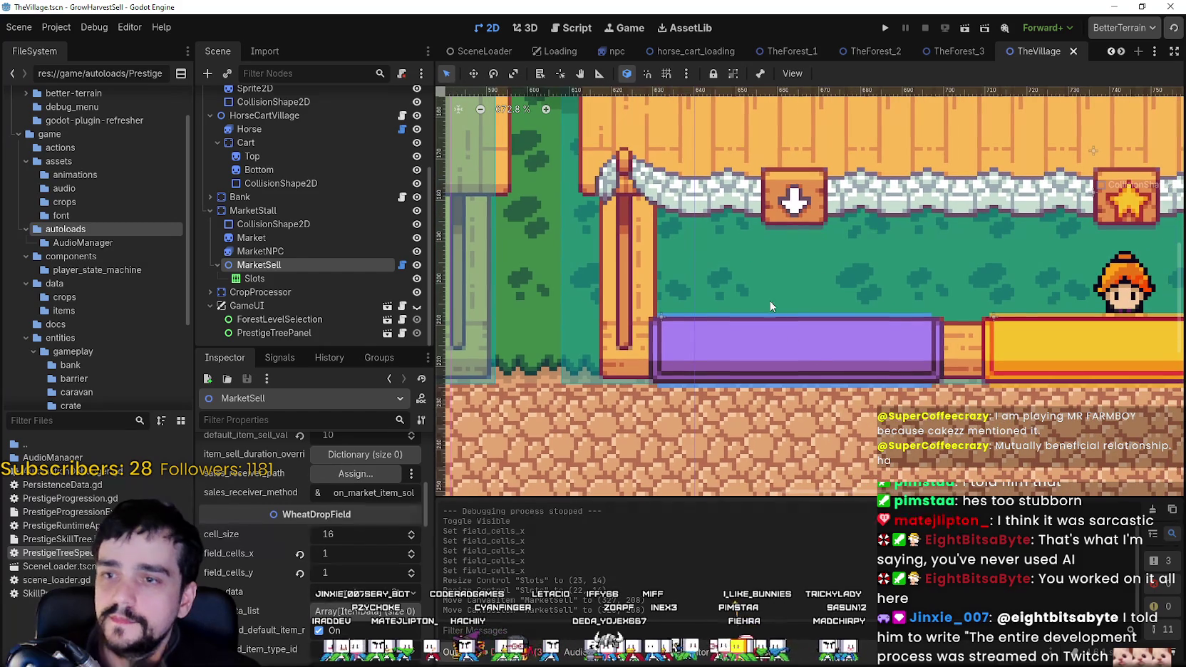
left_click(815, 359)
scroll(815, 359, "down", 4)
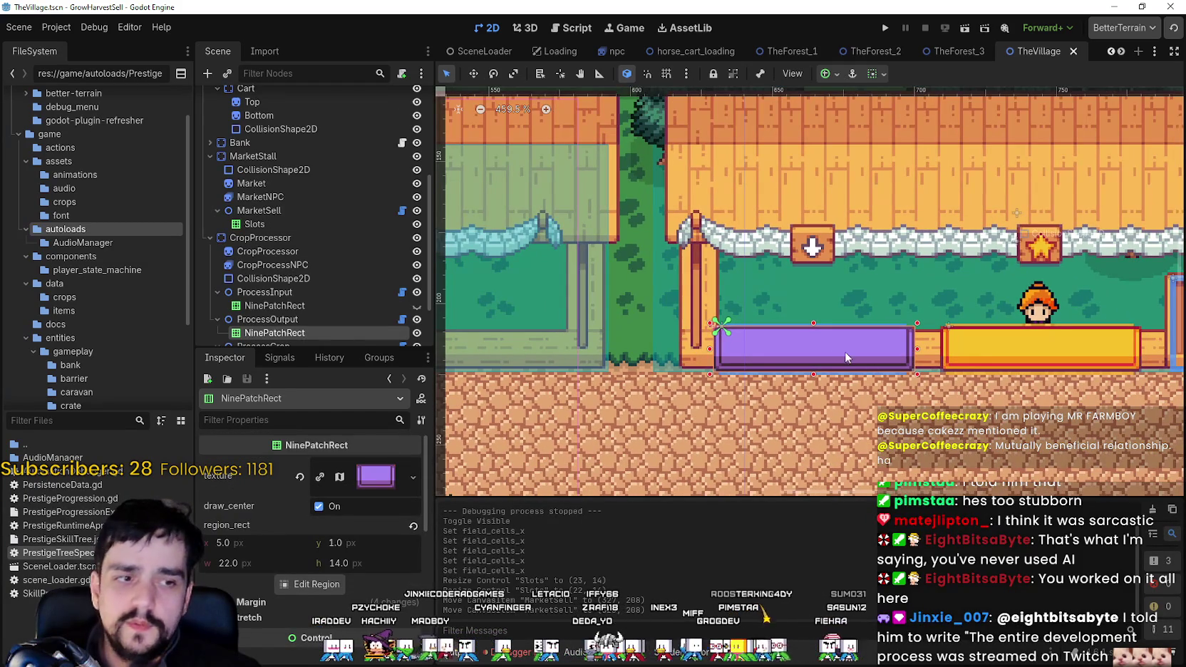
Set ProcessOutput's item_stack_cap_per_slot to 4 and save.
scroll(781, 339, "up", 4)
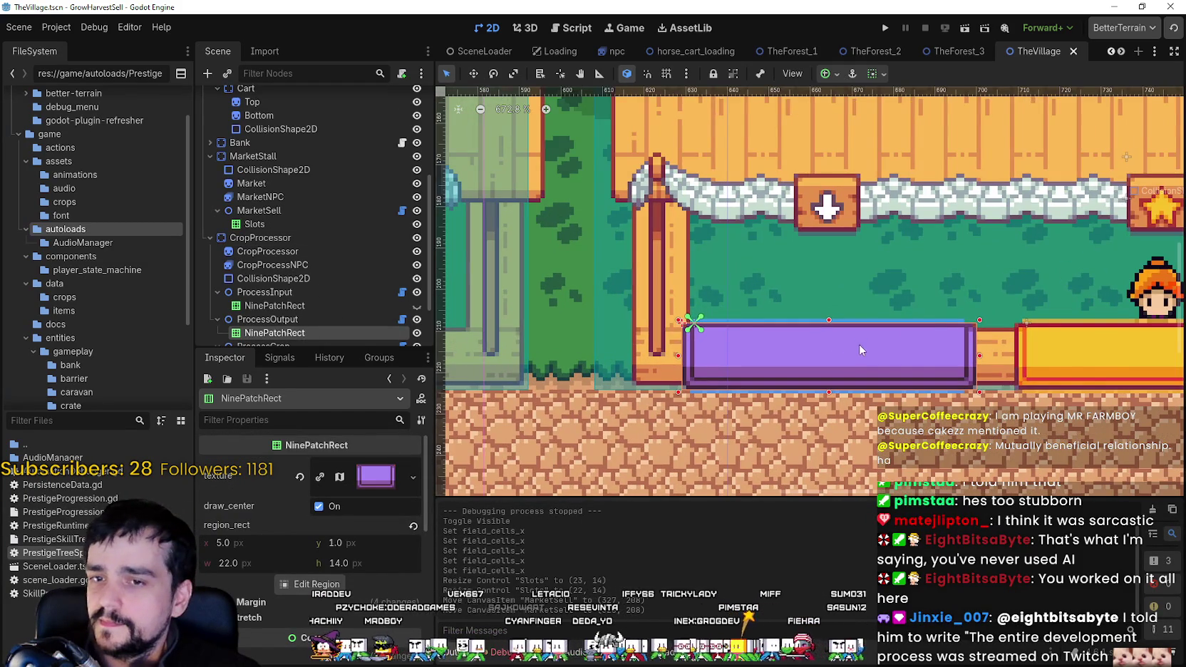
scroll(859, 343, "down", 4)
left_click(268, 319)
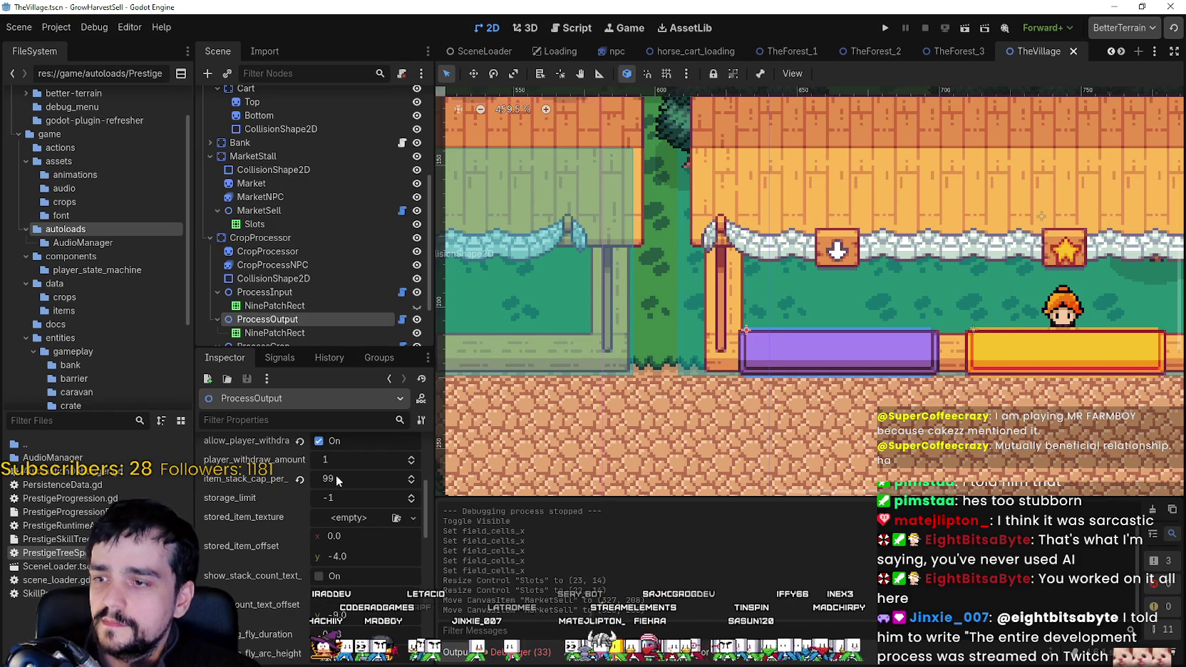
left_click(300, 478)
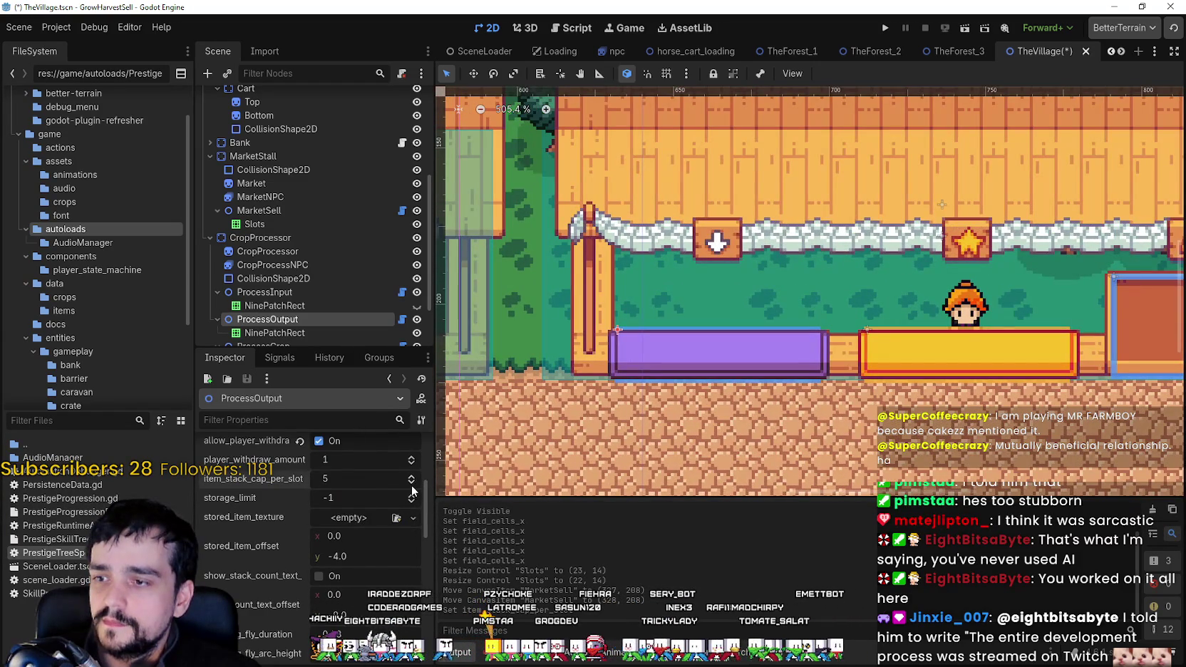
scroll(519, 422, "up", 2)
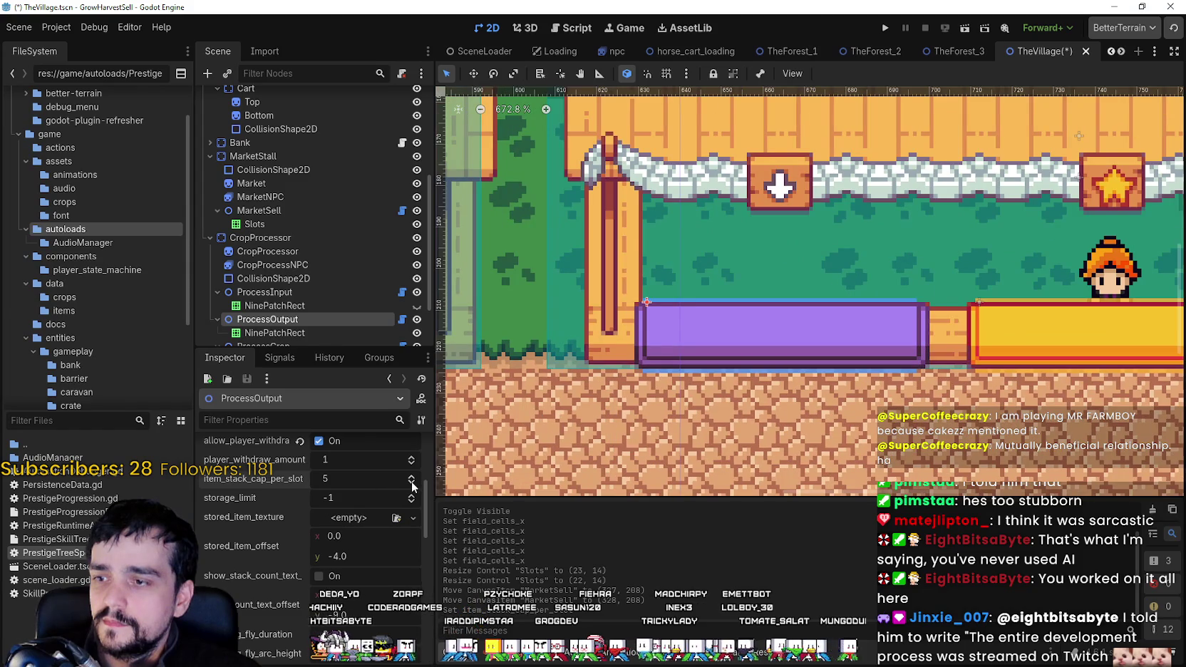
left_click(412, 483)
scroll(719, 341, "left", 1)
key("ctrl+s")
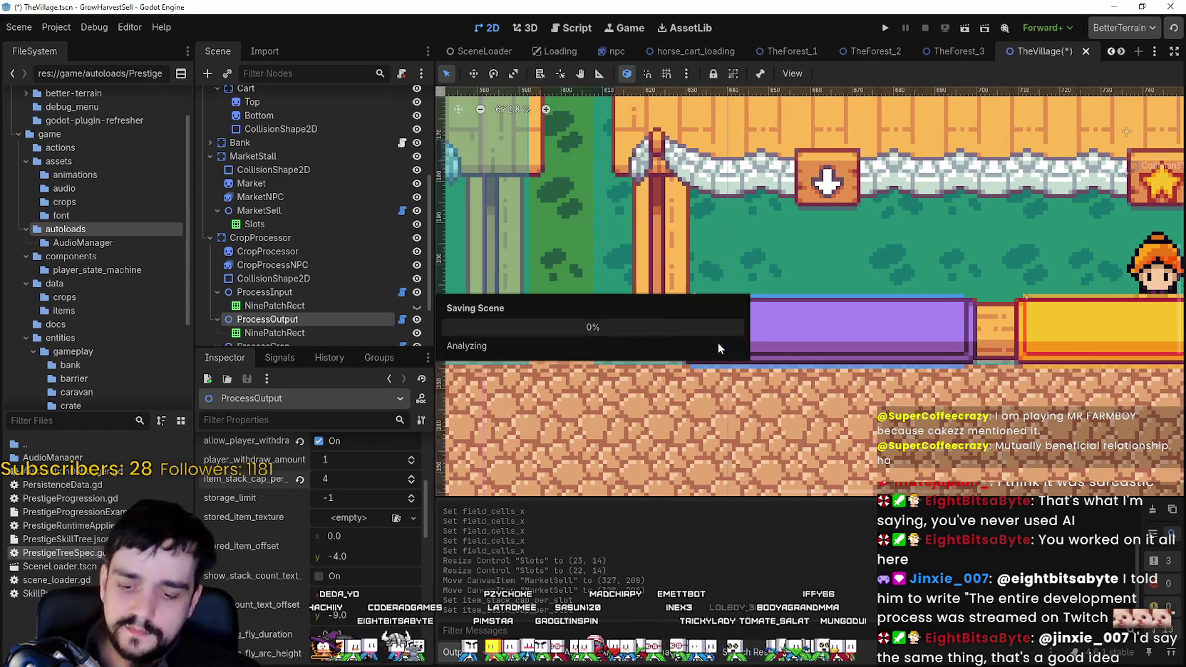
Enable debug_draw_cell_grid and reduce field_cells_x from 3 to 1, then save.
scroll(304, 566, "down", 5)
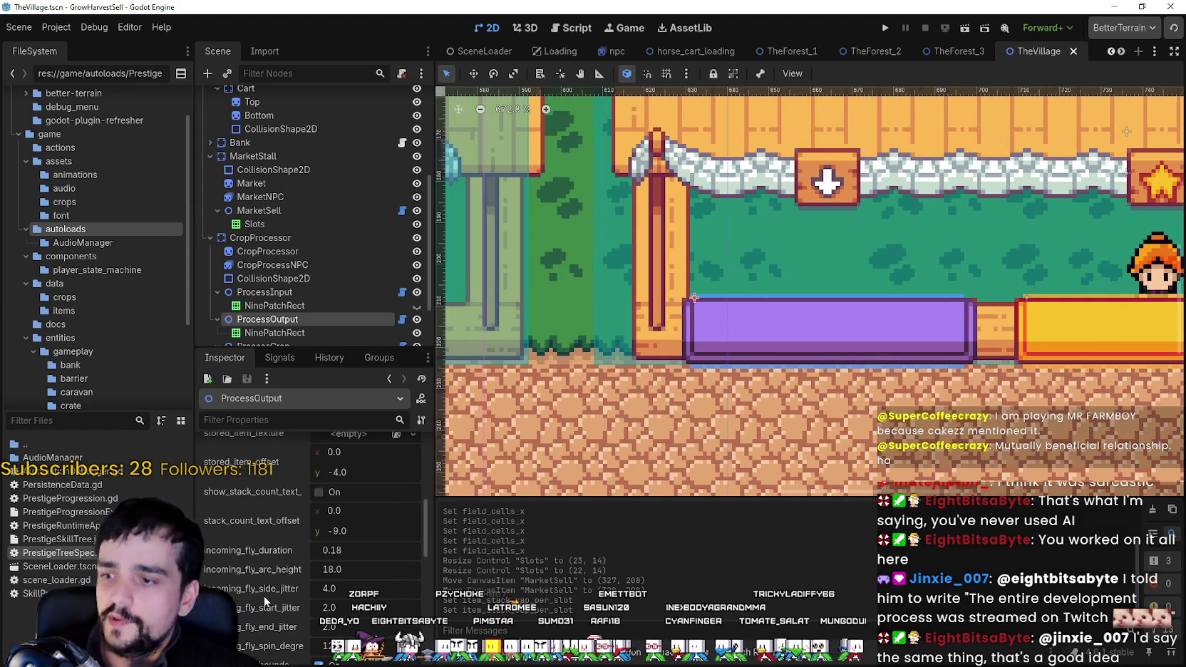
scroll(304, 566, "up", 3)
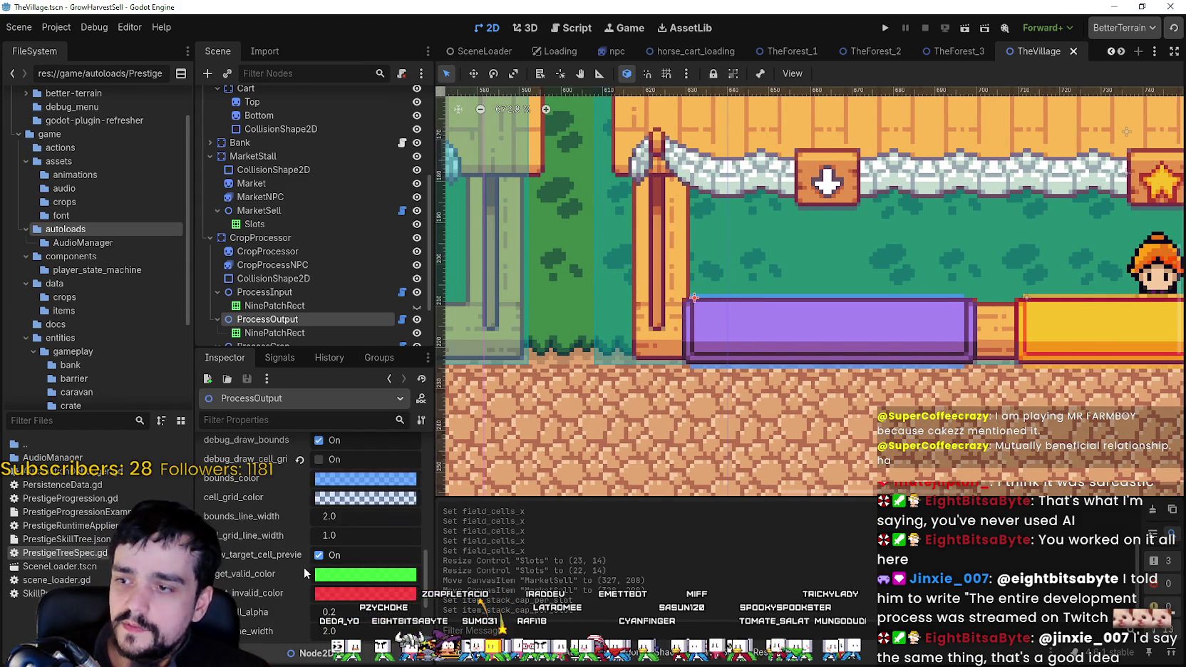
left_click(329, 544)
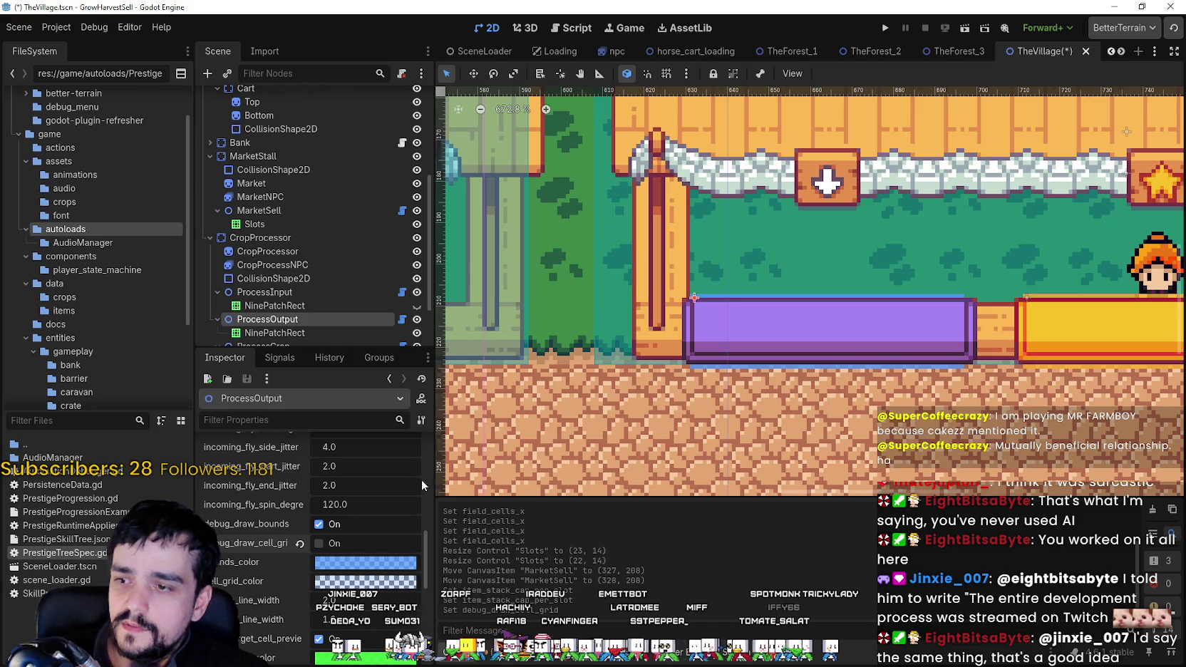
scroll(335, 540, "up", 3)
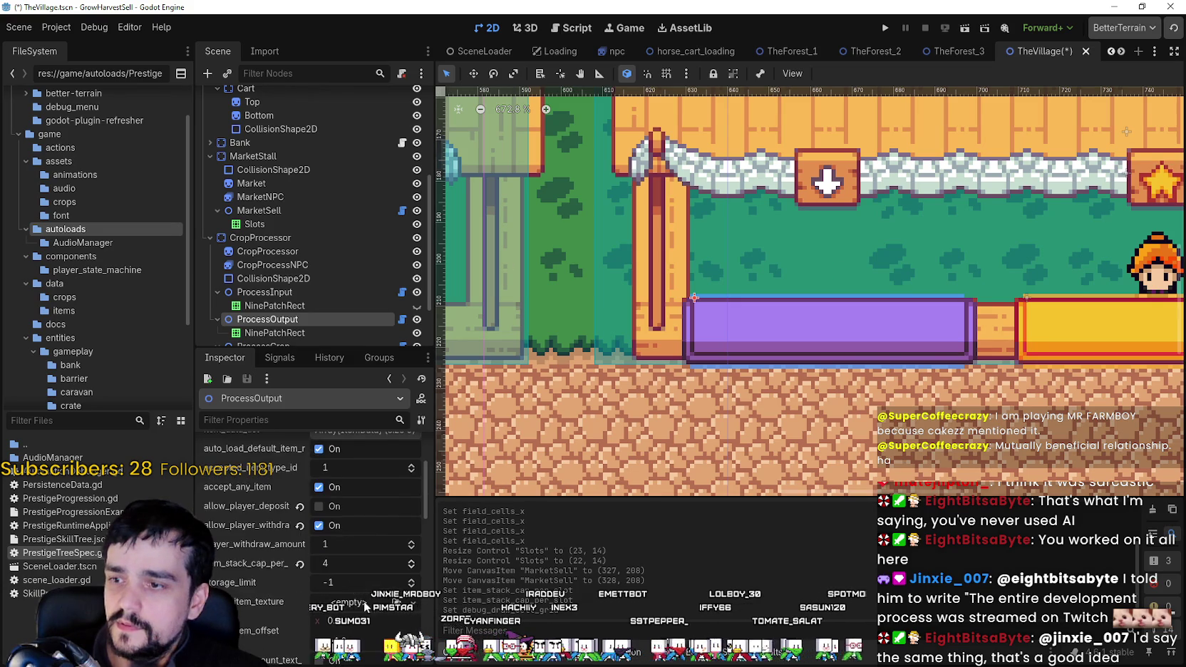
scroll(365, 605, "up", 3)
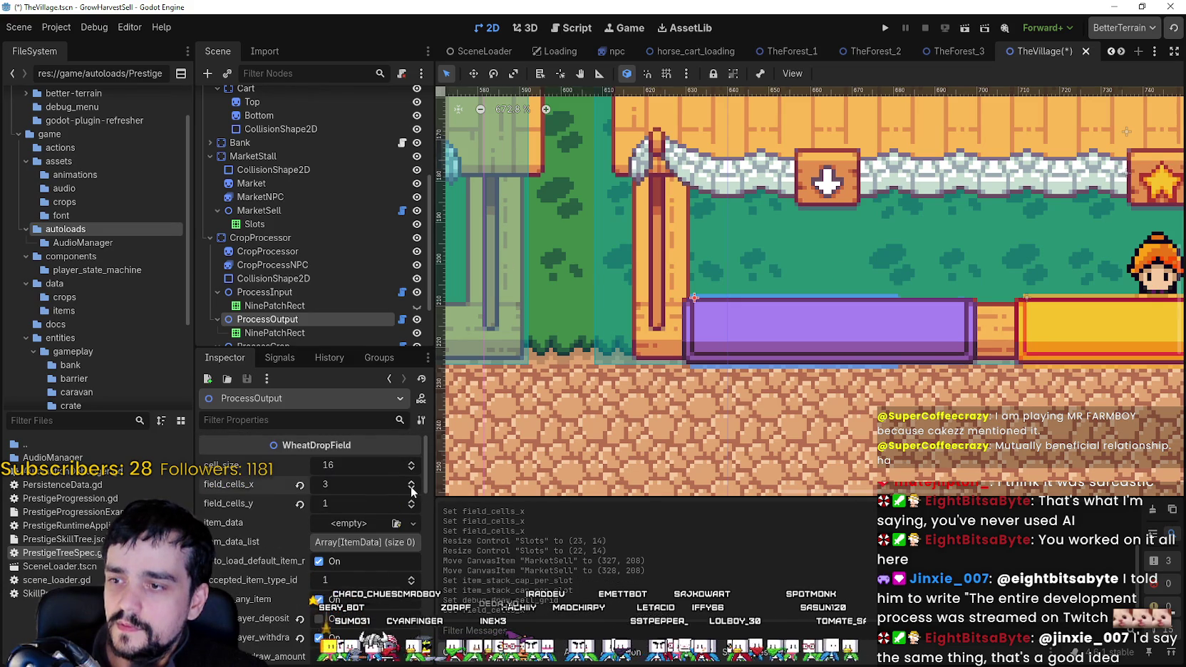
left_click(411, 489)
left_click(411, 489)
key("ctrl+s")
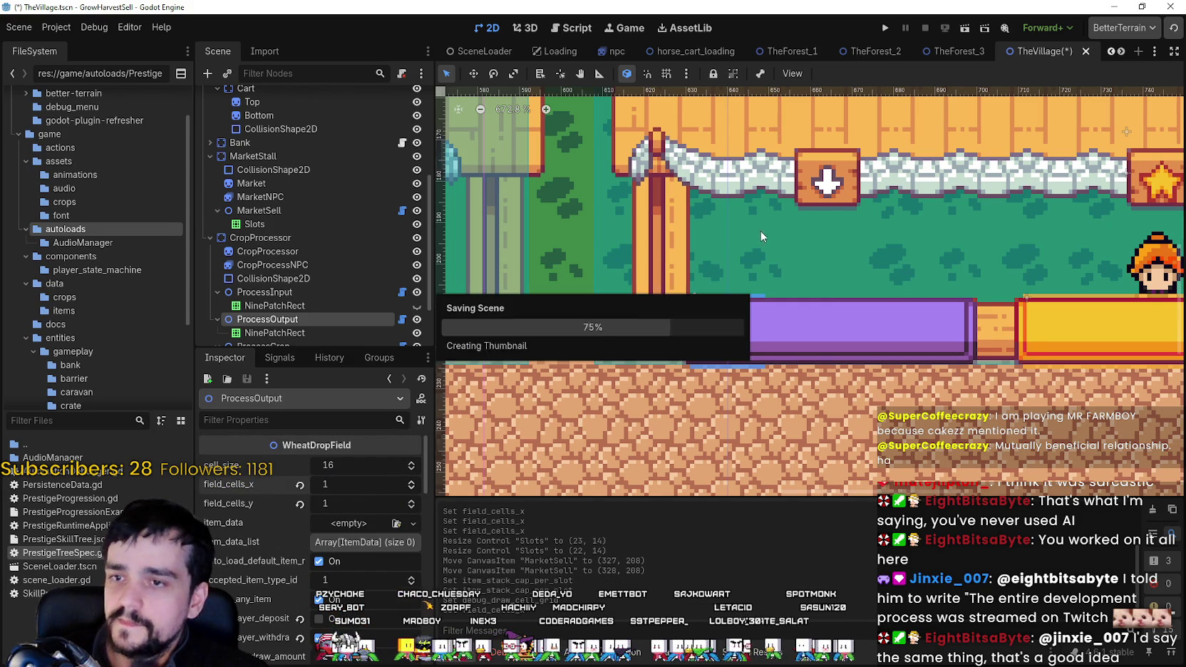
Shrink the purple ProcessOutput NinePatchRect to a single-cell square and save.
left_click(918, 318)
scroll(941, 324, "up", 4)
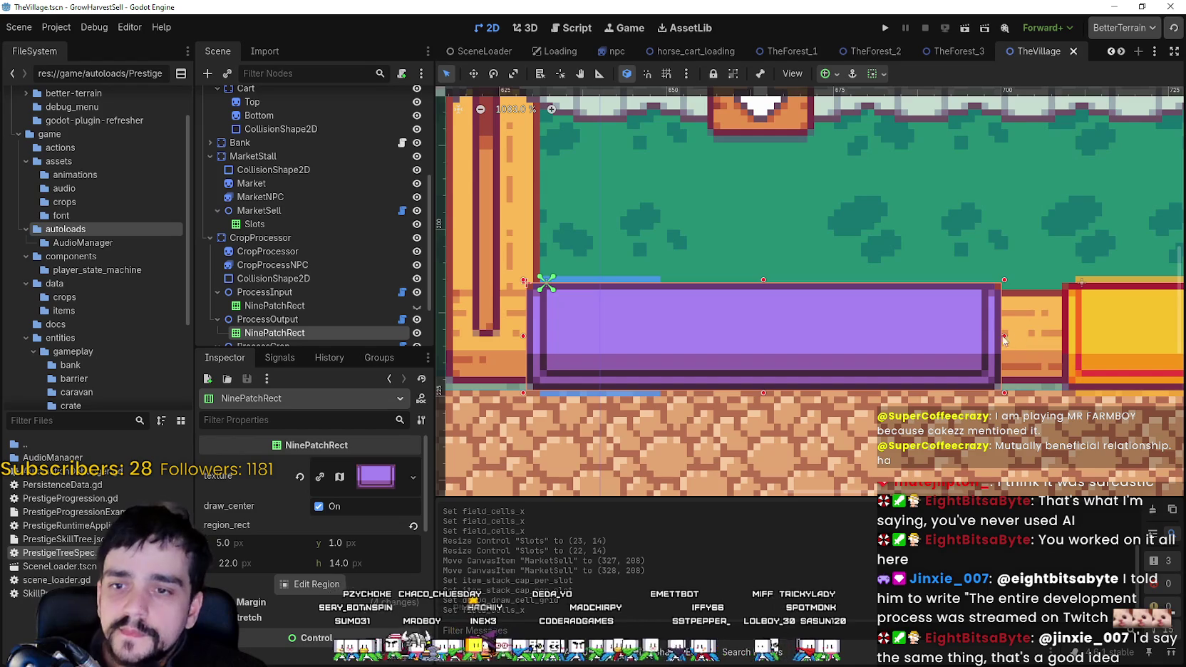
mouse_move(1003, 344)
left_mouse_down()
mouse_move(728, 335)
mouse_move(690, 321)
left_mouse_up()
scroll(584, 317, "up", 5)
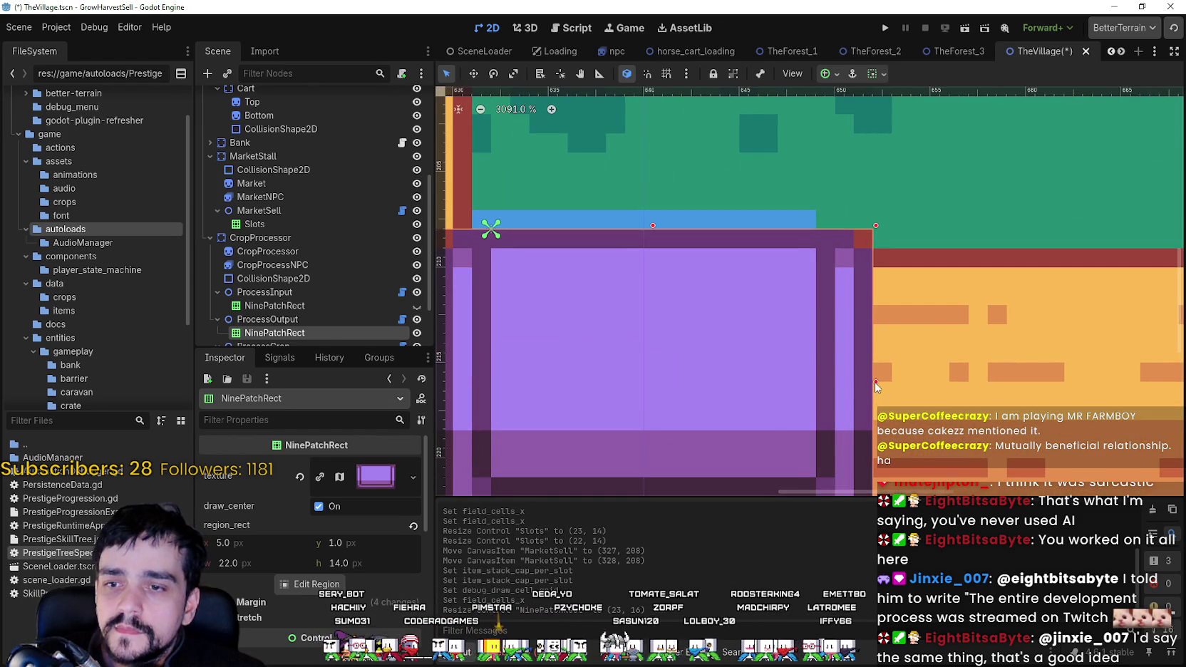
left_click_drag(874, 382, 856, 382)
scroll(830, 371, "down", 2)
key("ctrl+s")
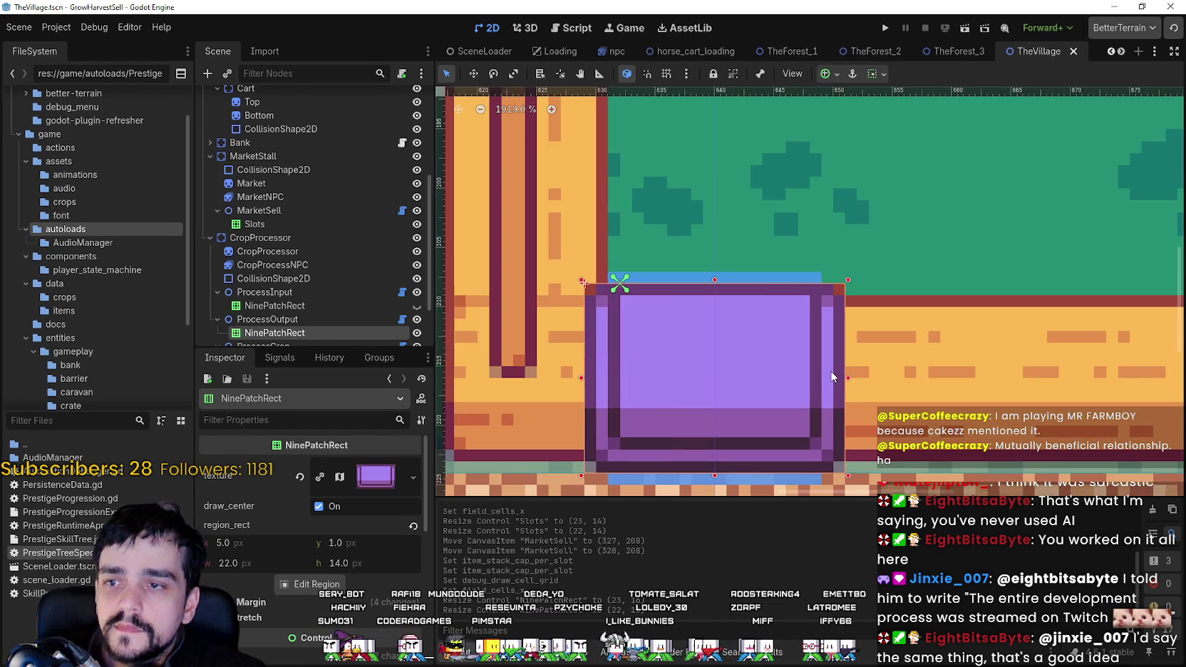
scroll(791, 293, "down", 4)
scroll(792, 293, "down", 2)
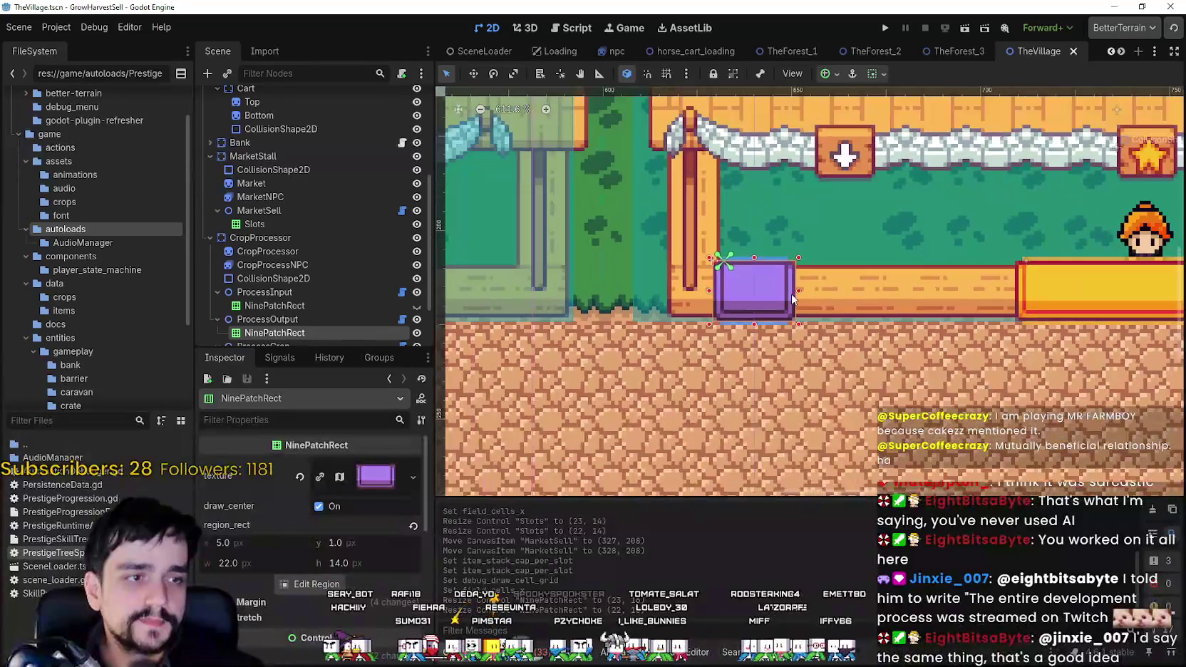
scroll(791, 294, "up", 3)
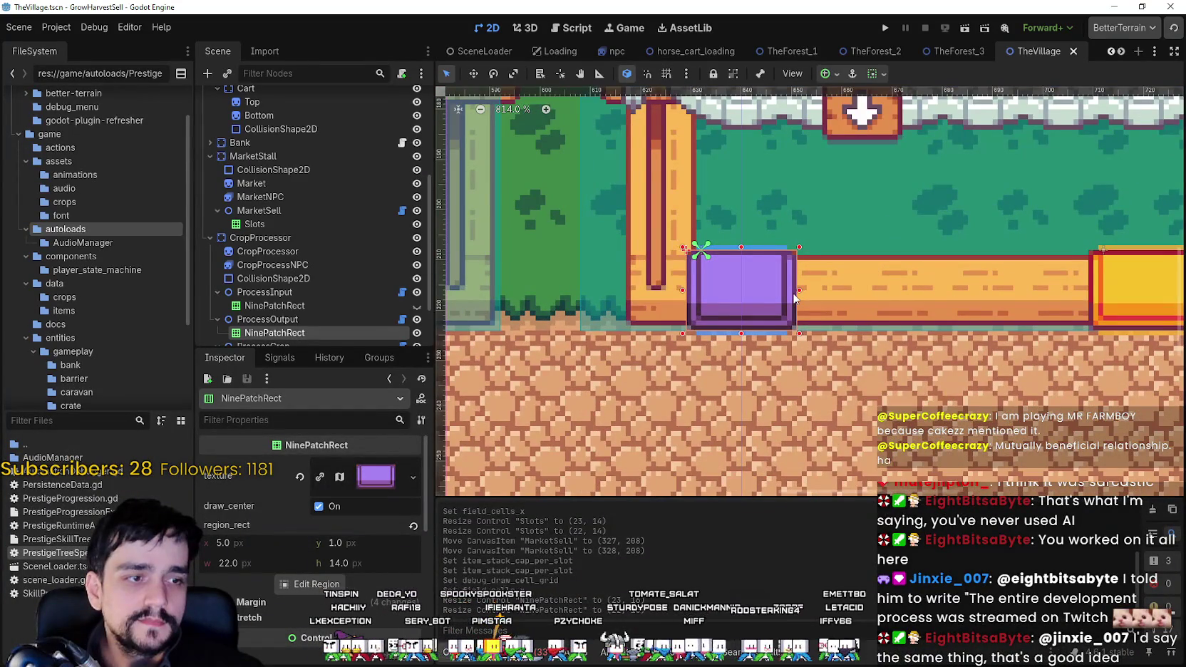
scroll(758, 250, "down", 3)
scroll(757, 250, "down", 2)
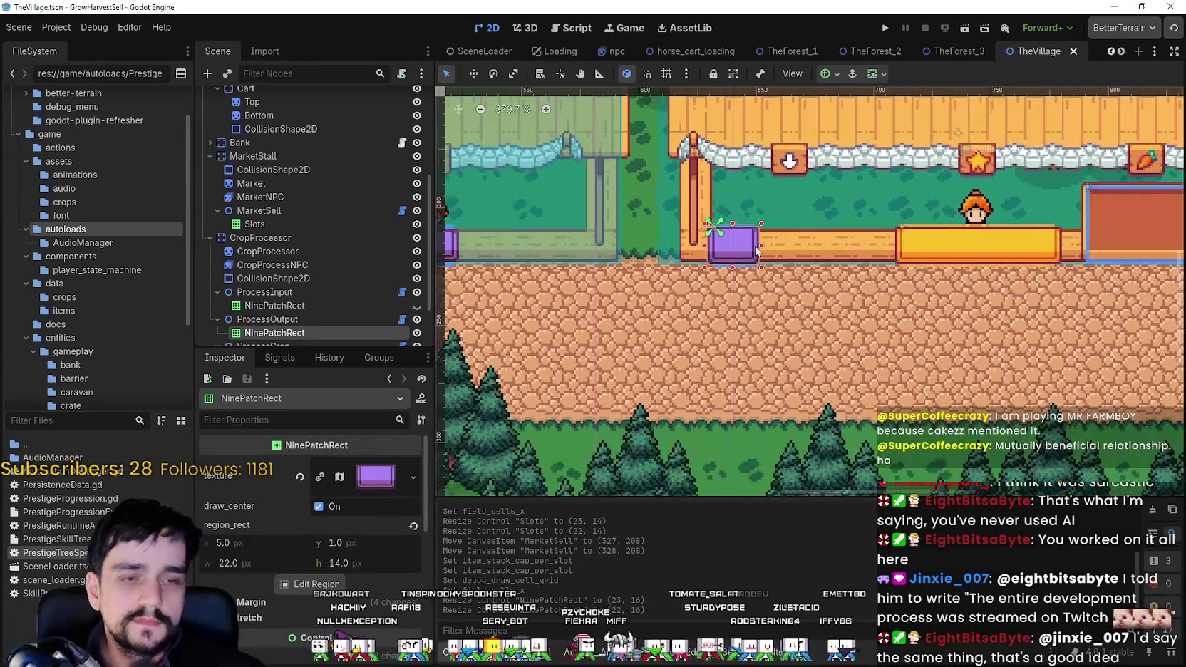
scroll(799, 212, "up", 4)
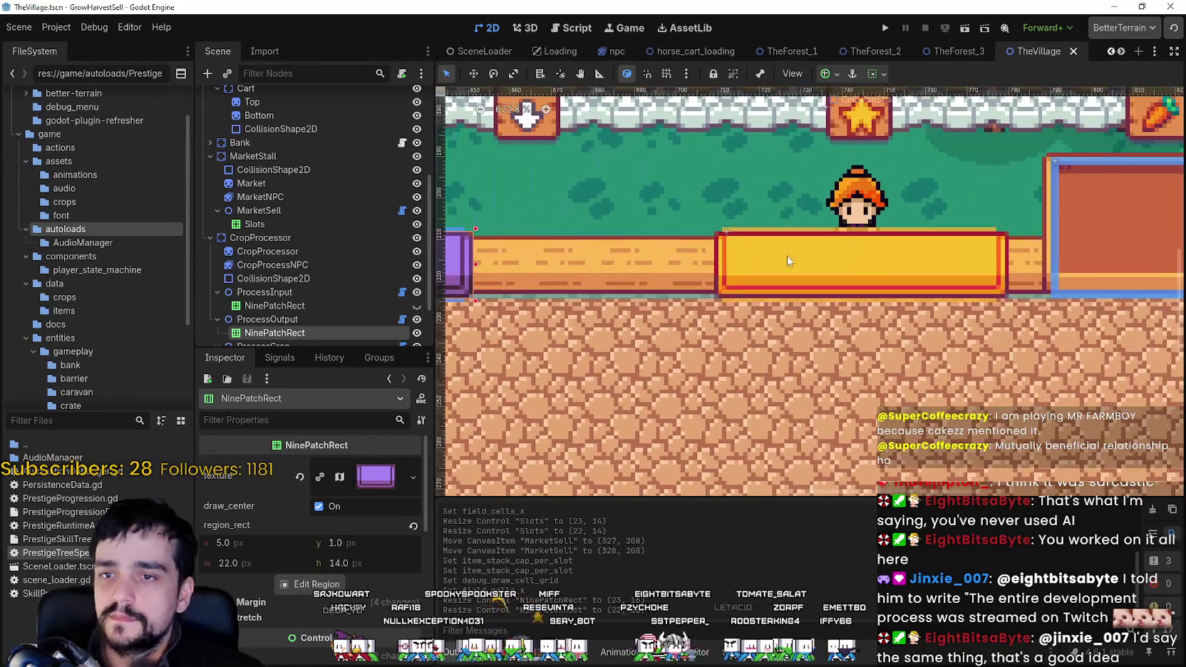
Lower ProcessCrop's field_cells_x from 4 to 1.
left_click(783, 260)
scroll(782, 260, "up", 5)
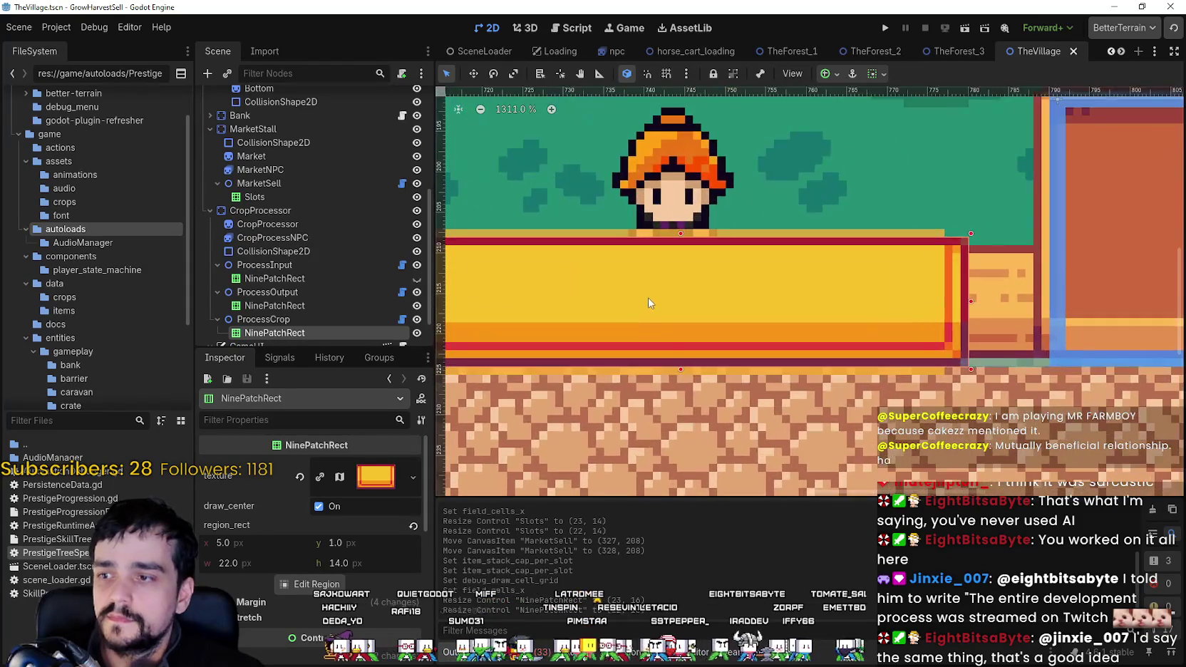
scroll(737, 285, "down", 2)
left_click(264, 319)
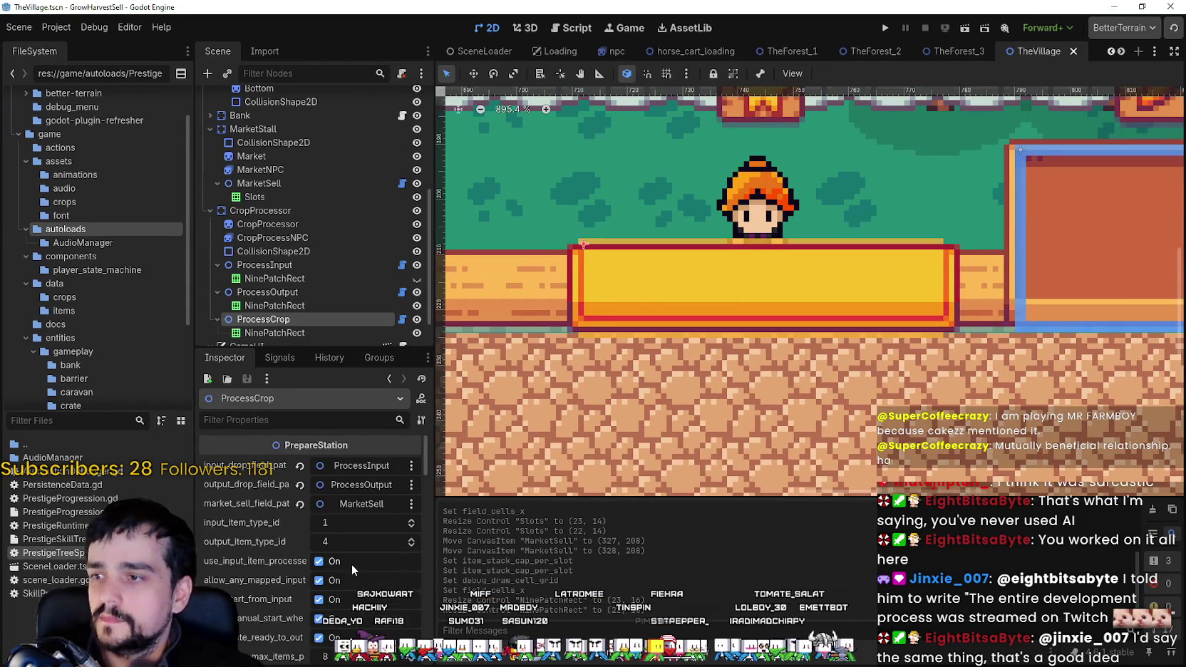
scroll(353, 528, "down", 1)
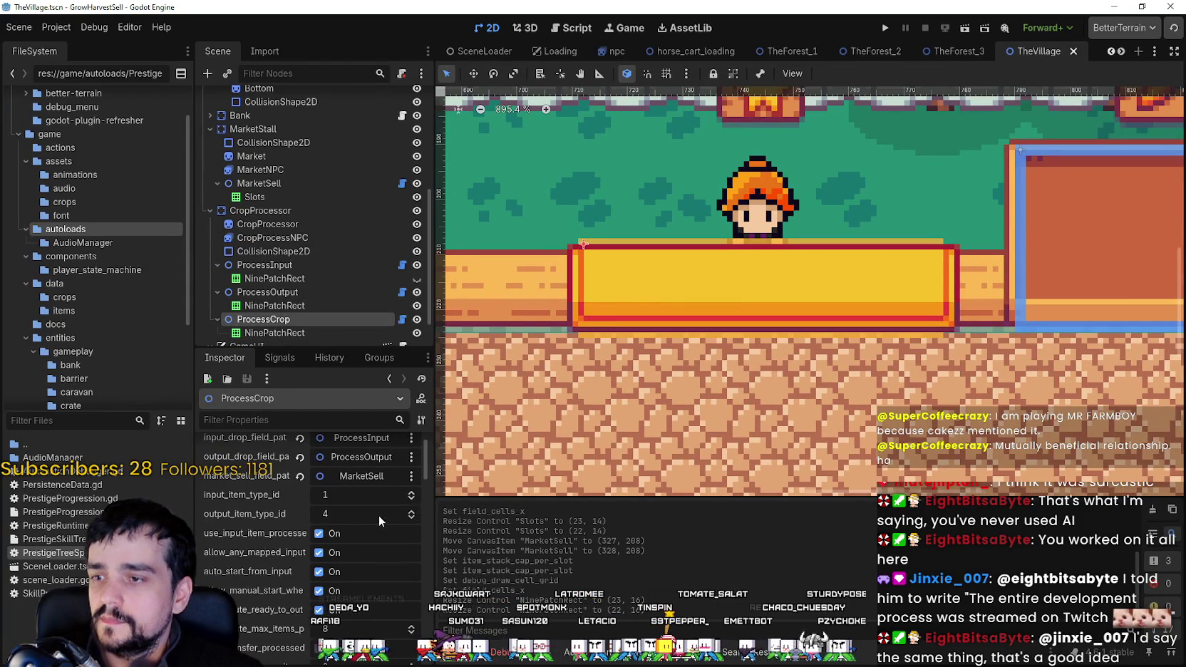
scroll(382, 531, "down", 3)
scroll(385, 550, "down", 2)
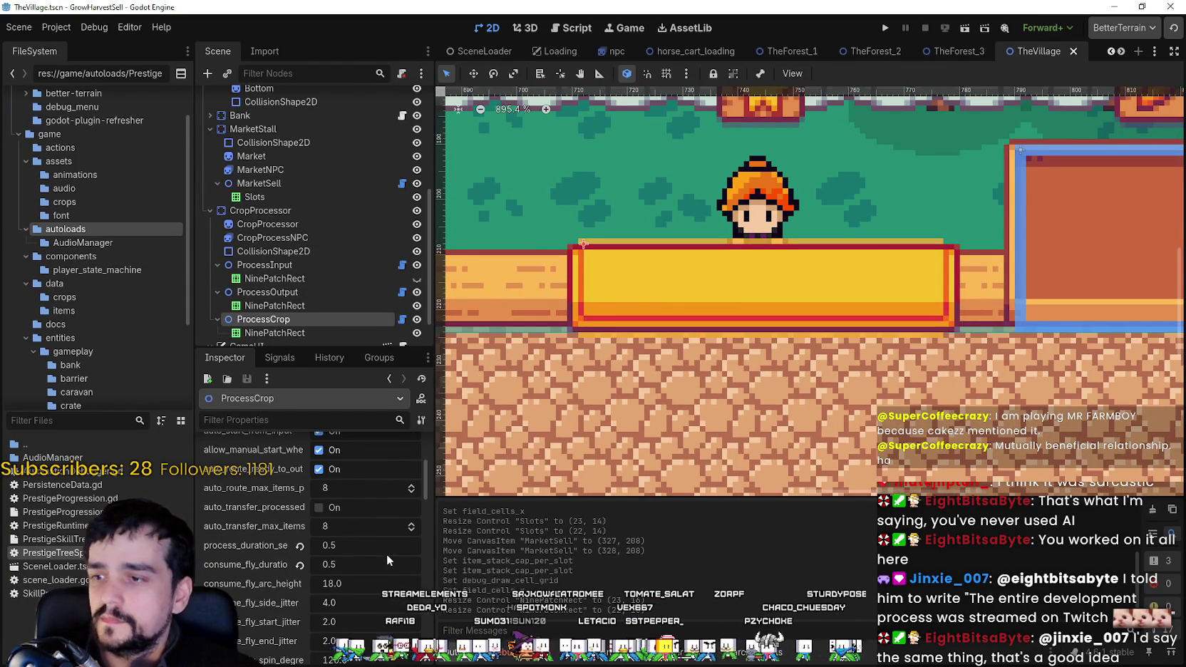
scroll(389, 545, "down", 3)
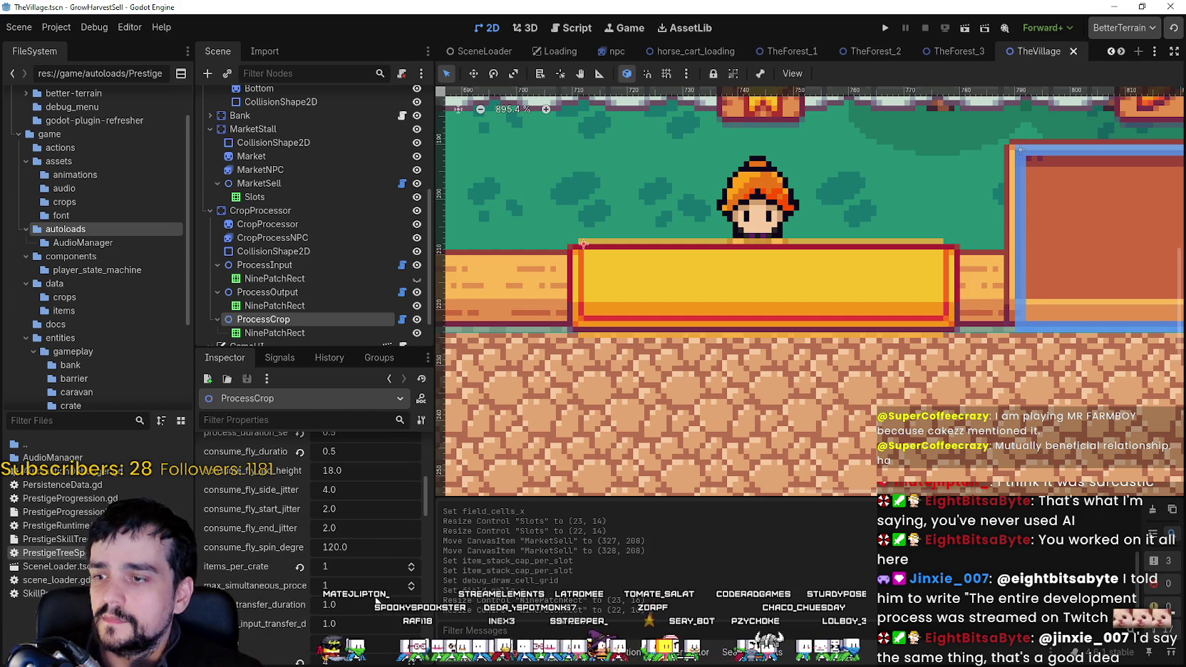
scroll(378, 592, "down", 3)
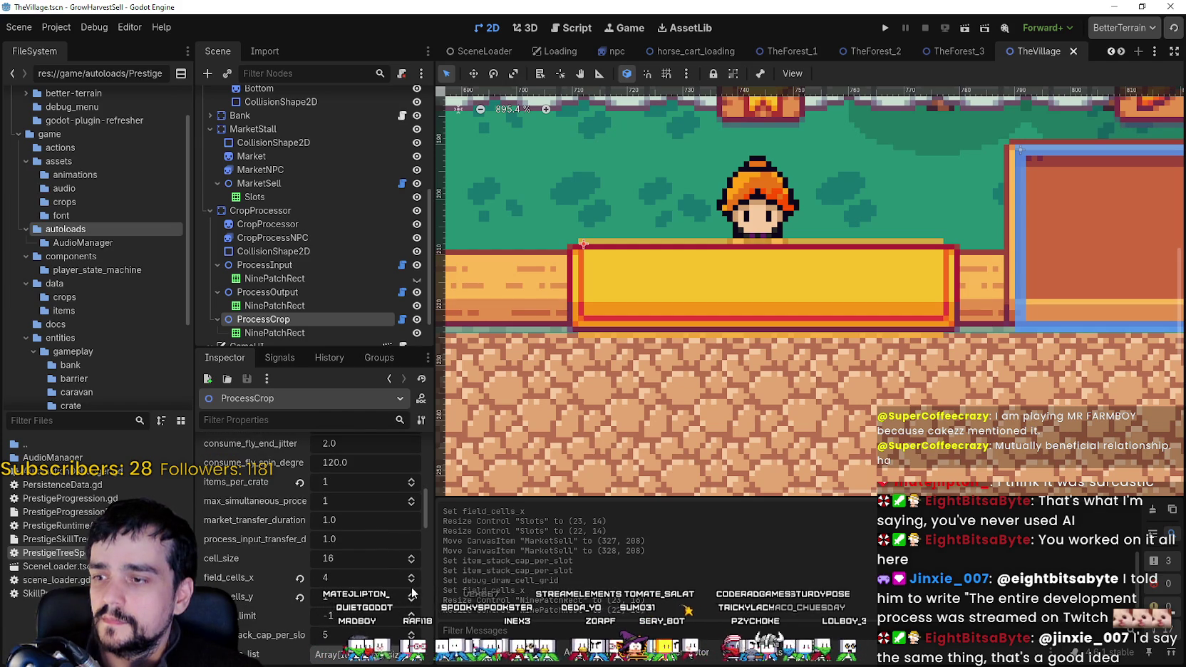
left_click(411, 581)
left_click(412, 581)
left_click(412, 582)
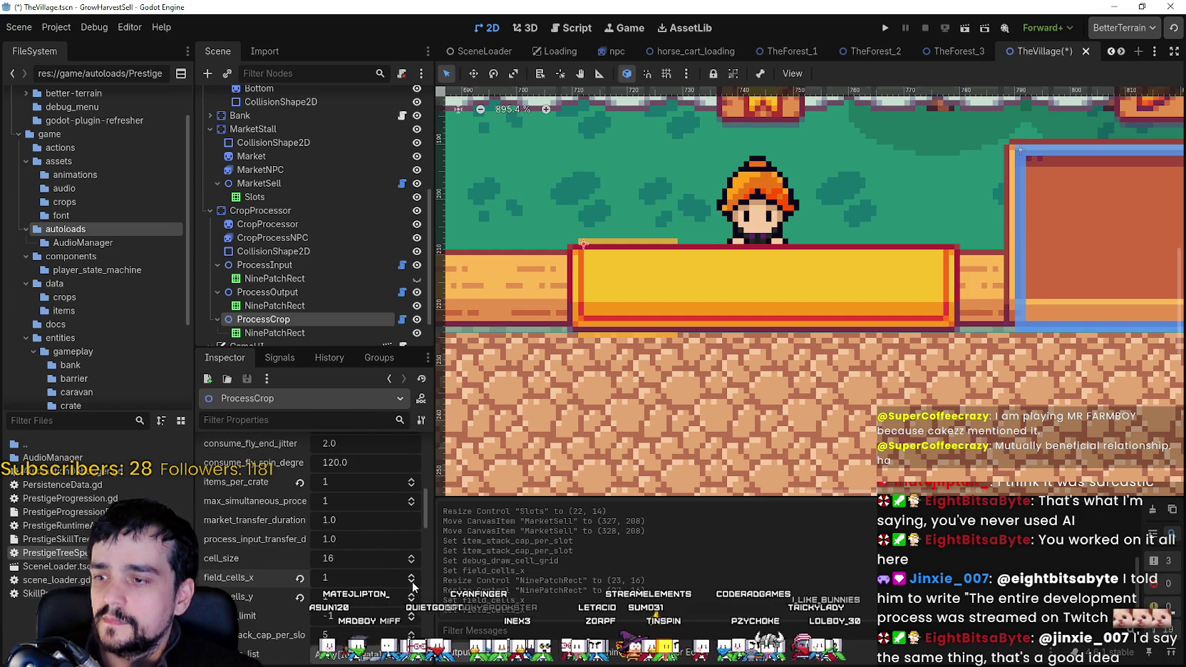
Narrow ProcessCrop's yellow NinePatchRect frame to 22 px wide and save TheVillage.
left_click(894, 261)
scroll(894, 261, "up", 2)
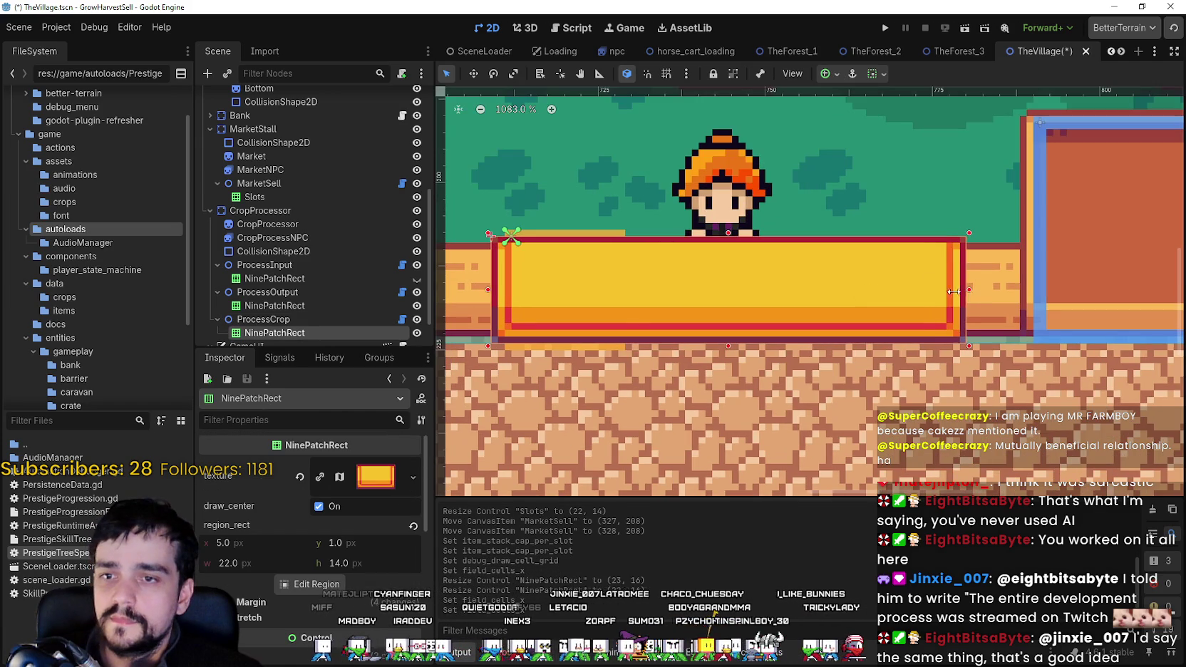
left_click_drag(963, 289, 637, 270)
scroll(764, 293, "up", 1)
key("ctrl+s")
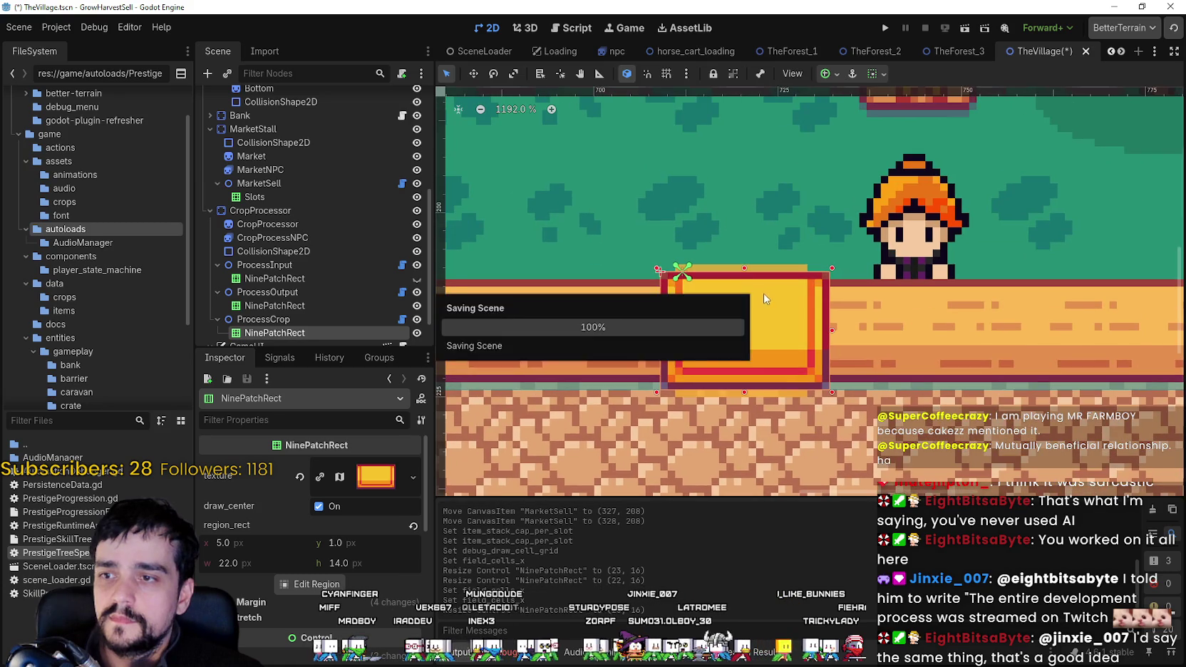
scroll(763, 288, "up", 6)
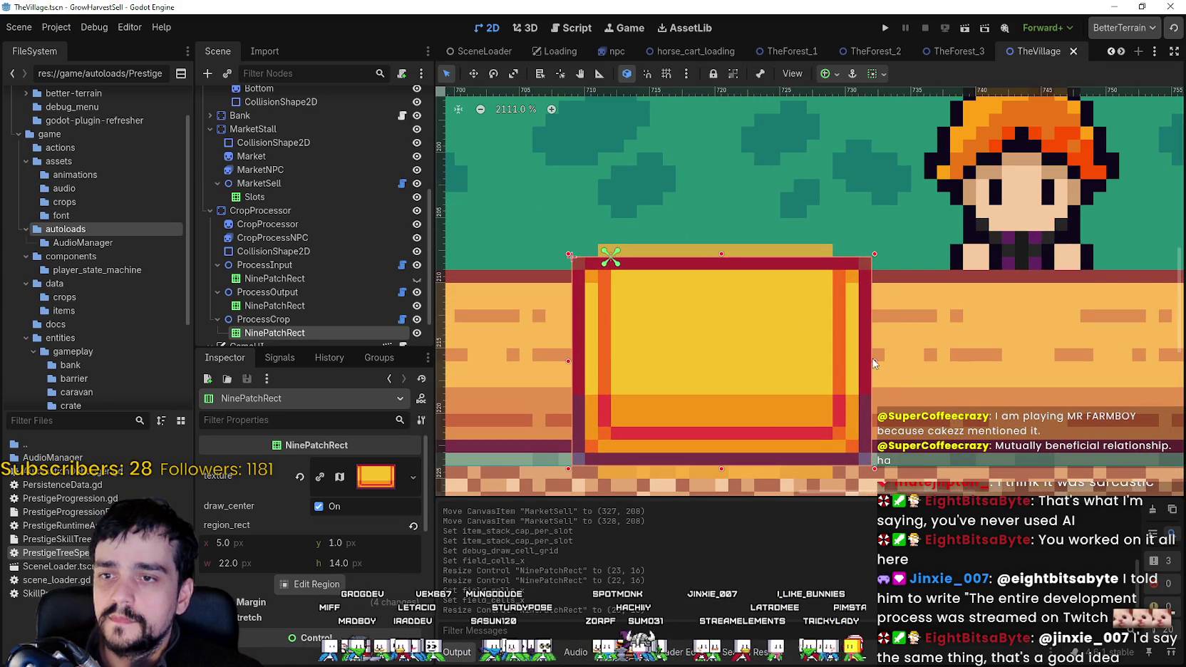
left_click_drag(876, 363, 856, 364)
key("ctrl+s")
scroll(859, 336, "down", 7)
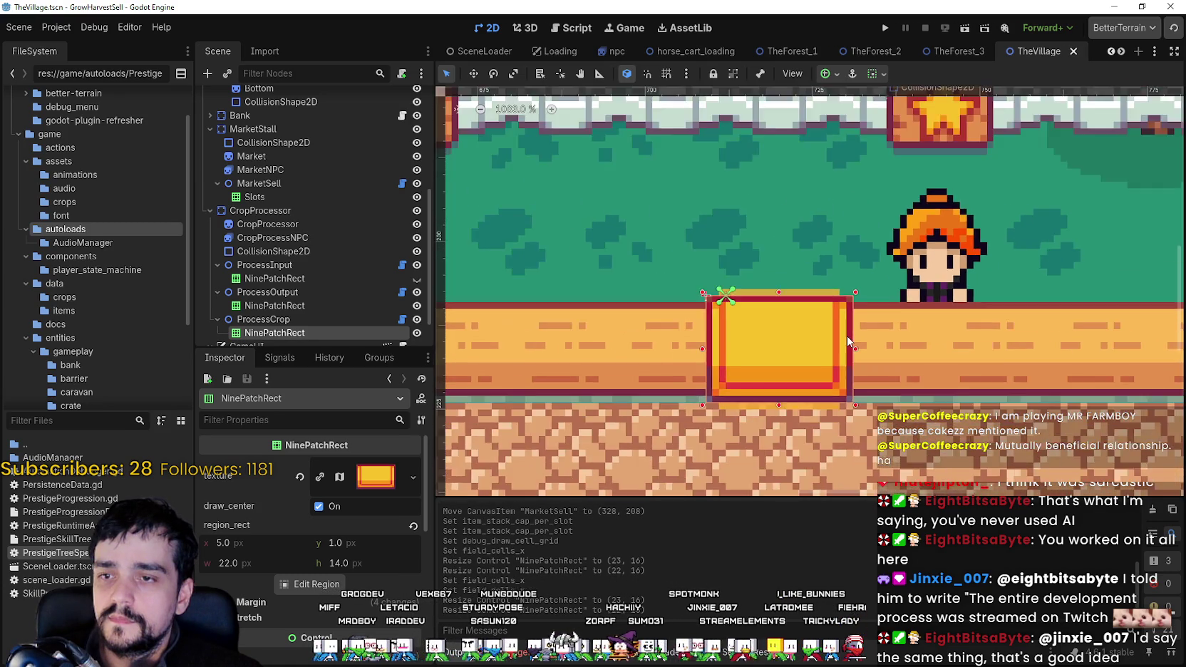
scroll(847, 336, "down", 8)
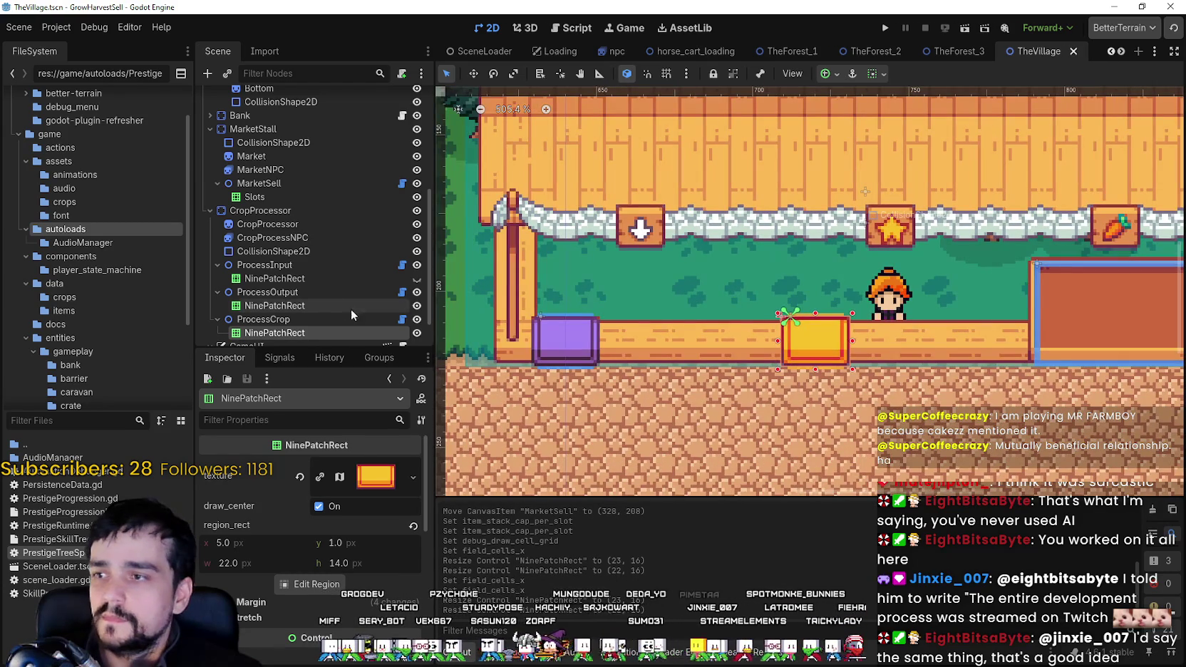
Move the ProcessCrop box right to (-7, 40) under the crop vendor and save.
left_click(293, 306)
left_click(293, 319)
scroll(894, 347, "up", 4)
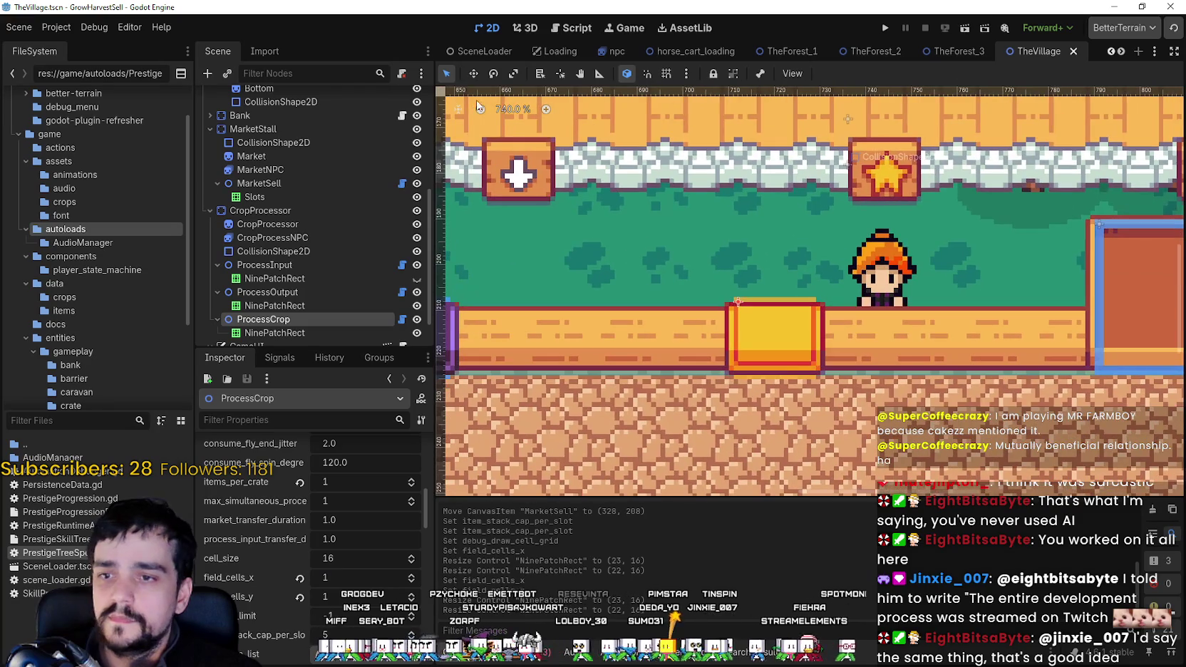
left_click(473, 73)
scroll(760, 266, "up", 2)
left_click_drag(768, 328, 900, 334)
scroll(838, 331, "up", 7)
scroll(898, 337, "down", 2)
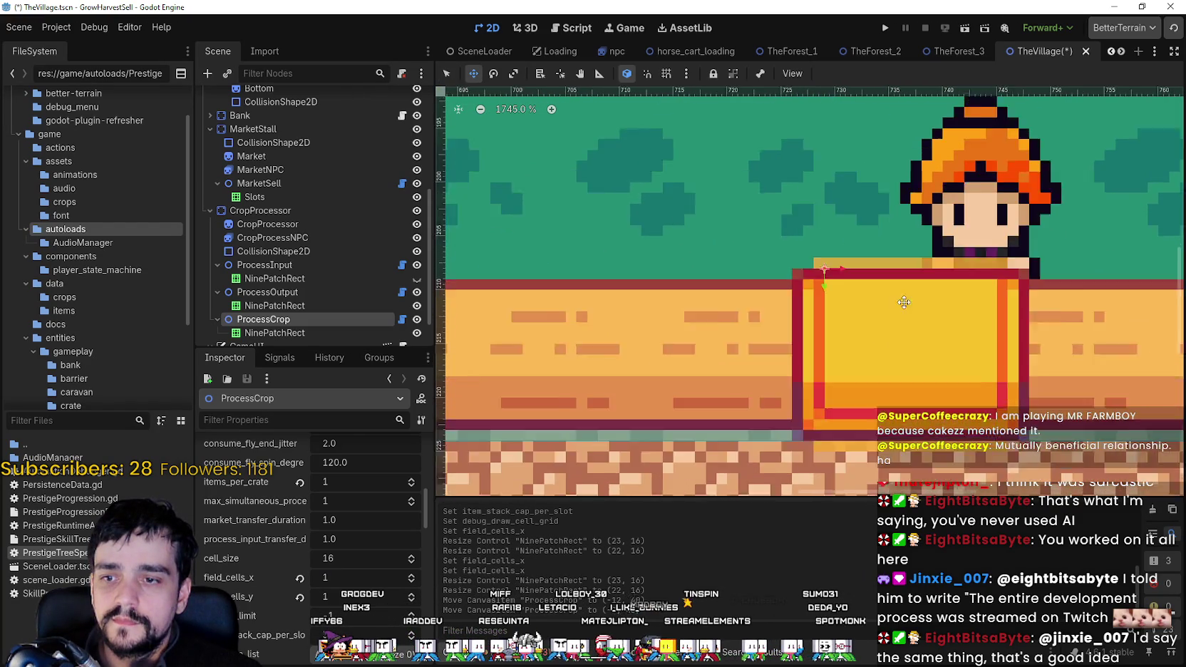
left_click_drag(798, 270, 849, 274)
scroll(849, 274, "down", 1)
key("ctrl+s")
scroll(840, 332, "down", 3)
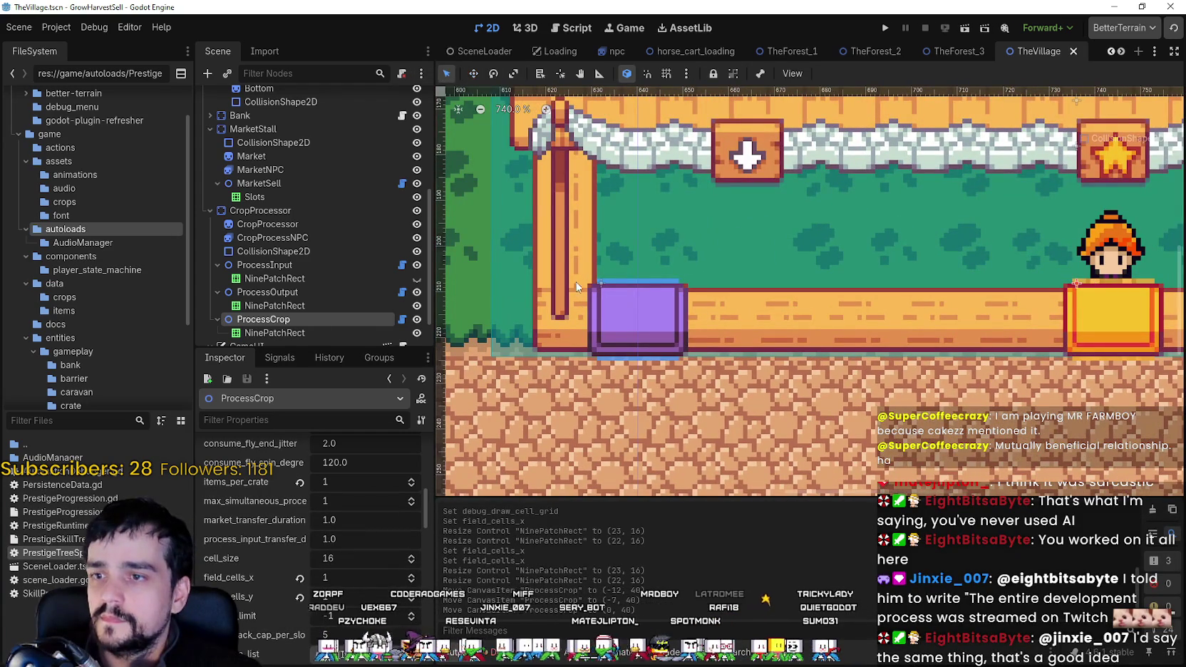
Shift the purple ProcessOutput box right beneath the down-arrow sign, nudge it one pixel, and save.
left_click(269, 293)
scroll(641, 316, "up", 1)
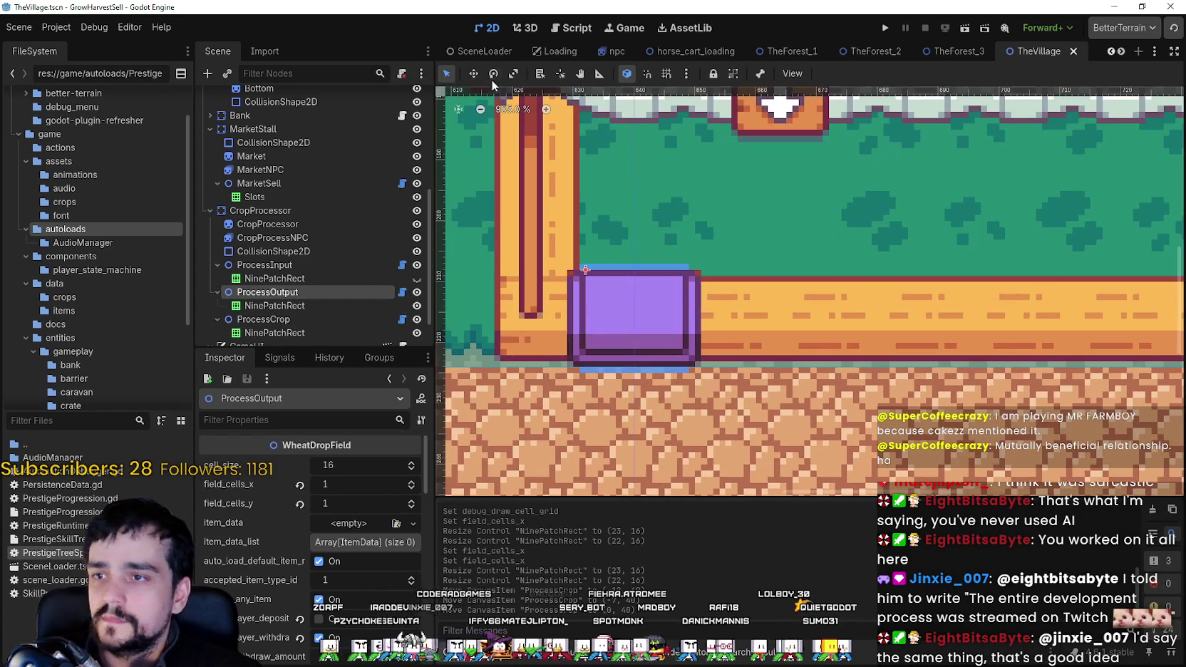
left_click(470, 74)
scroll(592, 300, "up", 3)
mouse_move(592, 299)
left_mouse_down()
mouse_move(856, 306)
mouse_move(797, 302)
left_mouse_up()
scroll(796, 302, "down", 6)
scroll(771, 344, "up", 5)
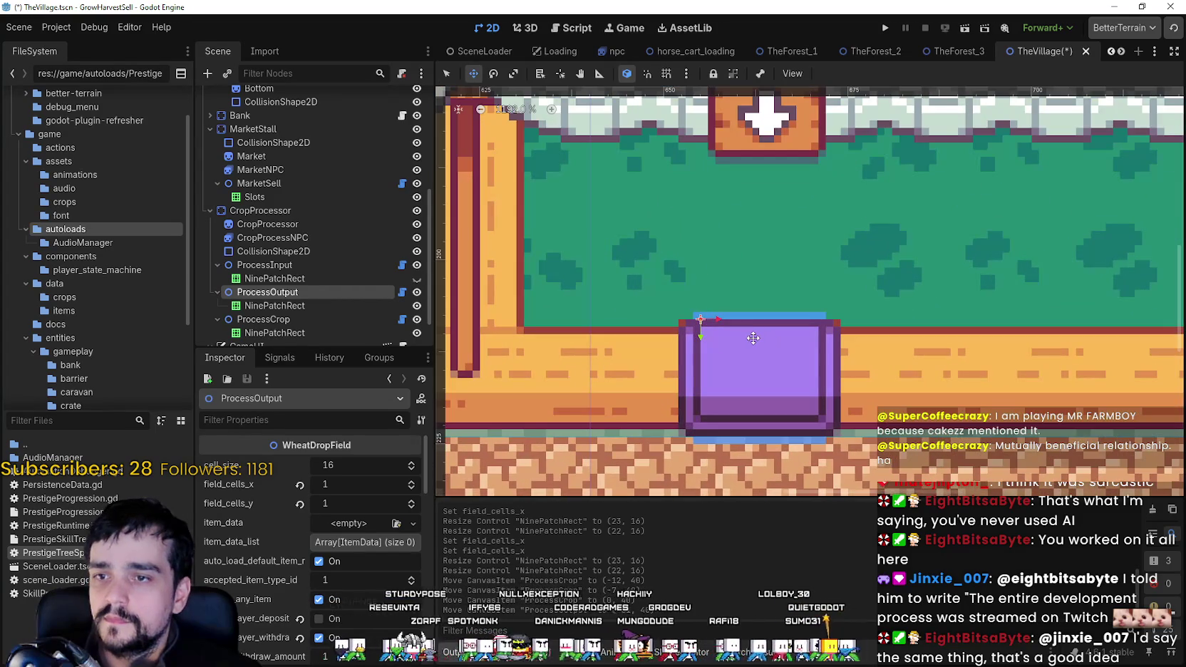
key("Right")
scroll(748, 349, "down", 7)
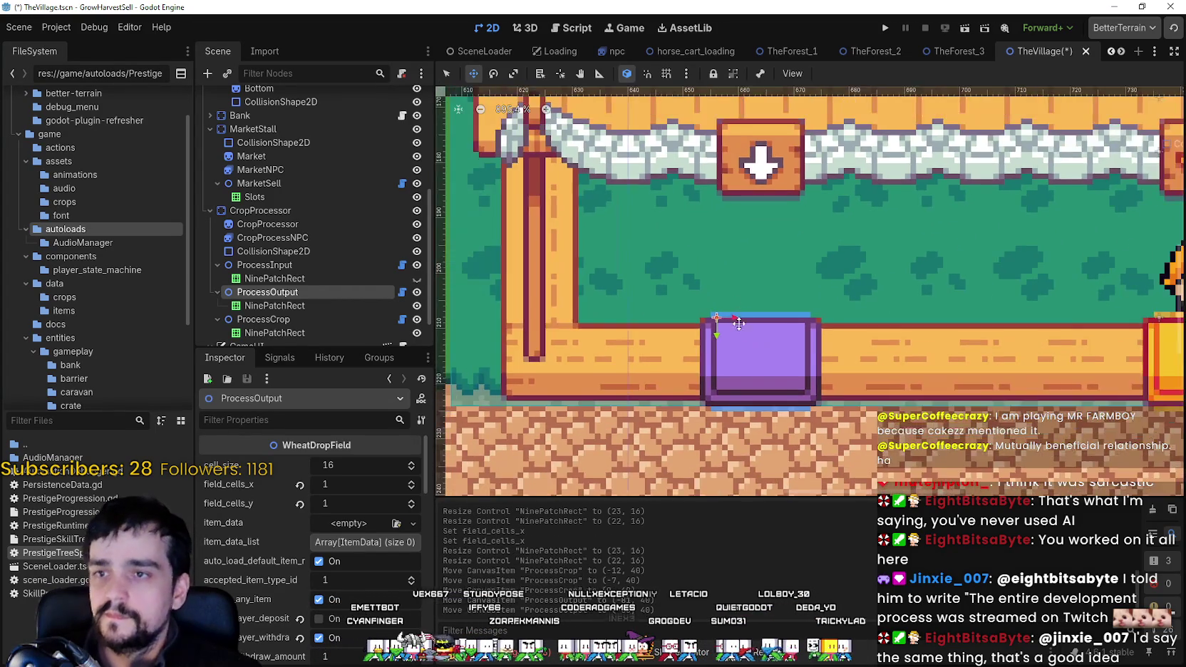
key("ctrl+s")
scroll(902, 388, "down", 2)
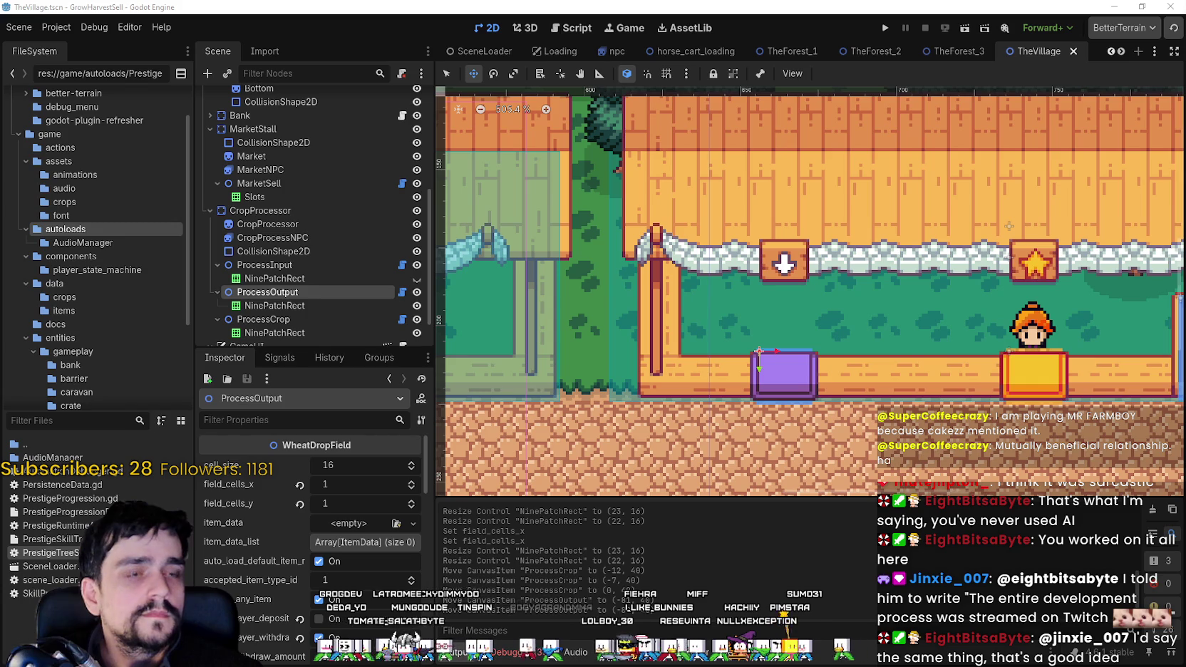
scroll(738, 405, "right", 5)
scroll(819, 377, "down", 2)
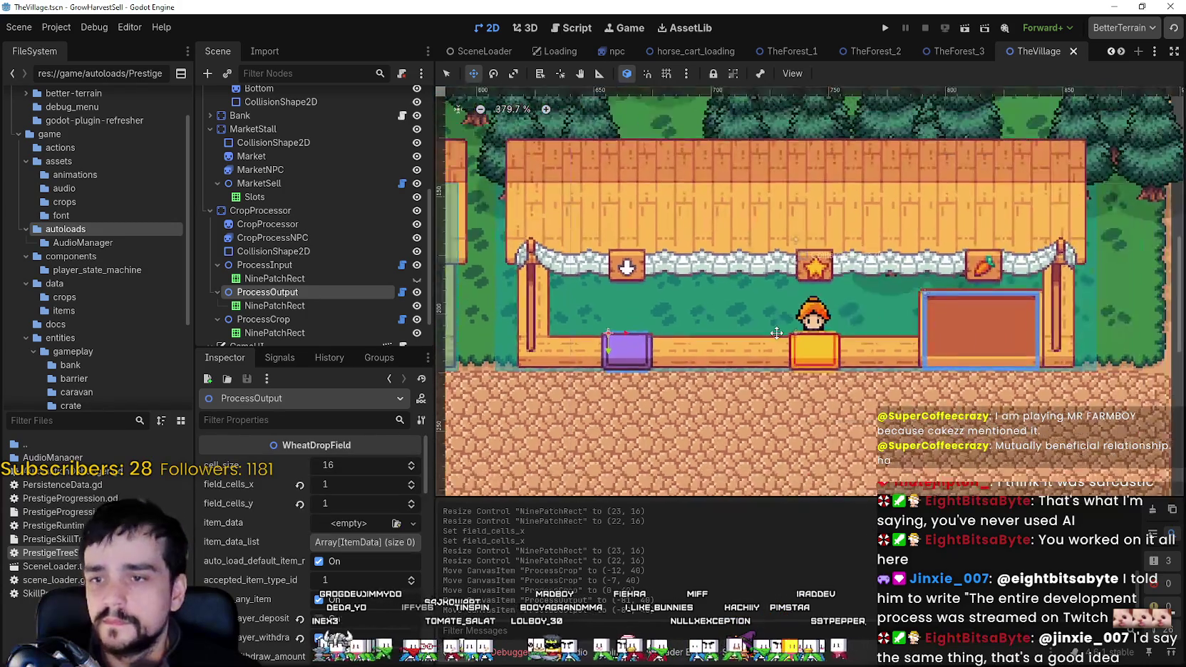
scroll(856, 361, "down", 3)
scroll(877, 342, "left", 3)
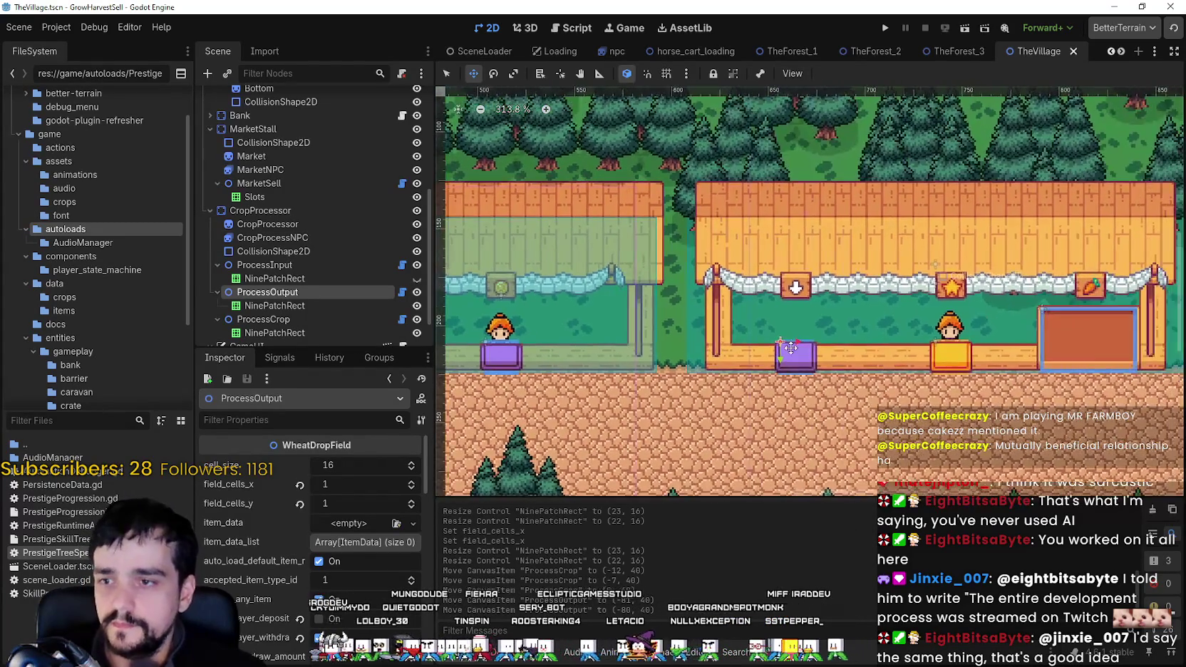
scroll(856, 335, "up", 3)
scroll(642, 371, "down", 2)
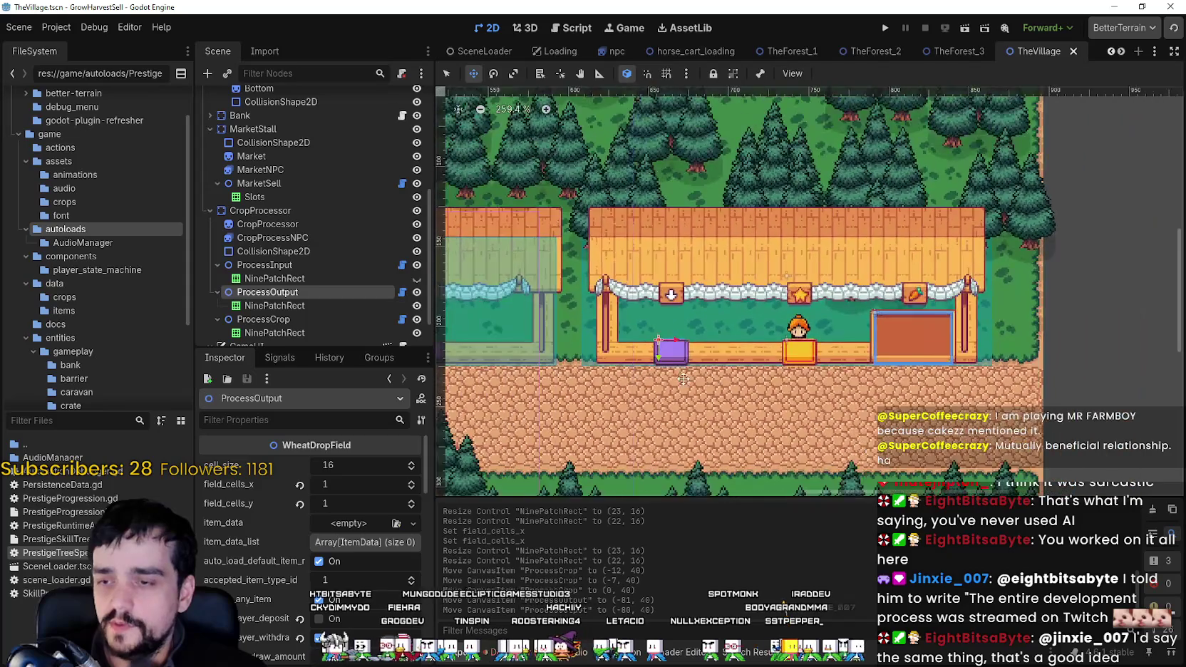
scroll(683, 378, "right", 3)
scroll(498, 358, "up", 2)
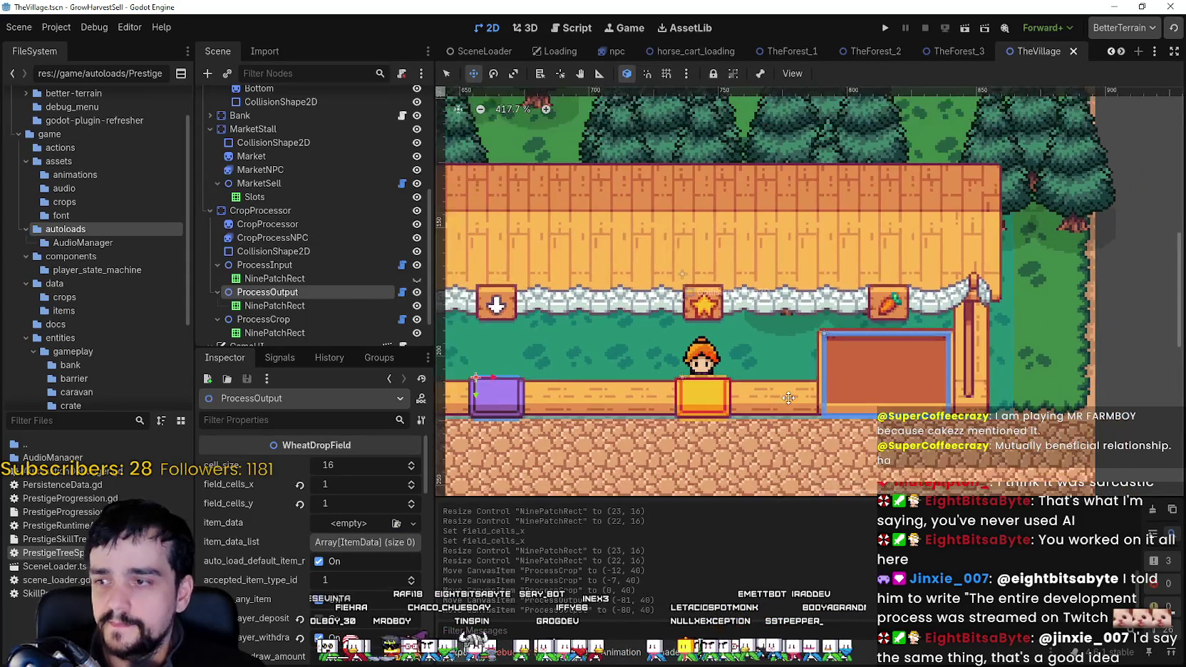
scroll(787, 399, "down", 3)
scroll(1027, 355, "up", 4)
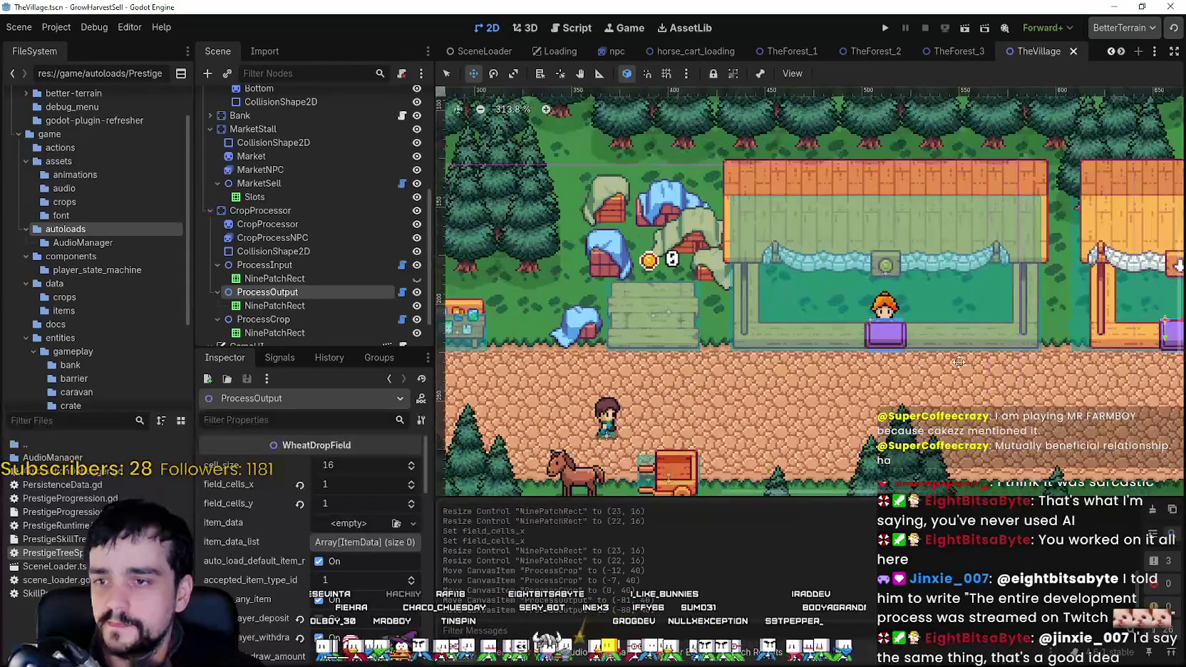
scroll(1027, 354, "right", 3)
scroll(847, 386, "up", 4)
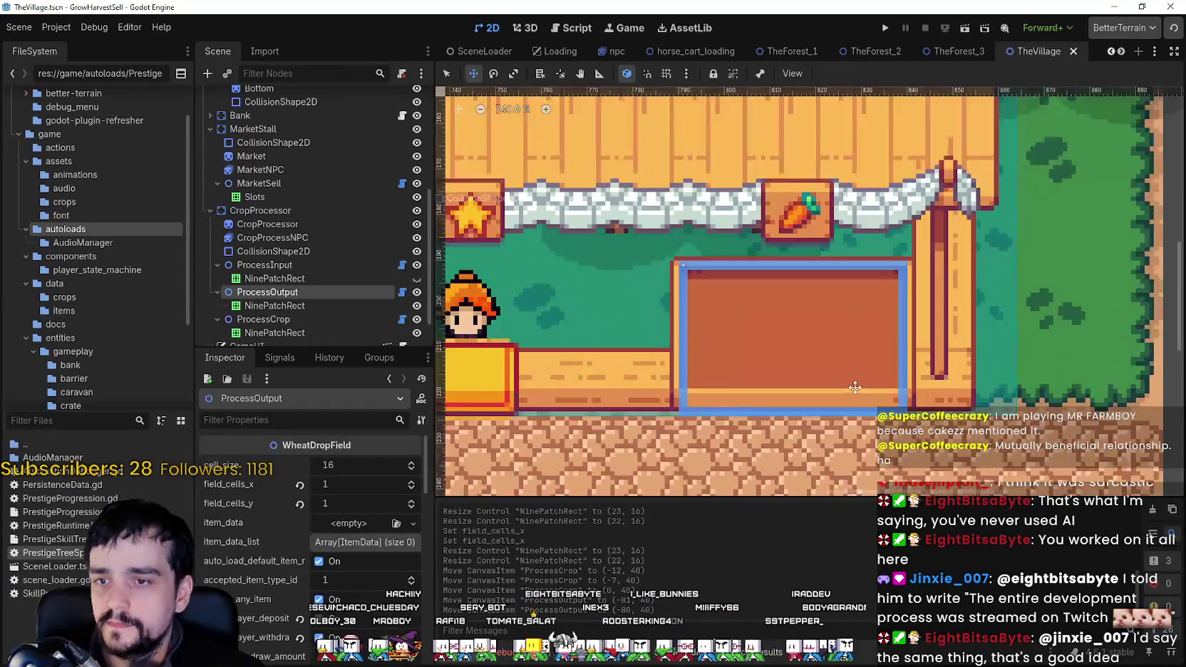
scroll(847, 385, "down", 4)
scroll(863, 340, "down", 2)
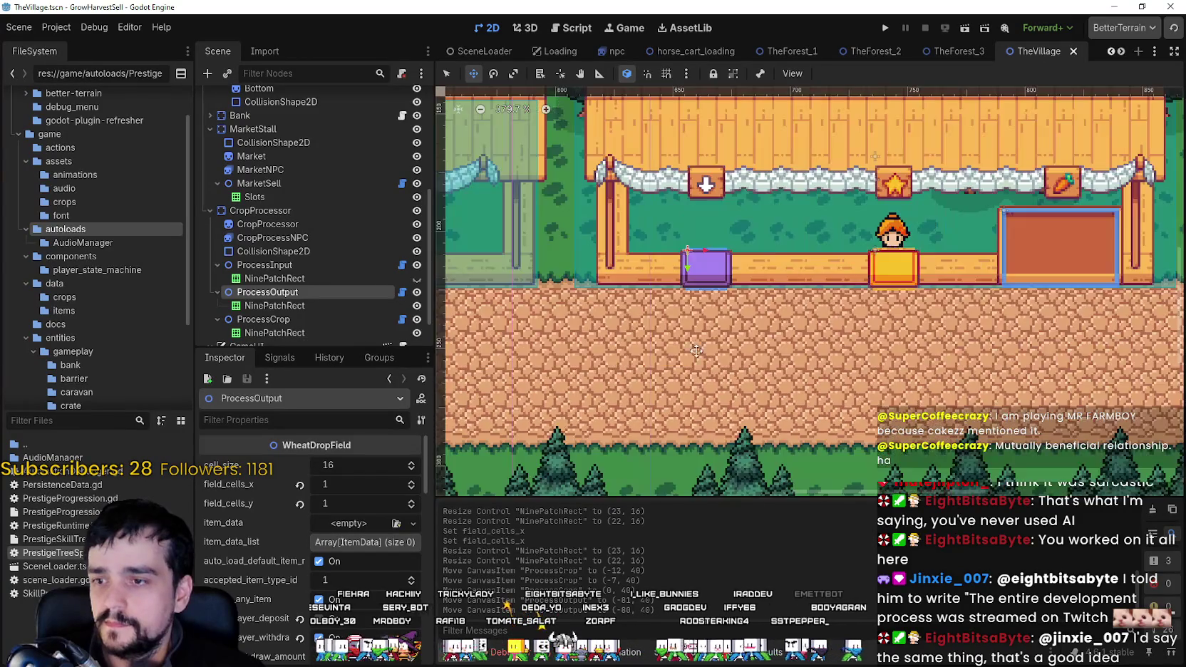
scroll(862, 340, "up", 2)
scroll(863, 340, "left", 5)
scroll(863, 340, "up", 1)
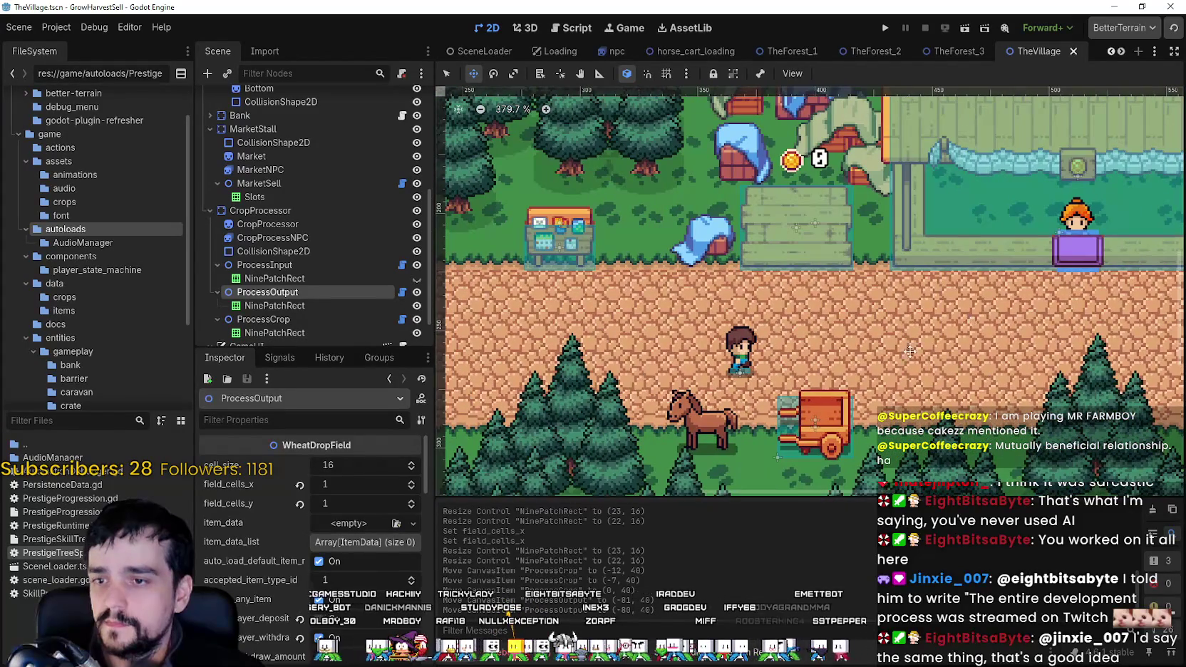
scroll(910, 350, "down", 2)
scroll(751, 347, "right", 2)
scroll(751, 347, "up", 3)
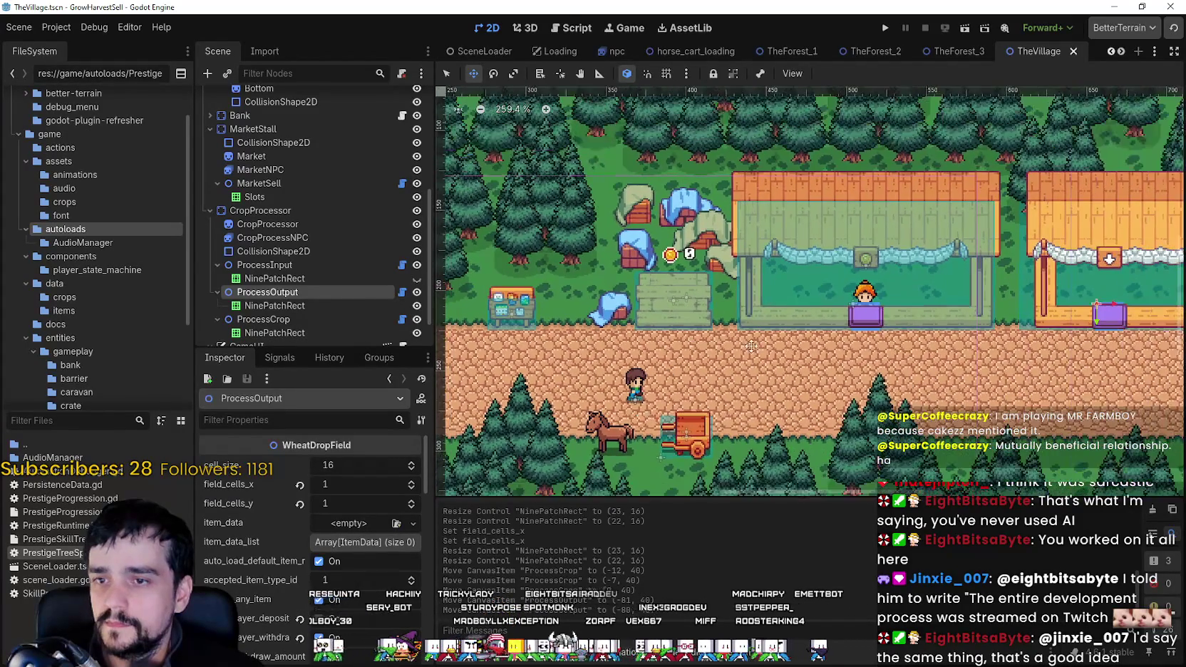
scroll(752, 346, "right", 3)
scroll(690, 259, "up", 3)
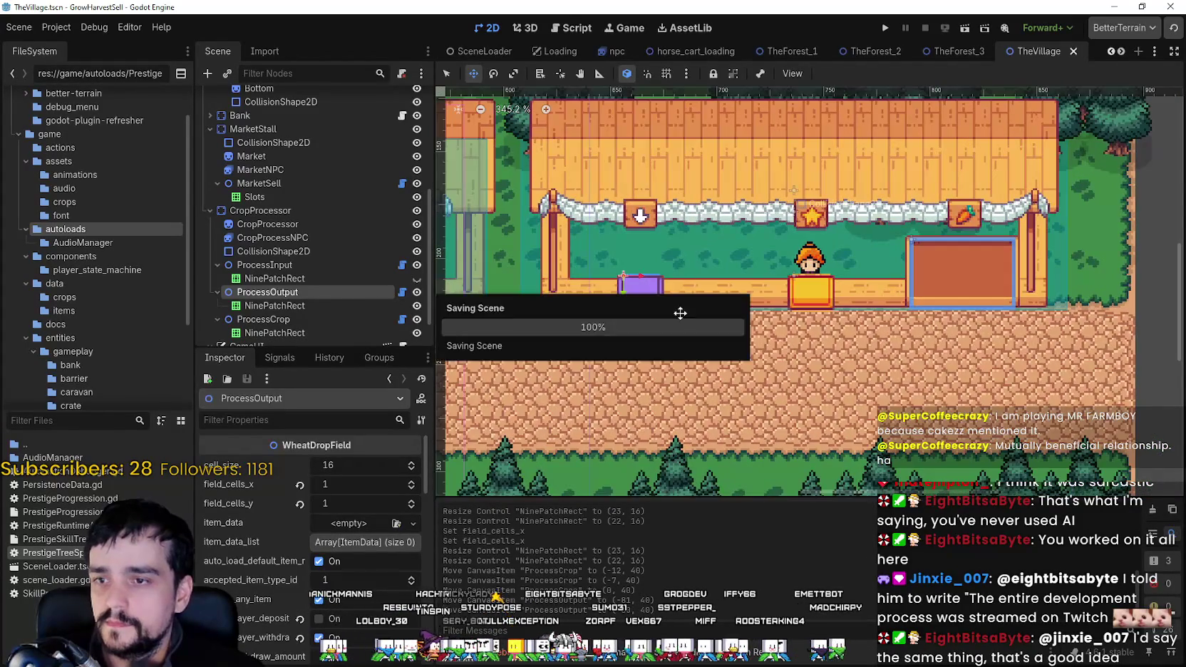
scroll(680, 313, "down", 2)
scroll(771, 287, "left", 6)
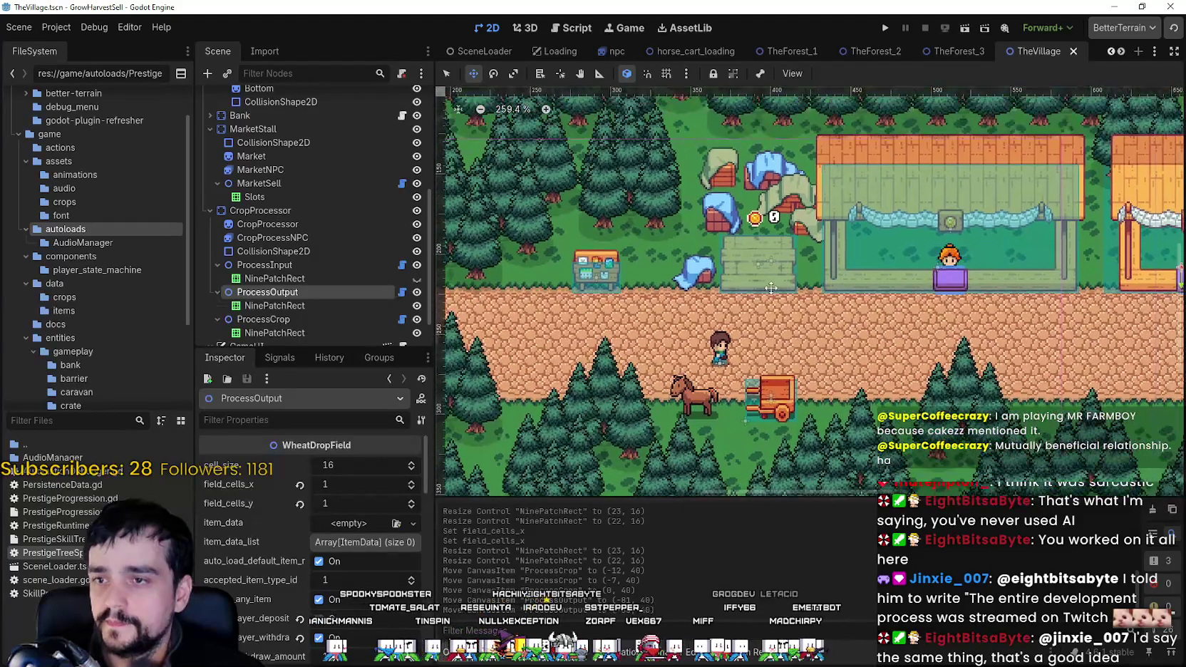
scroll(715, 276, "up", 1)
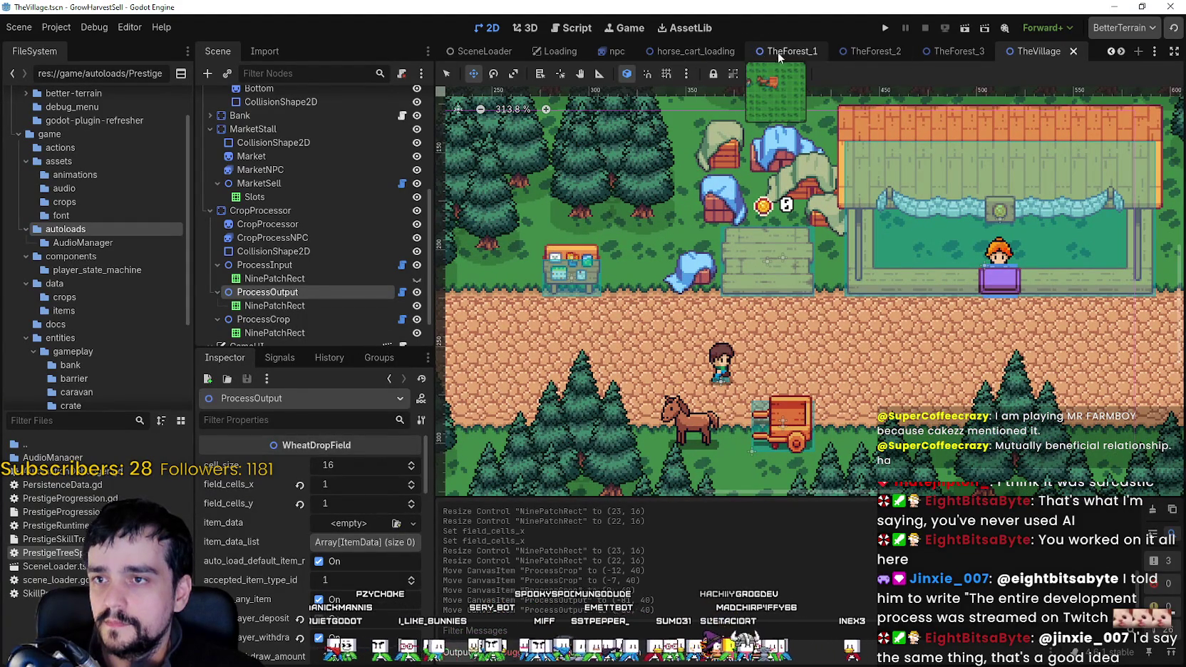
In TheForest_2, select ResourceField and check its stage_crop_spawn array values.
left_click(867, 52)
scroll(296, 311, "down", 1)
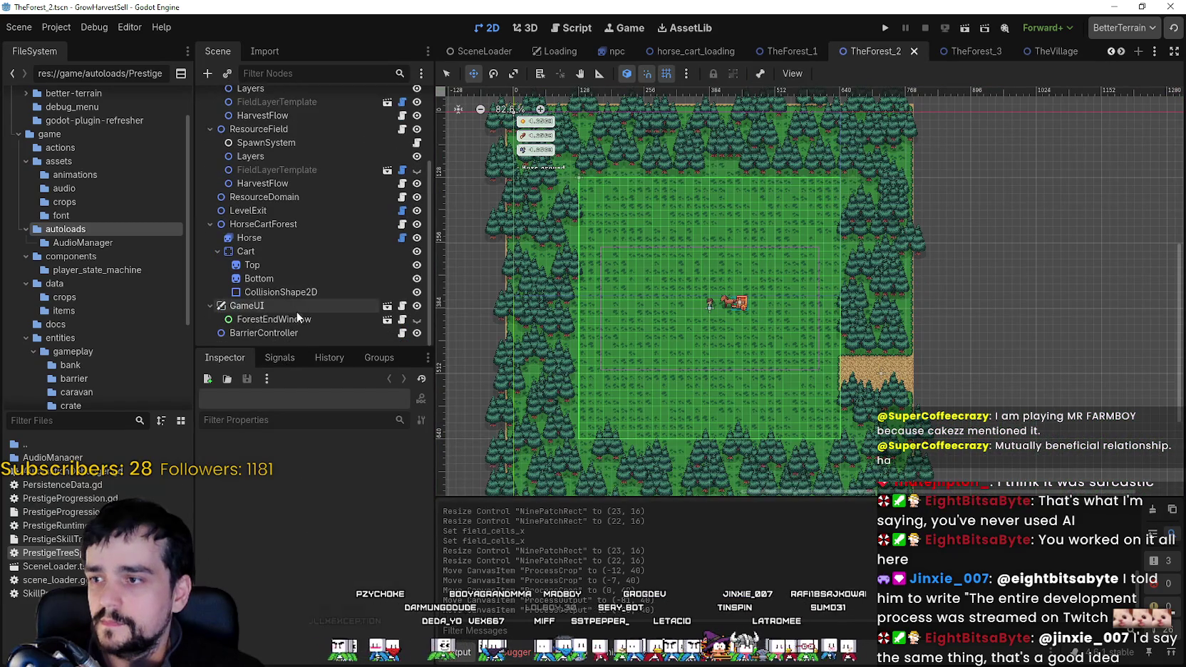
left_click(205, 224)
left_click(240, 198)
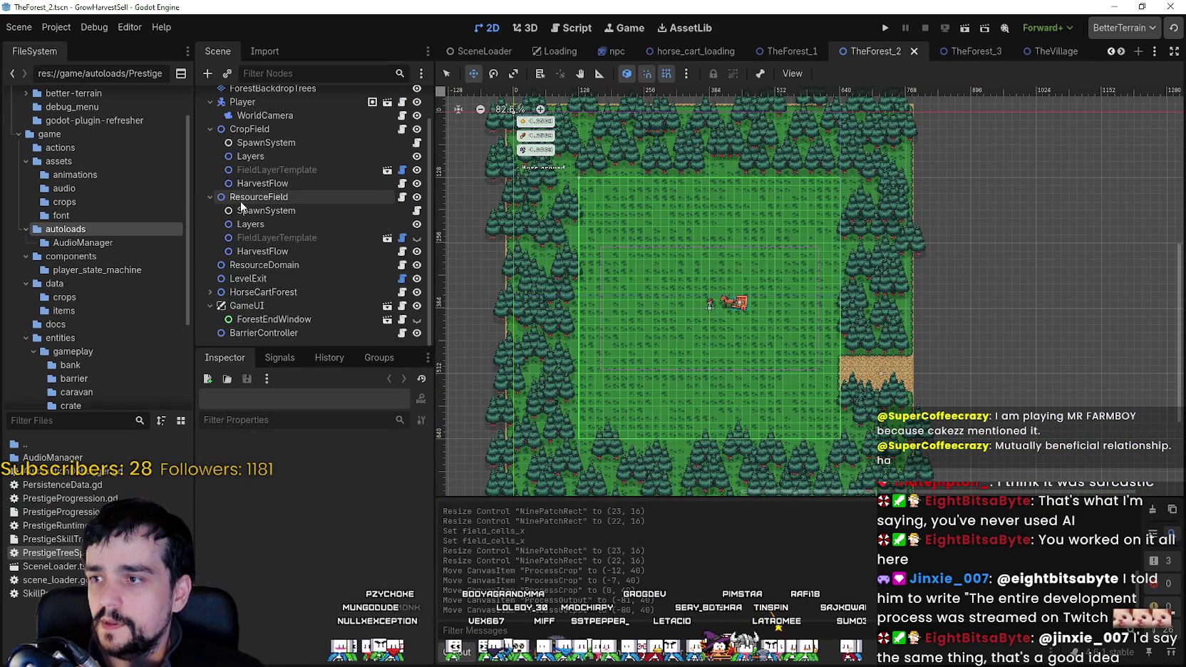
left_click(209, 196)
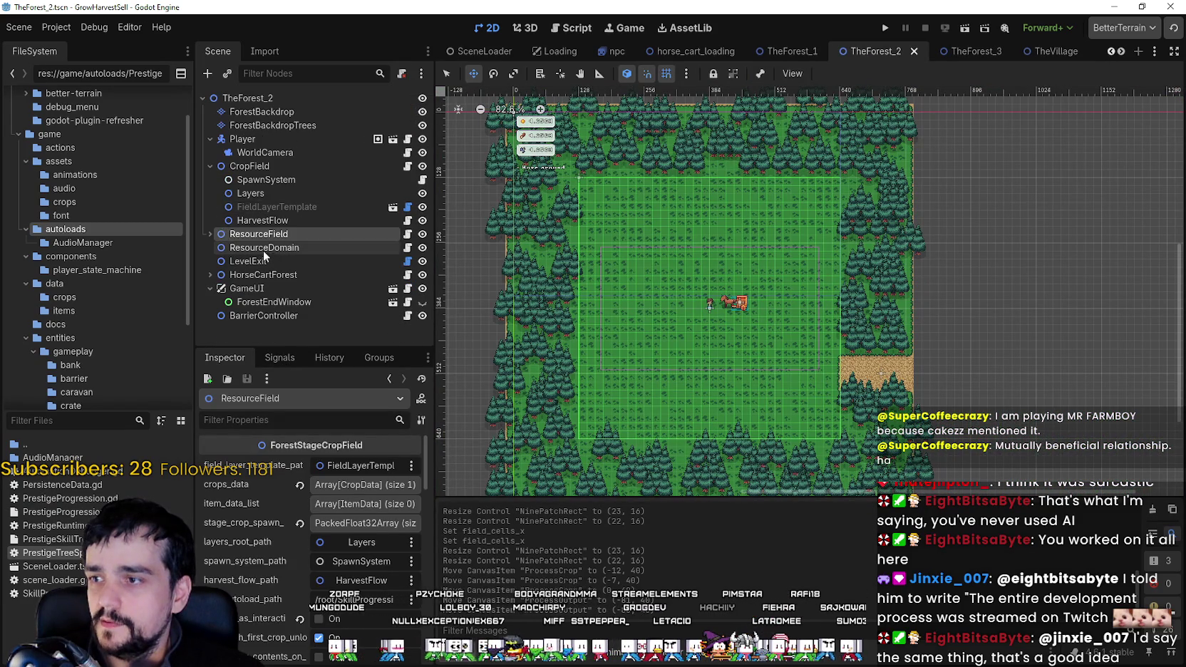
left_click(210, 233)
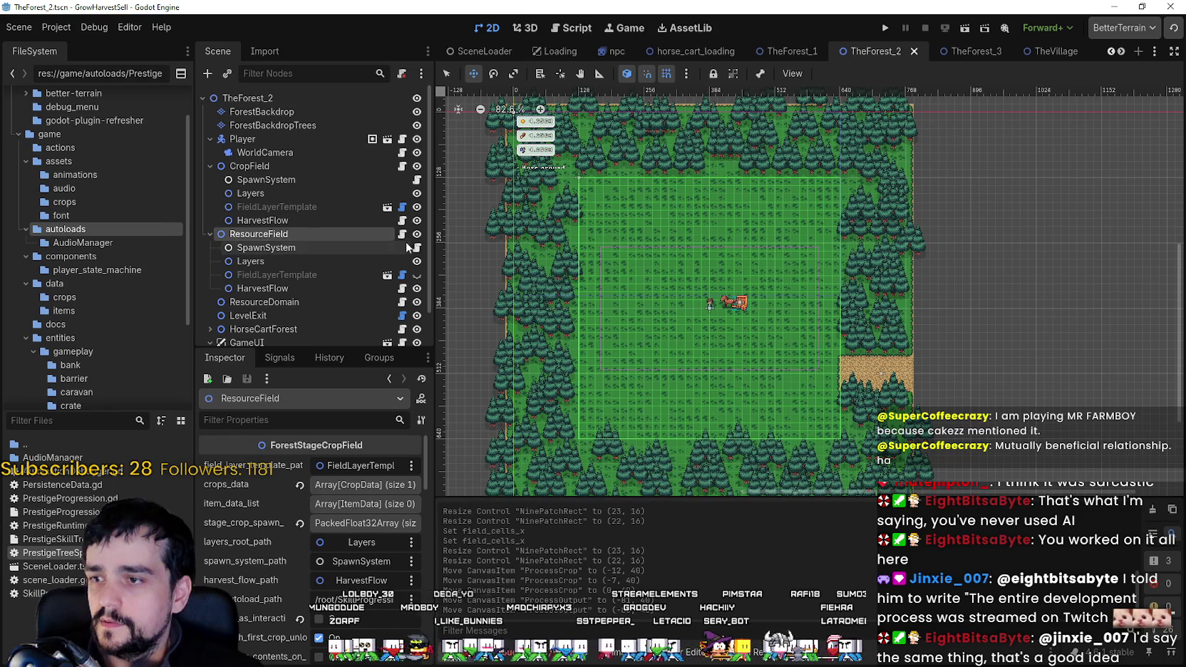
scroll(597, 226, "up", 6)
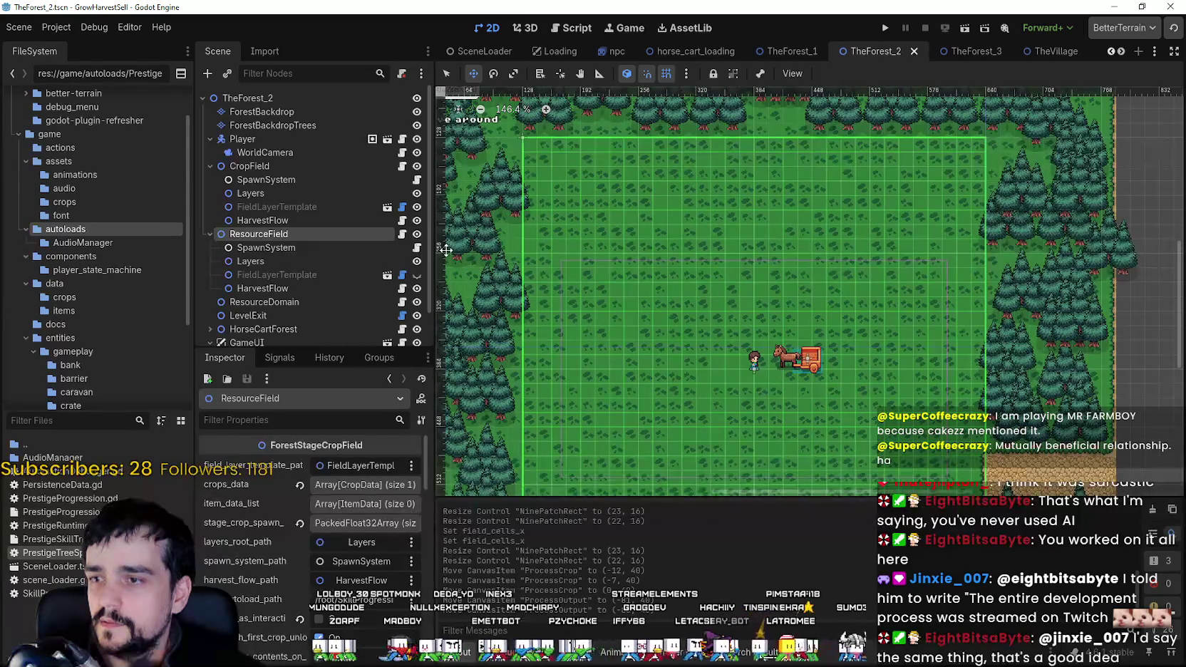
scroll(555, 255, "down", 4)
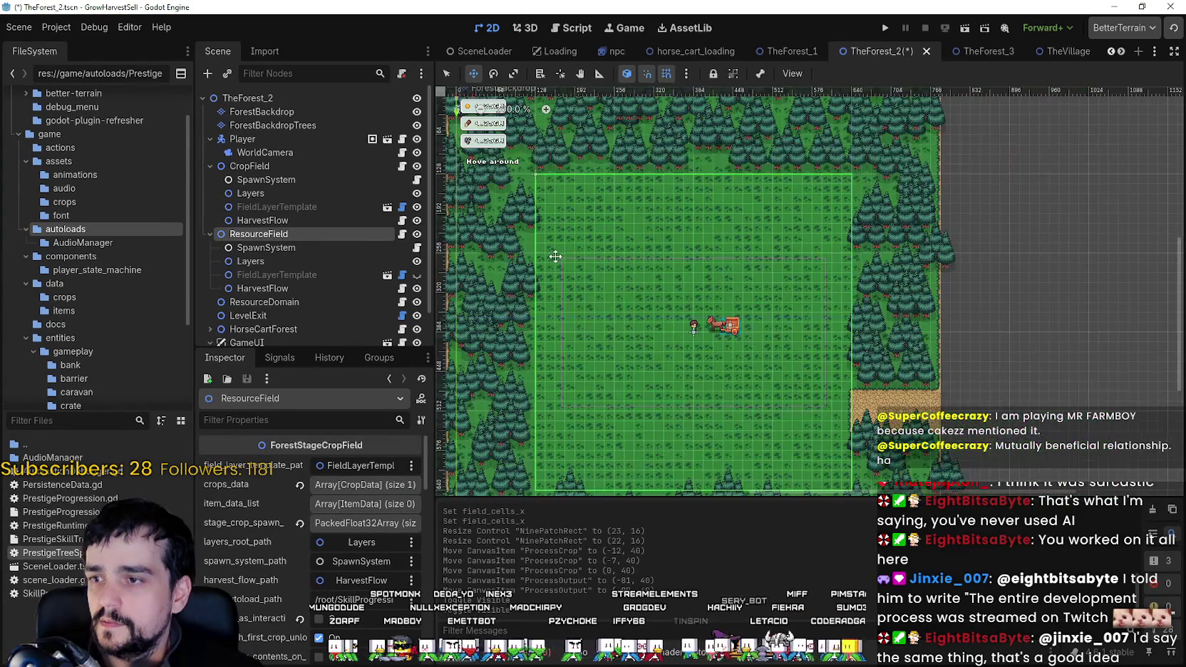
scroll(556, 257, "down", 2)
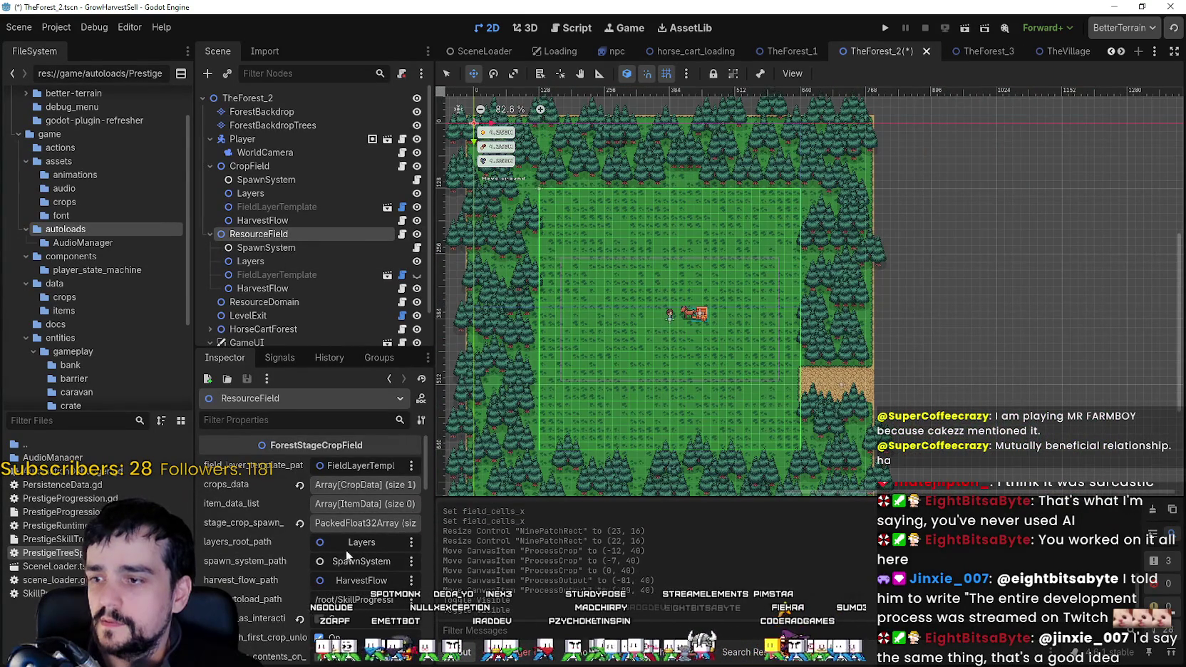
left_click(360, 523)
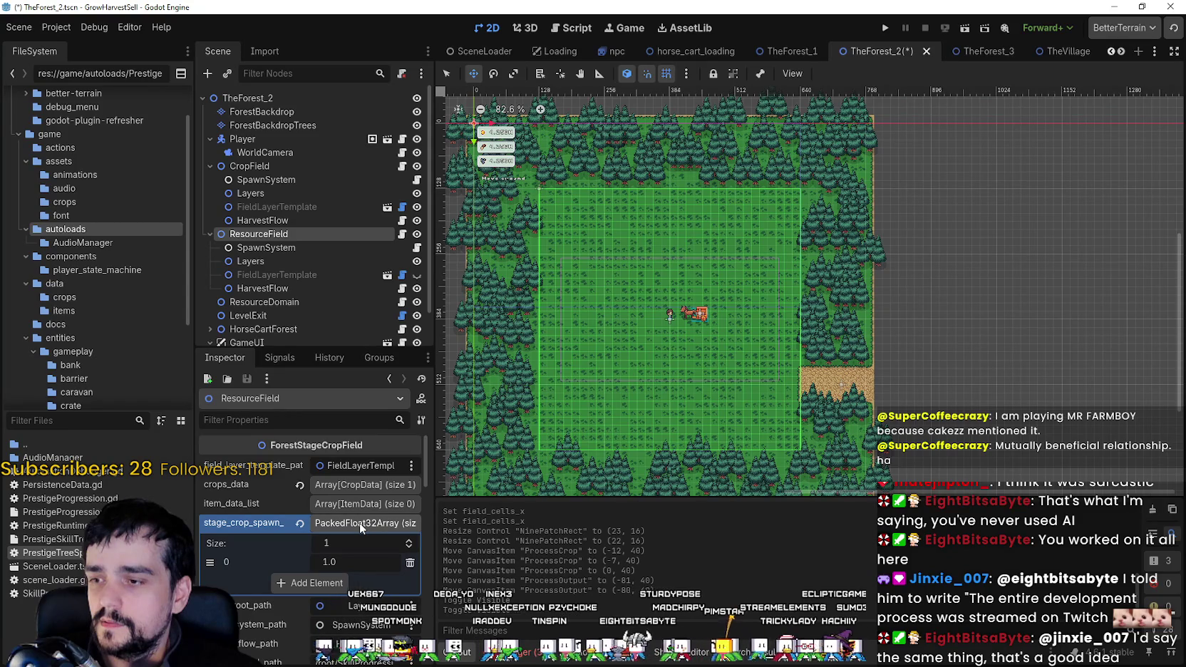
left_click(359, 522)
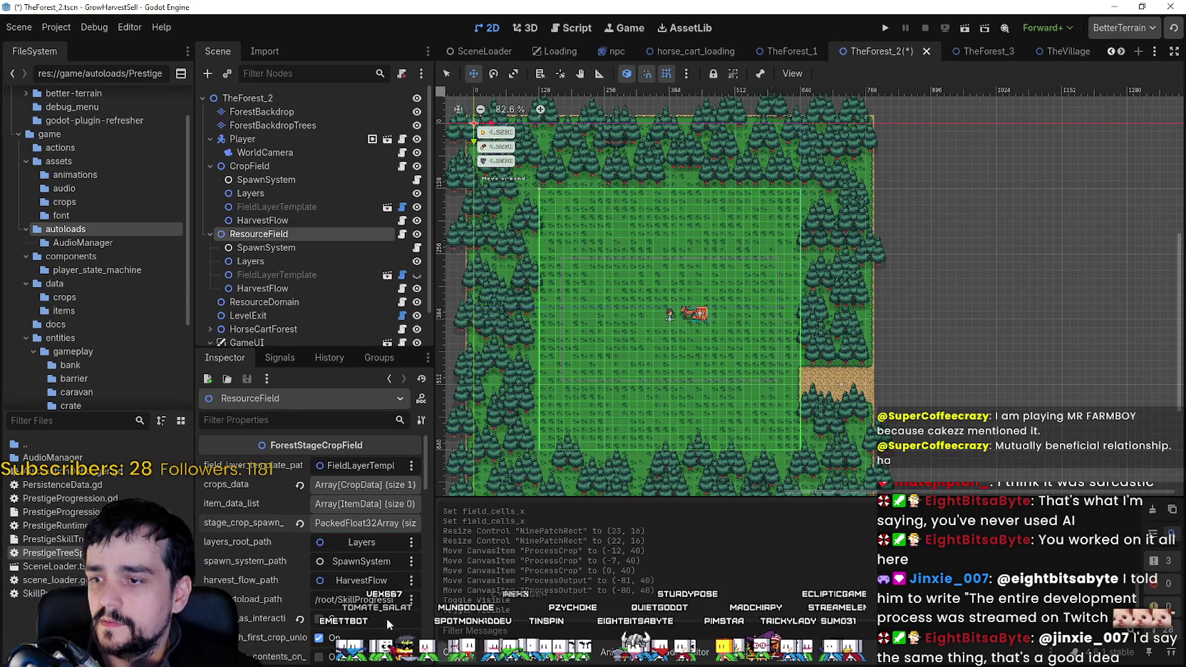
Apply a ResourceField context-menu action, save TheForest_2, and switch to TheForest_1.
right_click(280, 238)
left_click(346, 322)
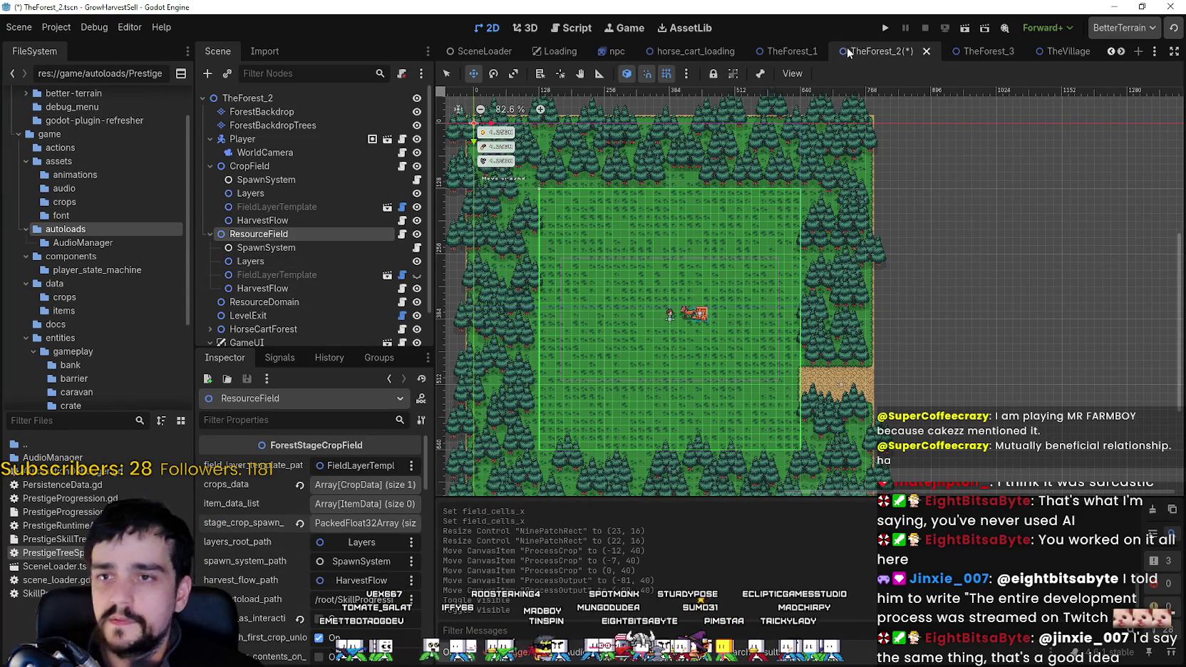
key("ctrl+s")
left_click(786, 50)
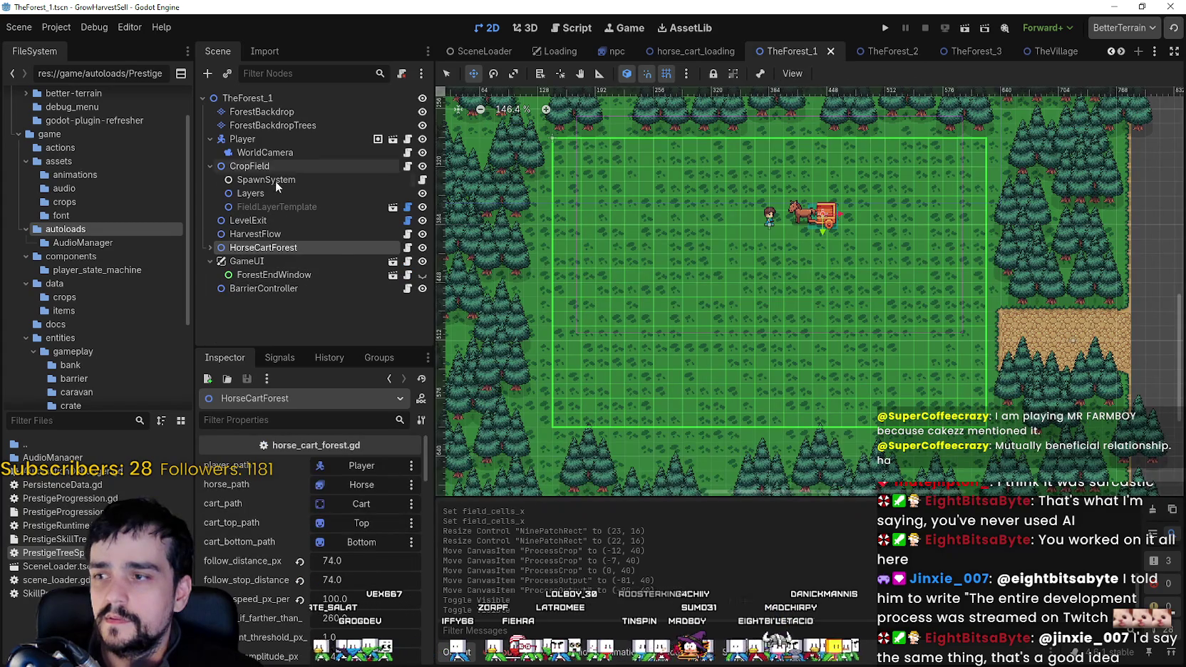
Back in TheForest_2, review the CropField, ResourceField and ResourceDomain node properties.
left_click(887, 55)
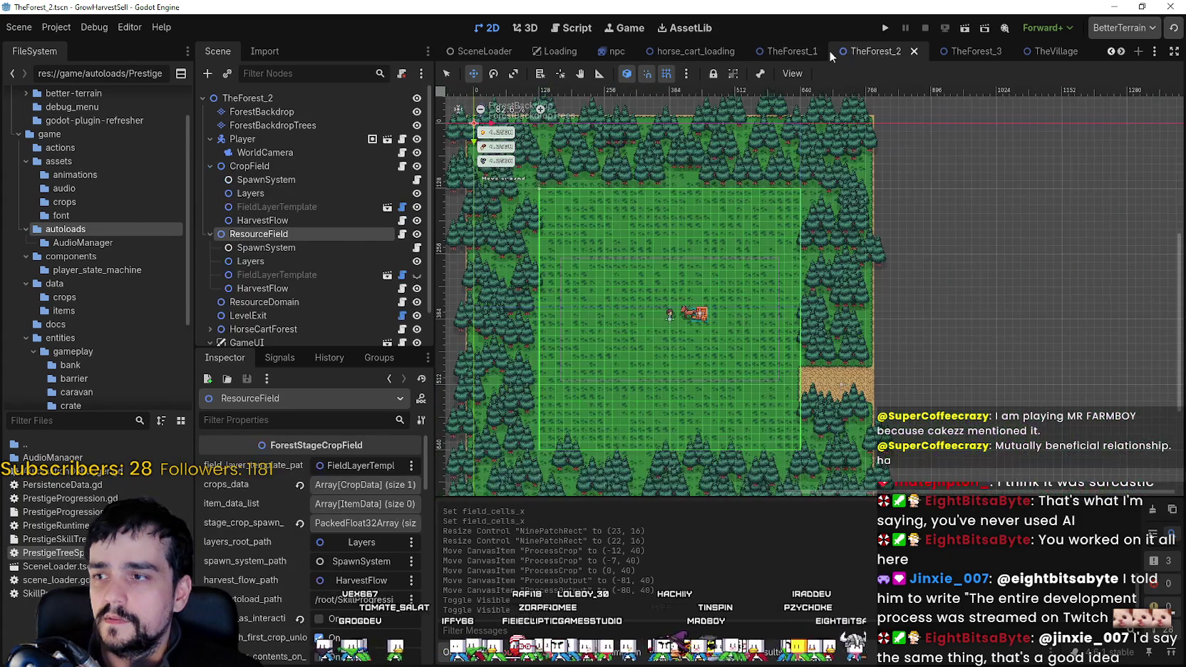
left_click(242, 166)
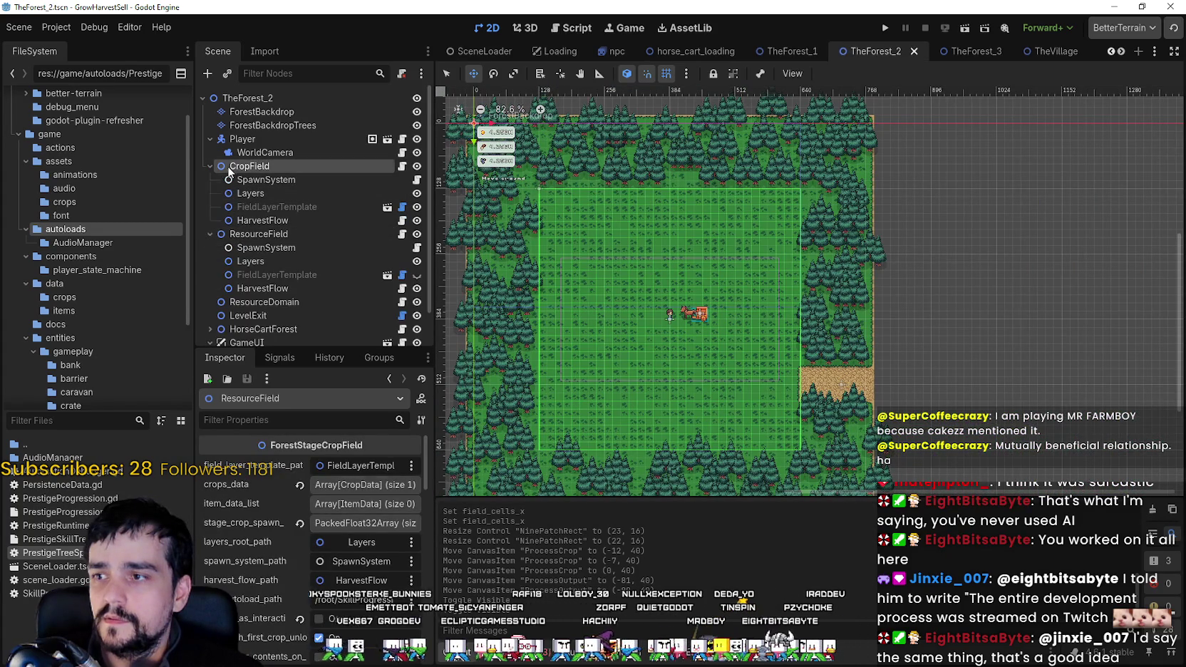
left_click(230, 233)
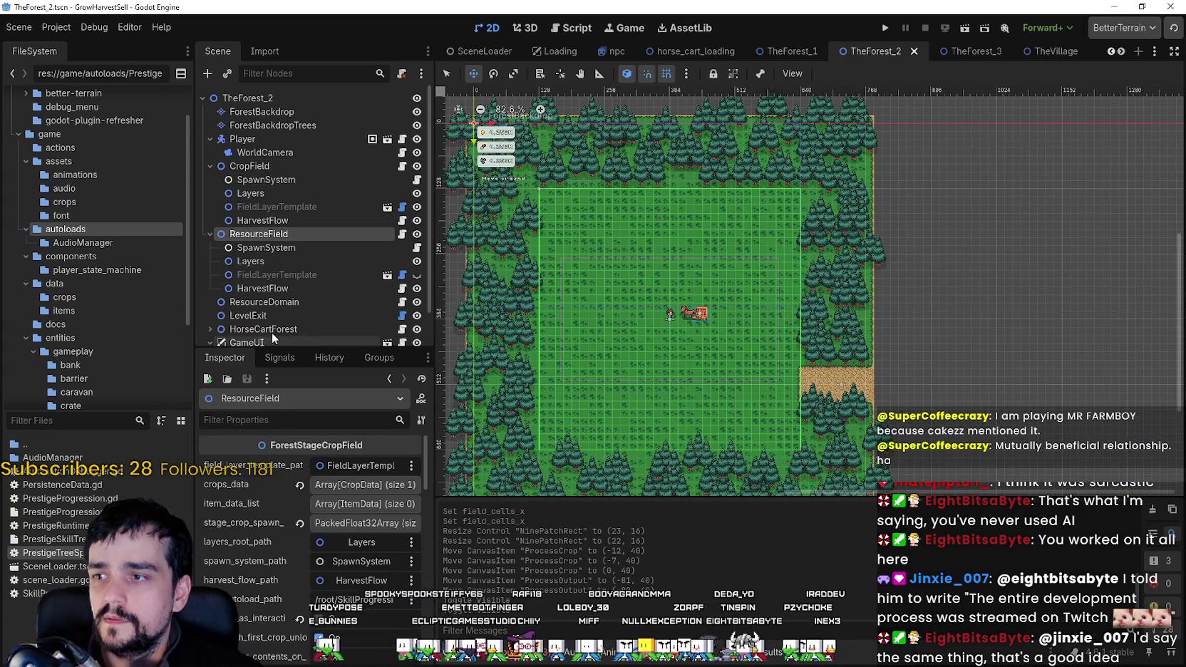
left_click(270, 302)
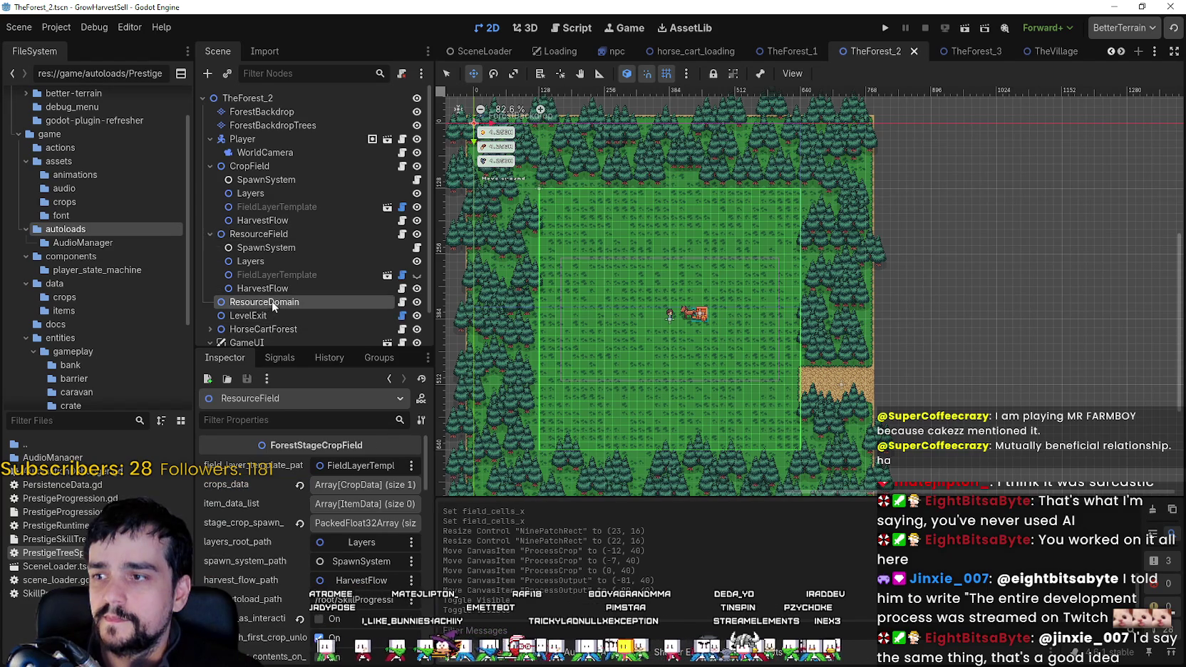
scroll(275, 301, "down", 2)
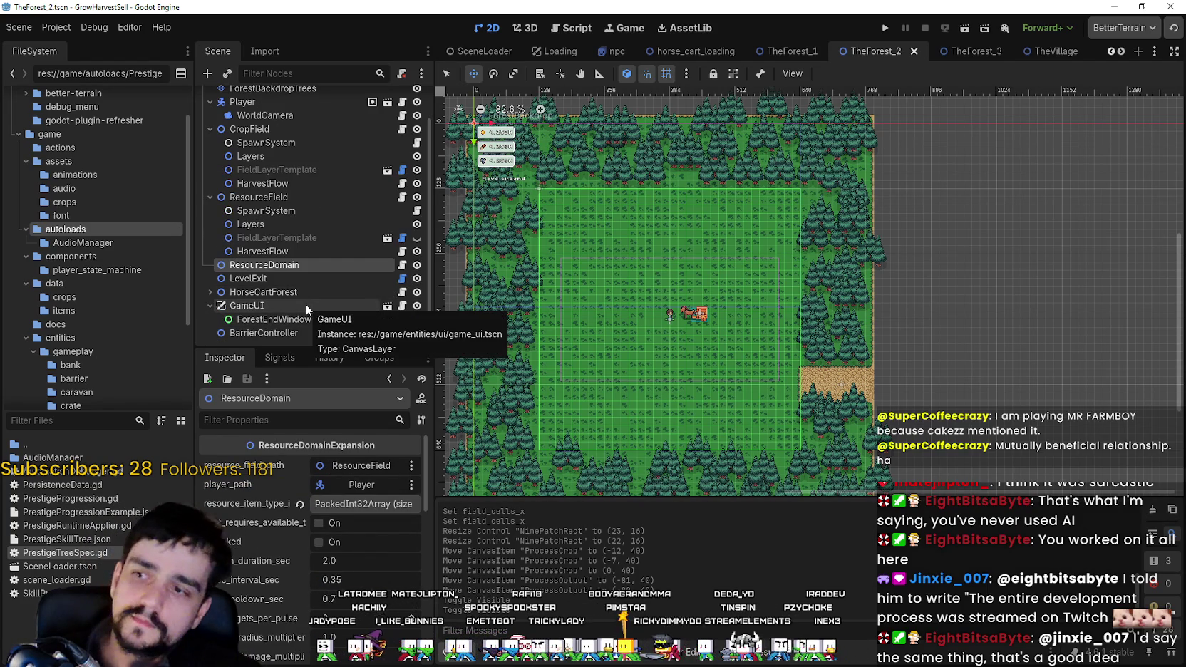
scroll(335, 309, "up", 2)
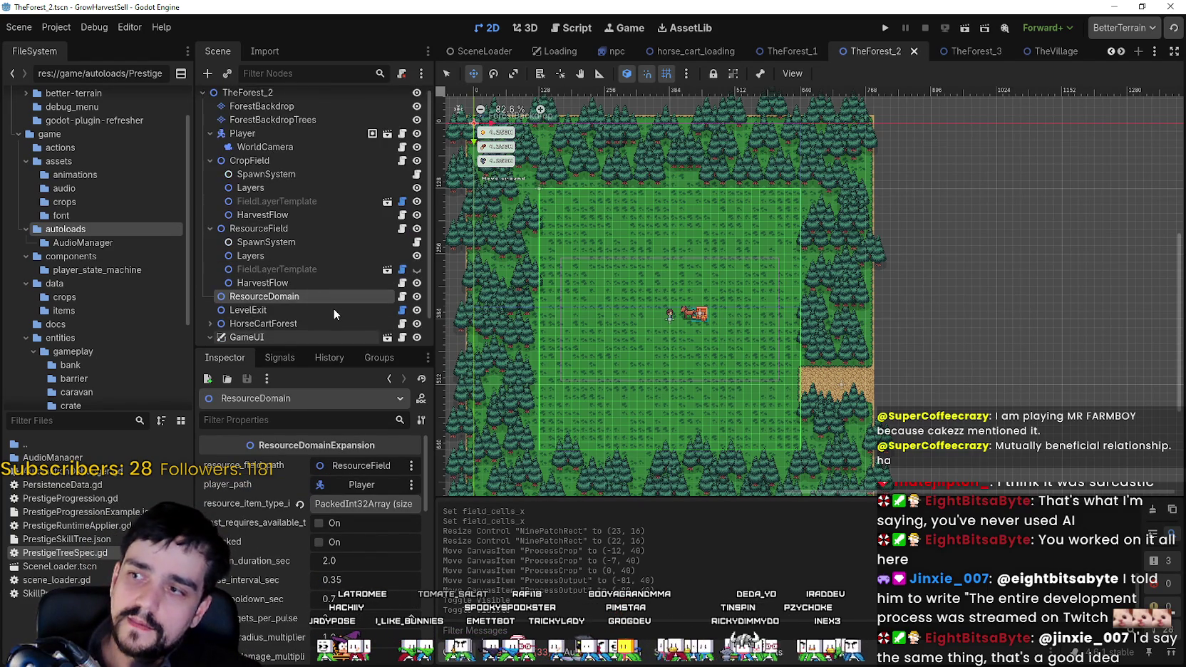
double_click(335, 305)
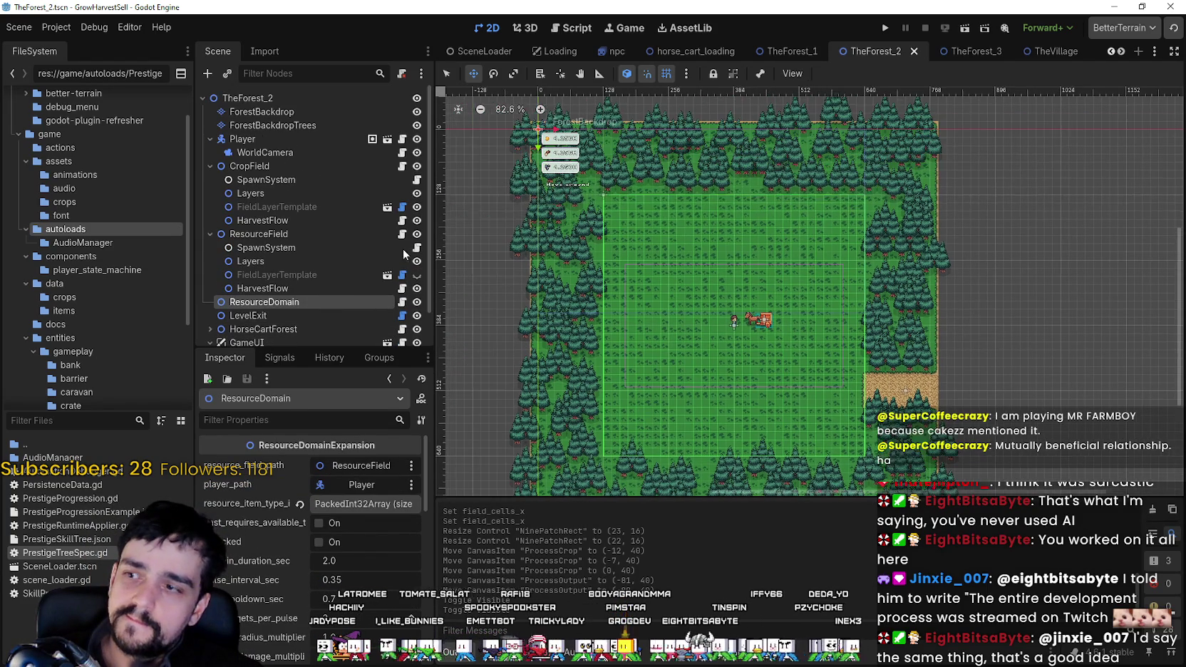
left_click_drag(323, 346, 322, 460)
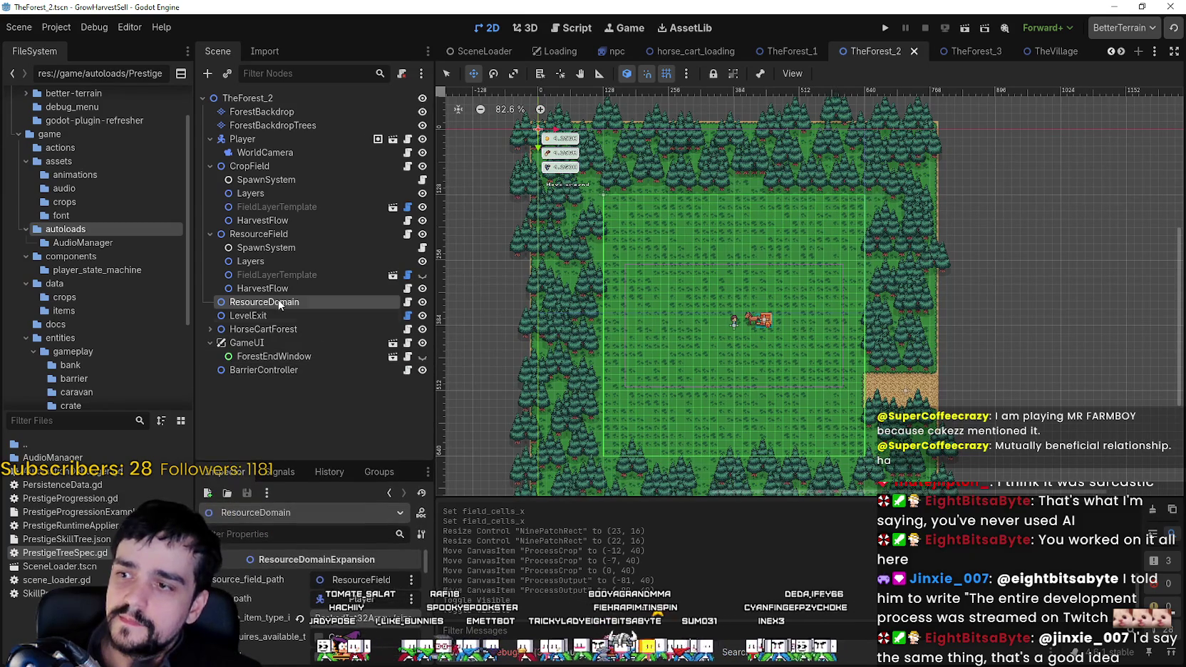
left_click(209, 234)
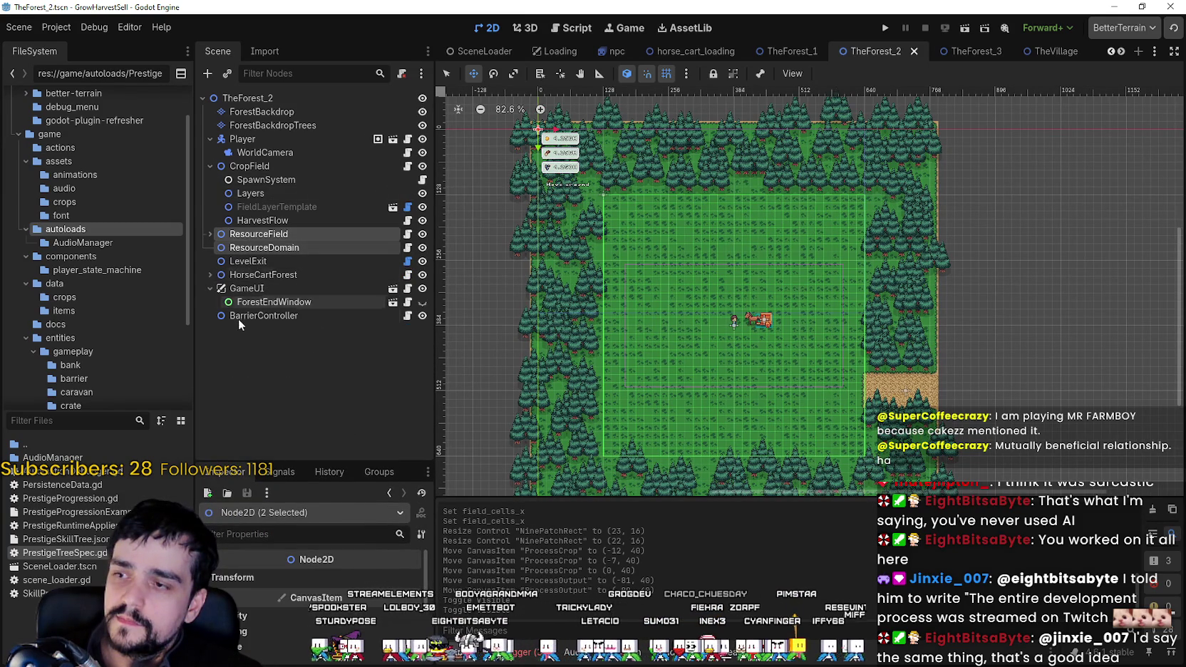
Copy the ResourceField and ResourceDomain nodes and return to TheForest_1.
right_click(234, 240)
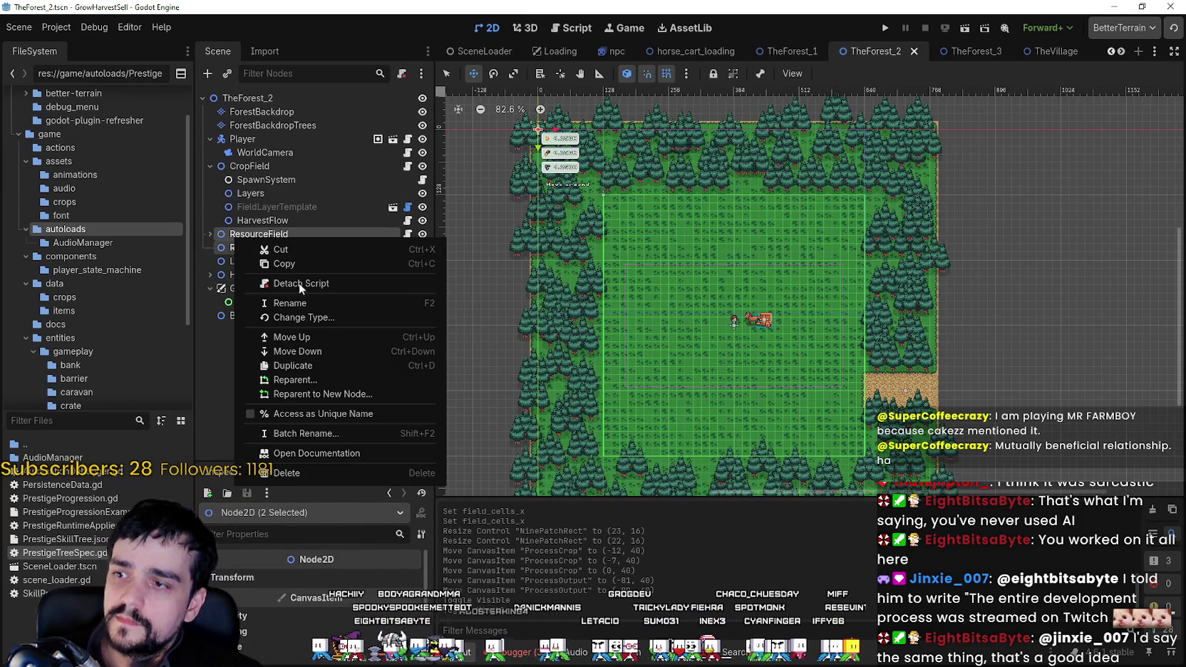
left_click(300, 264)
left_click(779, 52)
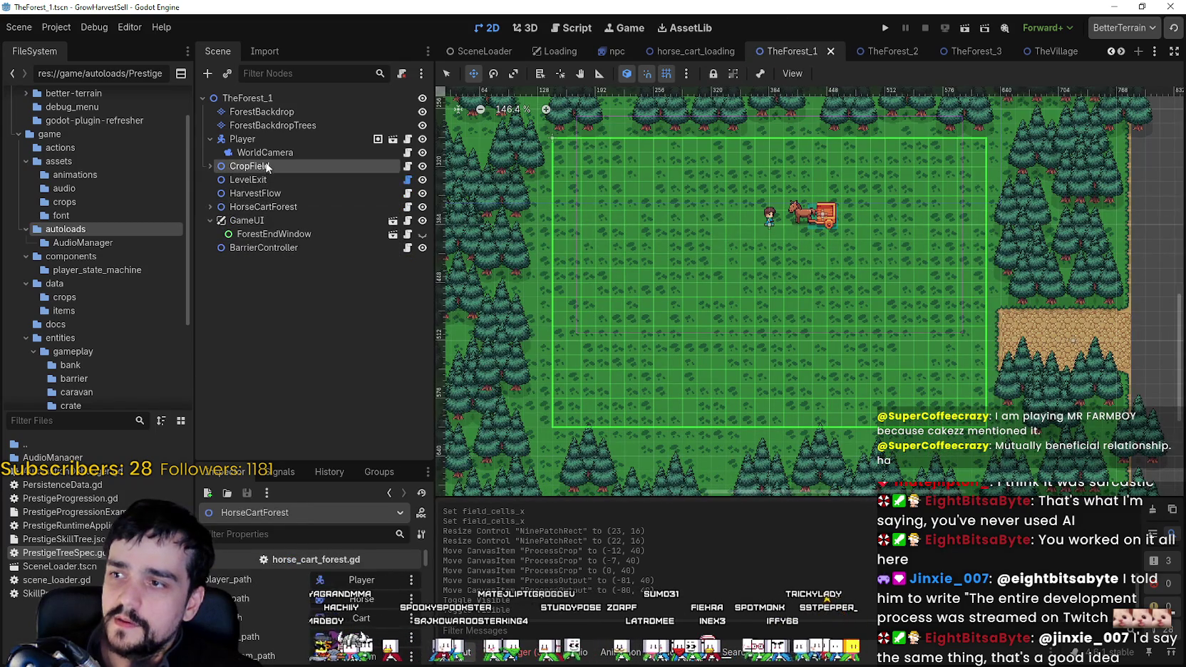
Paste ResourceField and ResourceDomain into TheForest_1 and move them up below CropField.
right_click(238, 98)
left_click(283, 182)
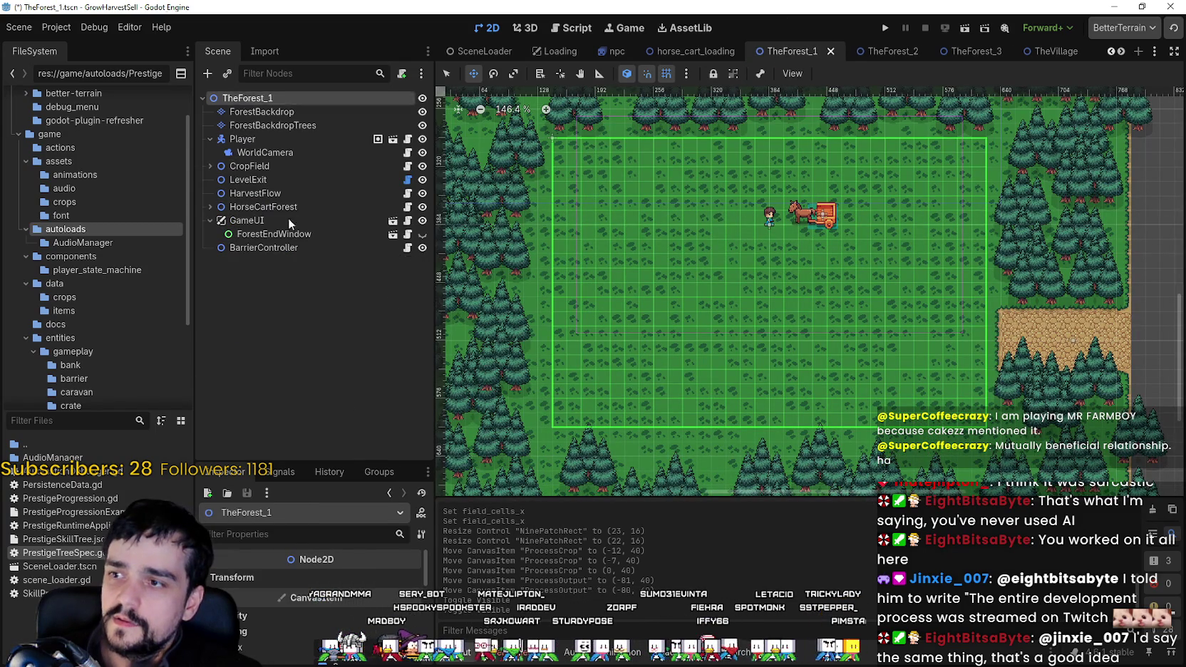
key("ctrl+Up")
key("ctrl+Up")
key("ctrl+Up")
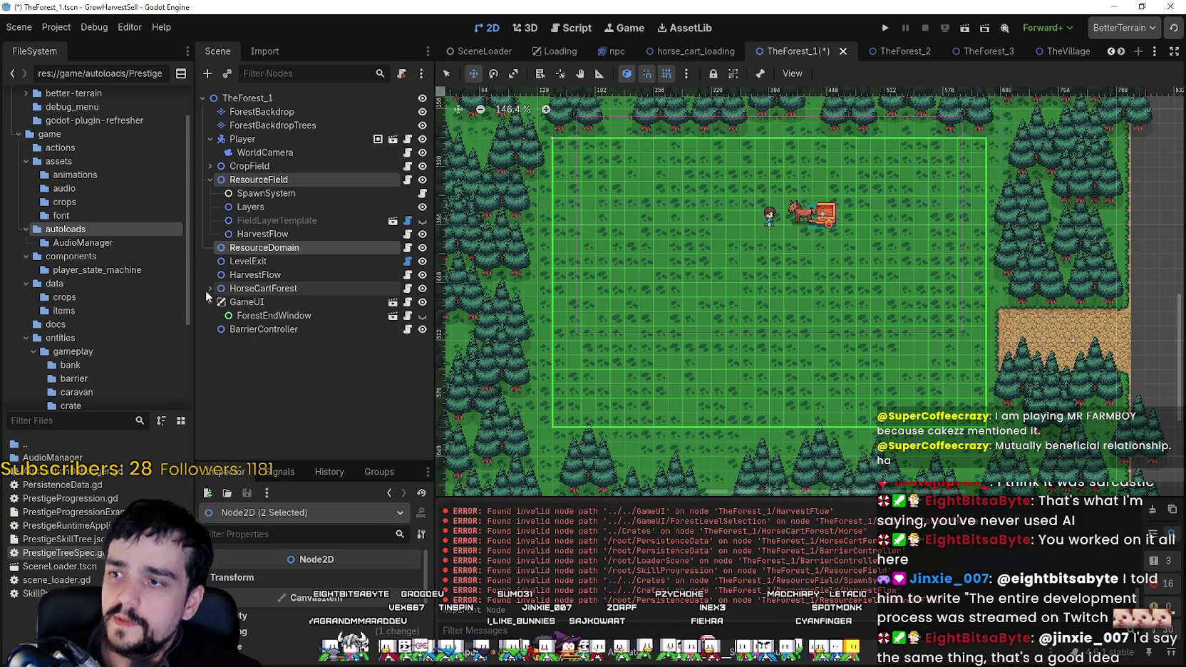
Check the pasted ResourceField's layer template, crops_data and stage_crop_spawn, then save TheForest_1.
left_click(263, 189)
left_click(261, 181)
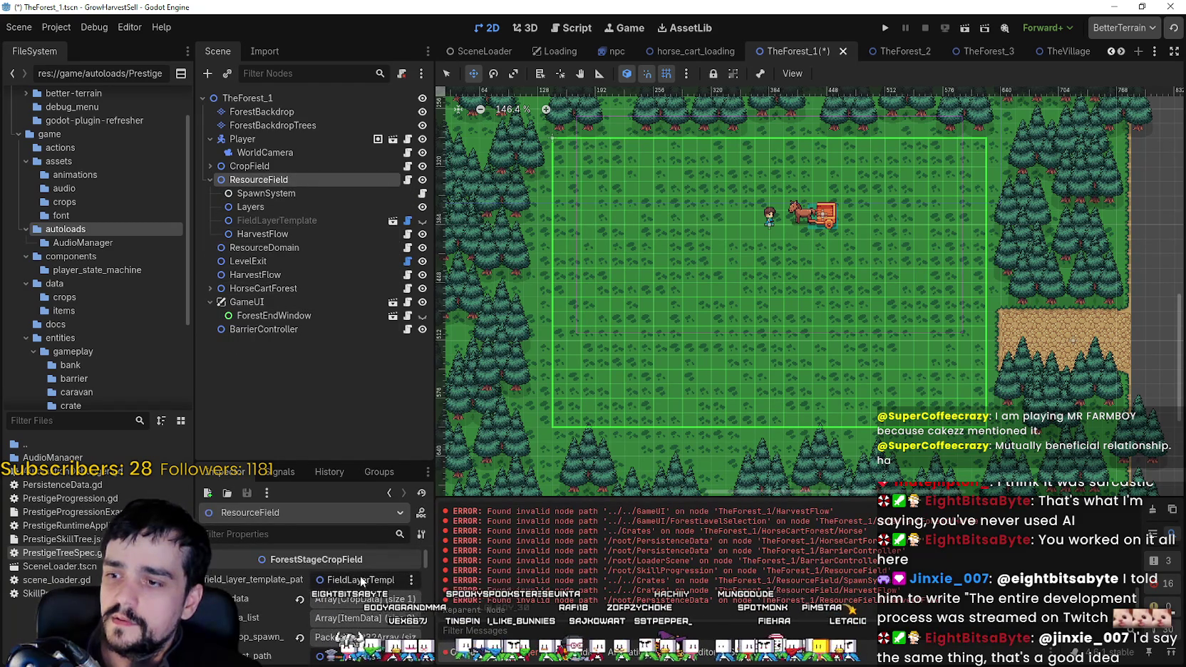
left_click(359, 580)
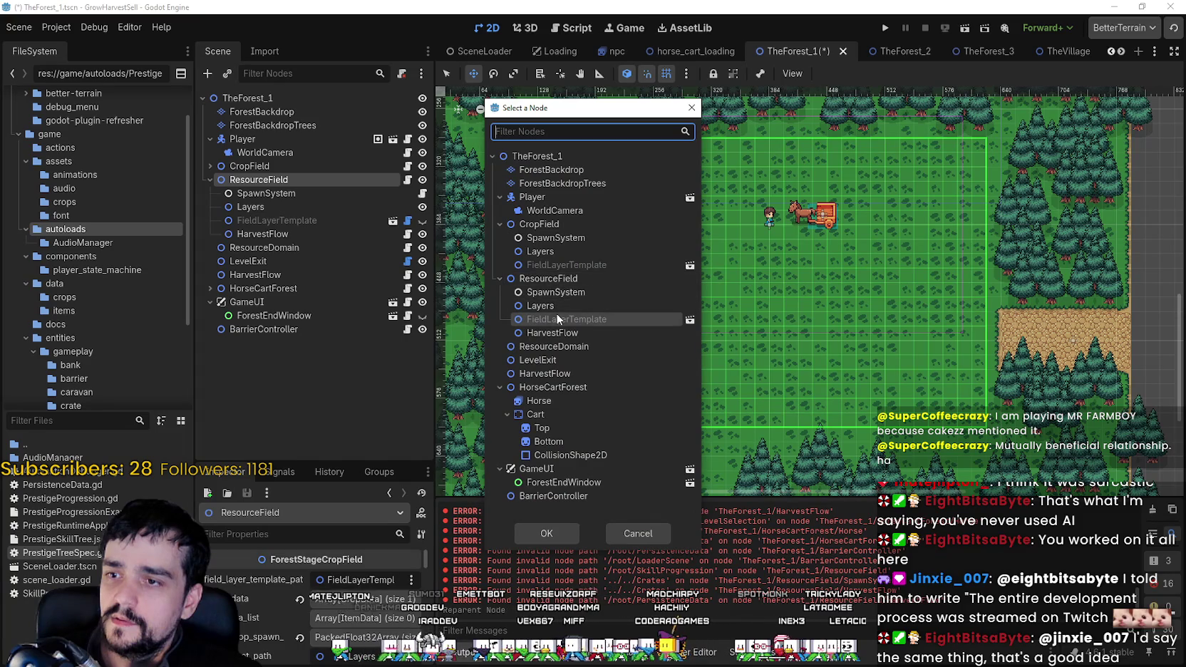
left_click(634, 534)
left_click_drag(340, 421, 340, 343)
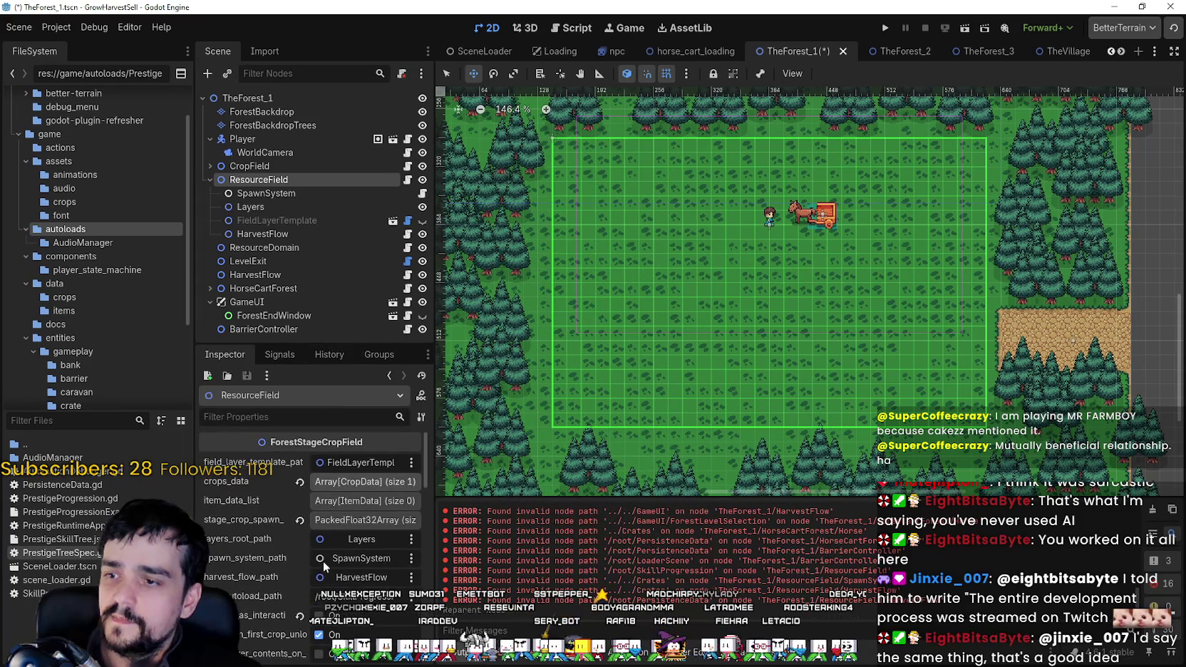
left_click(389, 483)
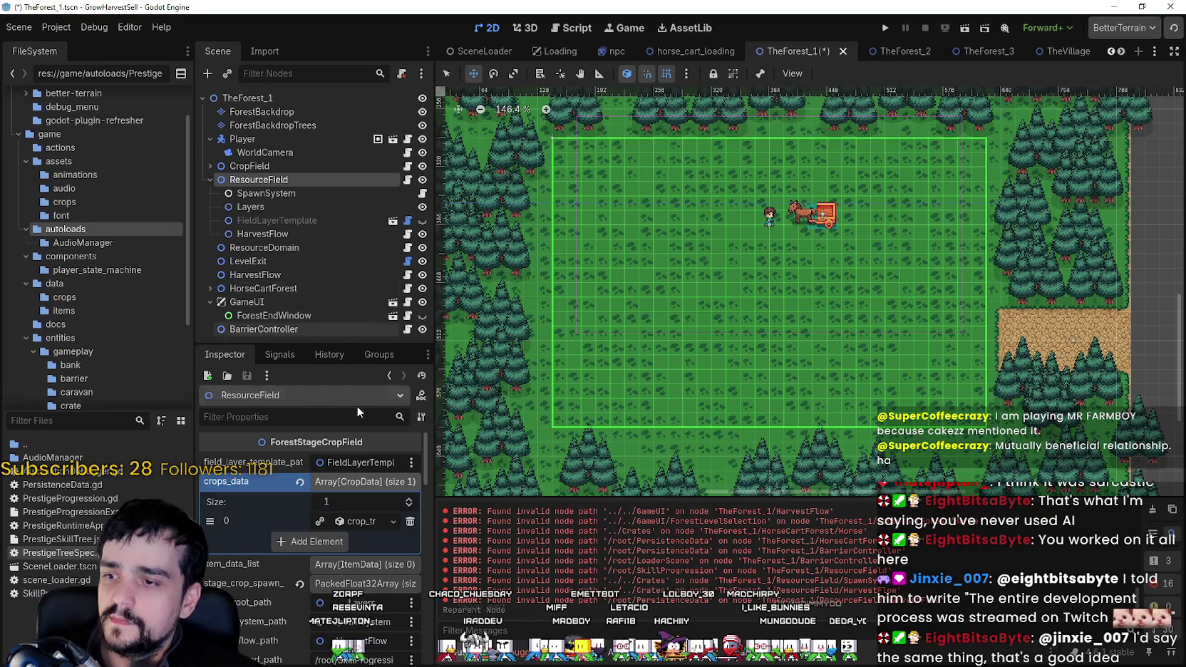
left_click(347, 482)
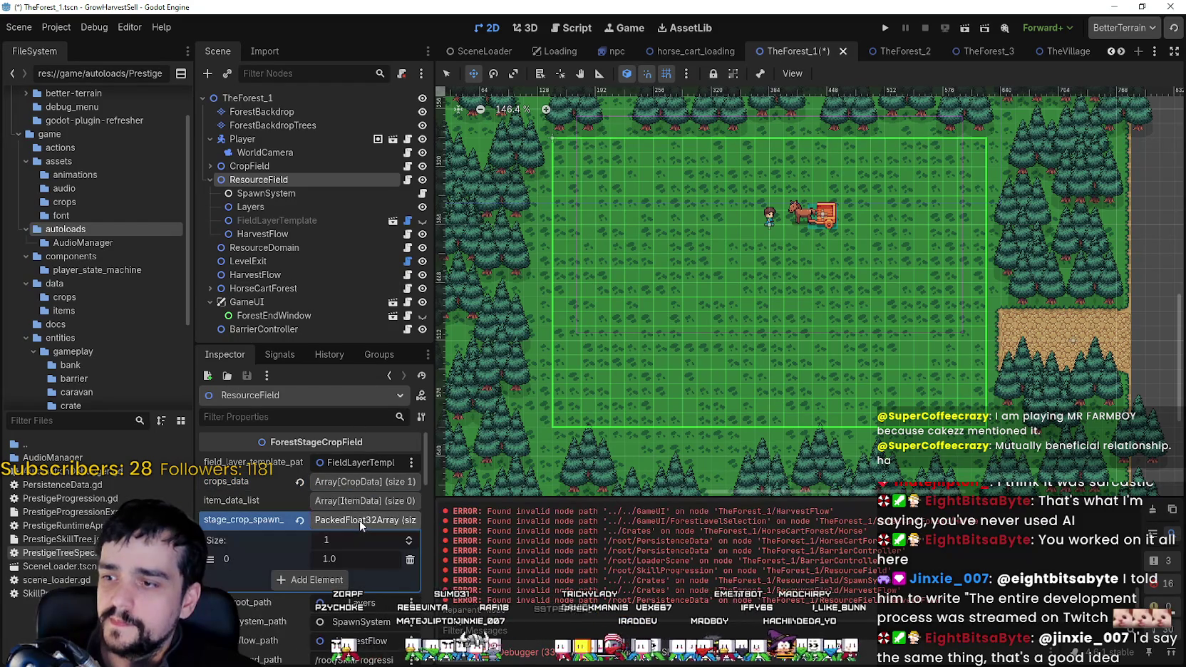
left_click(328, 520)
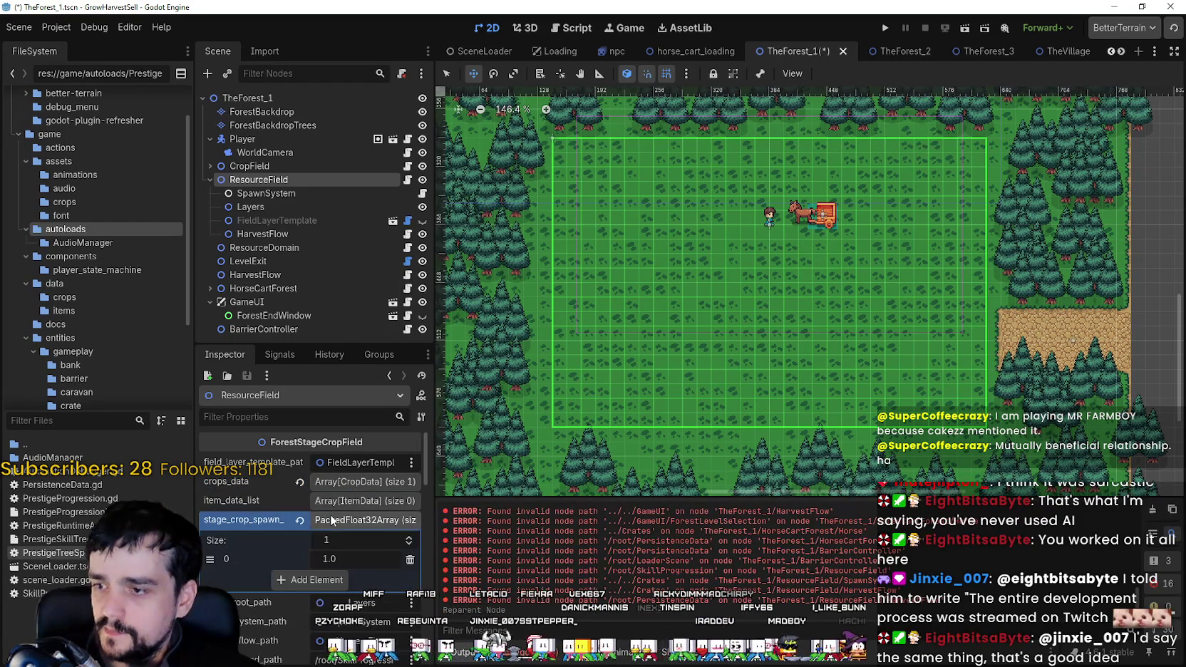
left_click(330, 522)
scroll(337, 584, "down", 4)
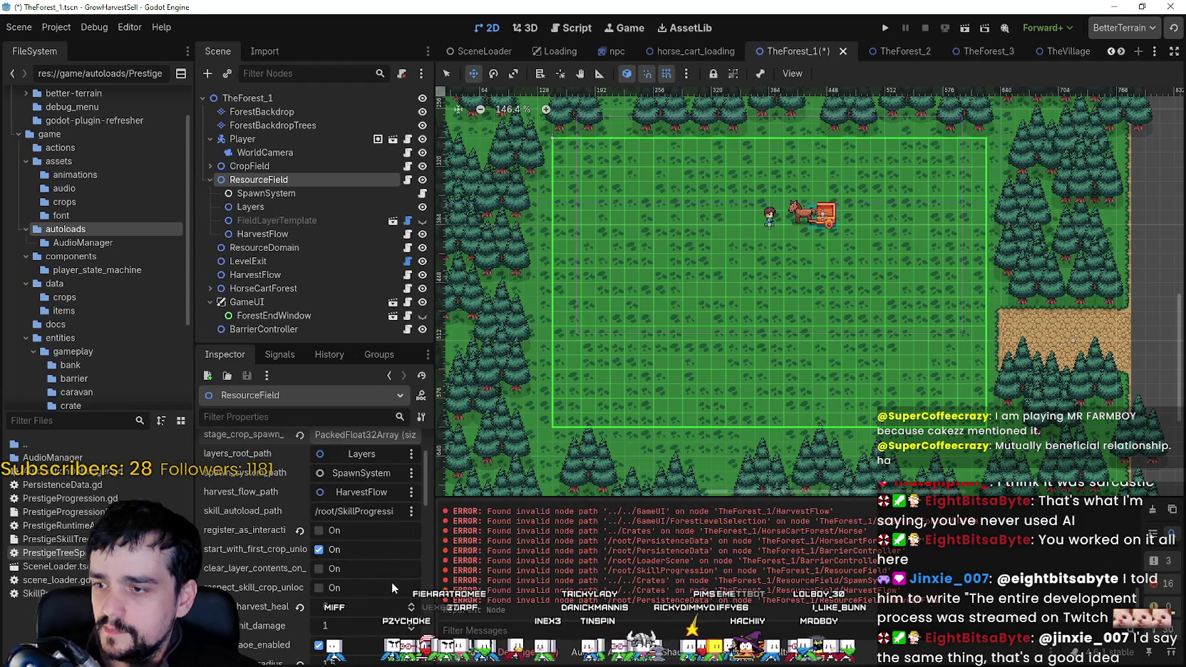
scroll(380, 579, "down", 3)
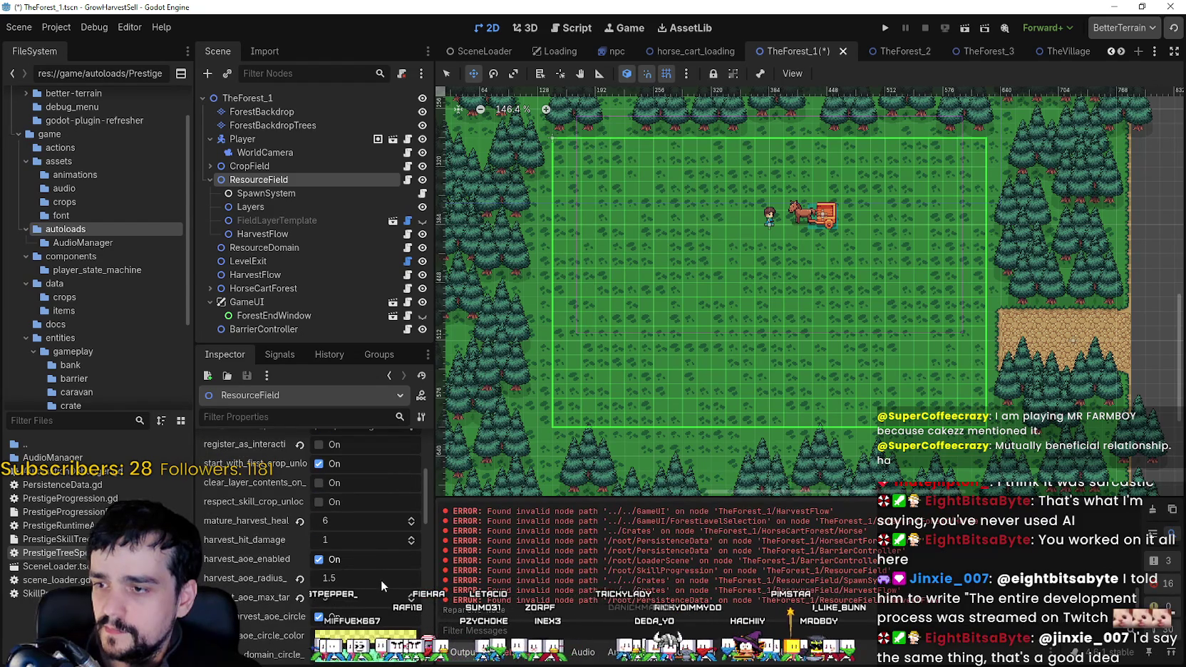
left_click(210, 179)
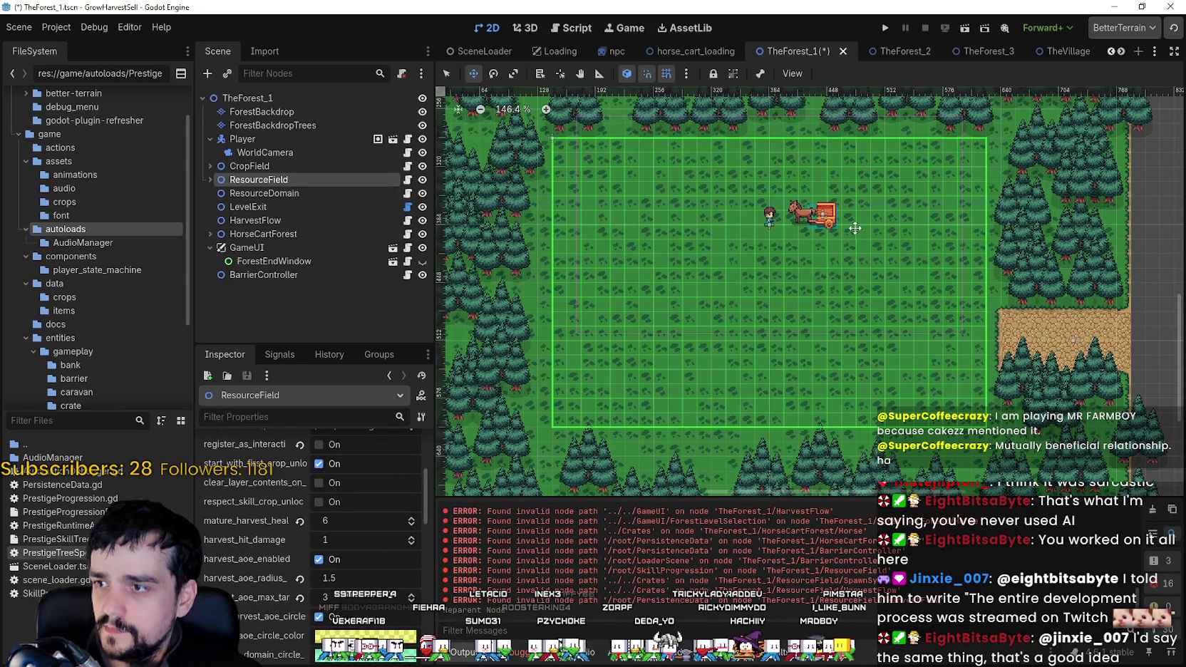
key("ctrl+s")
Run the game, start a new game, and maximize the game window.
left_click(883, 22)
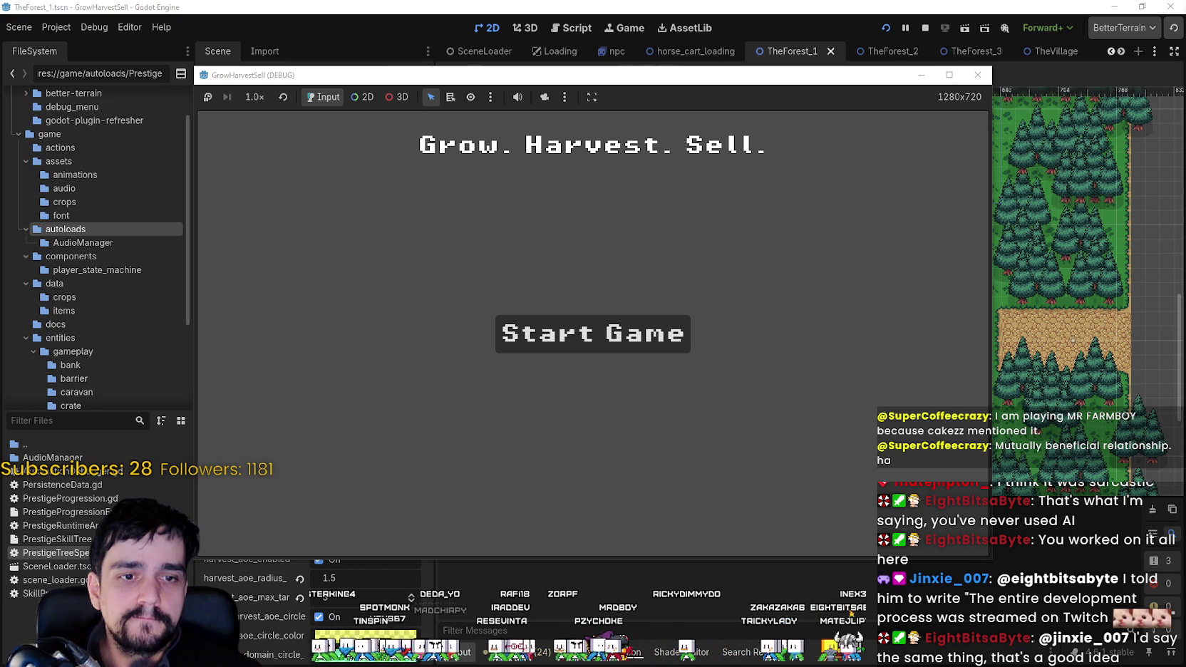
left_click(610, 319)
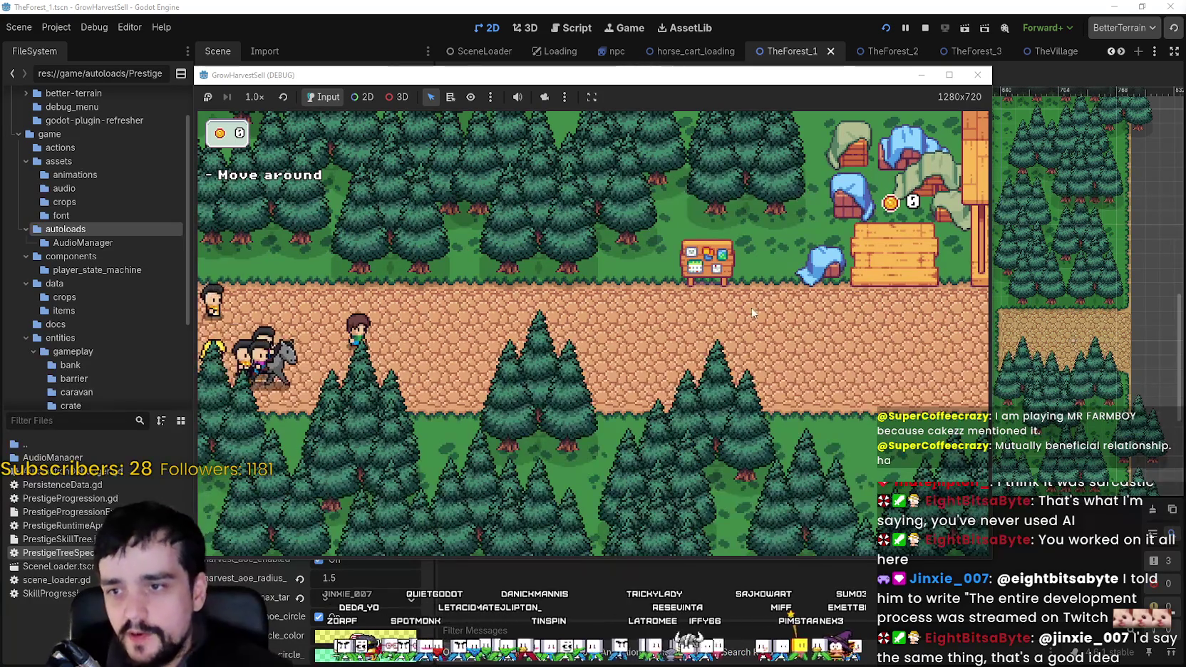
left_click(949, 75)
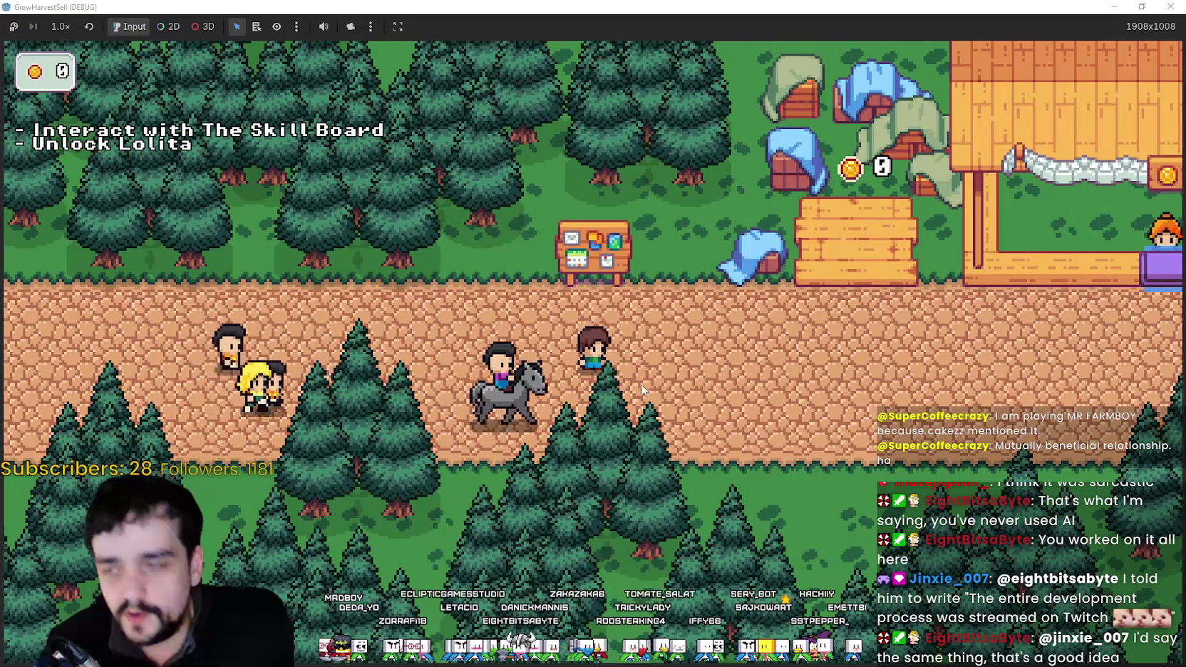
Walk the player along the village path to the Skill Board and open the Prestige skill tree.
key("d")
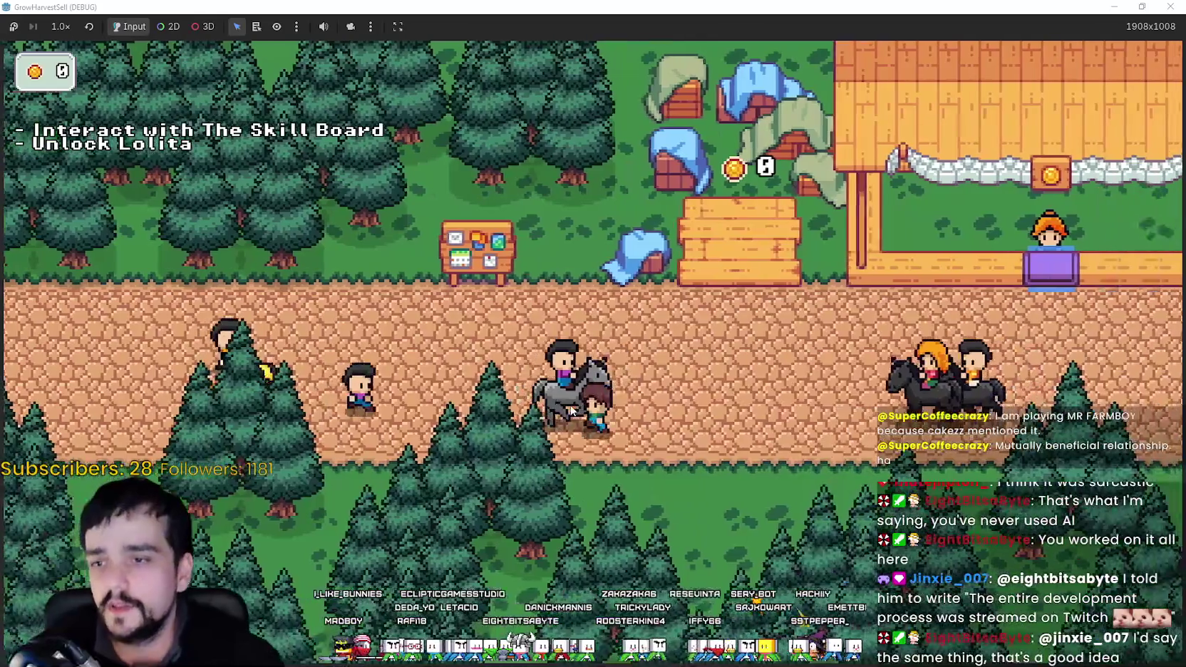
key("a")
key("w")
key("d")
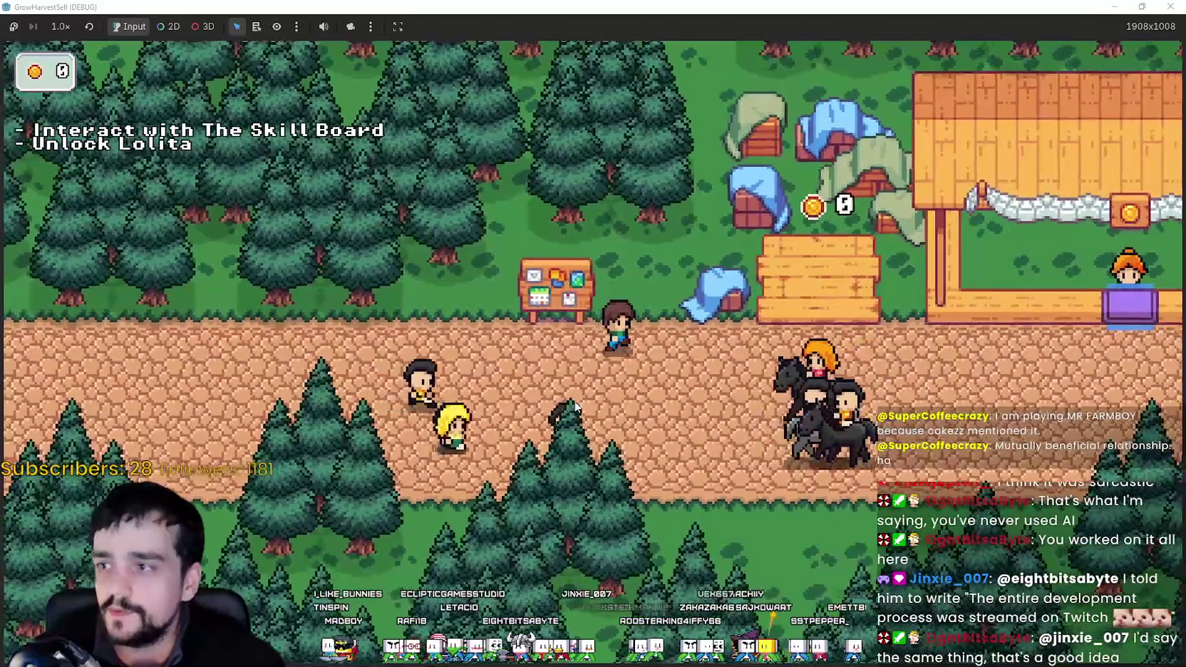
key("s")
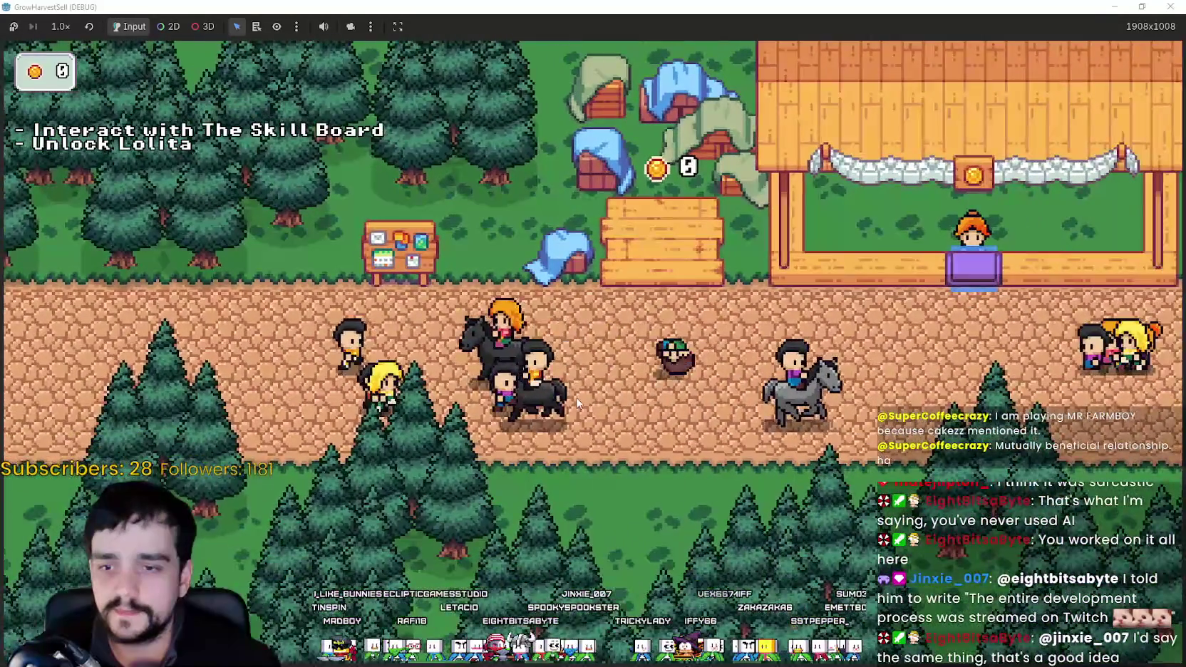
key("d")
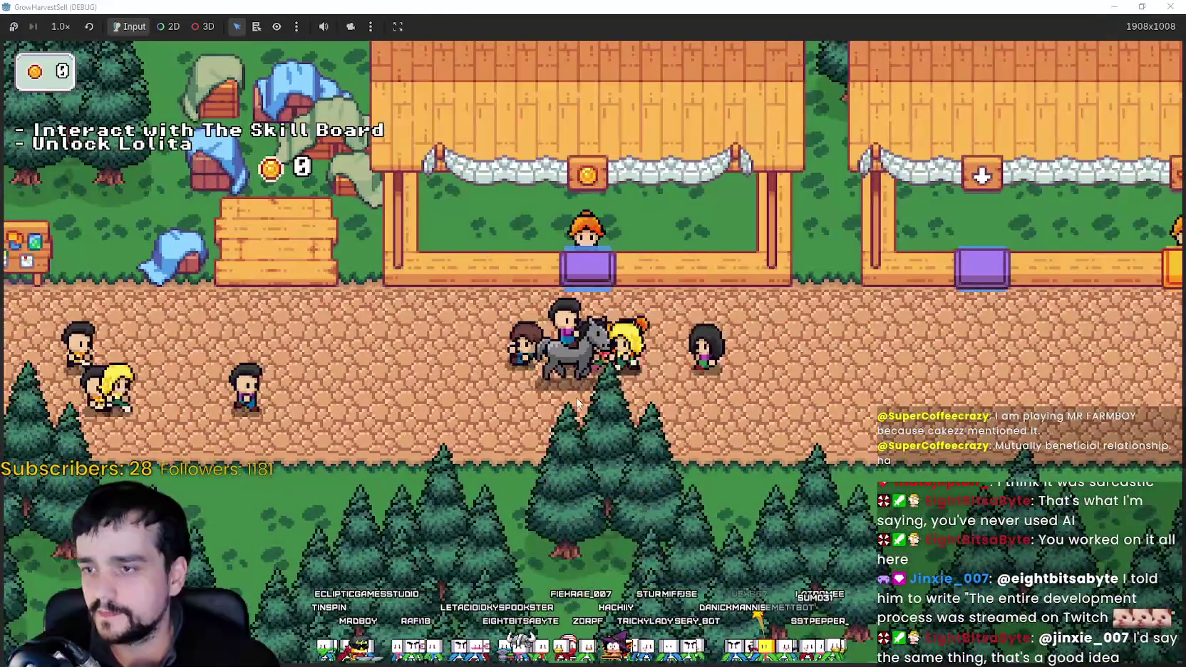
key("w")
key("d")
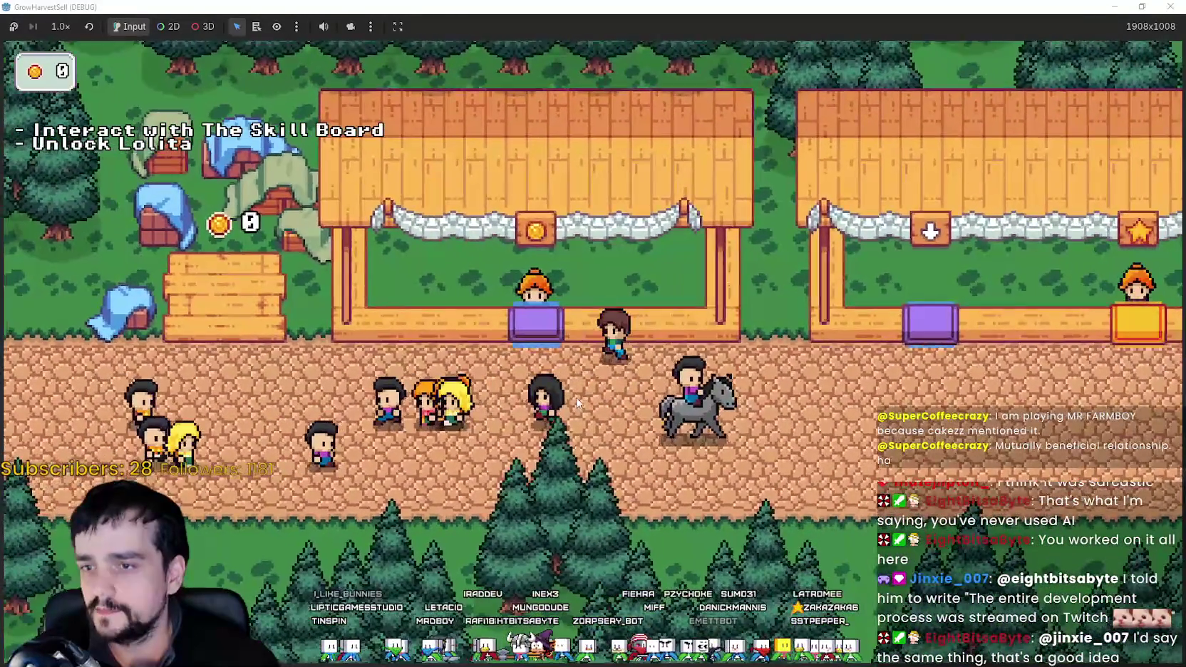
key("a")
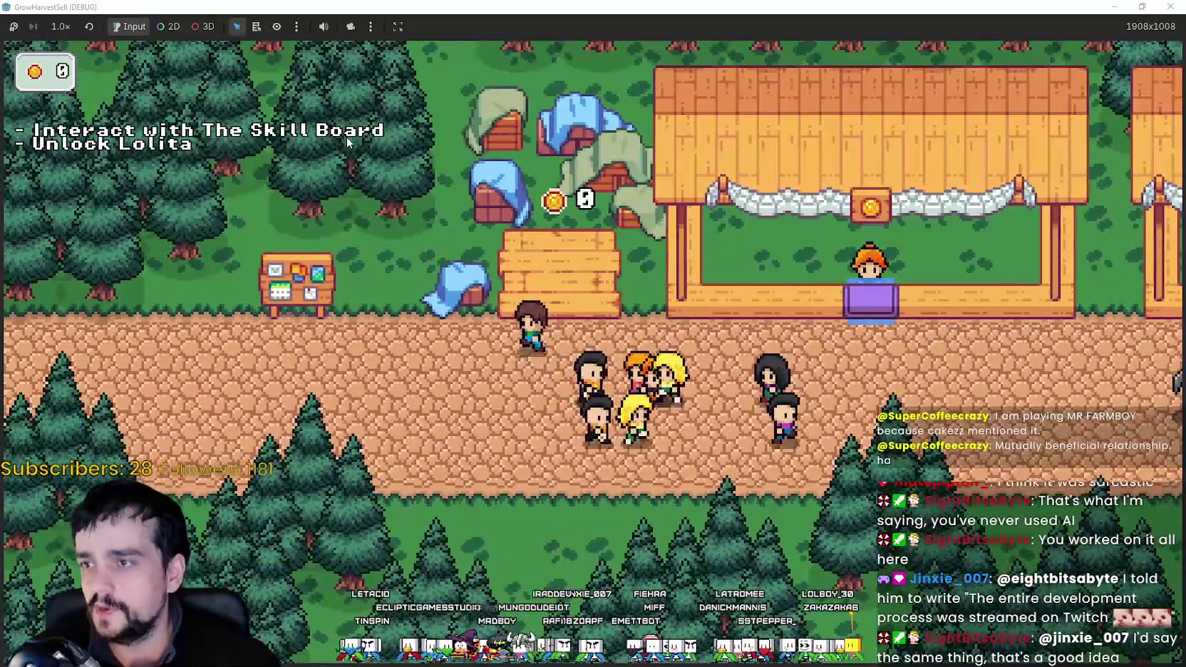
key("a")
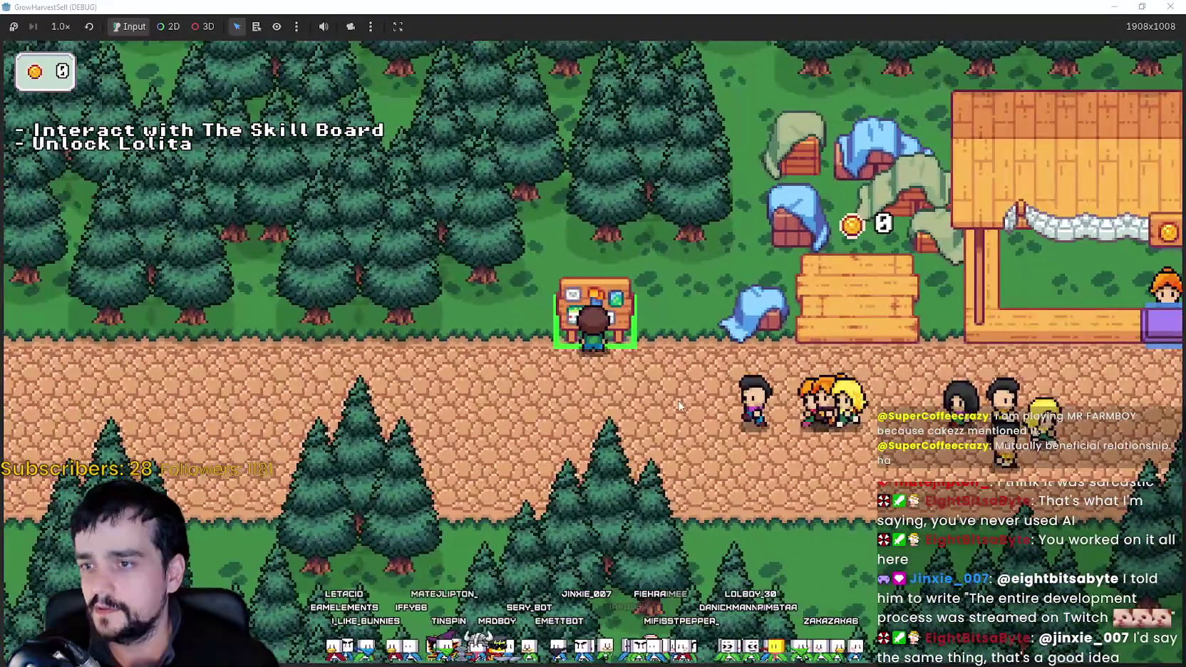
key("e")
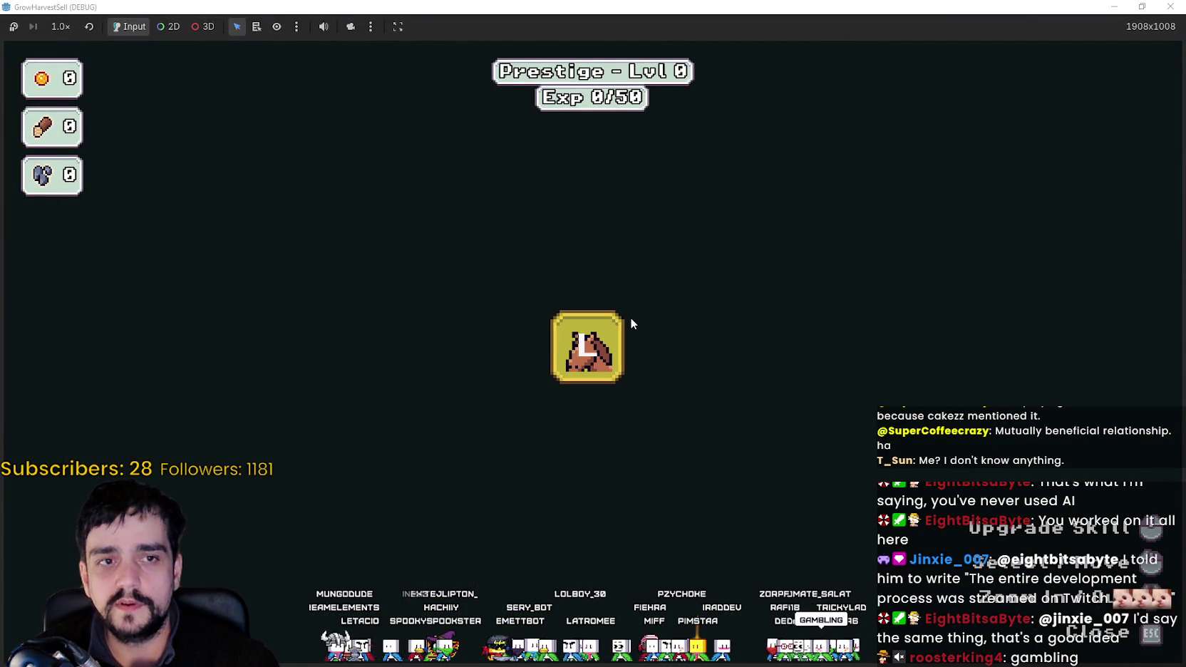
Unlock the free Lolita prestige skill, inspect the Resource Domain branch, and close the tree.
mouse_move(595, 362)
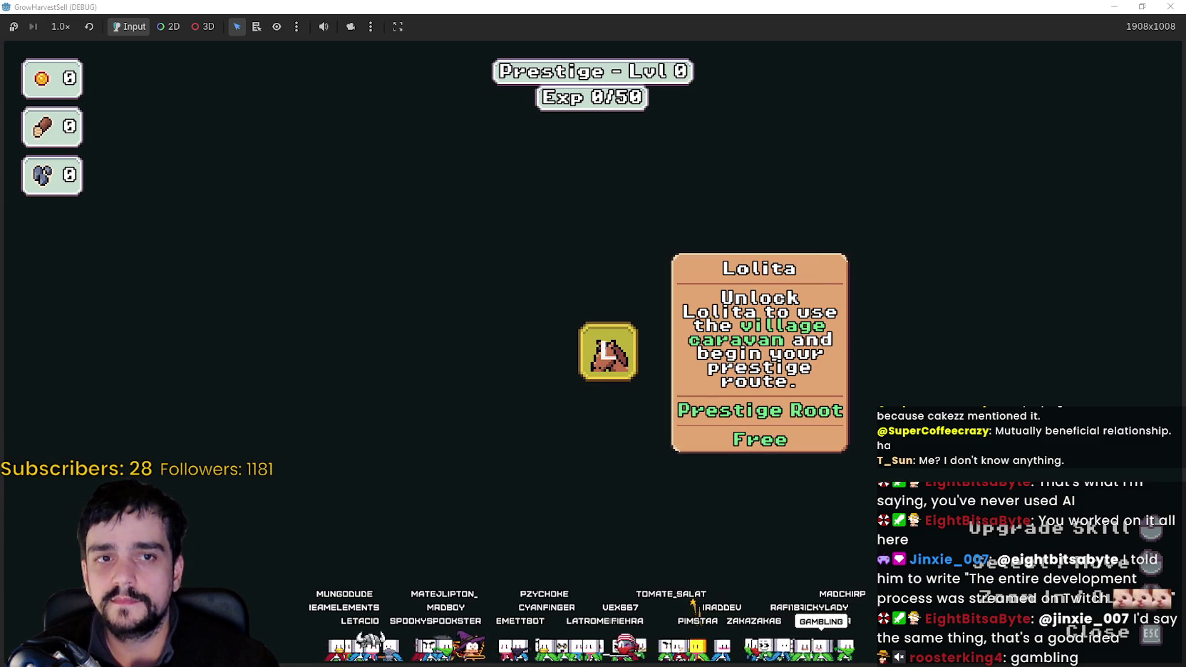
left_click(605, 349)
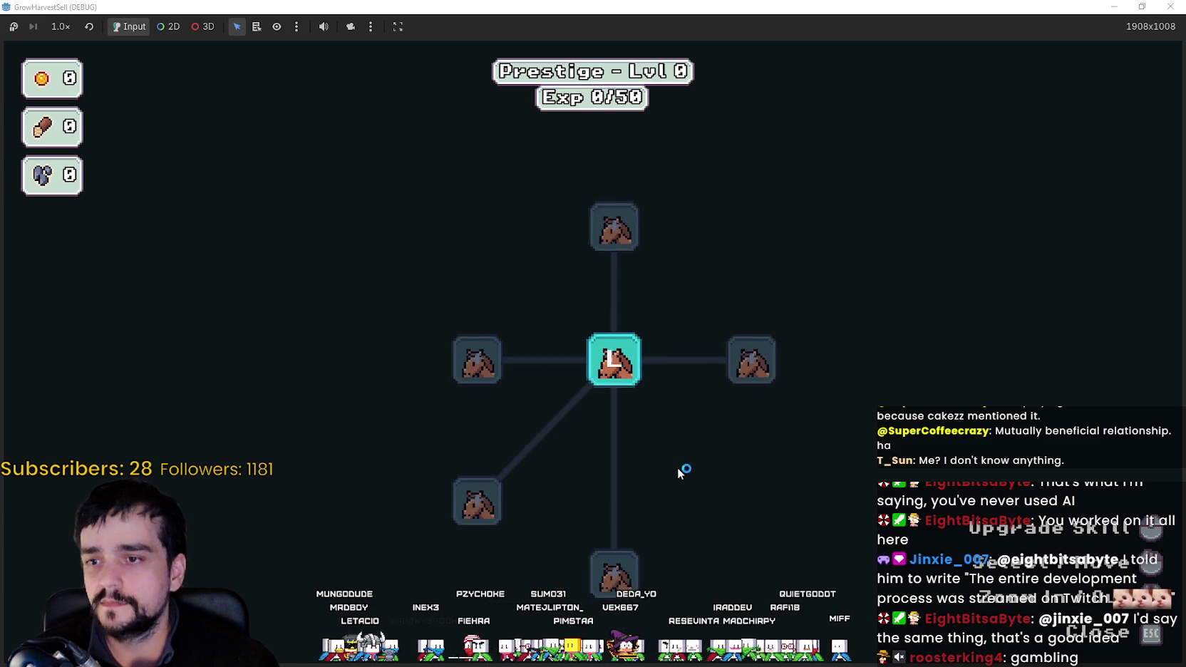
scroll(678, 468, "down", 2)
scroll(616, 454, "up", 2)
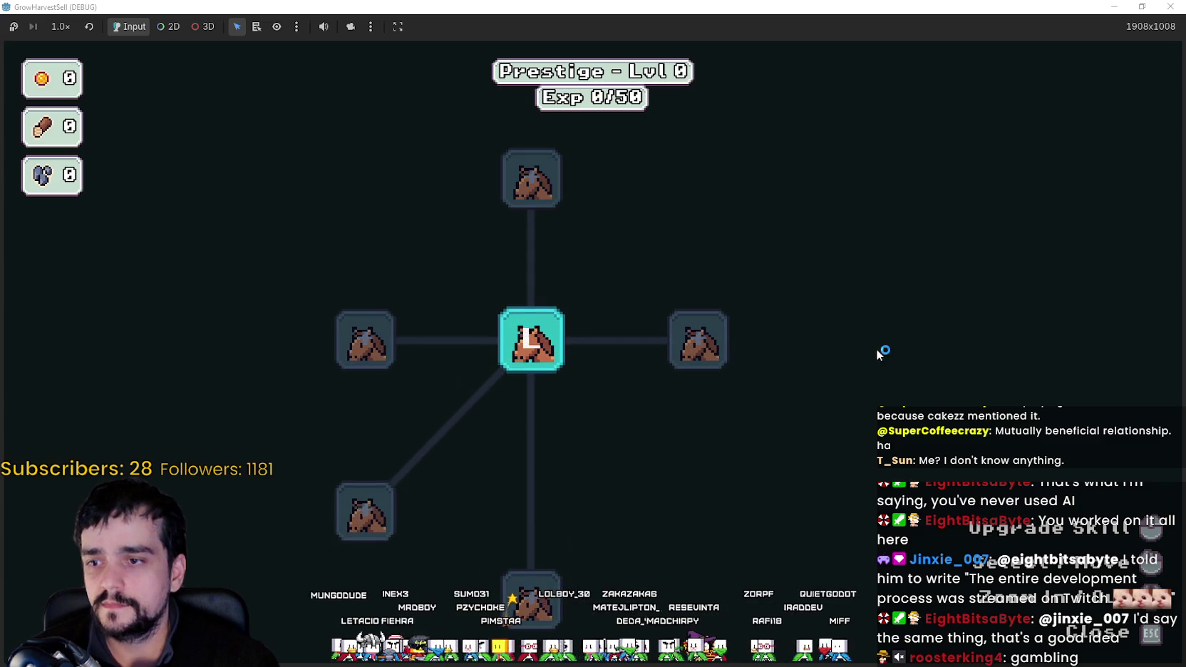
left_click_drag(615, 463, 734, 475)
scroll(733, 475, "down", 1)
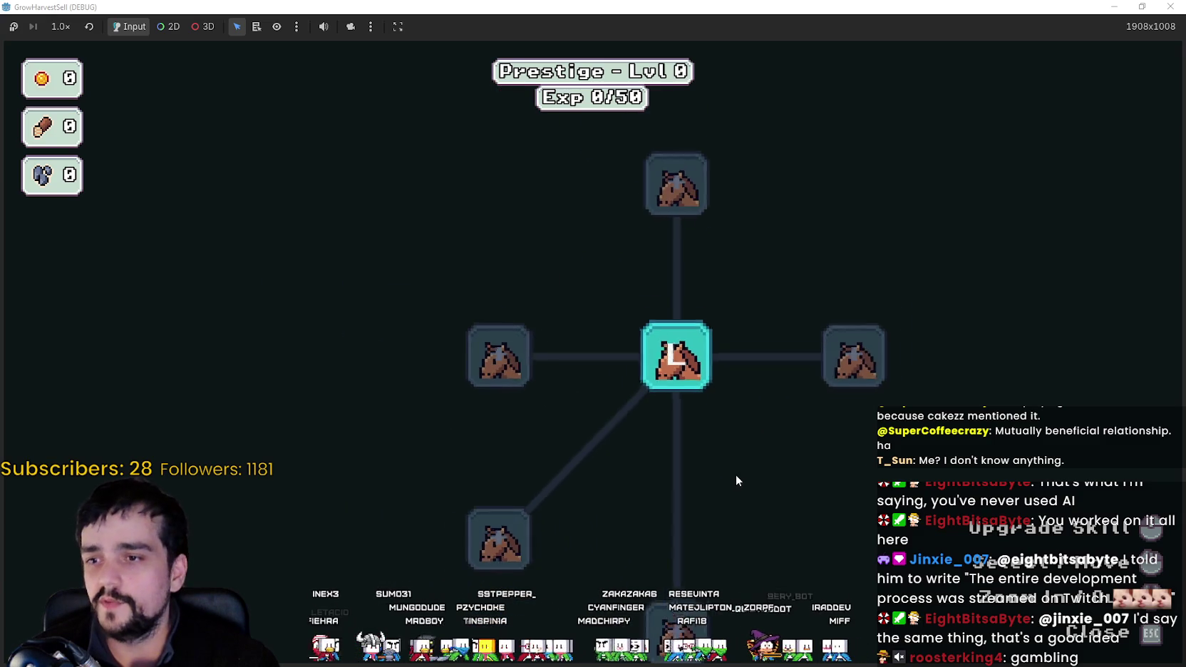
scroll(734, 476, "up", 2)
scroll(734, 476, "down", 2)
mouse_move(688, 420)
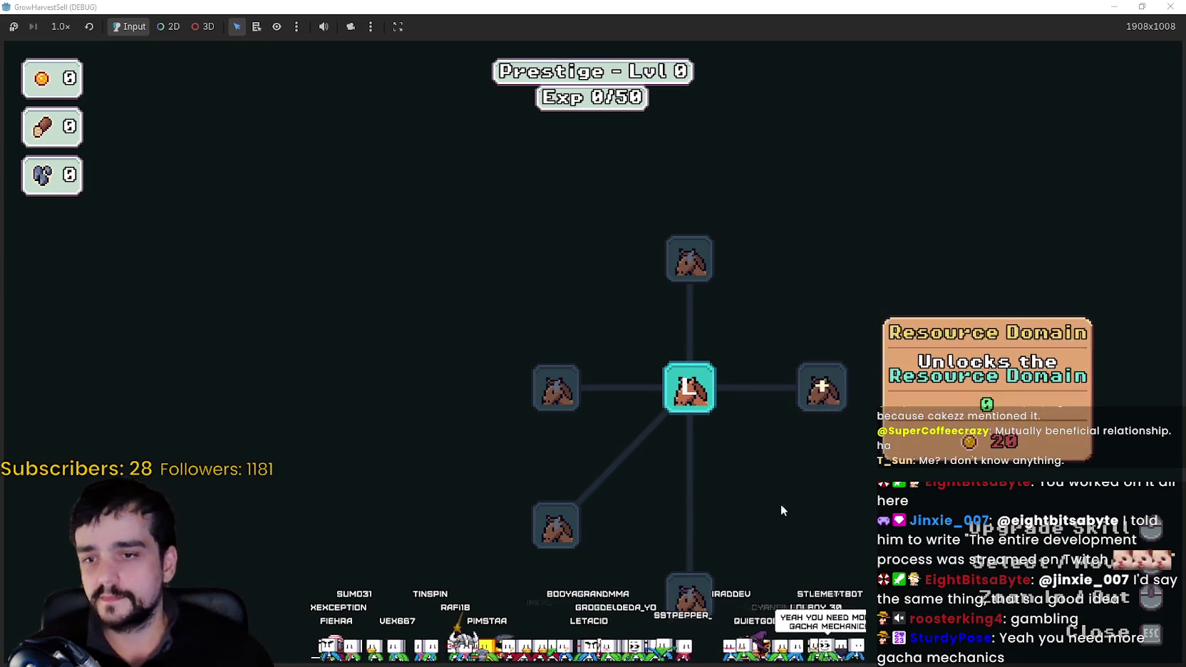
left_click_drag(778, 522, 739, 514)
key("Escape")
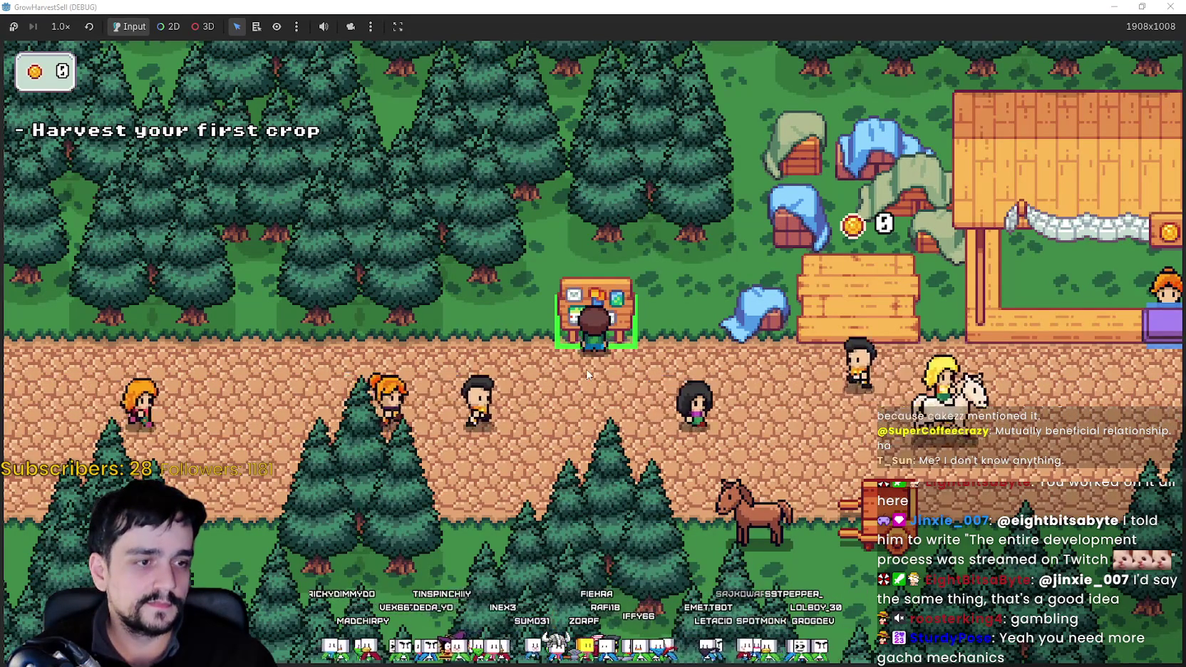
Walk to the horse cart, keep Stage 1 selected, and travel to The Forest.
key("d")
key("d")
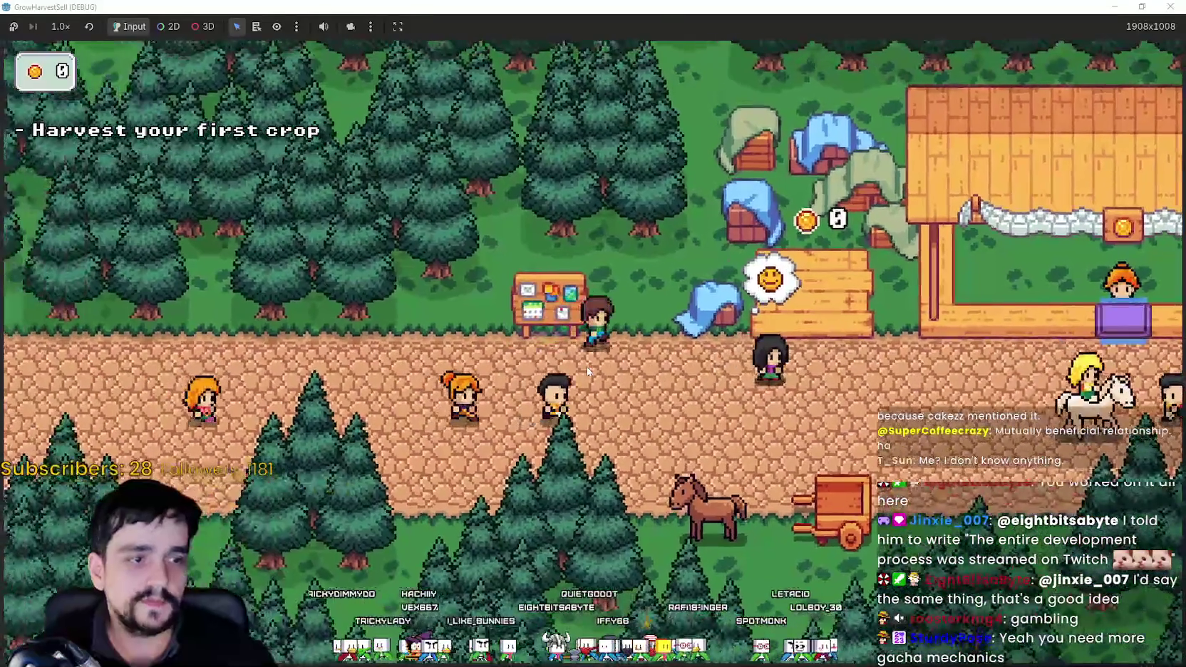
key("a")
key("s")
key("d")
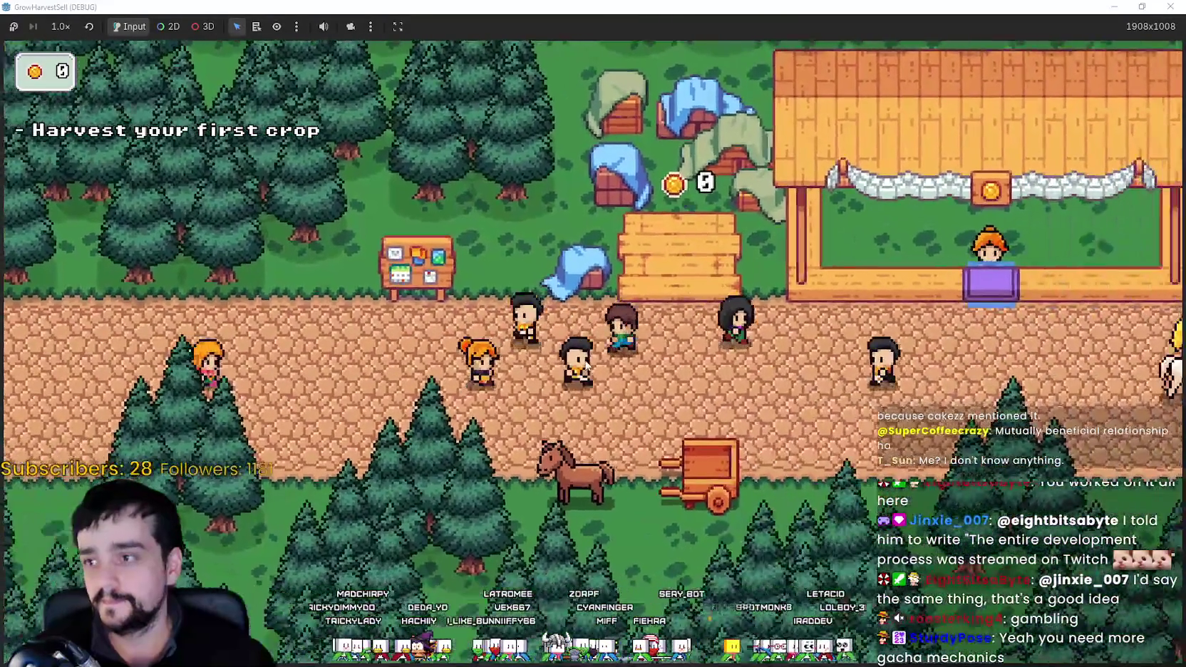
key("a")
key("e")
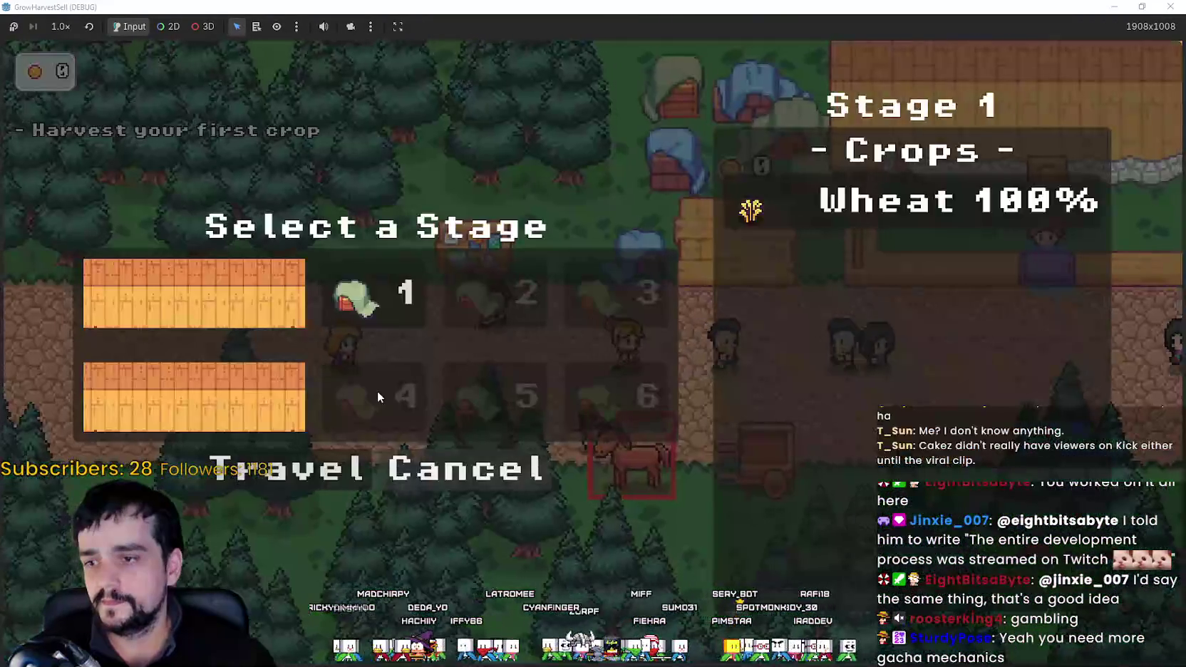
left_click(271, 472)
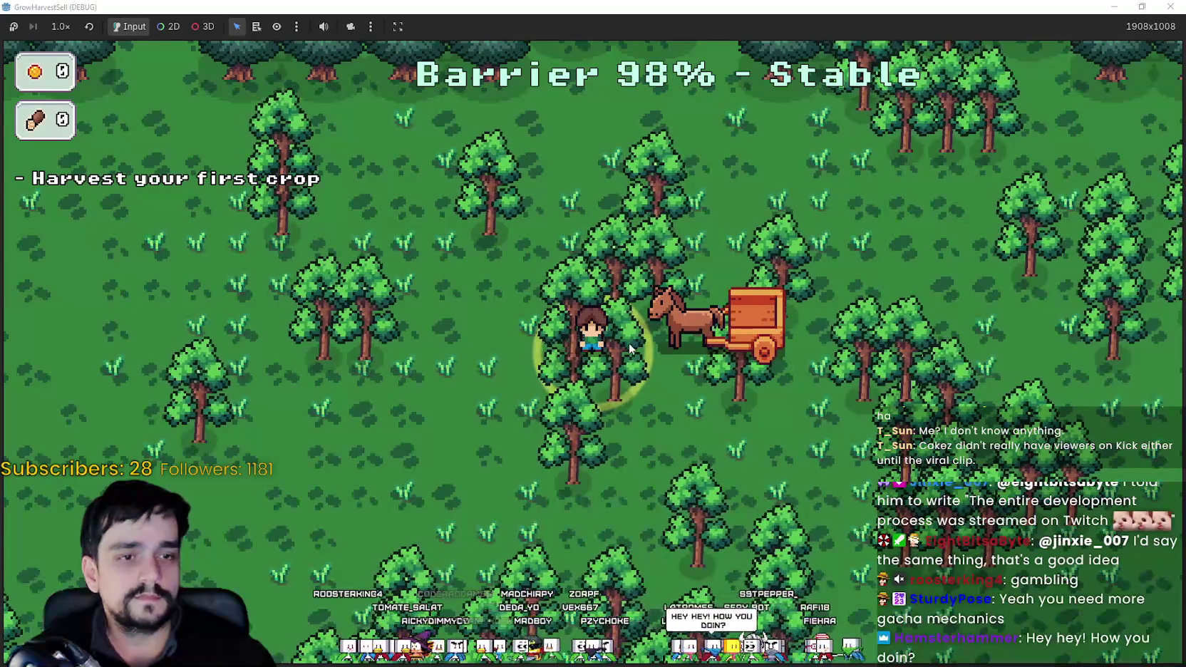
Walk the farmer from the horse cart through the forest trees down into the crop field.
key("d")
key("a")
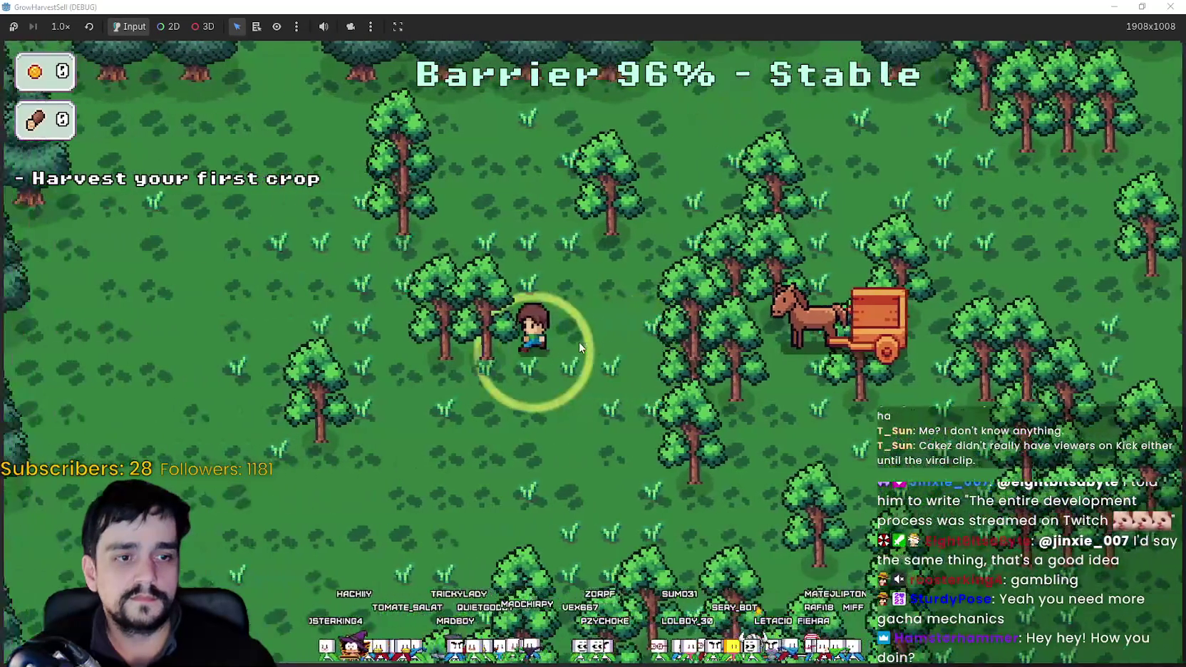
key("d")
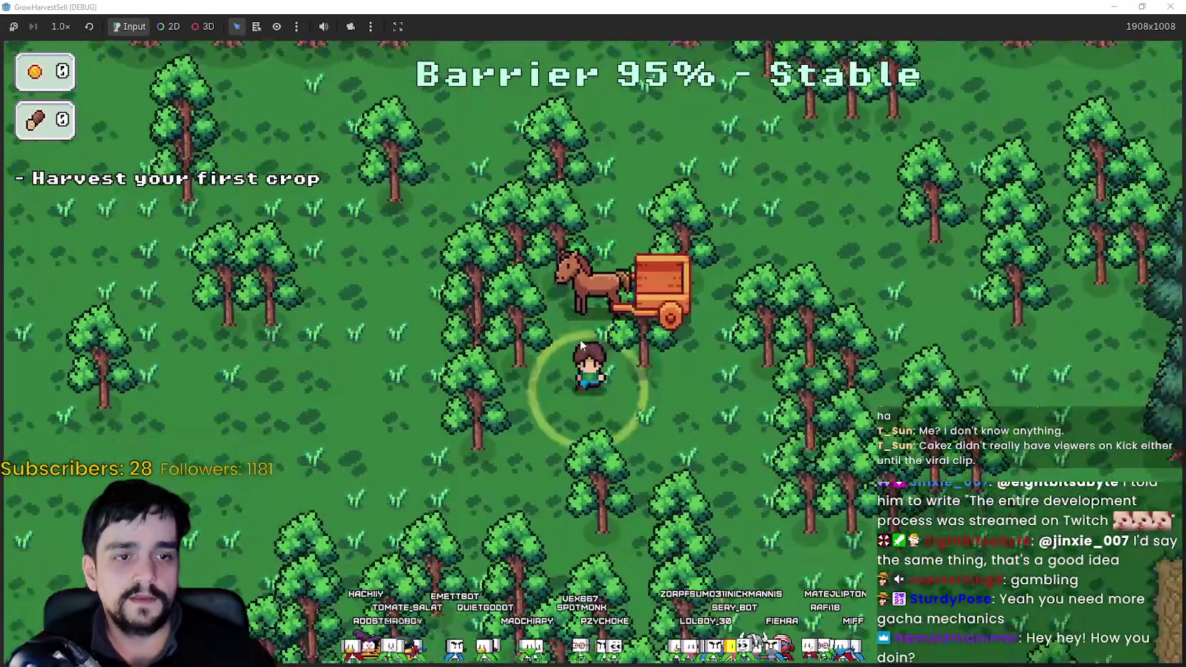
key("a")
key("w")
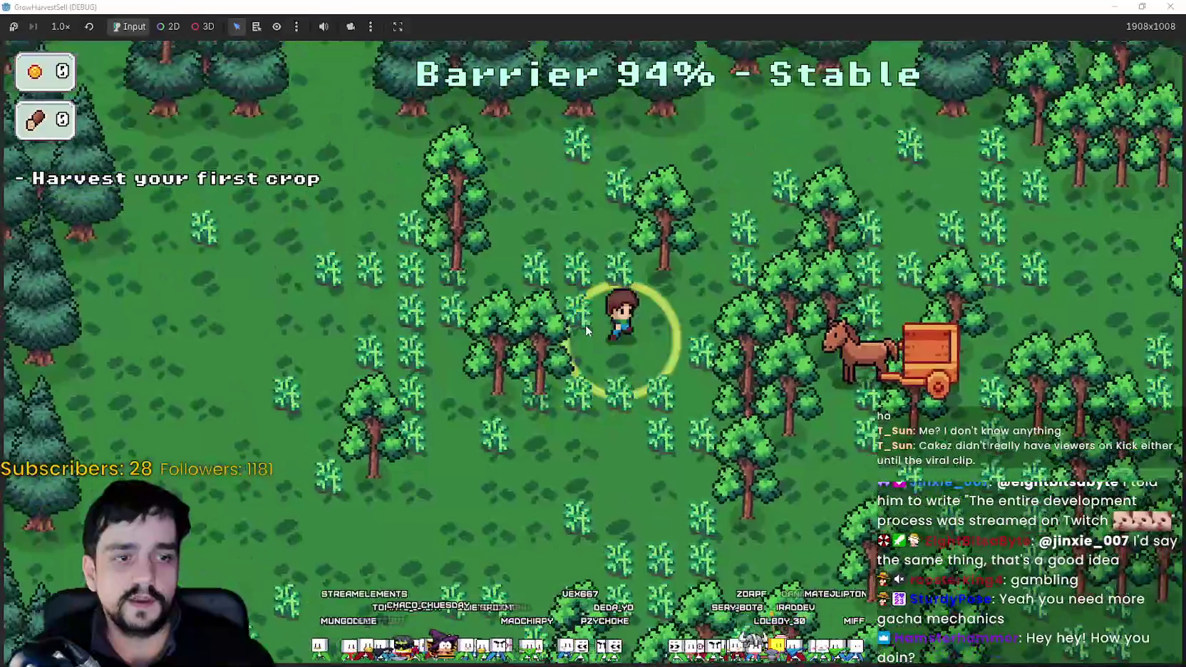
key("d")
key("w")
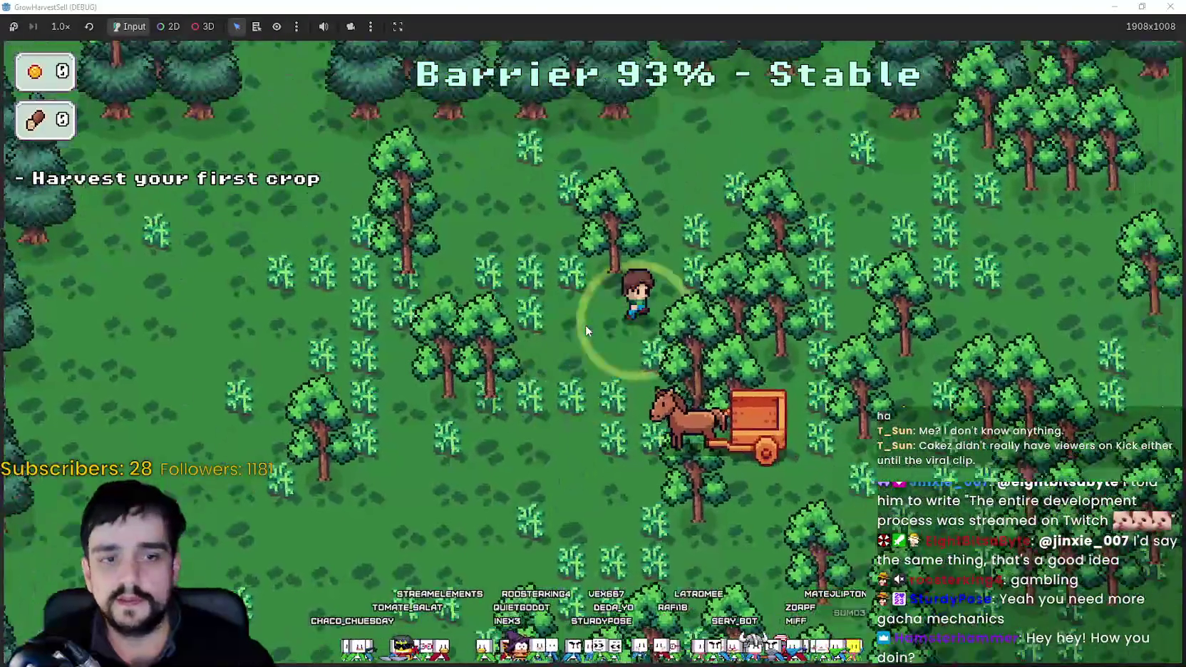
key("d")
key("s")
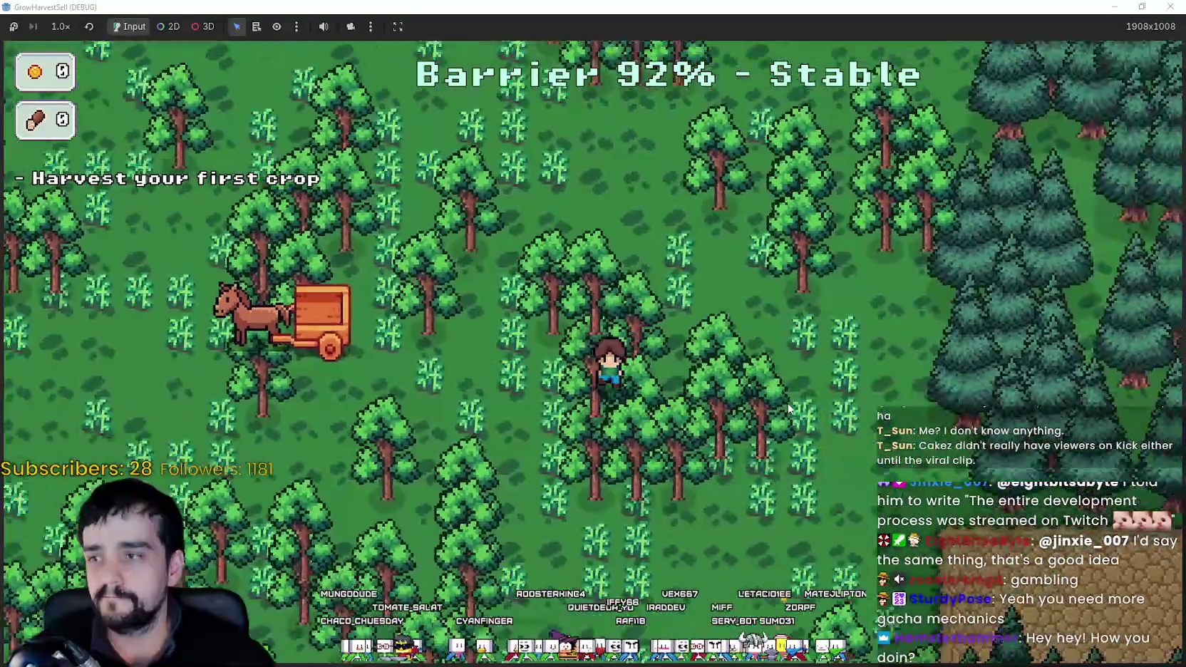
key("s")
key("a")
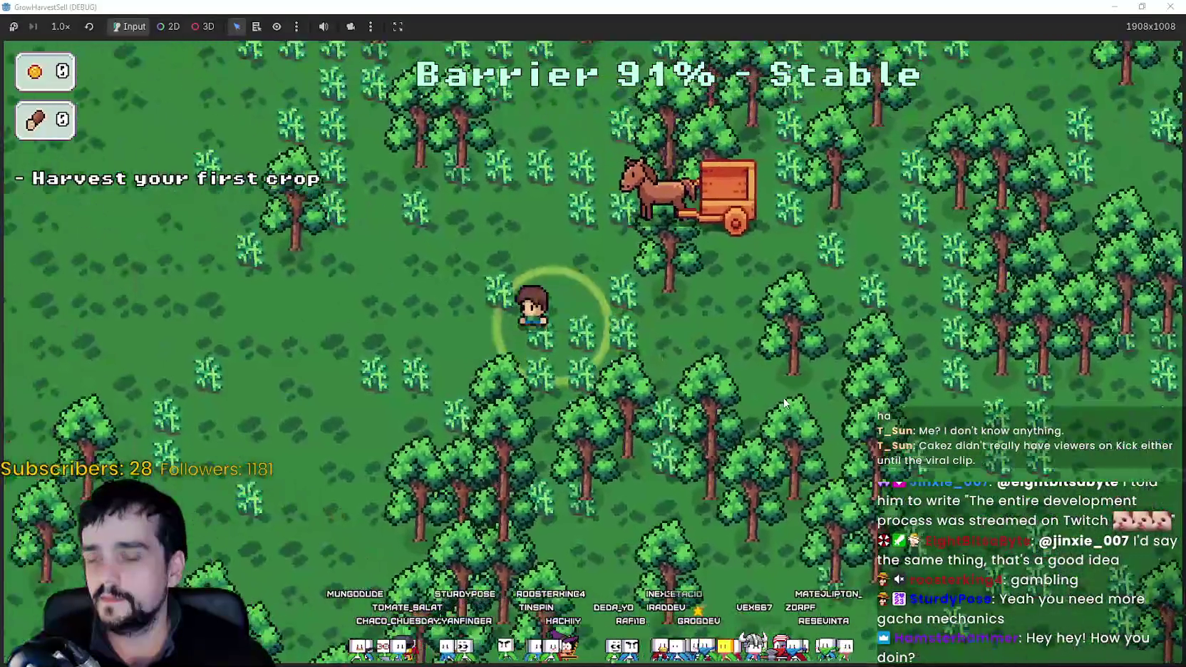
key("d")
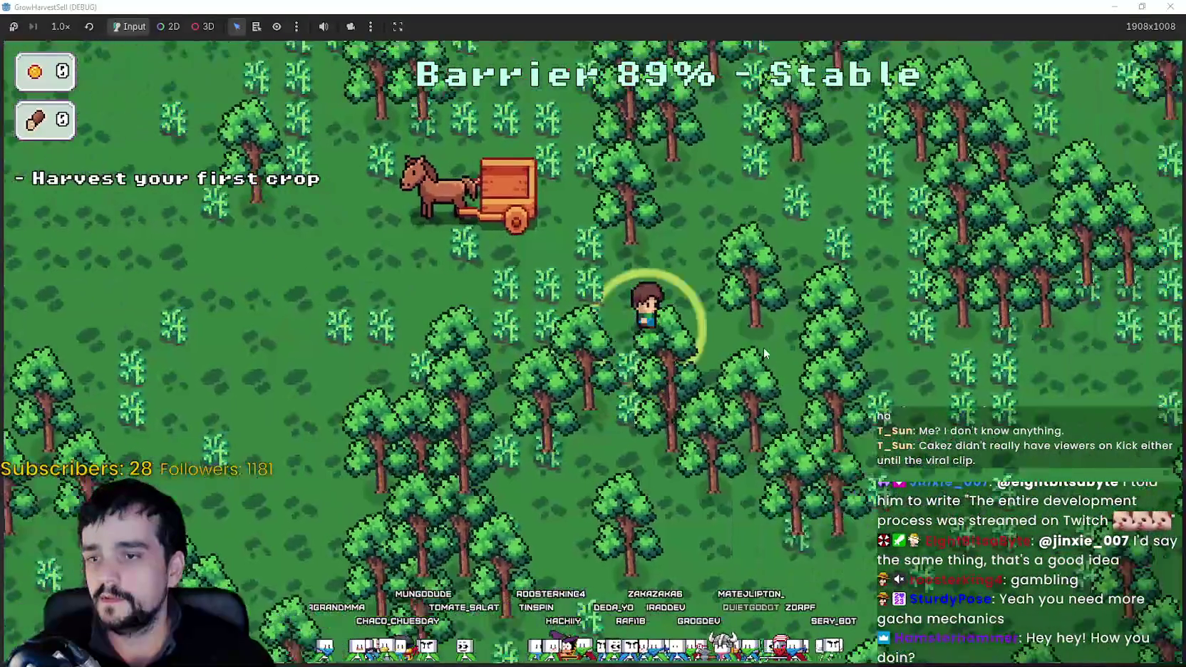
key("w")
key("a")
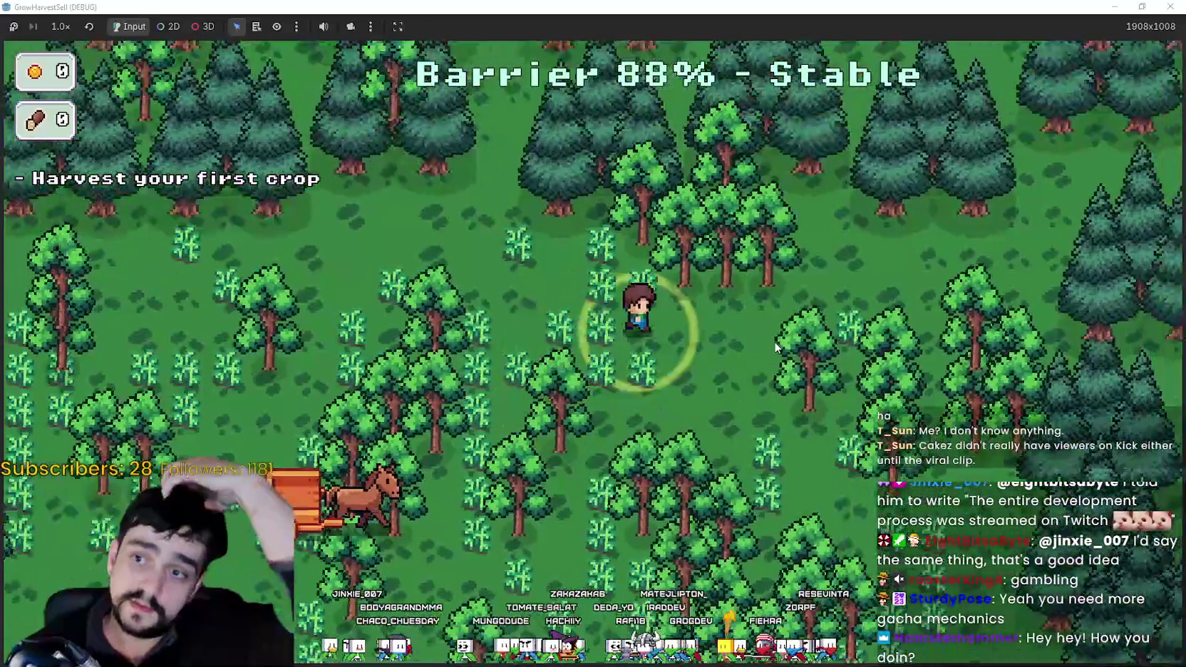
key("s")
key("d")
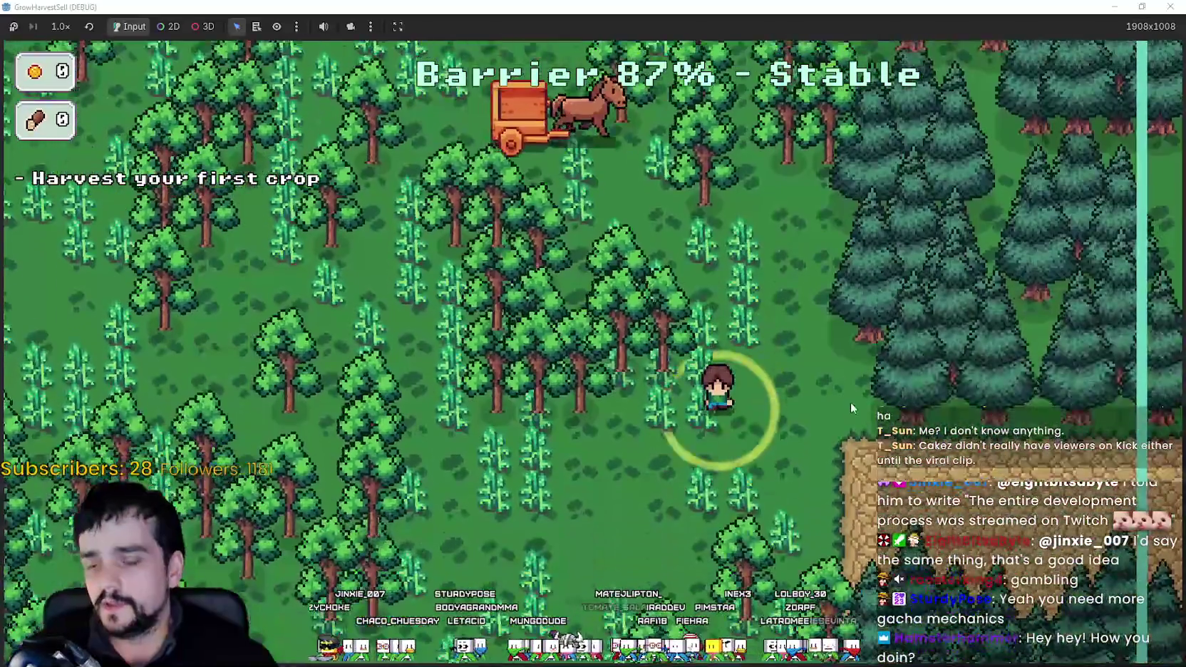
key("a")
key("w")
key("d")
key("a")
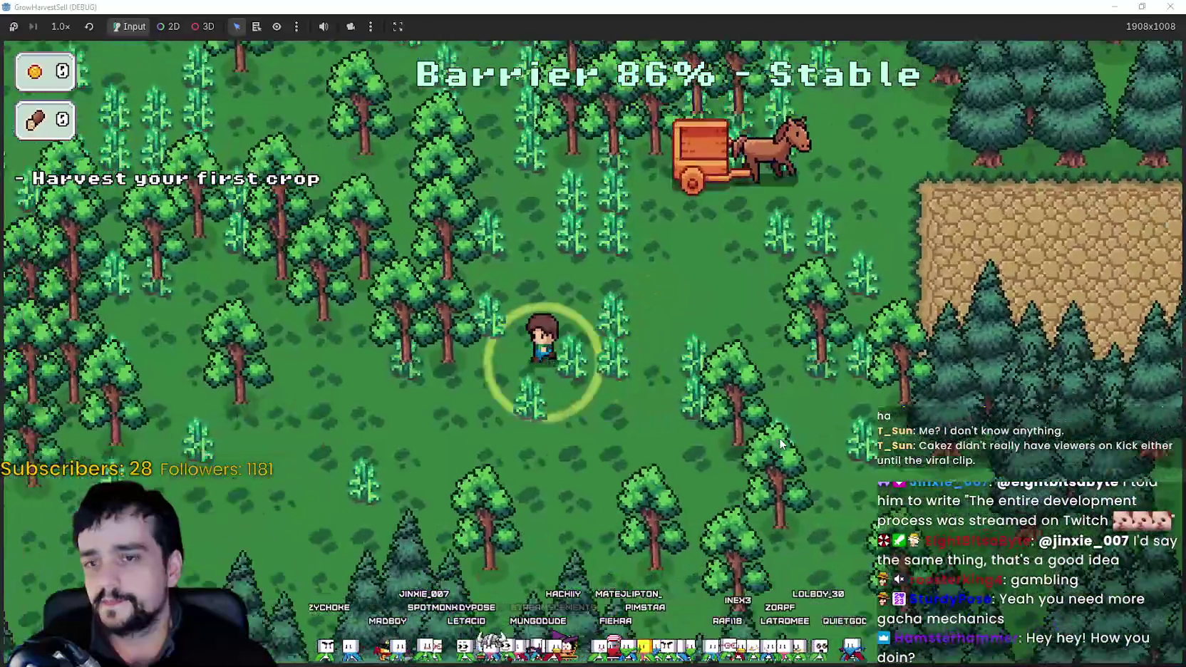
key("s")
key("a")
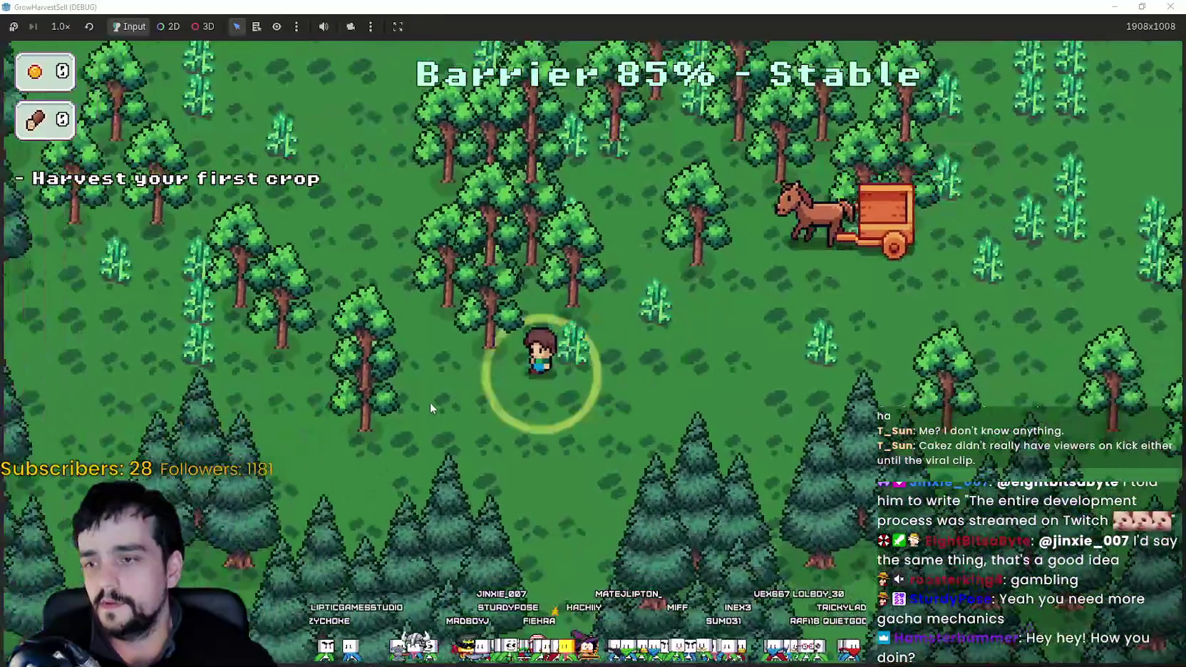
key("w")
key("w")
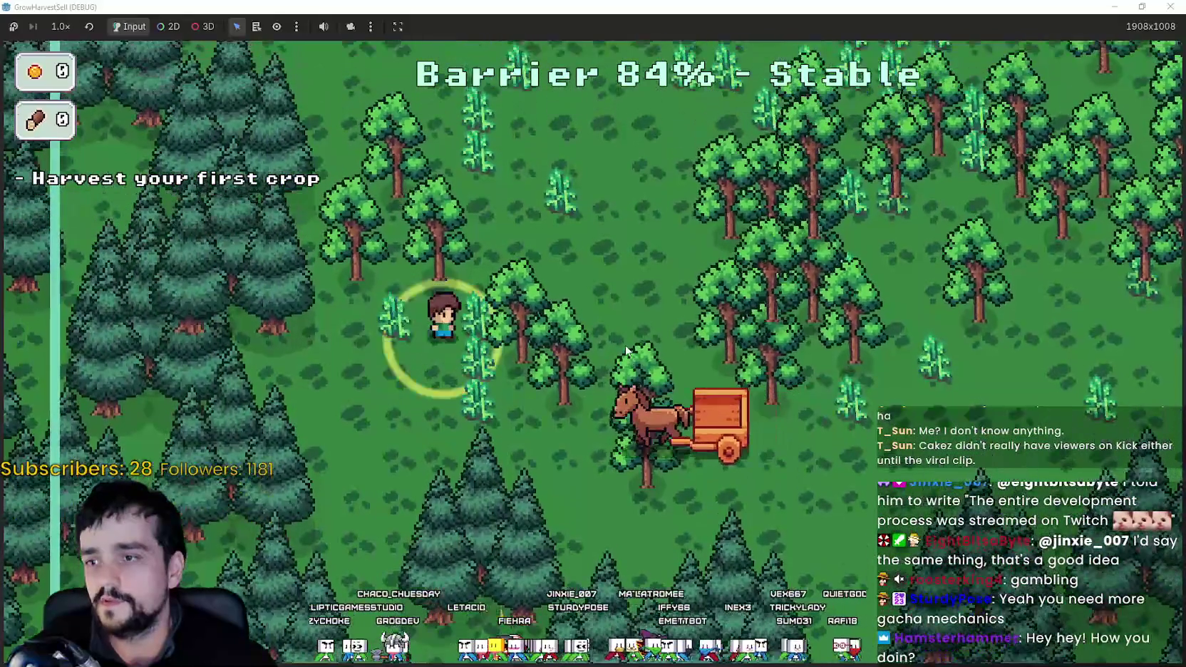
key("d")
key("w")
key("d")
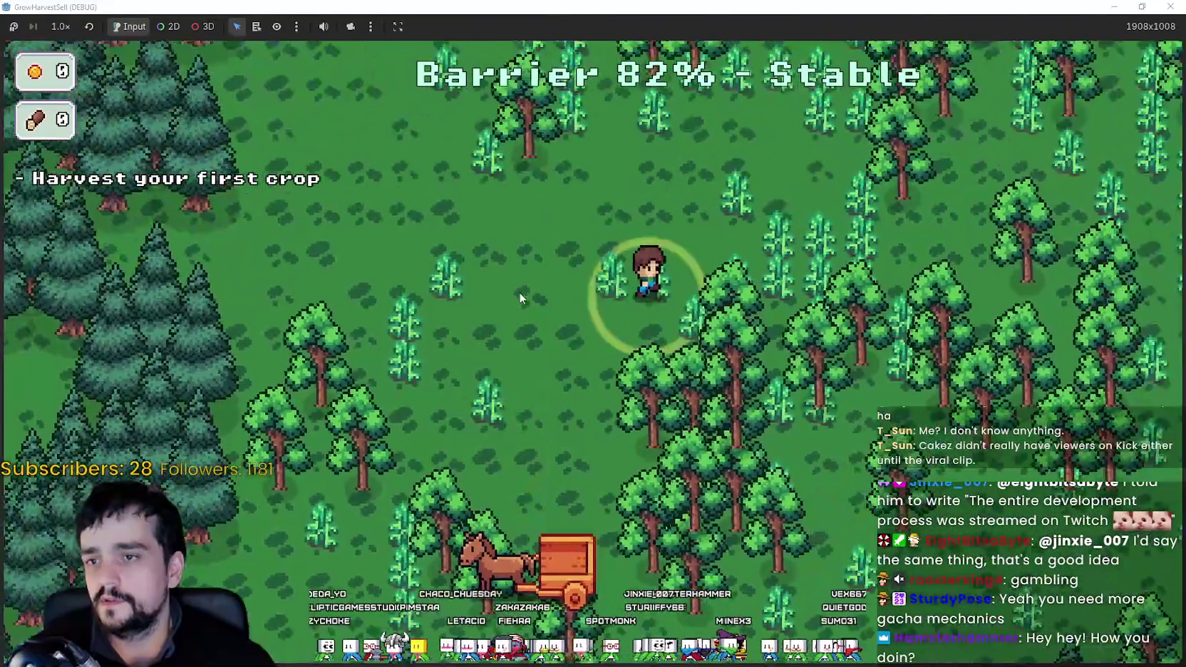
key("w")
key("d")
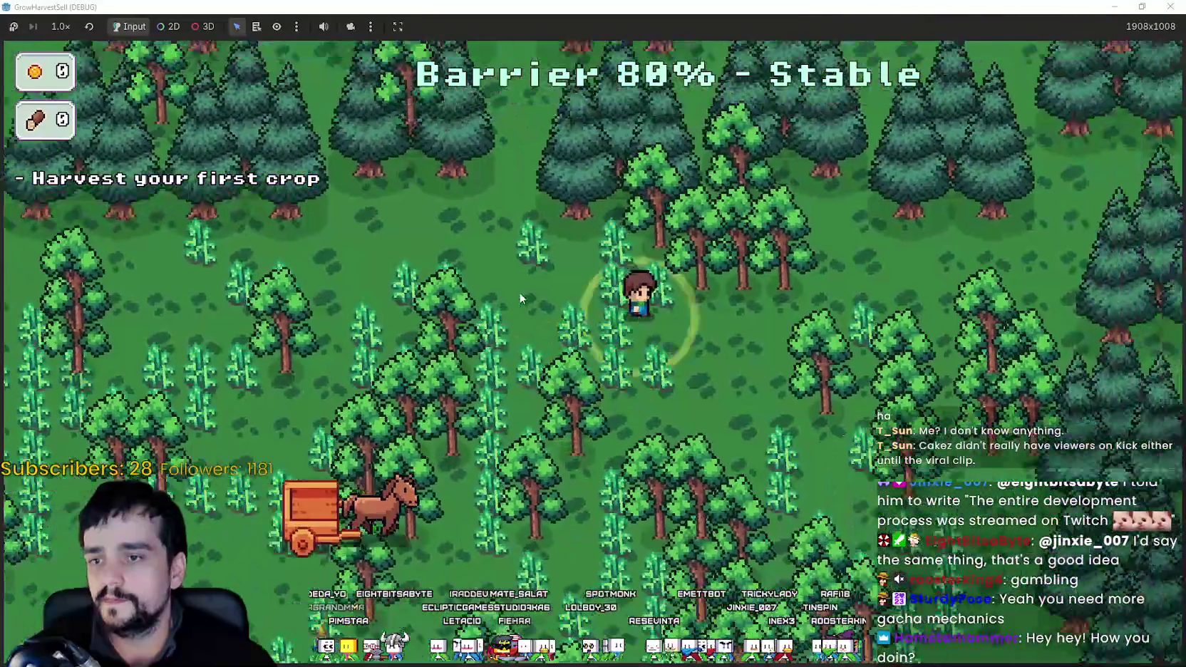
key("s")
key("a")
key("s")
key("a")
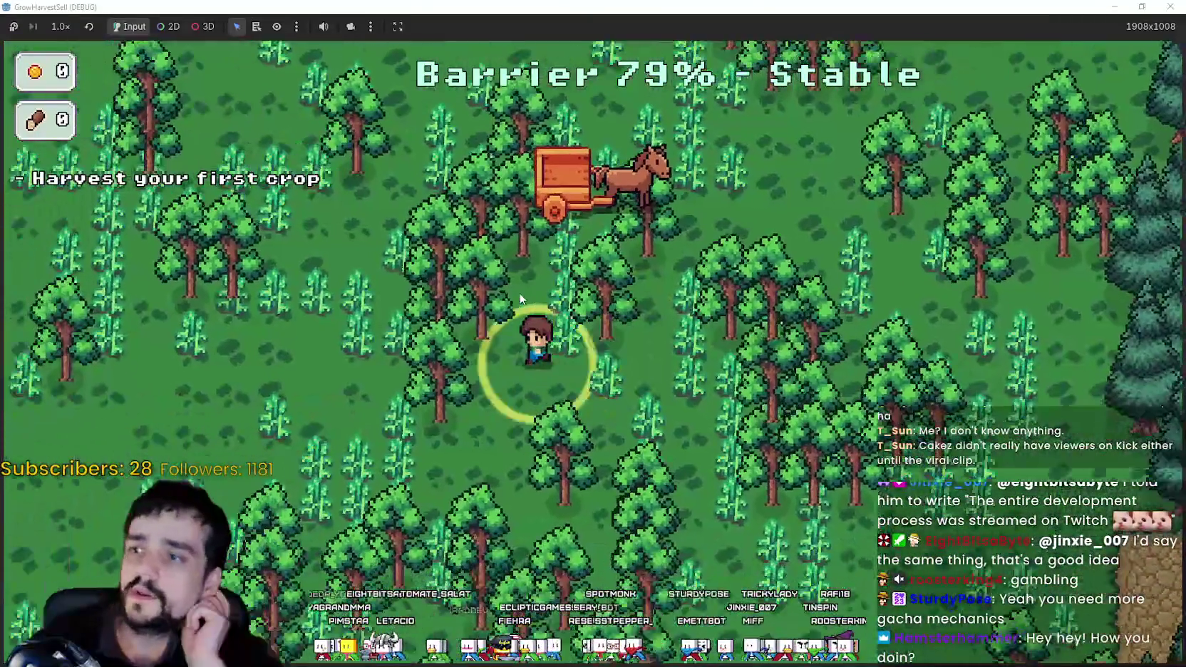
key("s")
Harvest crops across the forest rows, filling the horse cart.
key("d")
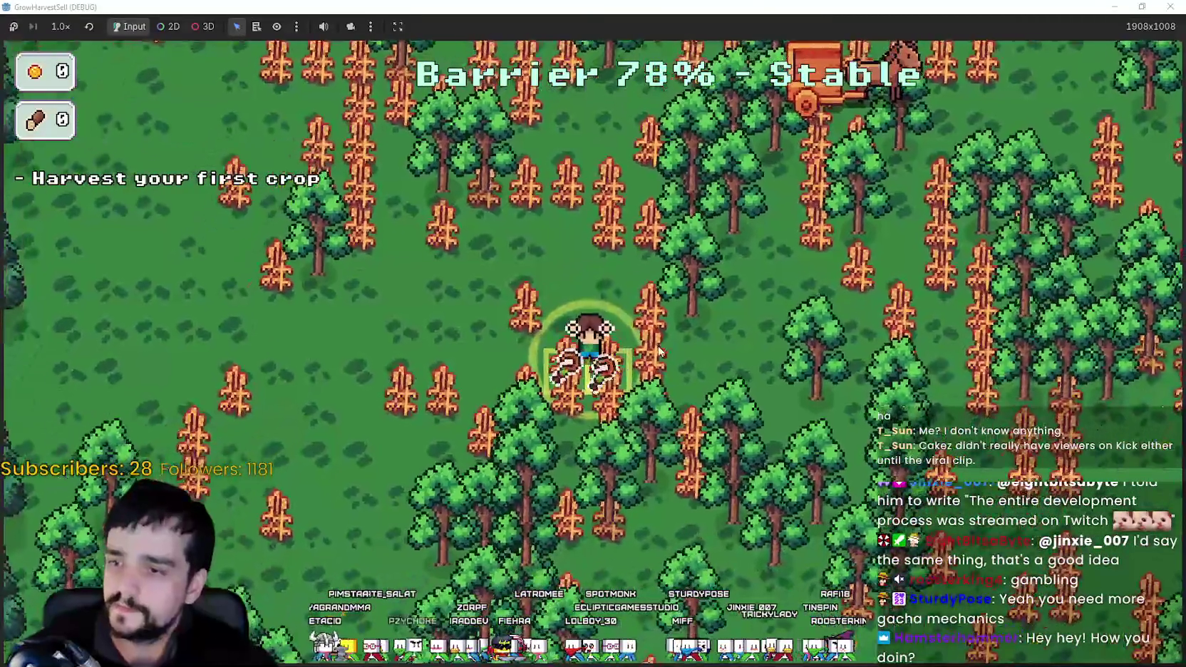
key("w")
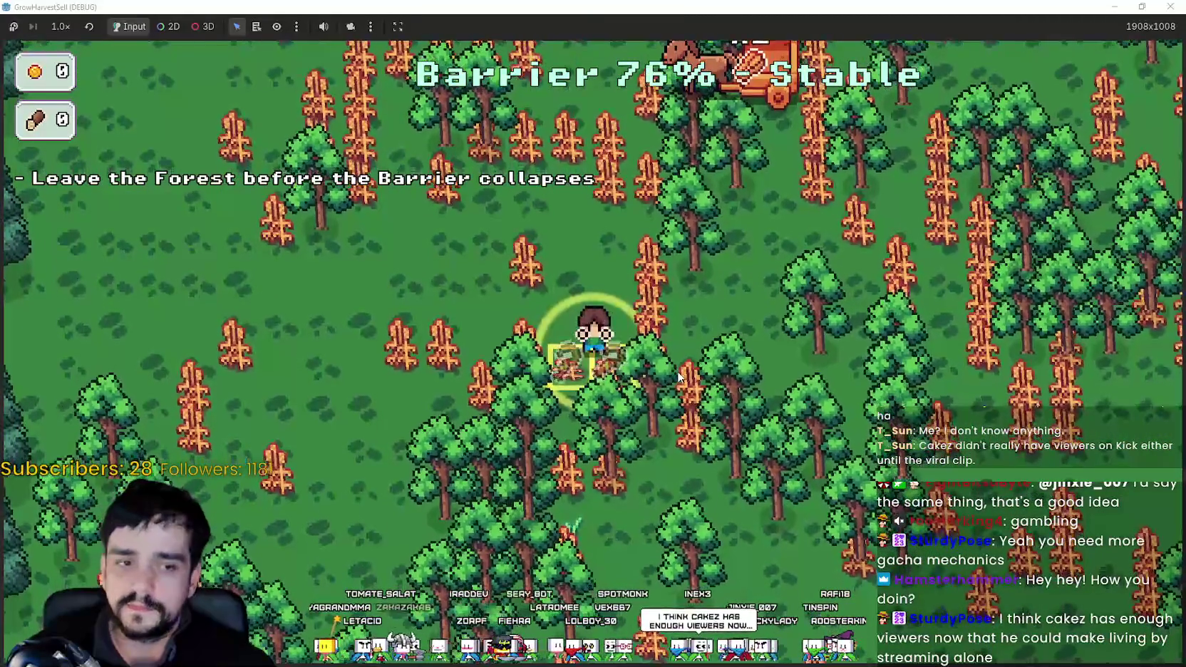
key("d")
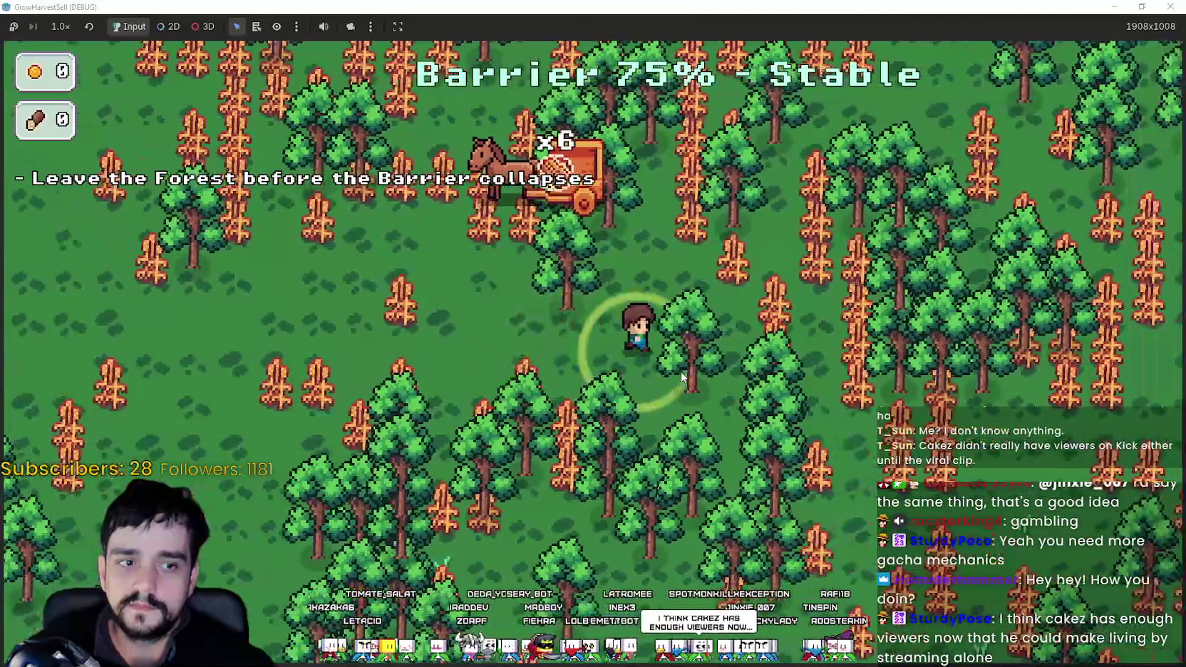
key("d")
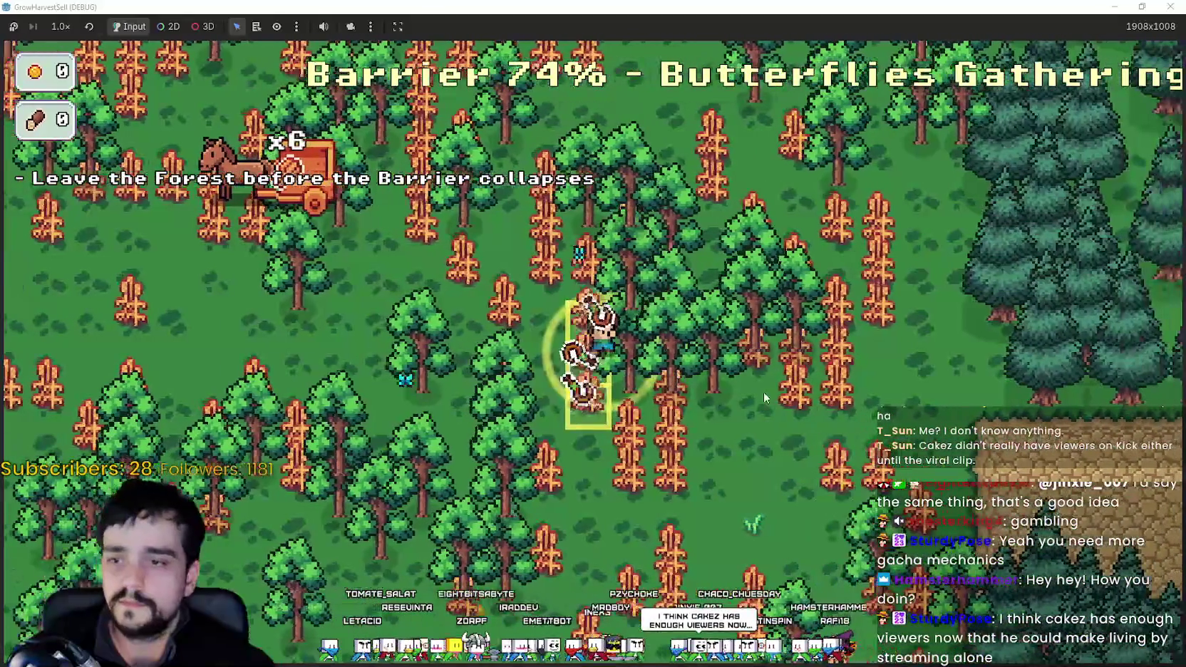
key("s")
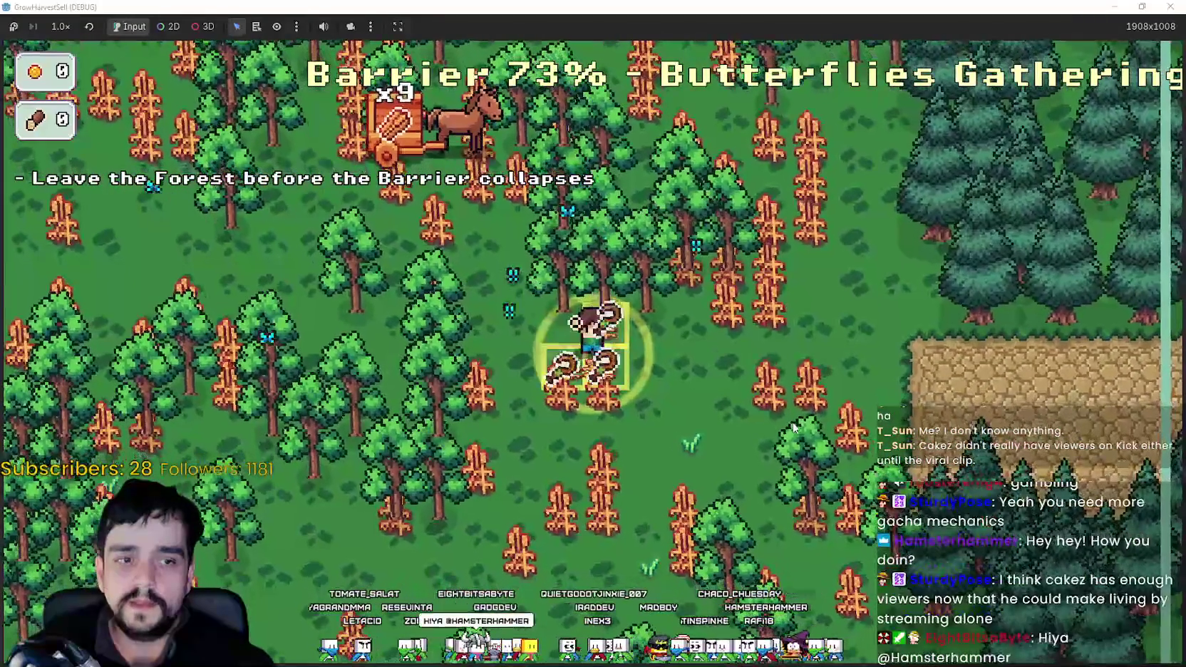
key("s")
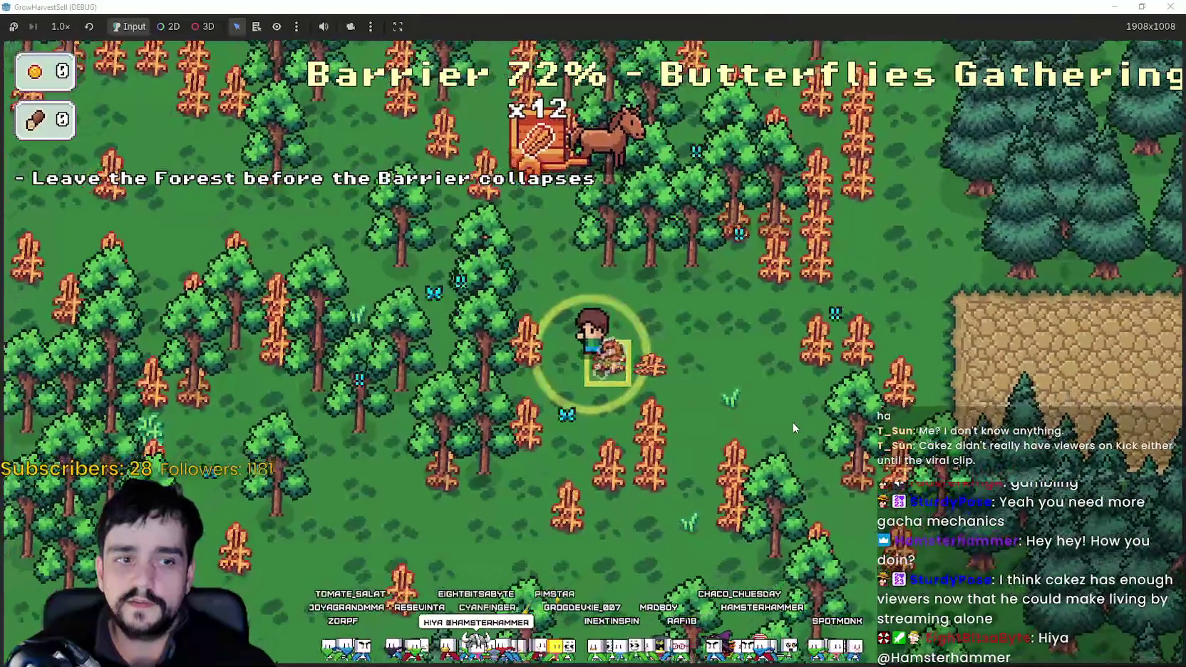
key("w")
key("d")
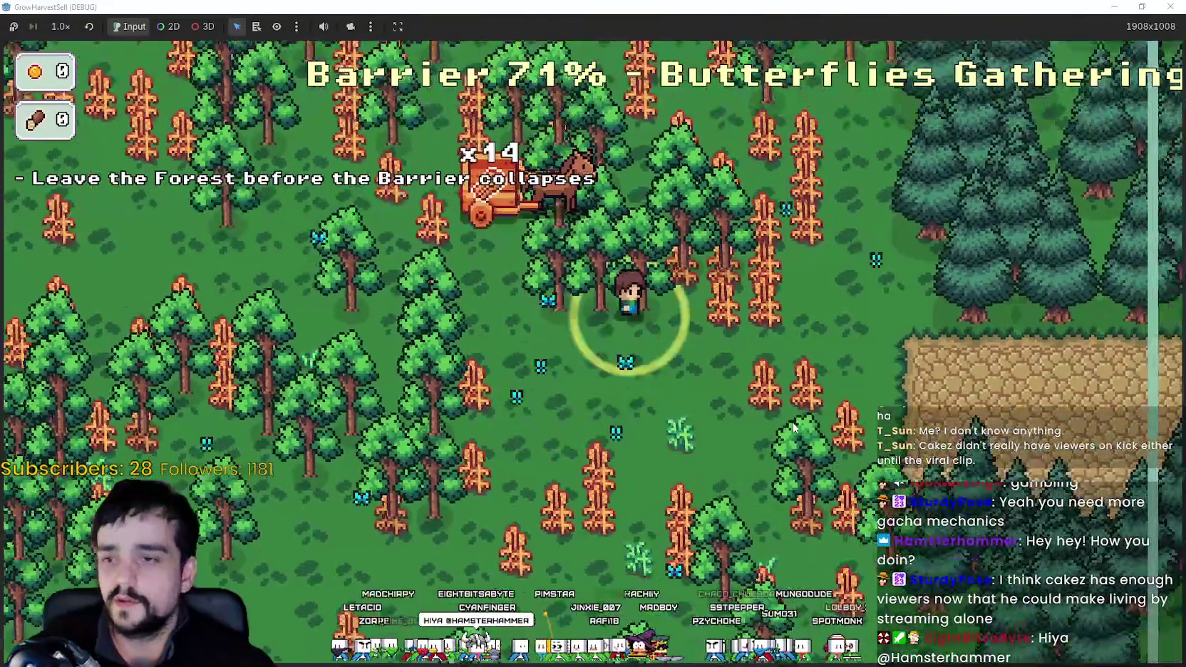
key("d")
key("w")
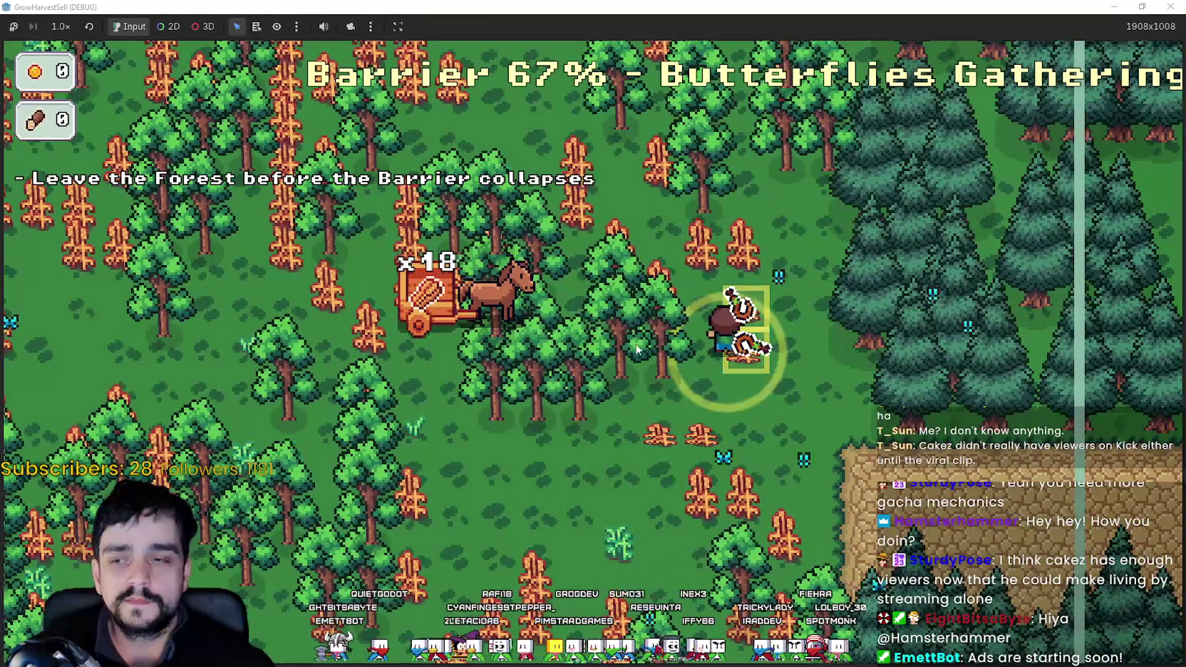
key("w")
key("a")
key("w")
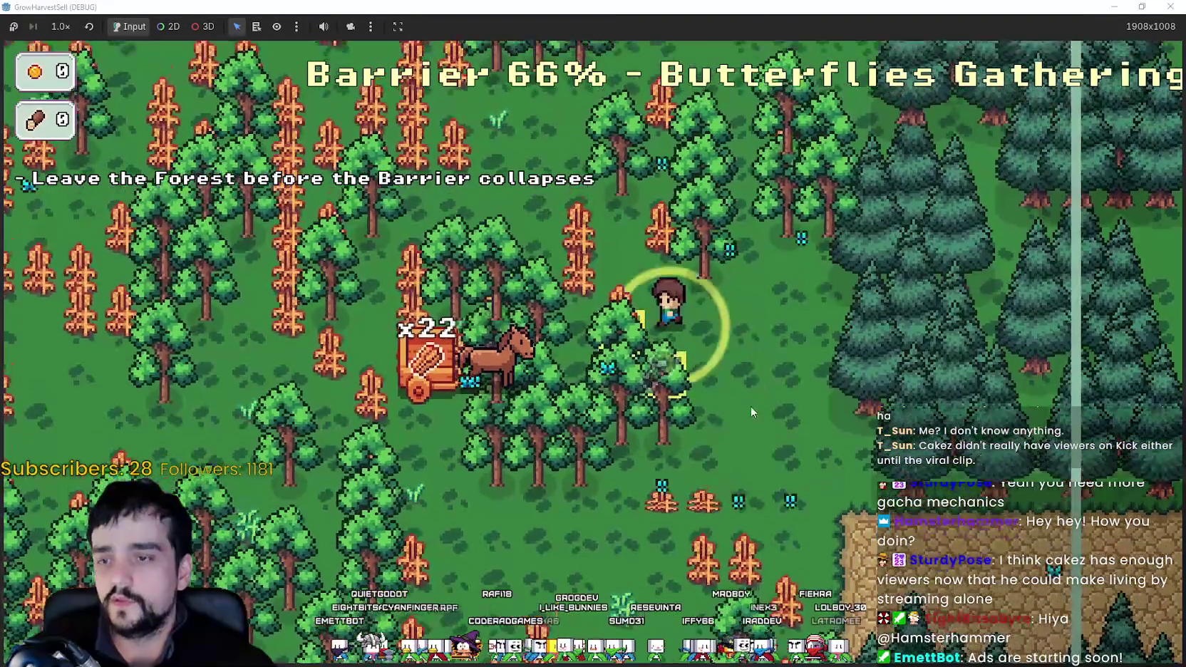
key("w")
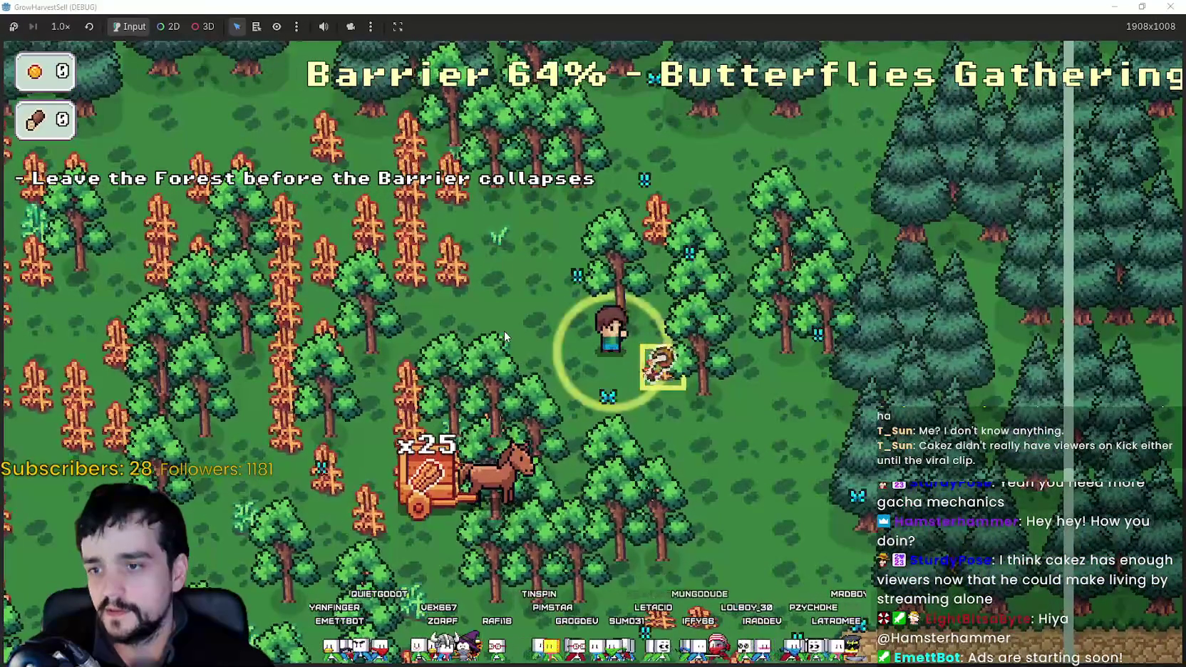
key("w")
key("a")
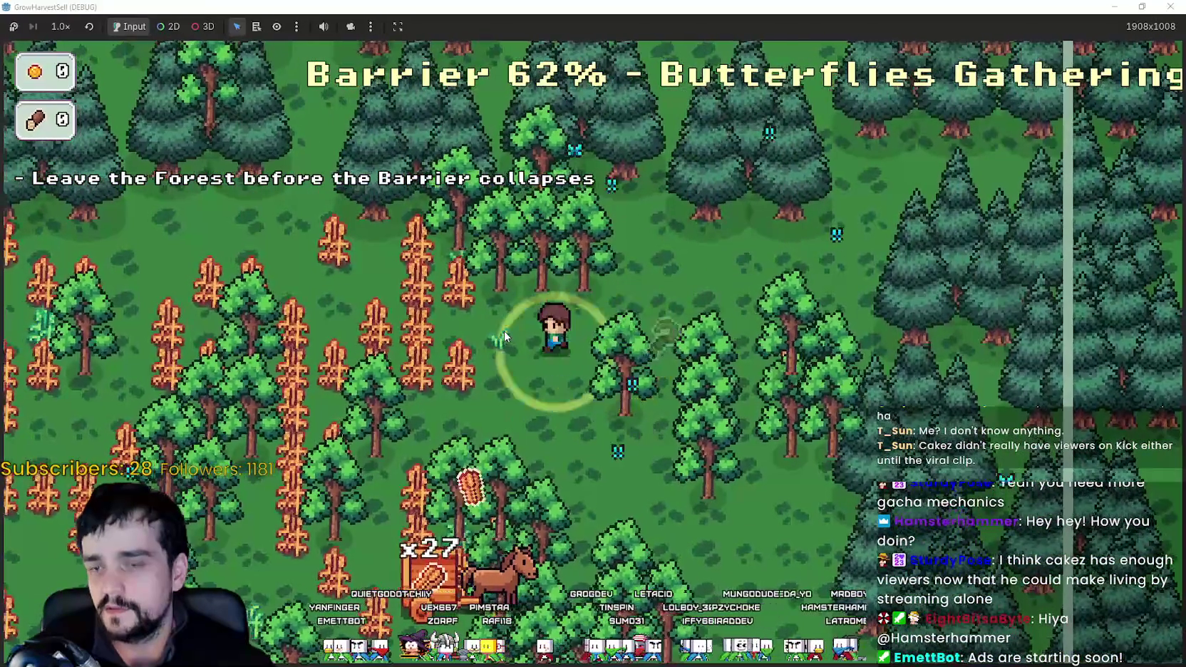
key("a")
key("s")
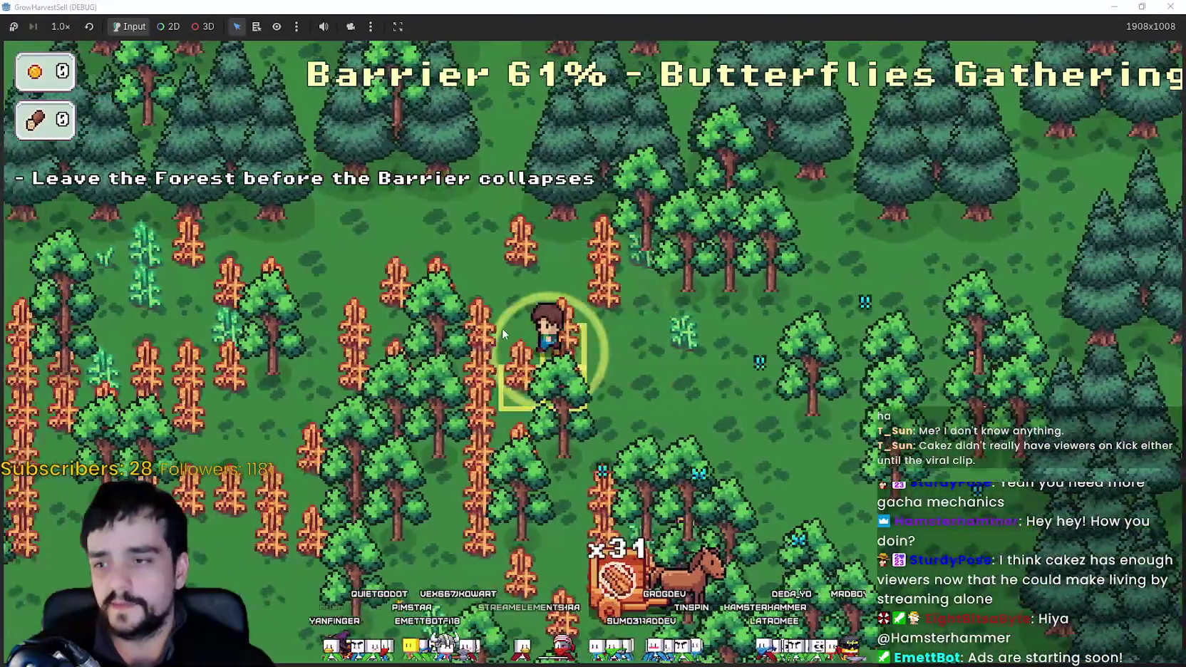
key("s")
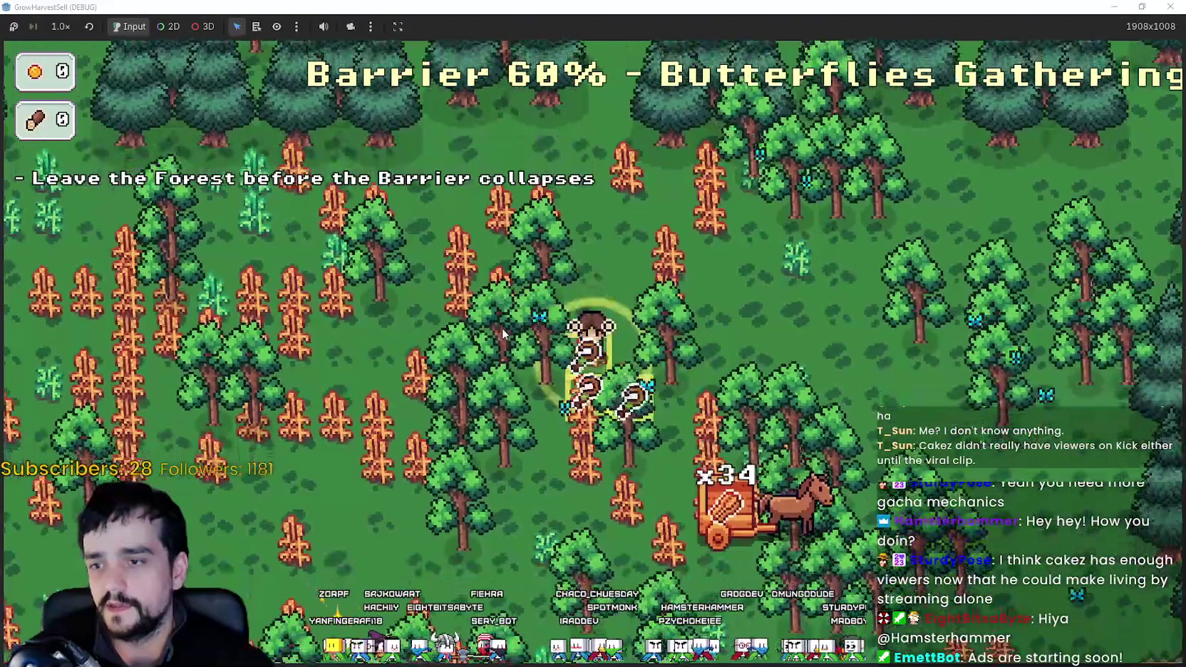
key("s")
key("d")
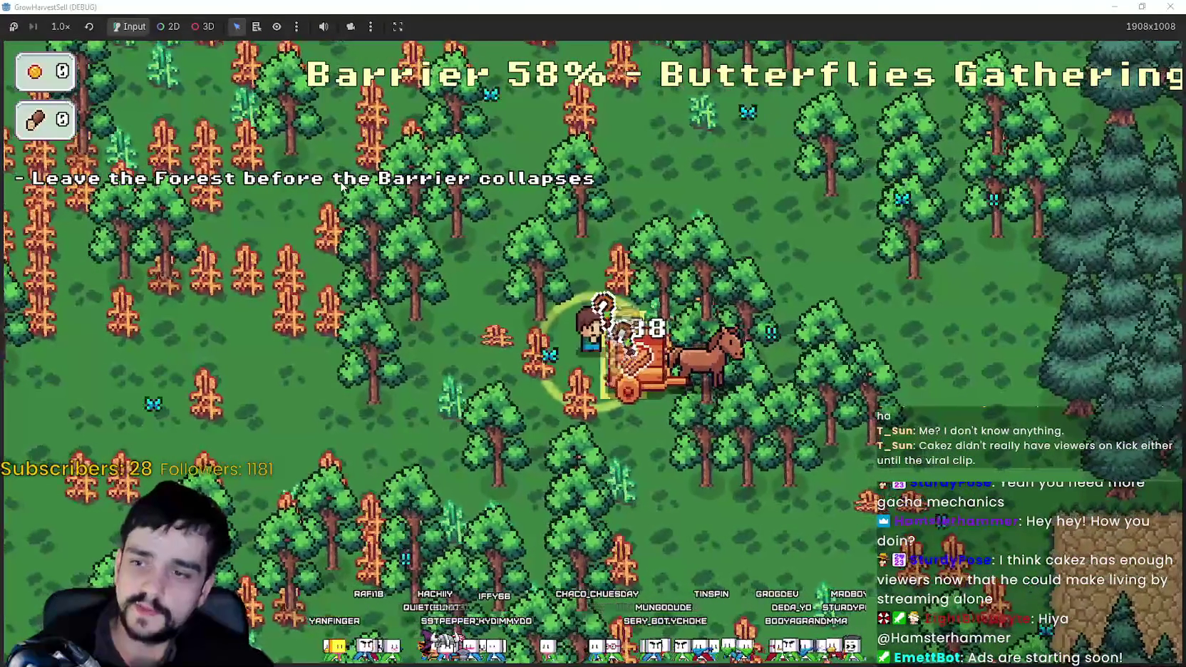
key("a")
key("s")
key("a")
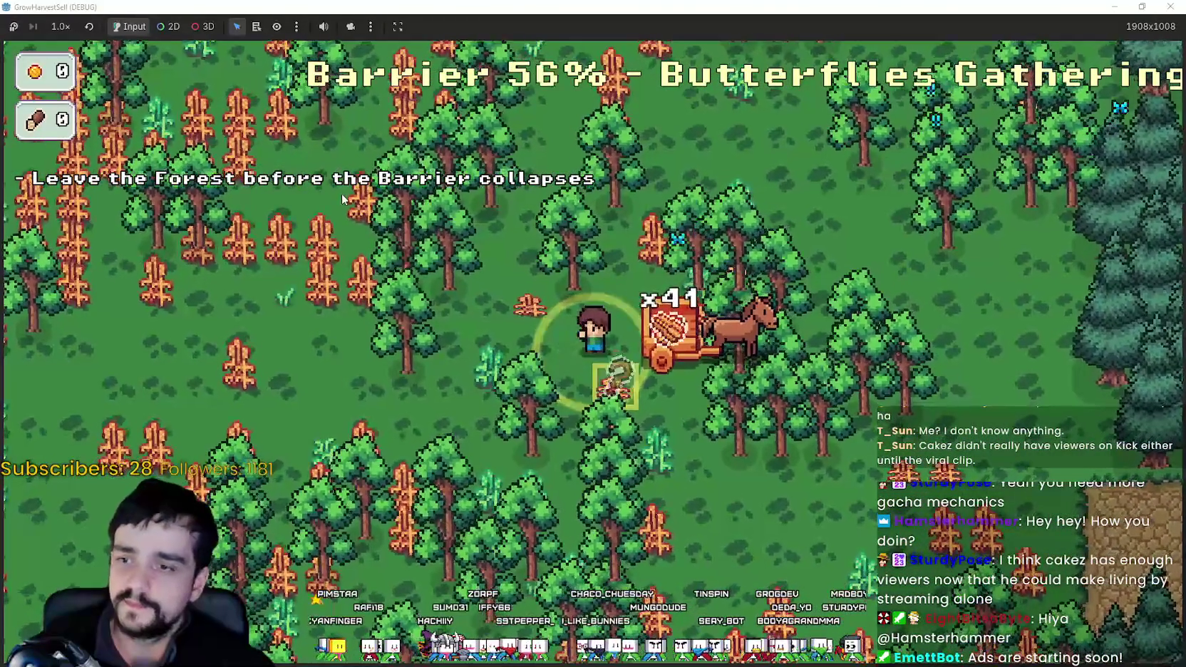
key("d")
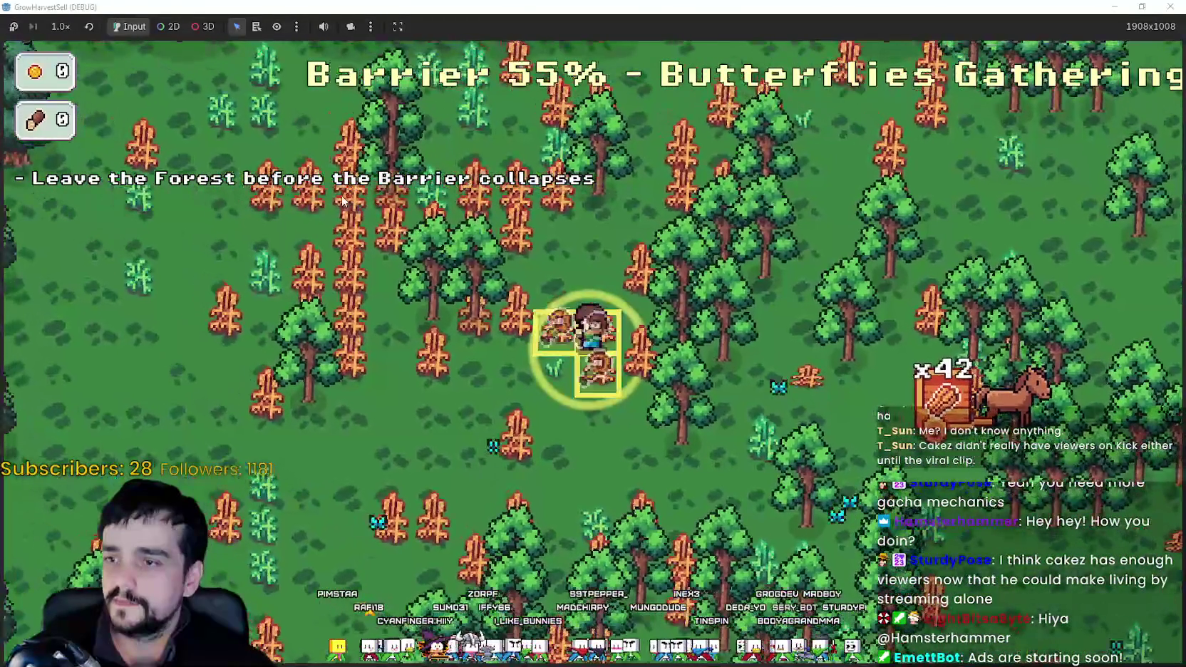
key("w")
key("a")
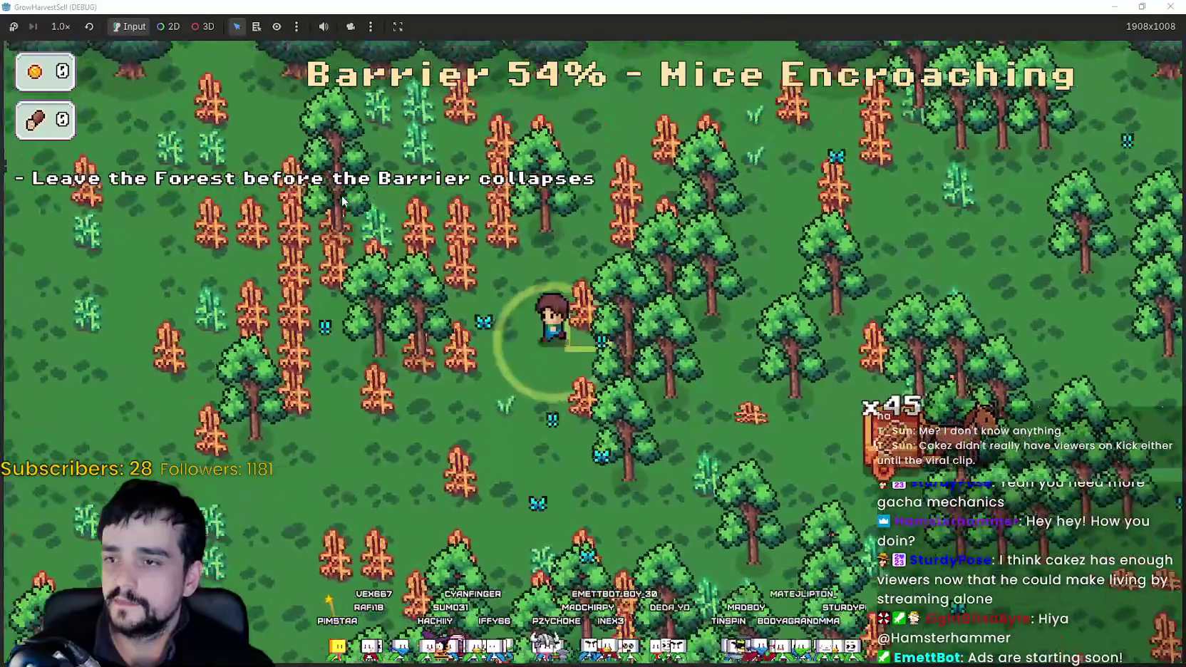
key("d")
key("s")
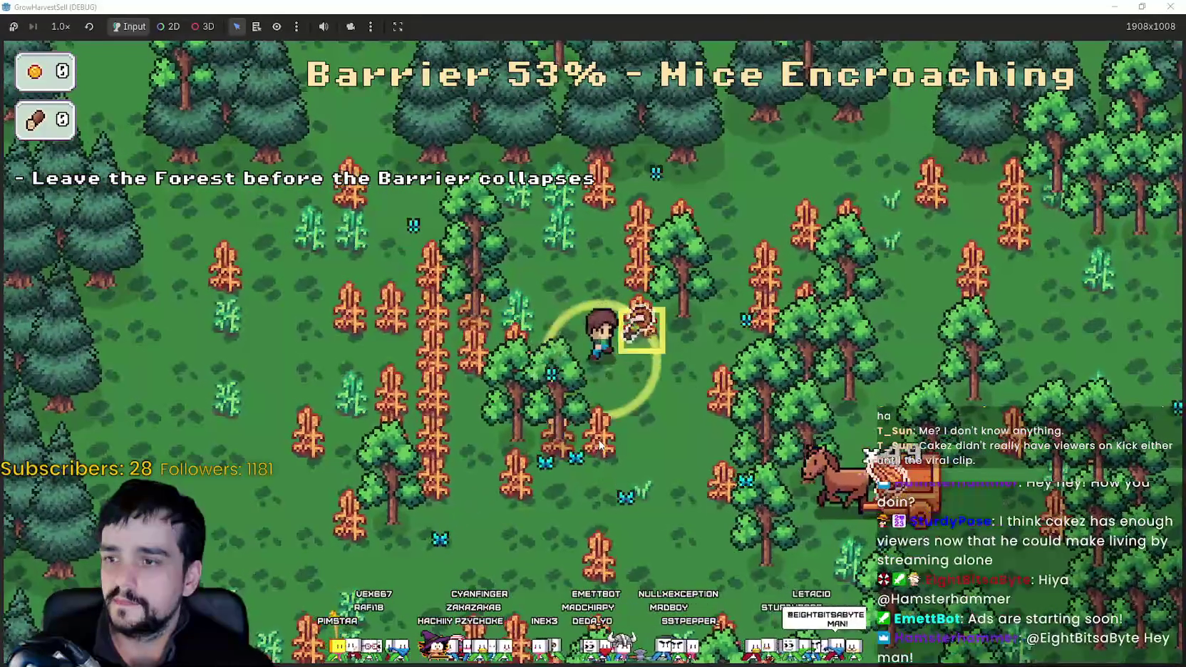
key("d")
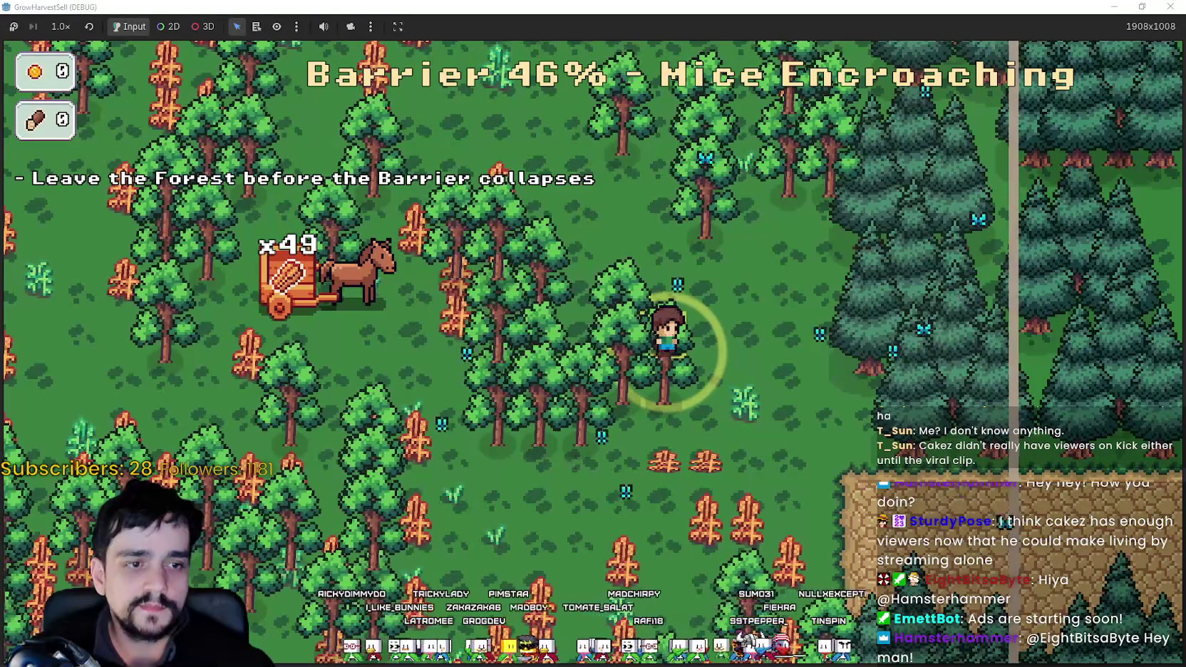
Harvest the last crops near the cart and rocky cliff, then walk into the forest exit.
key("a")
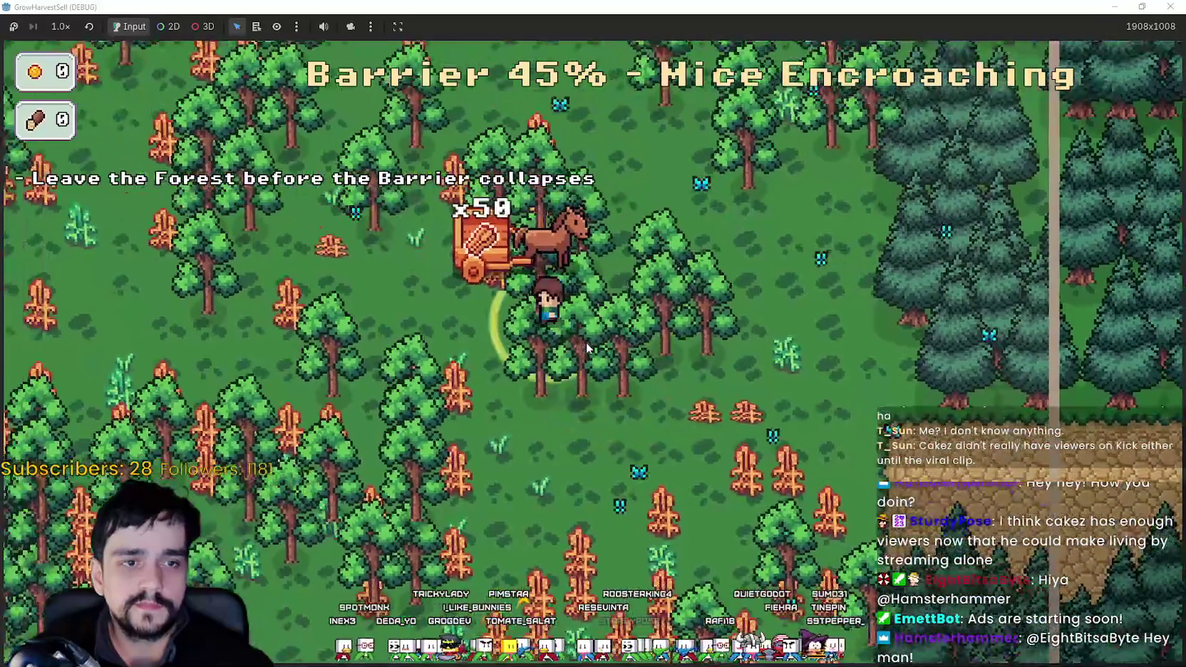
key("a")
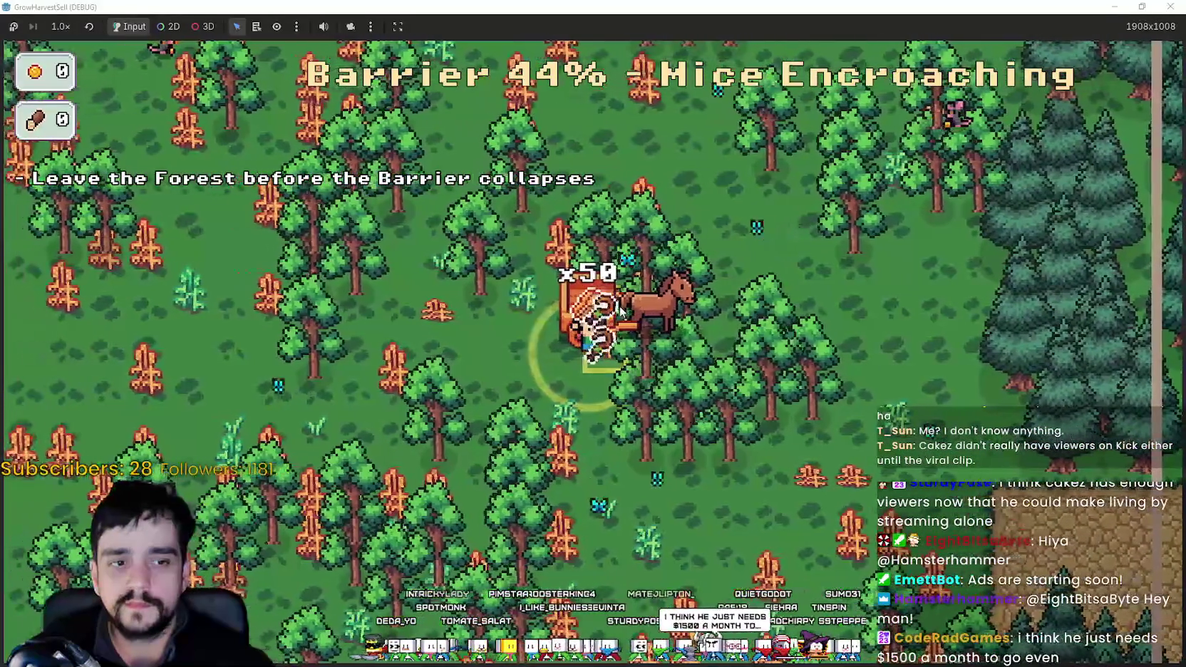
key("s")
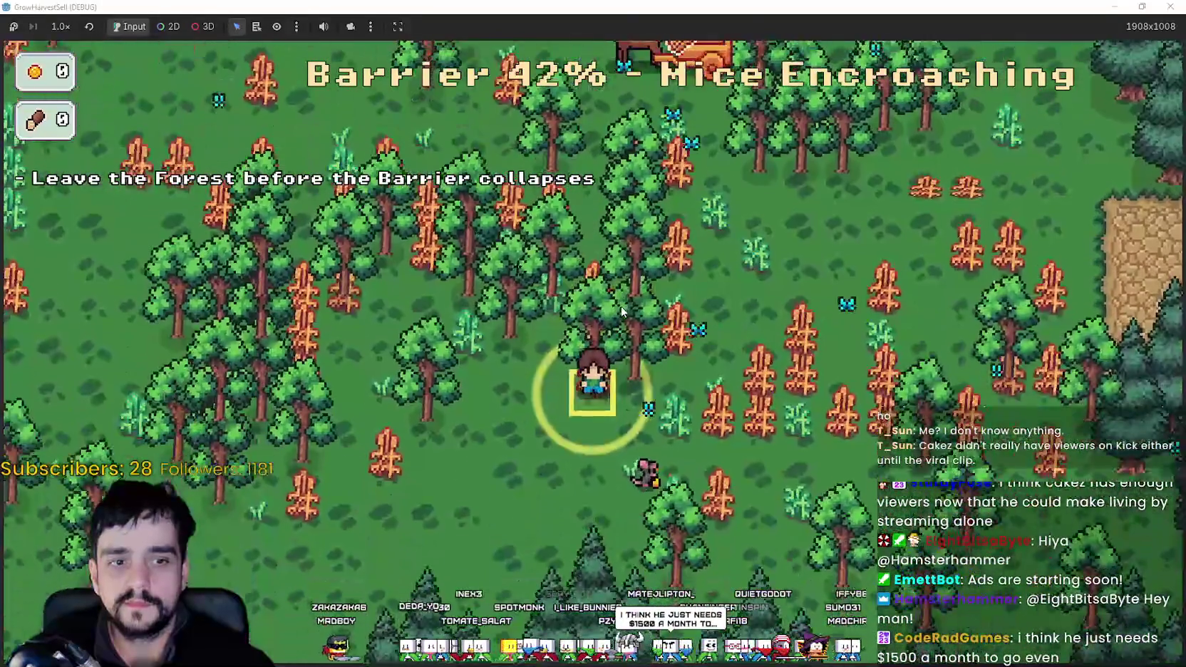
key("d")
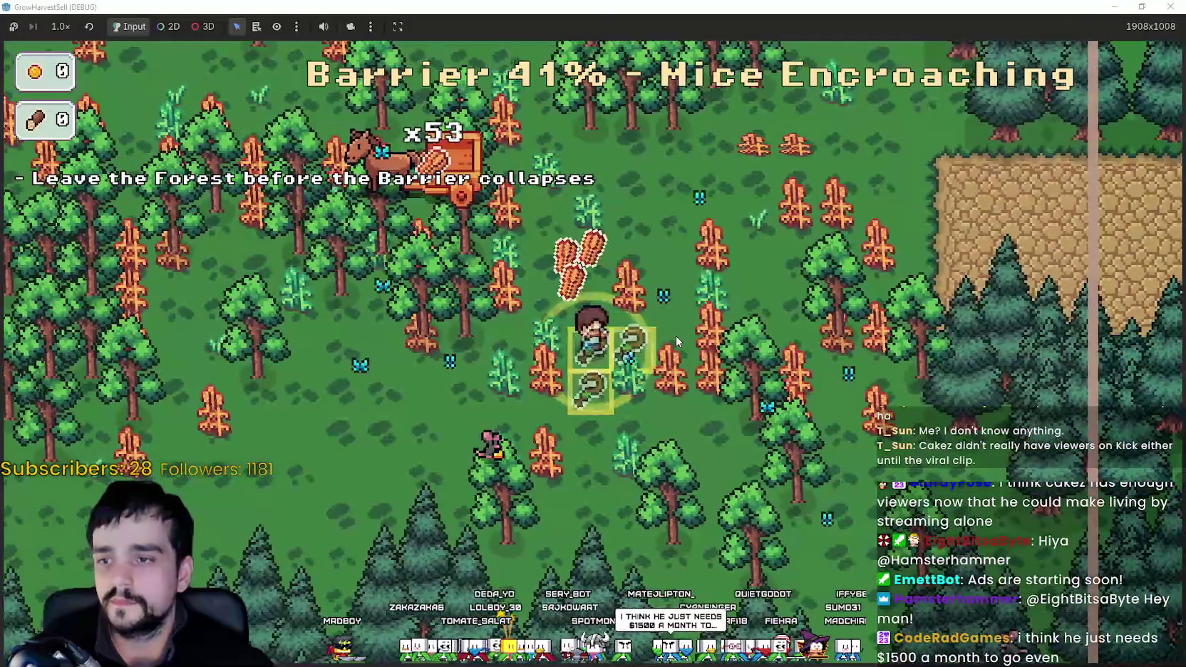
key("d")
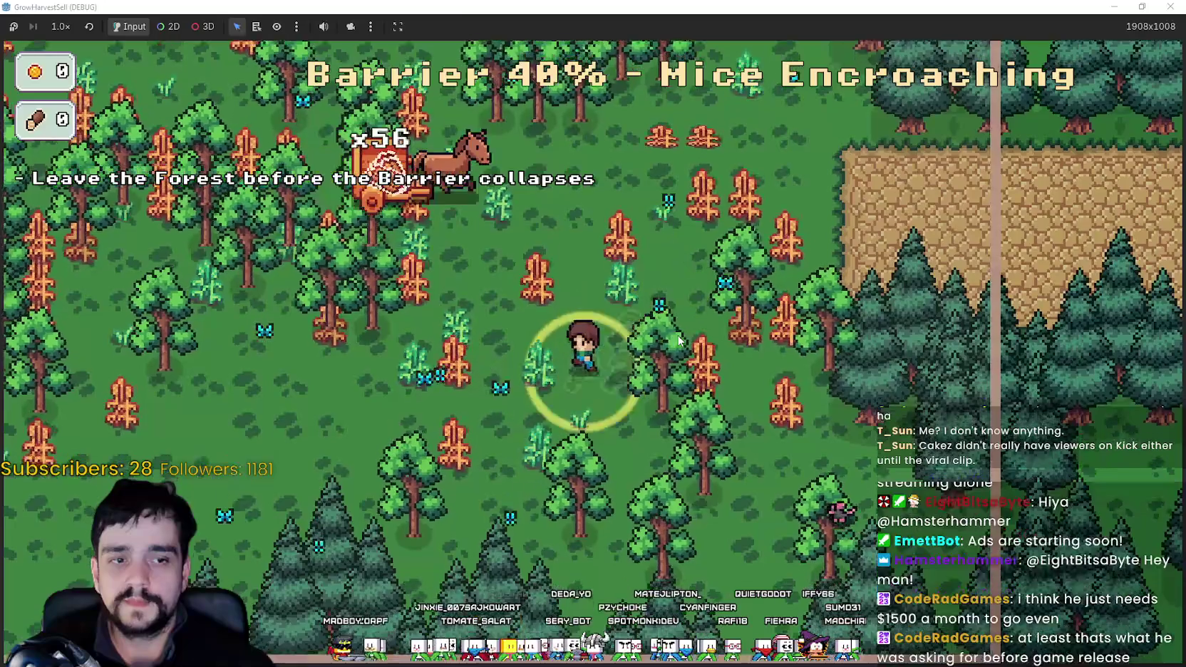
key("a")
key("w")
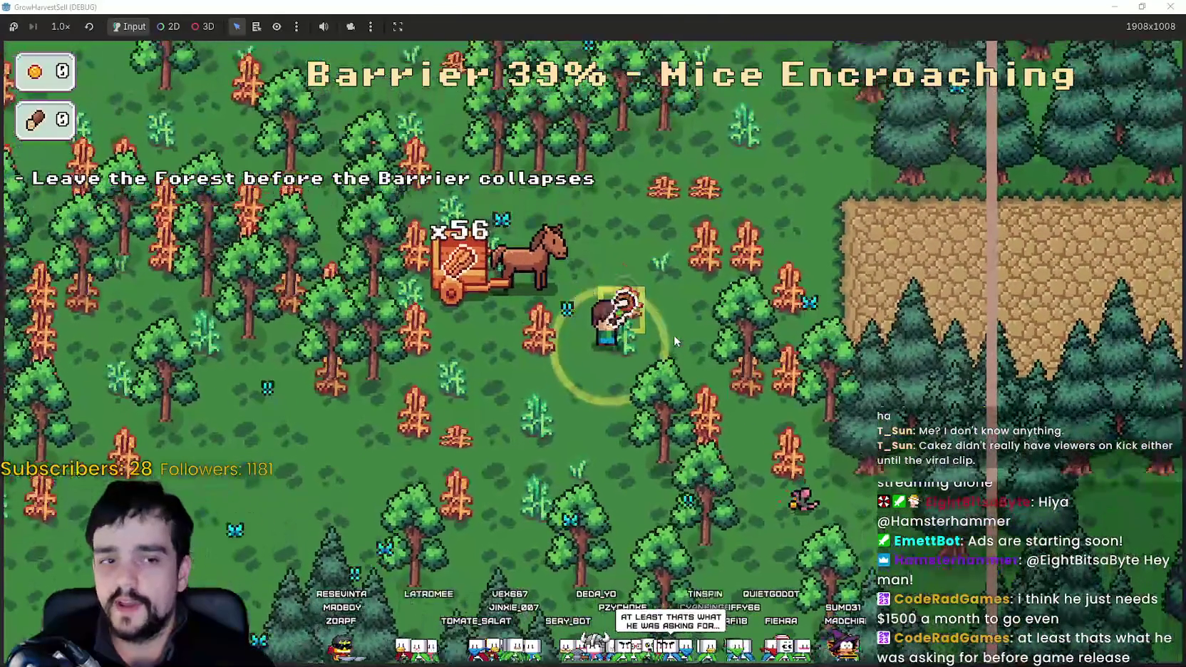
key("w")
key("d")
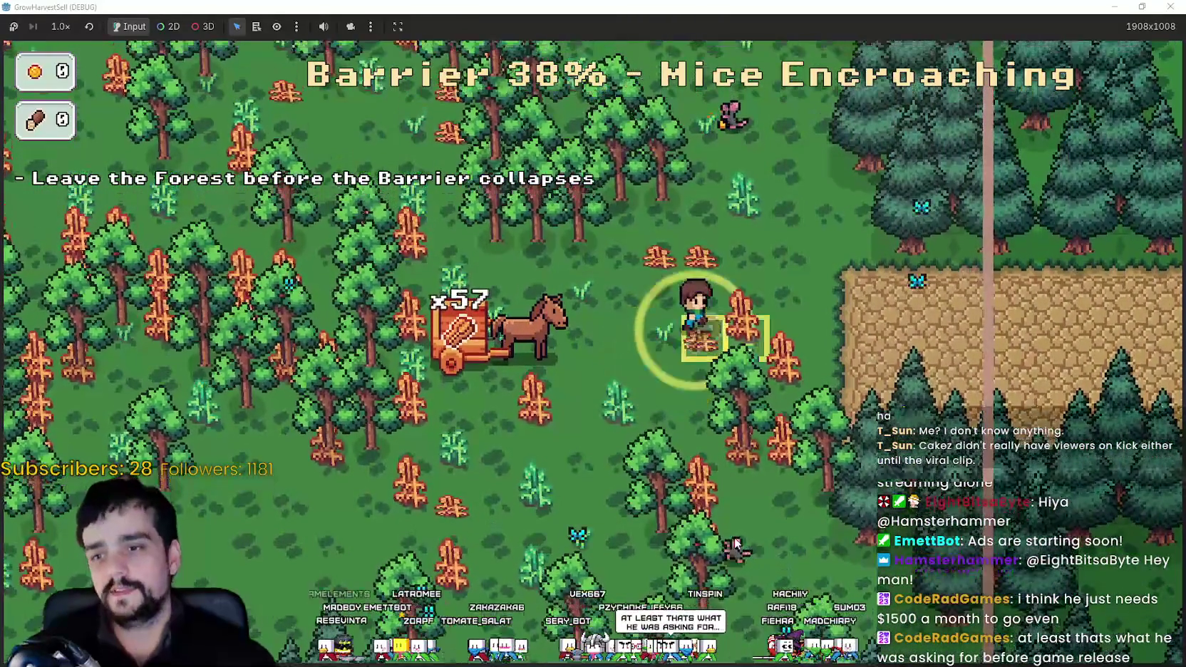
key("d")
key("s")
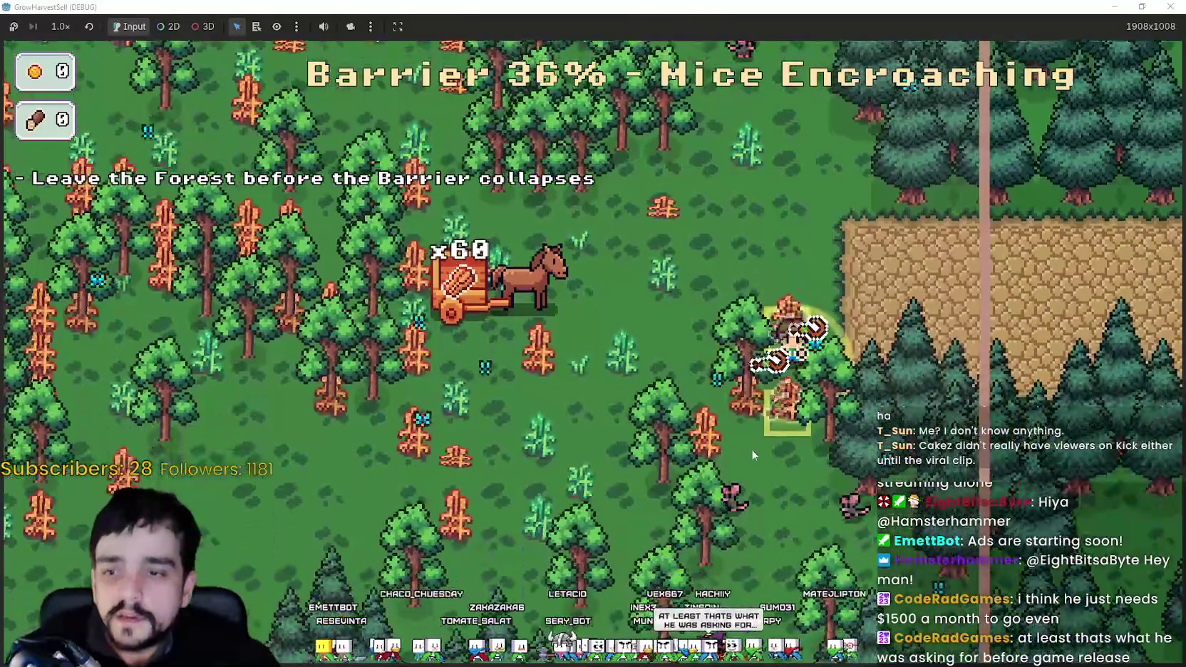
key("s")
key("a")
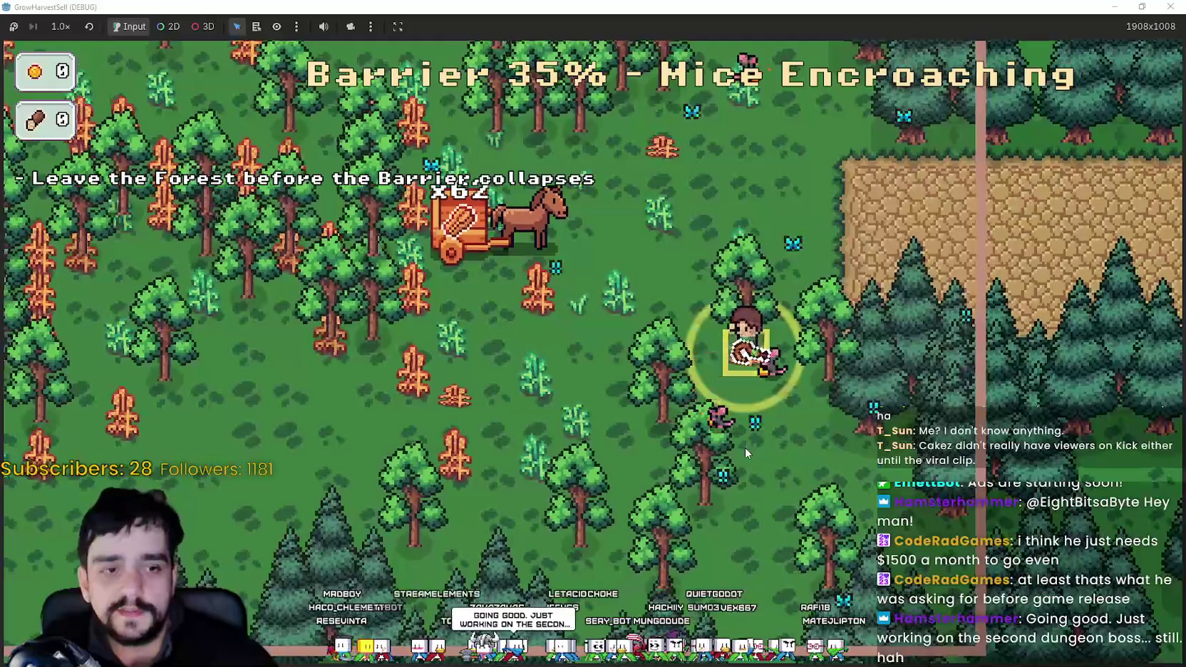
key("w")
key("d")
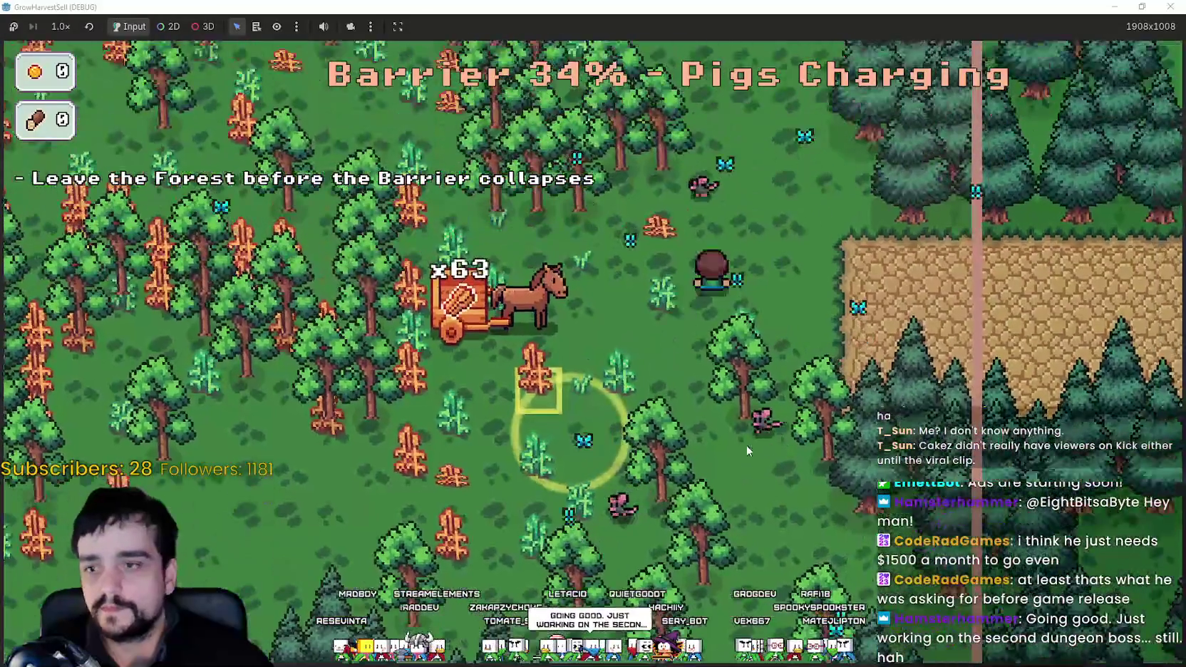
key("d")
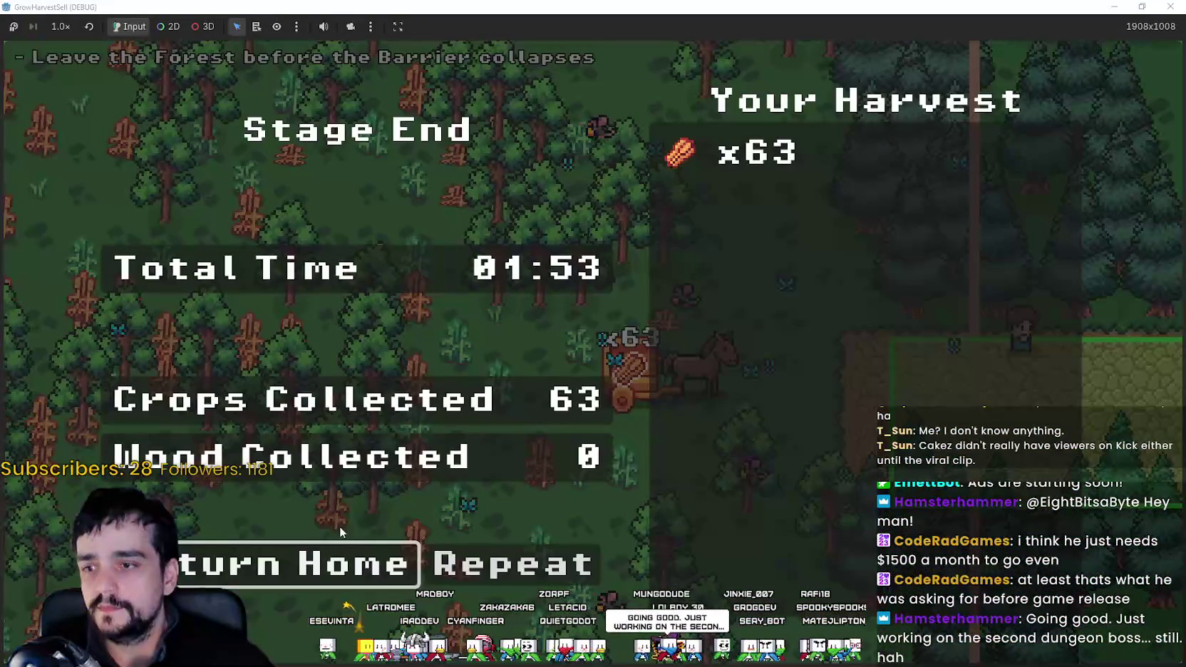
Return Home to the village and walk the farmer along the village road.
left_click(292, 574)
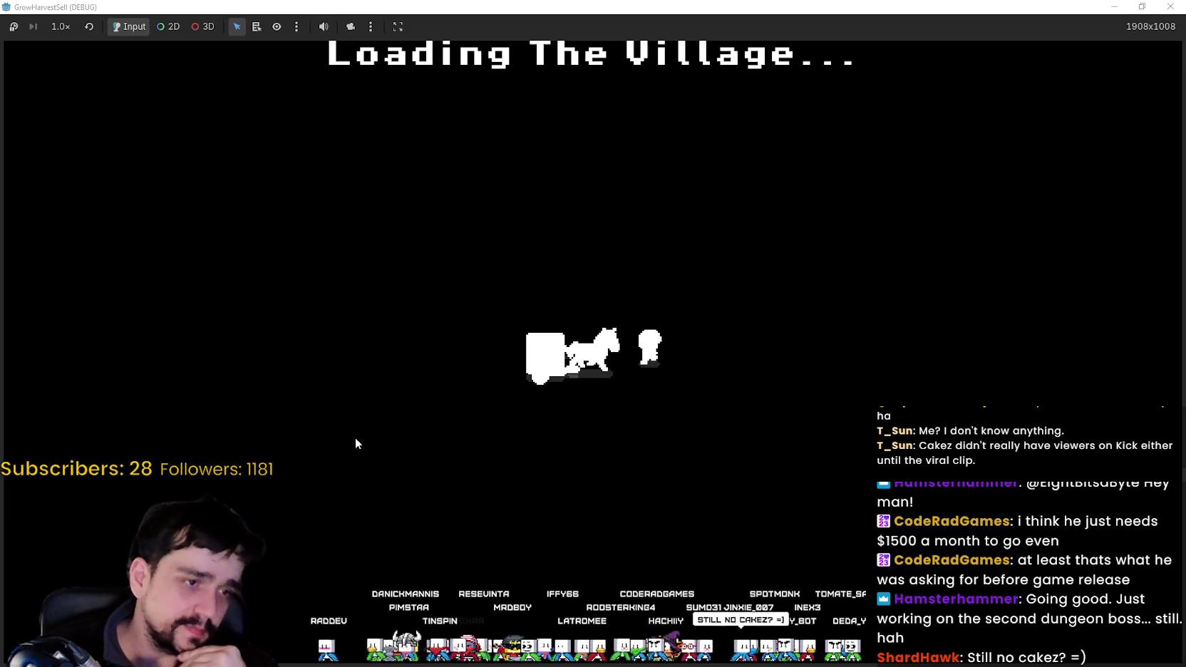
key("d")
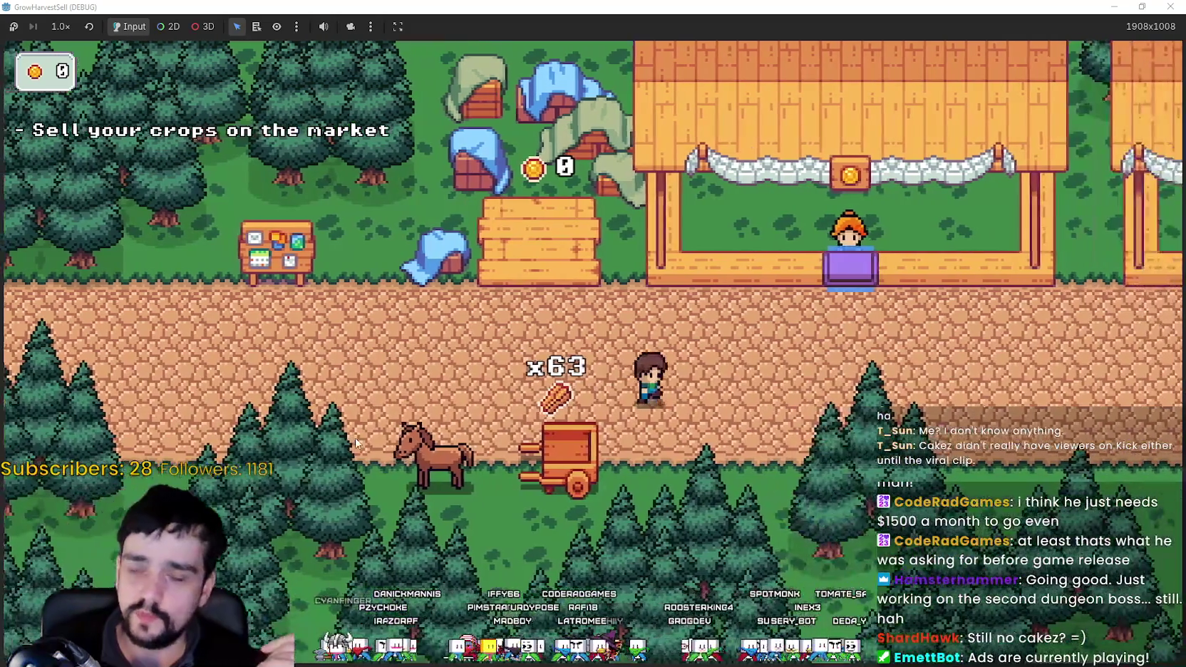
Sell the crops at the market cart, then enter the stall for a new forest run.
key("a")
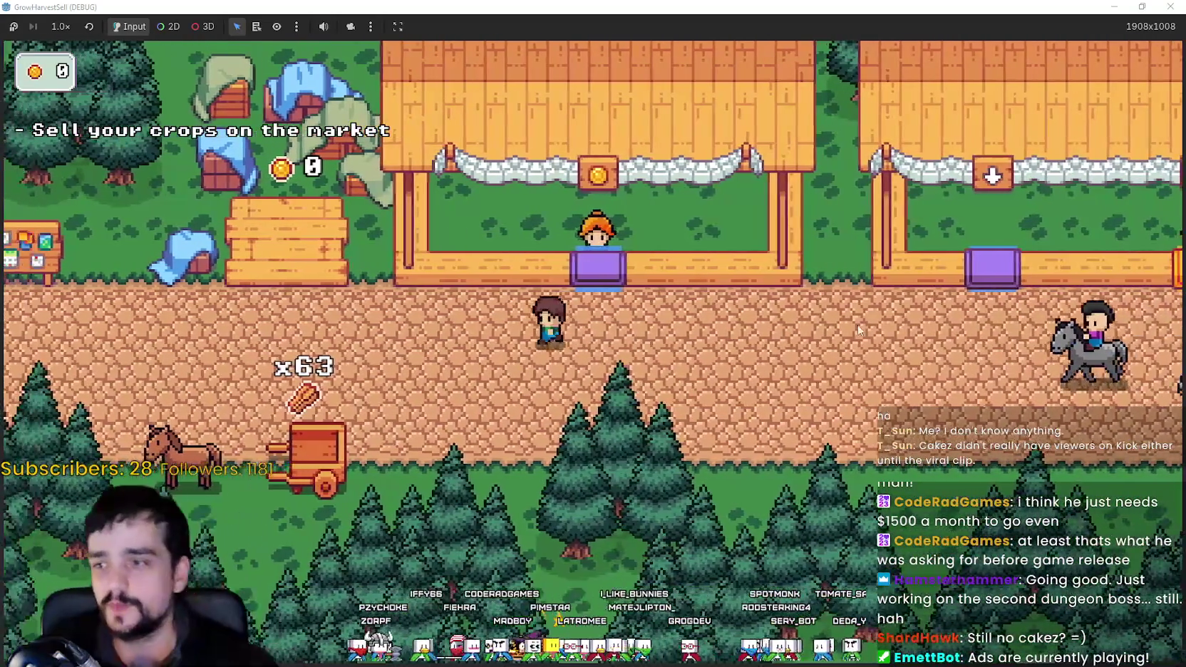
key("a")
key("d")
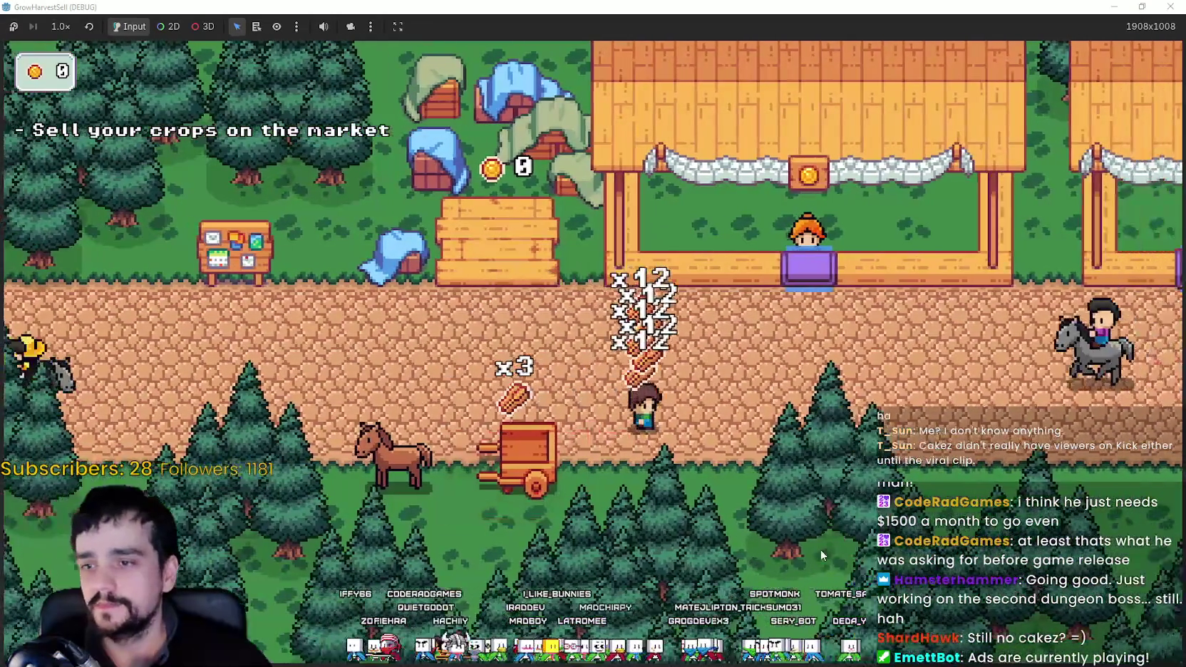
key("w")
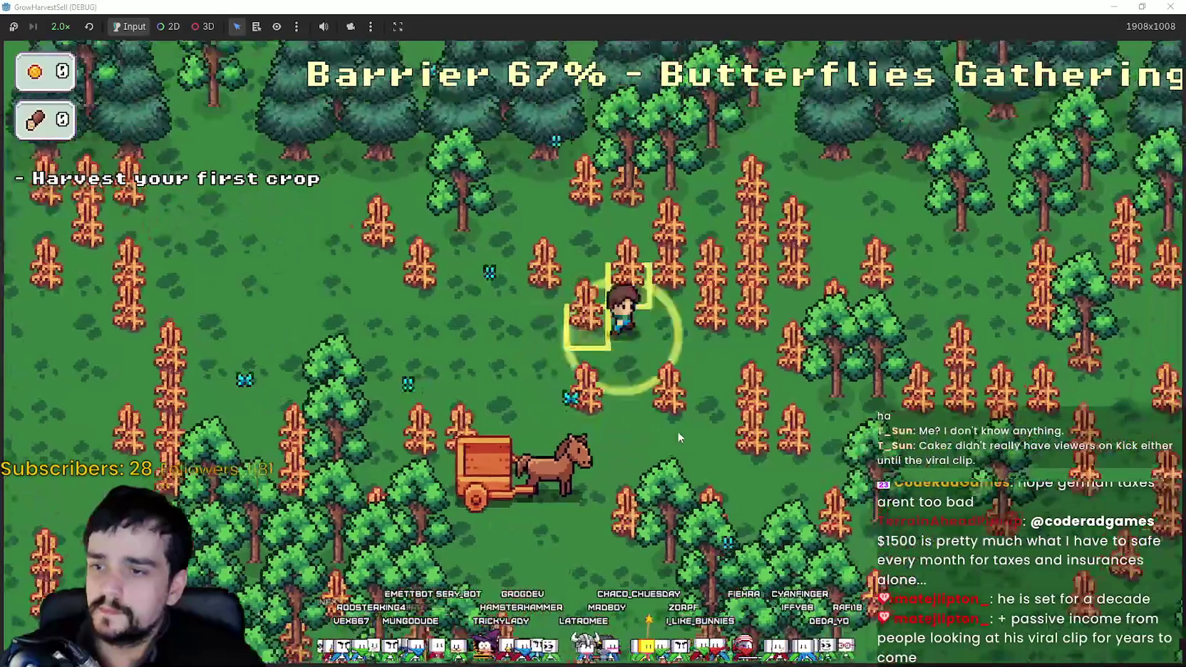
Harvest crops back and forth across the field into the horse cart.
key("a")
key("d")
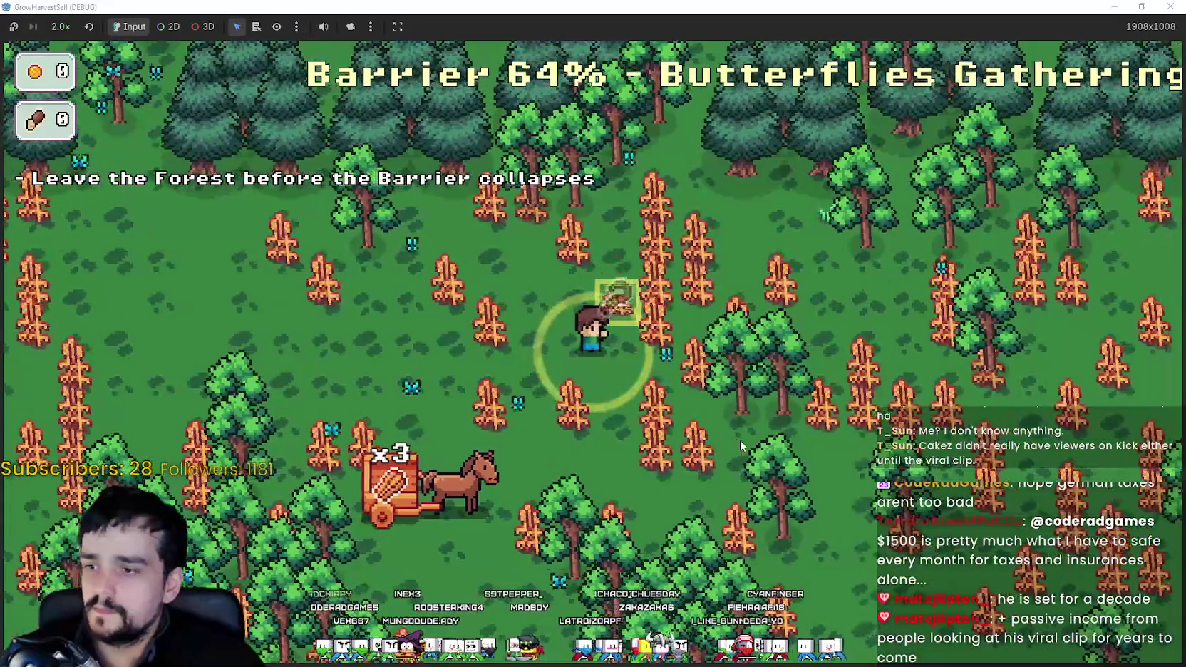
key("w")
key("d")
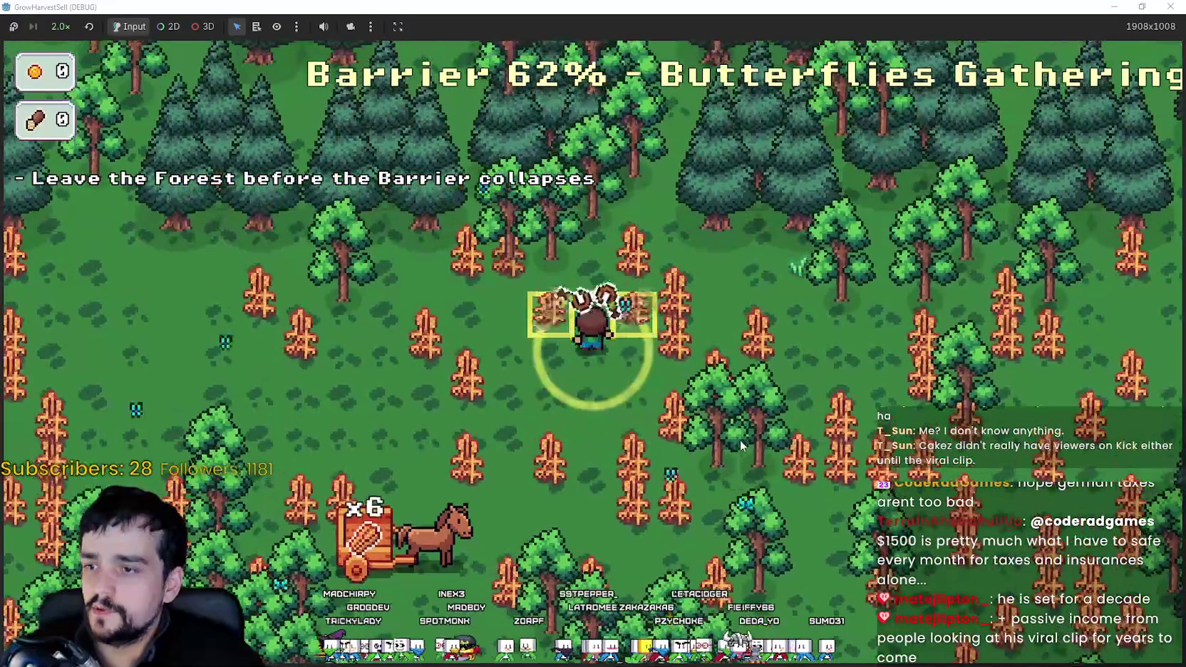
key("s")
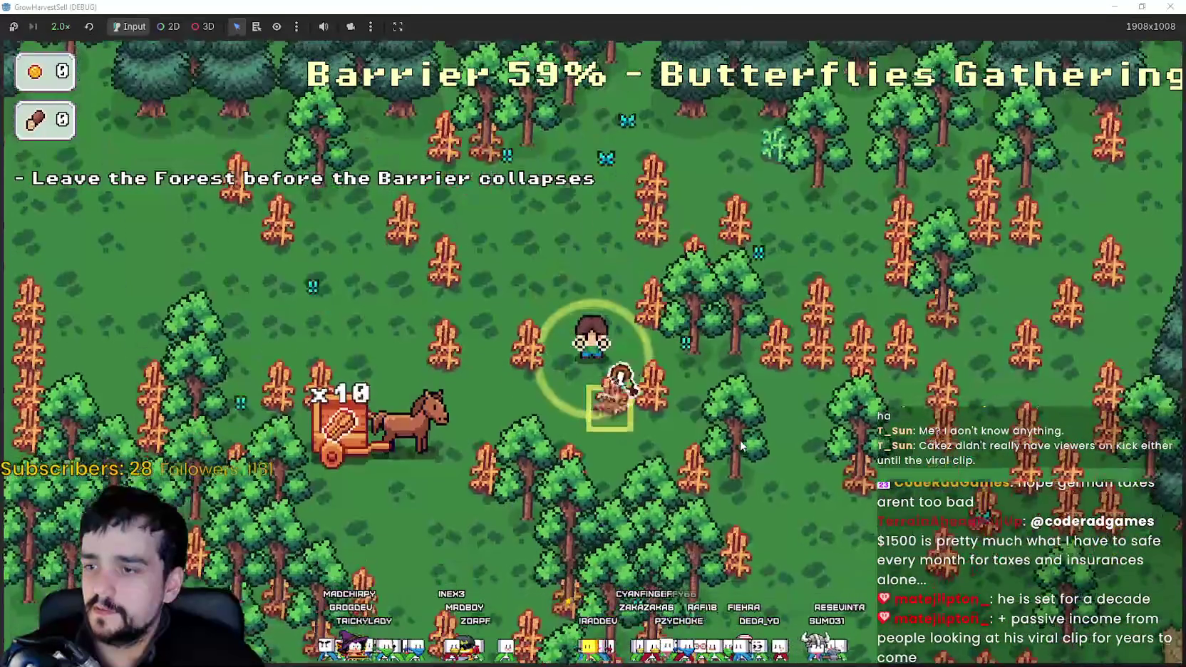
key("d")
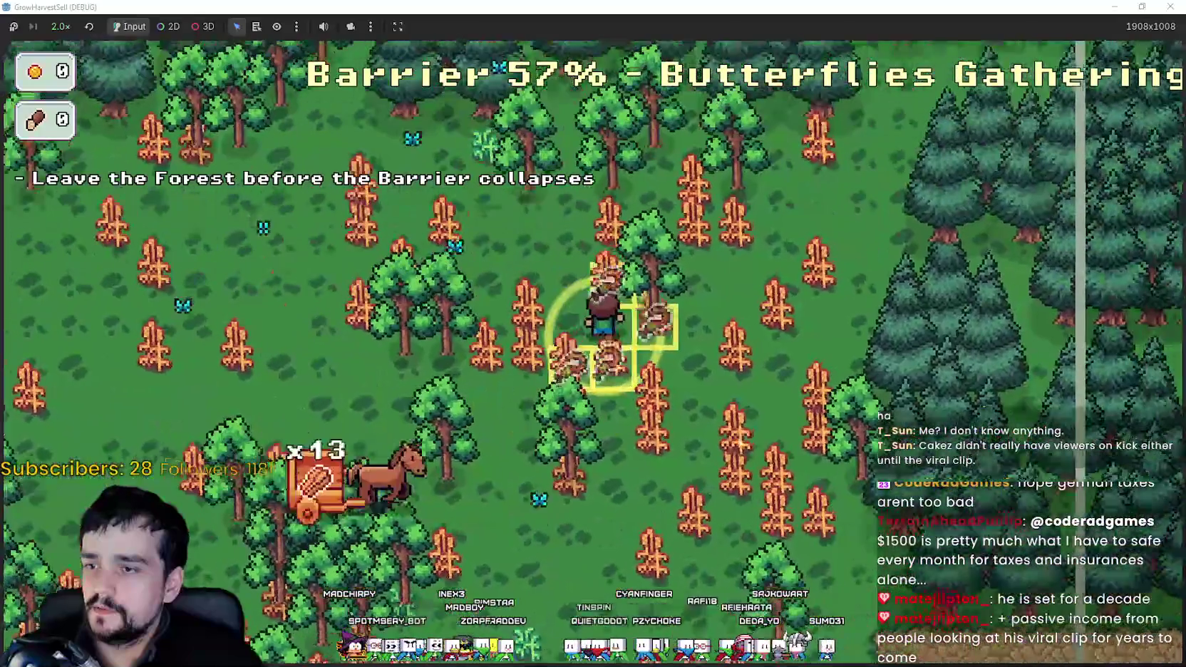
key("a")
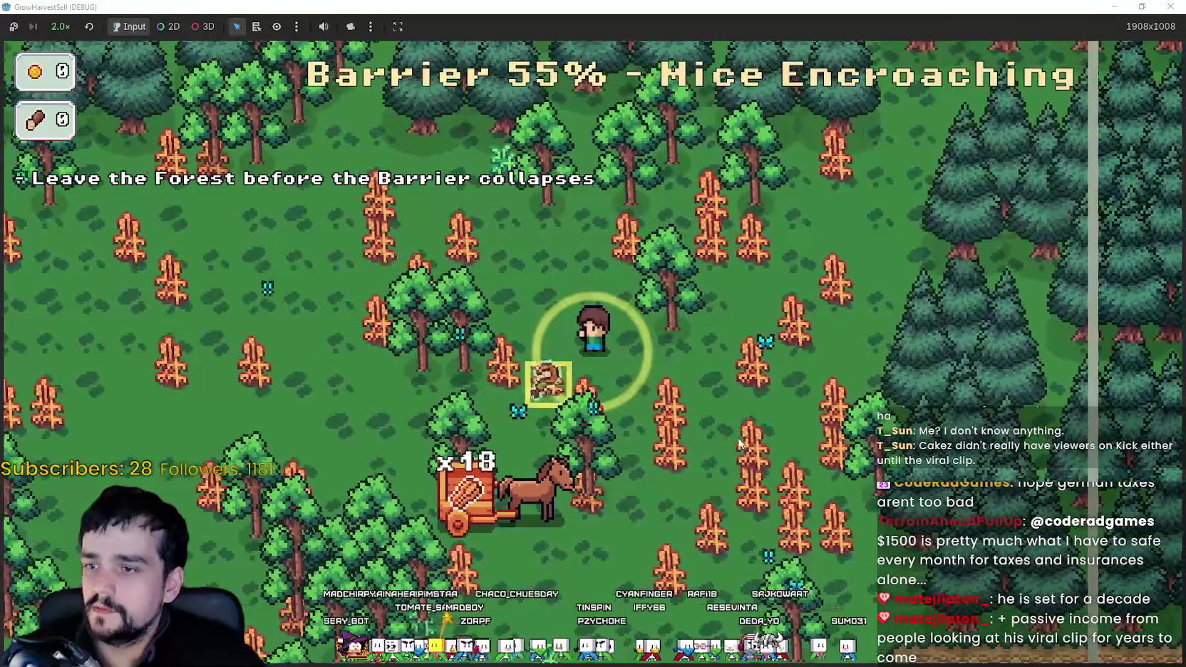
key("d")
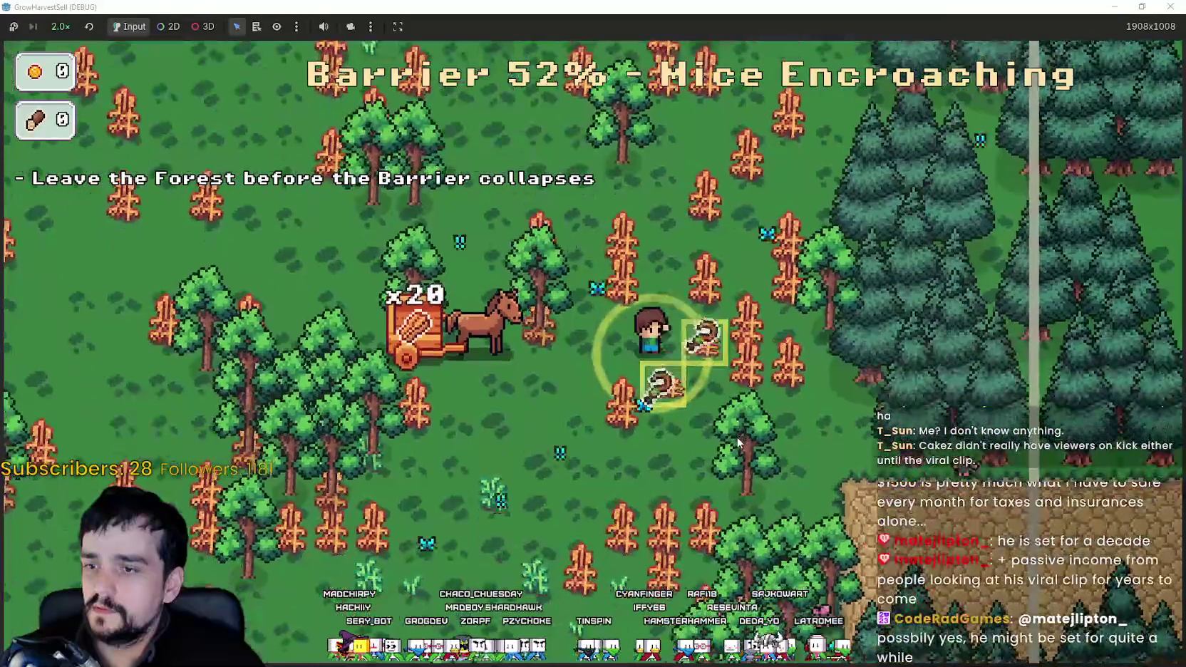
key("d")
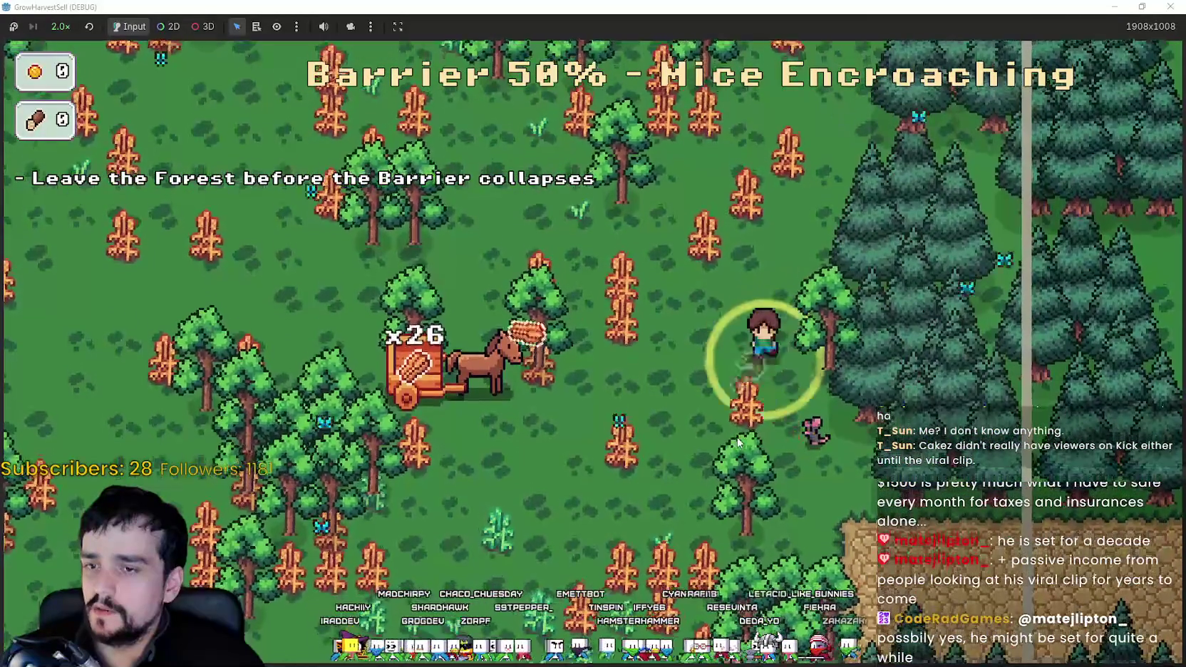
key("s")
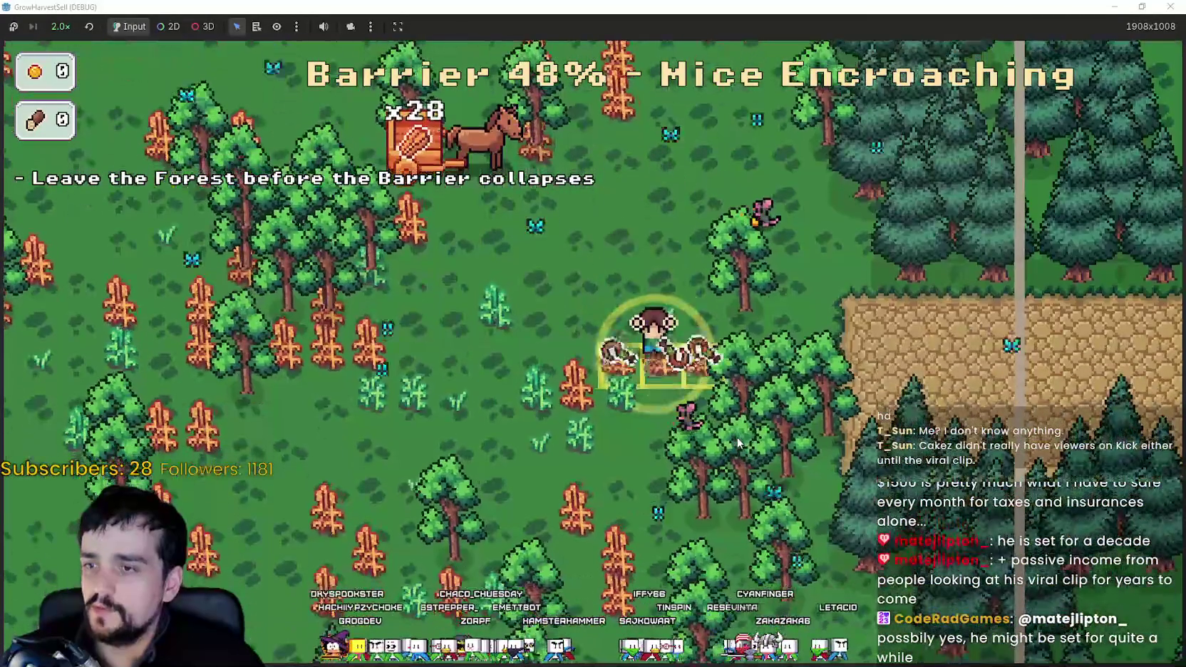
key("s")
key("a")
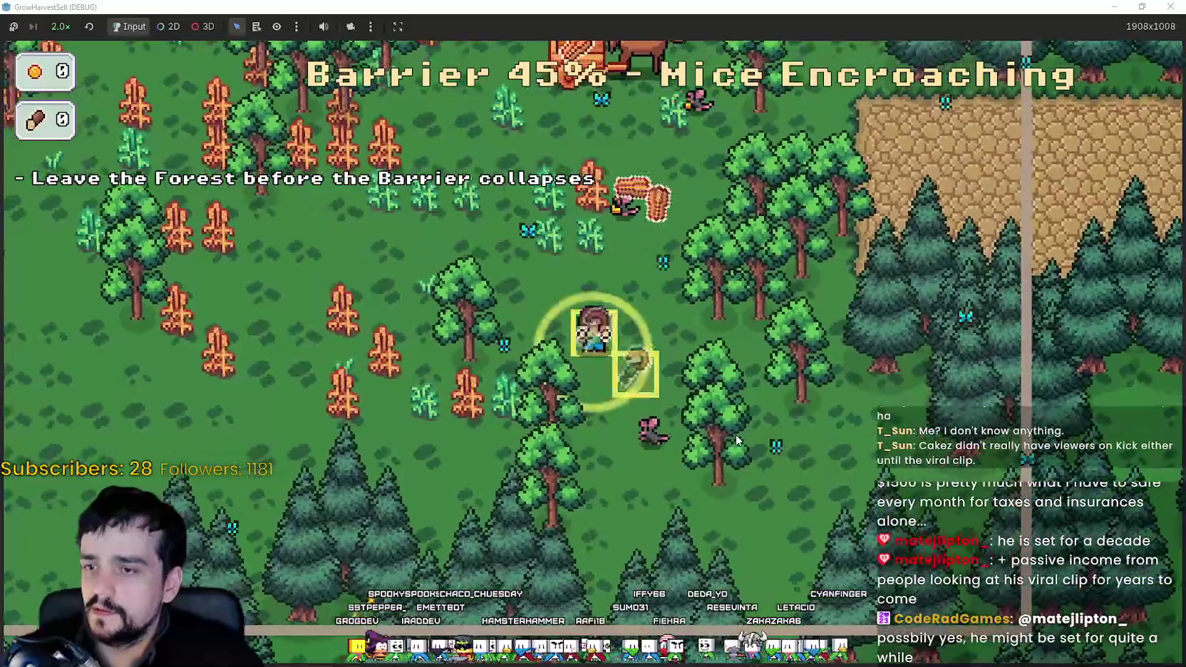
Keep harvesting crops up through the forest, then restore the game window from full screen.
key("w")
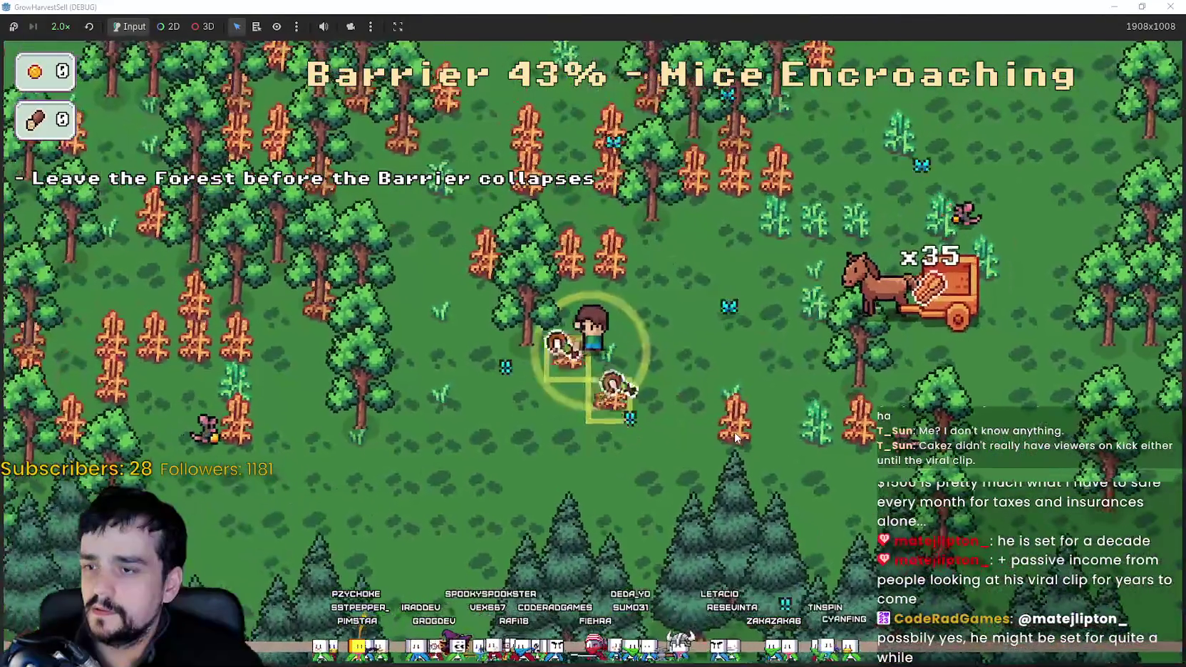
key("w")
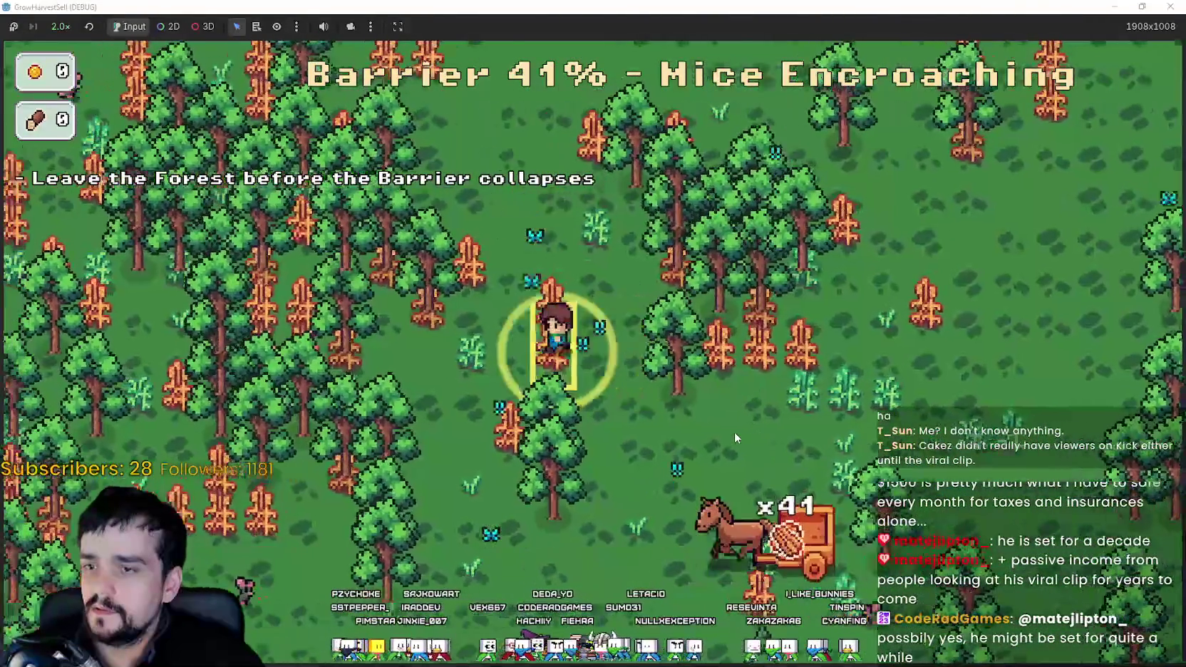
key("a")
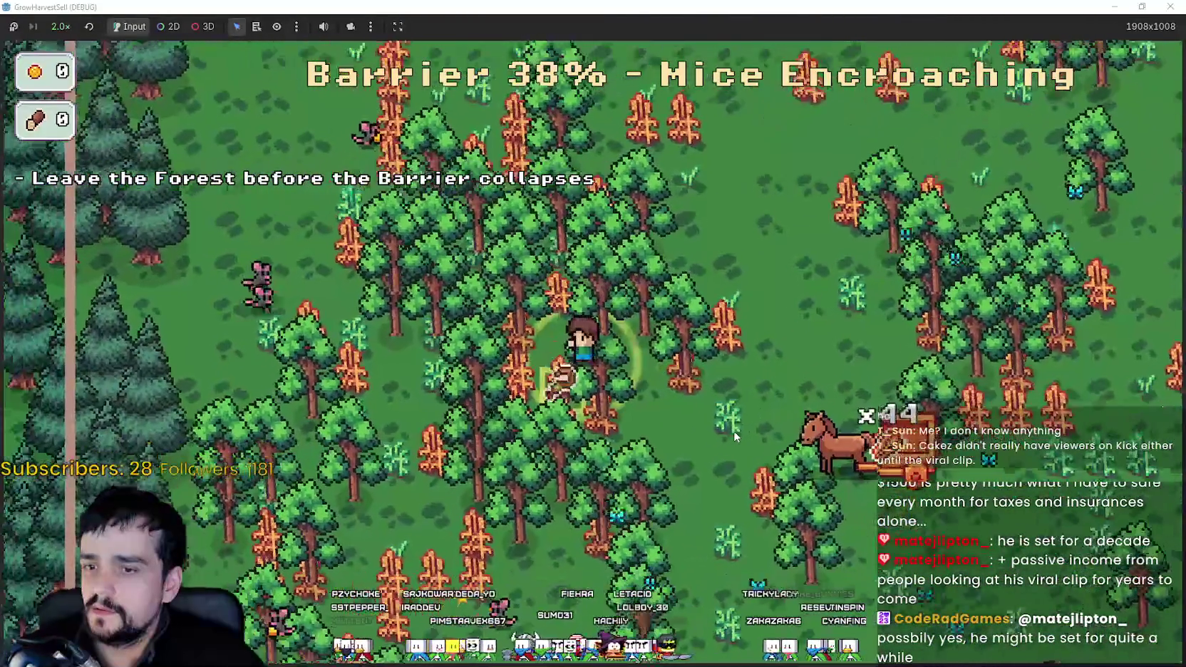
key("s")
key("a")
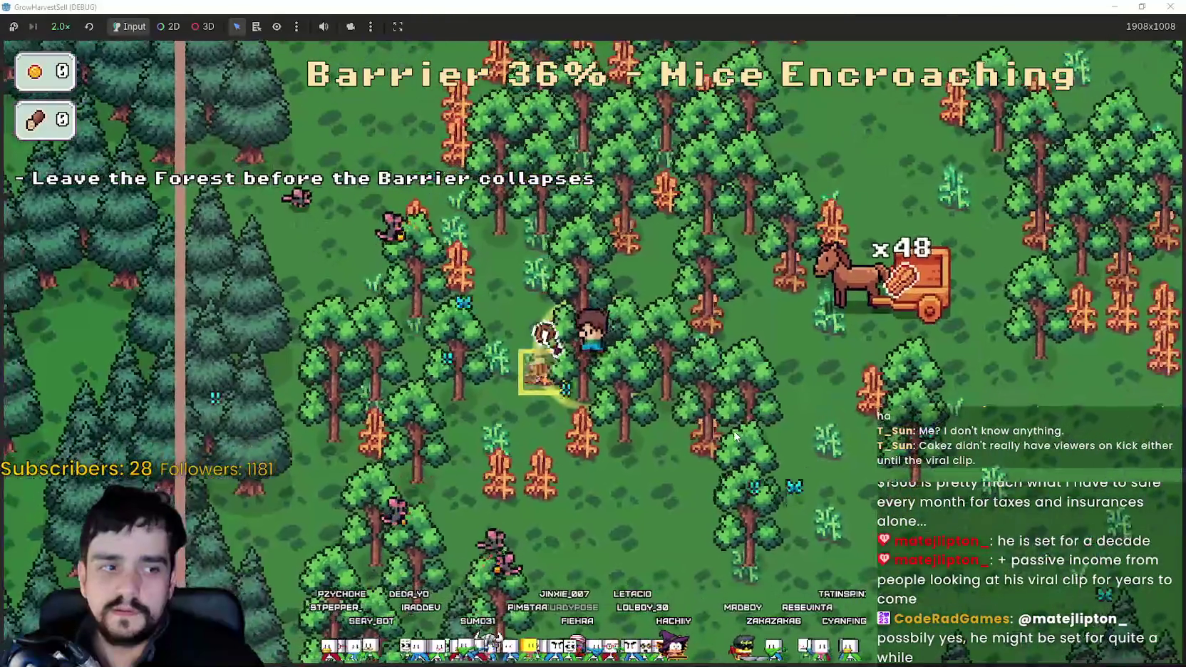
key("s")
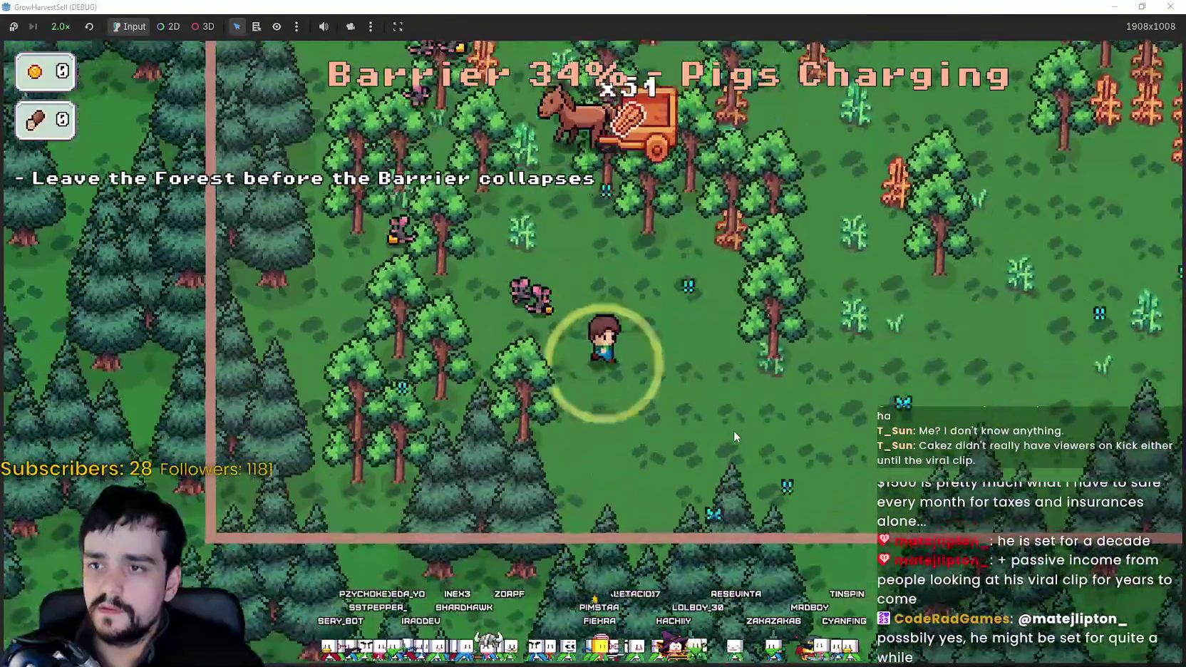
key("d")
key("w")
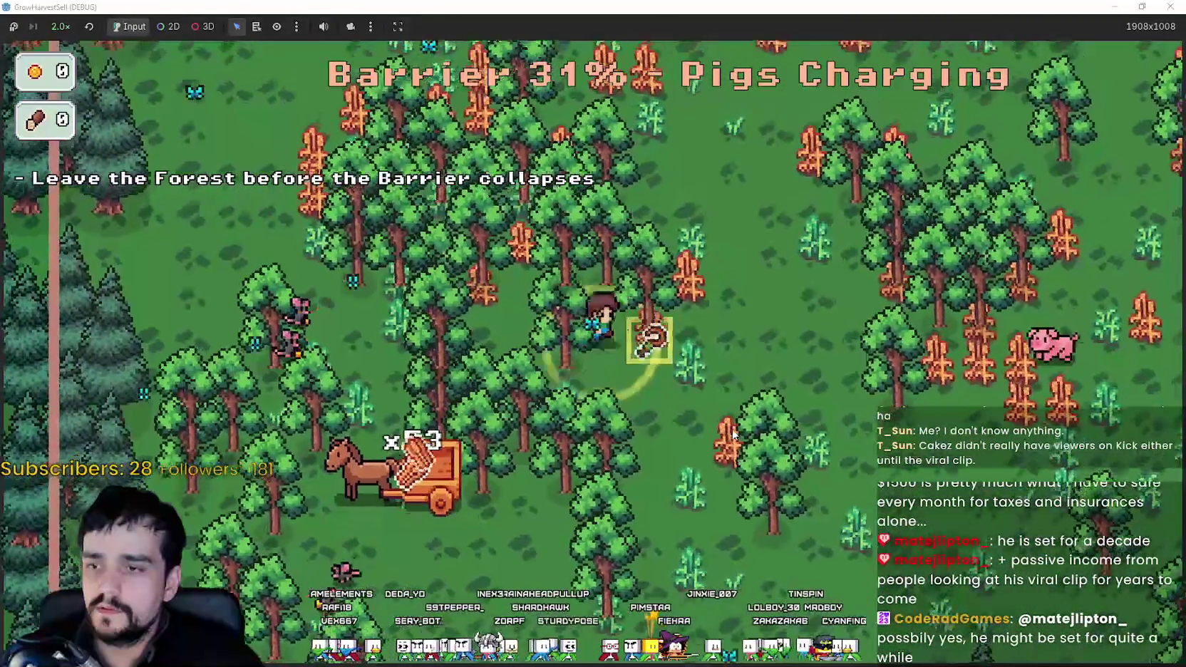
key("w")
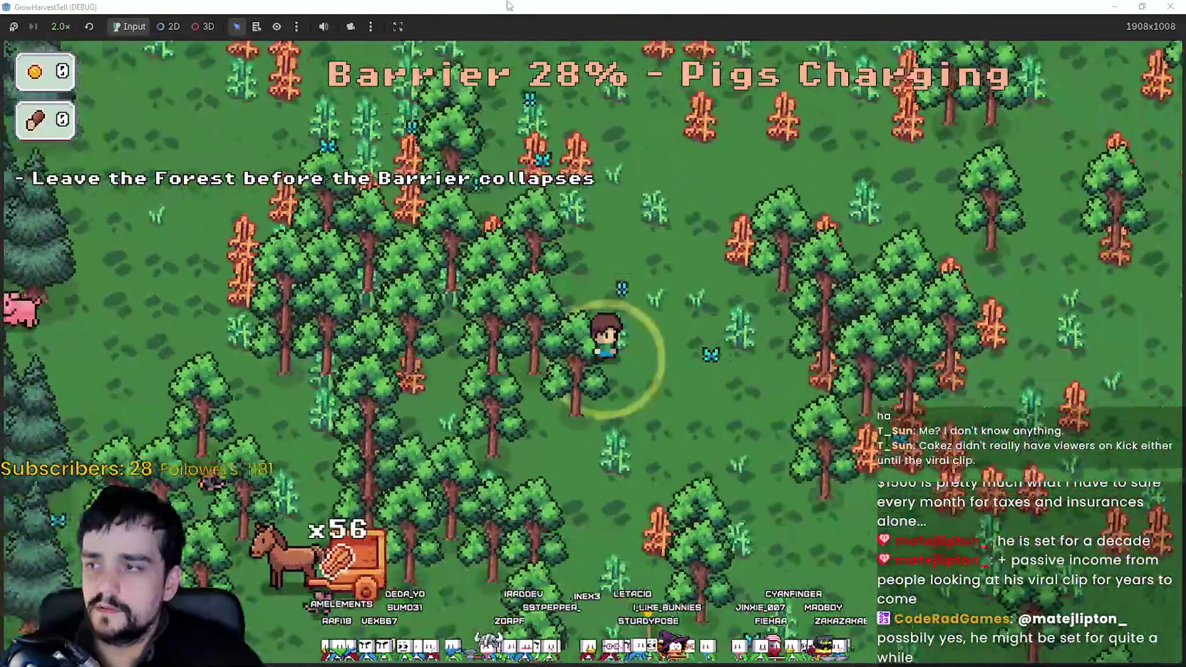
double_click(509, 5)
Close the running game and bring up the two Notepad sales-prediction files.
left_click(927, 28)
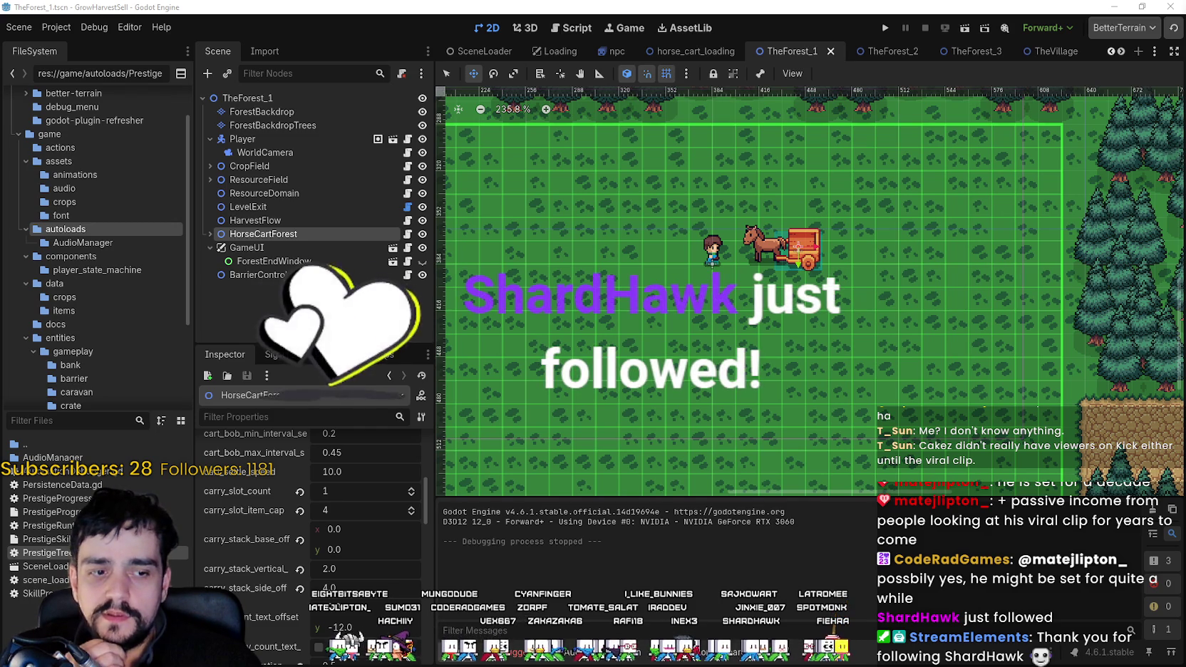
key("alt+Tab")
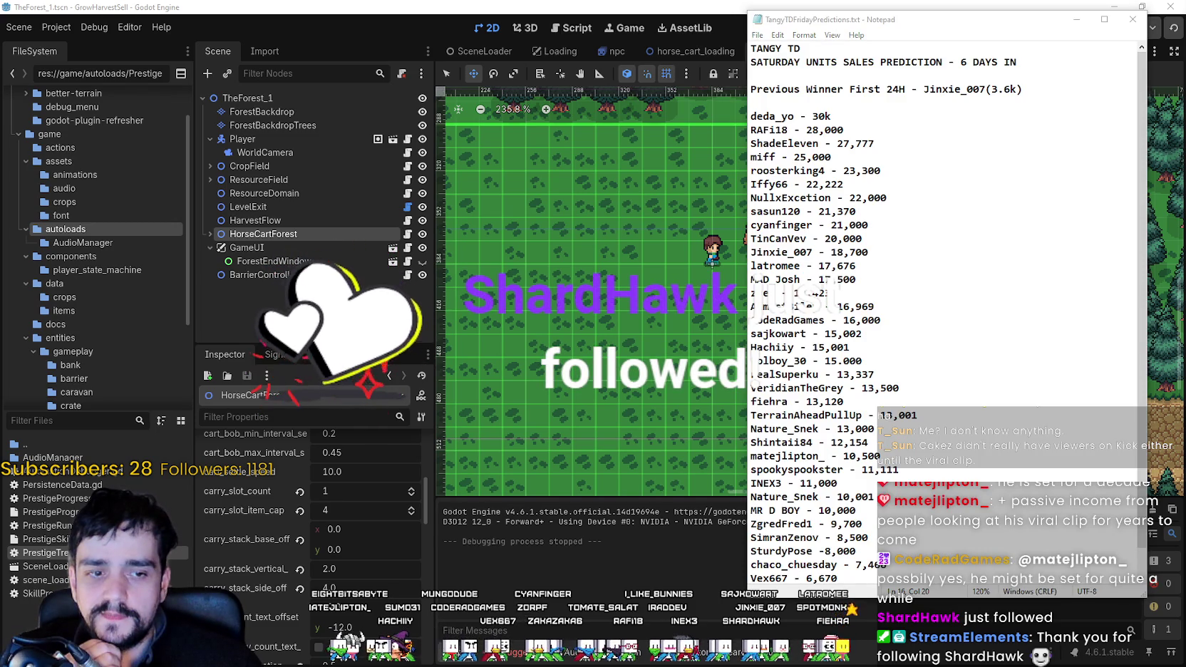
key("alt+Tab")
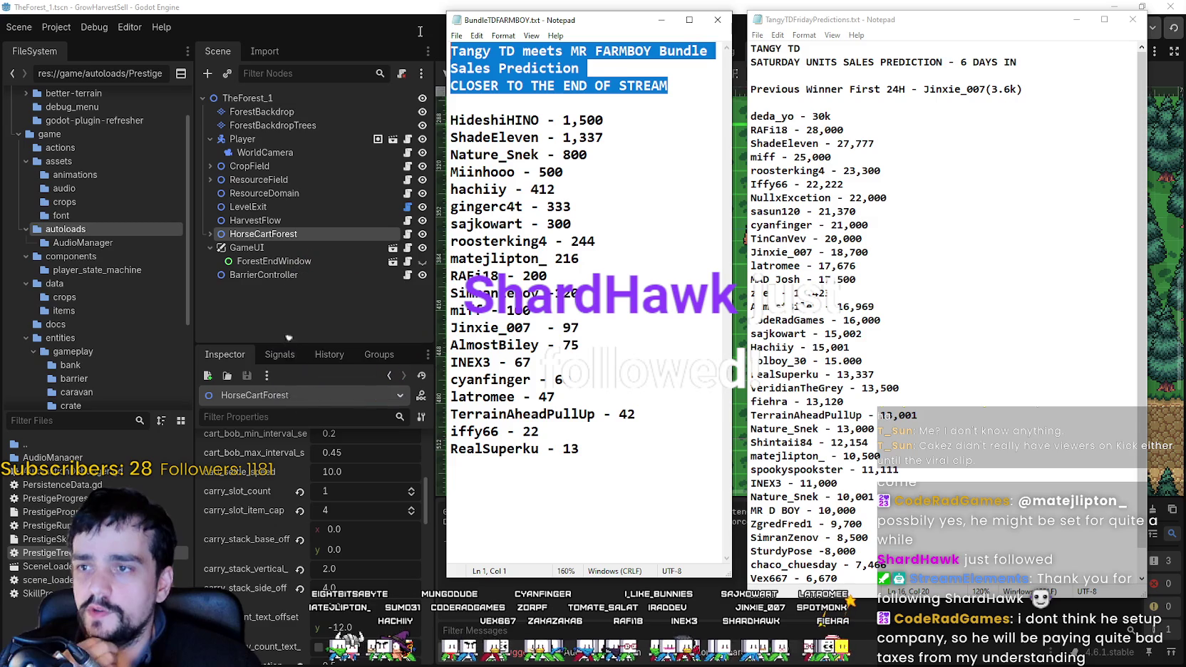
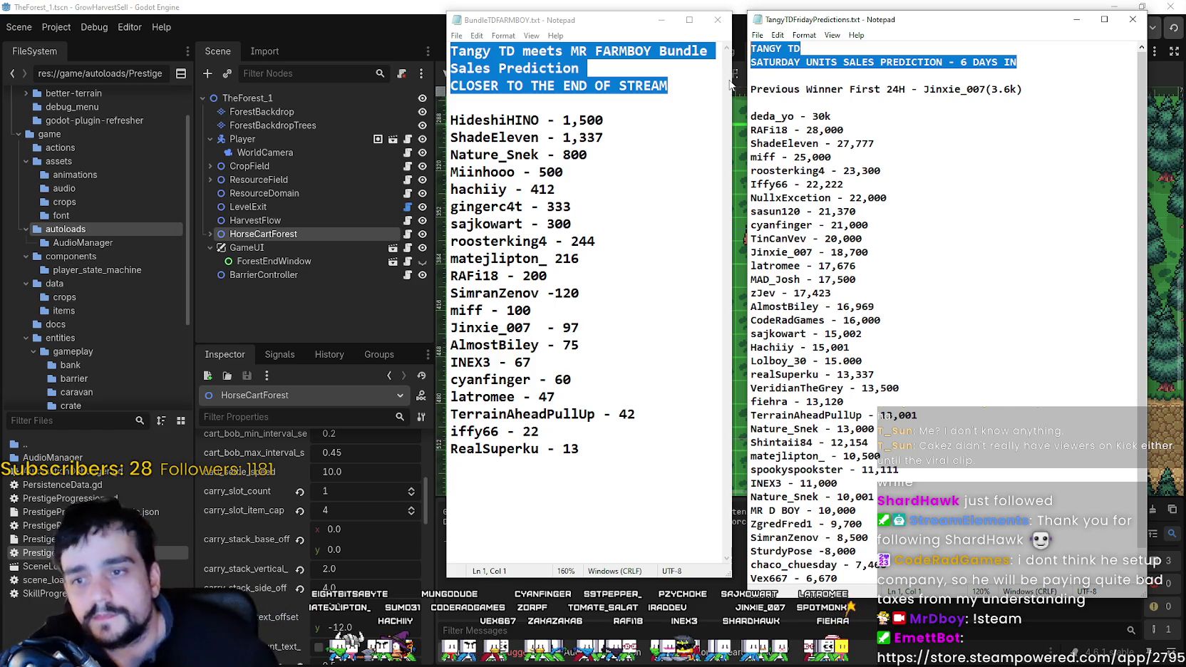
Minimize both sales prediction notes so the Godot forest scene with the horse cart shows.
left_click(1067, 22)
left_click(662, 21)
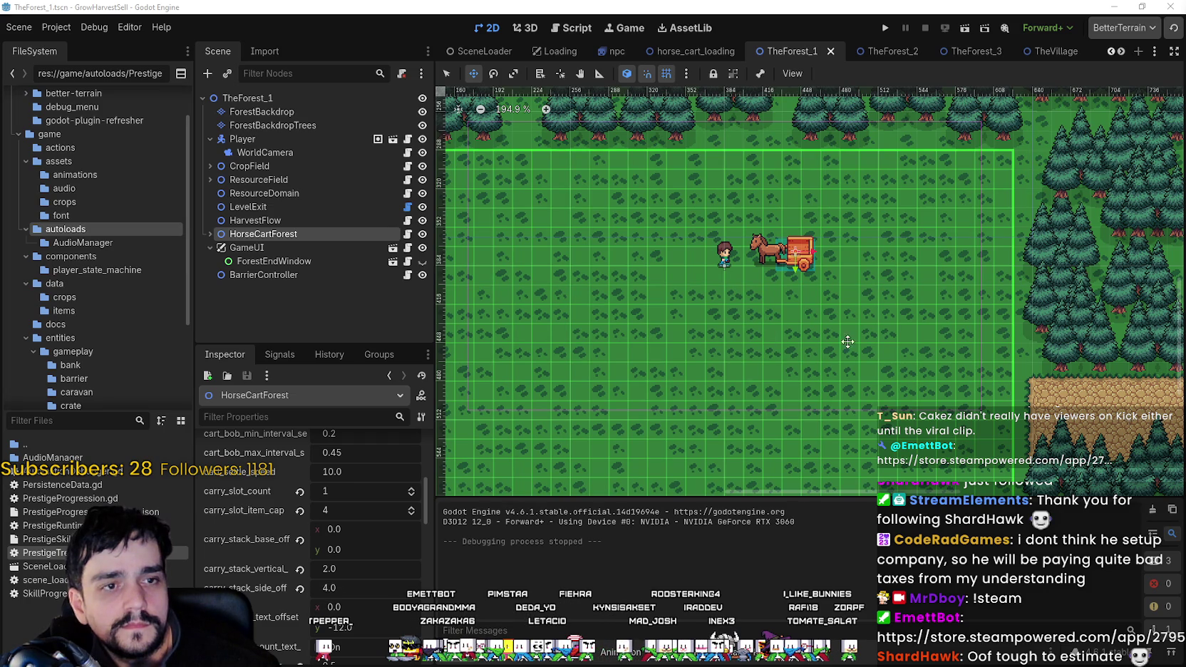
Expand HorseCartForest in the scene tree and inspect its Horse child.
scroll(819, 340, "up", 2)
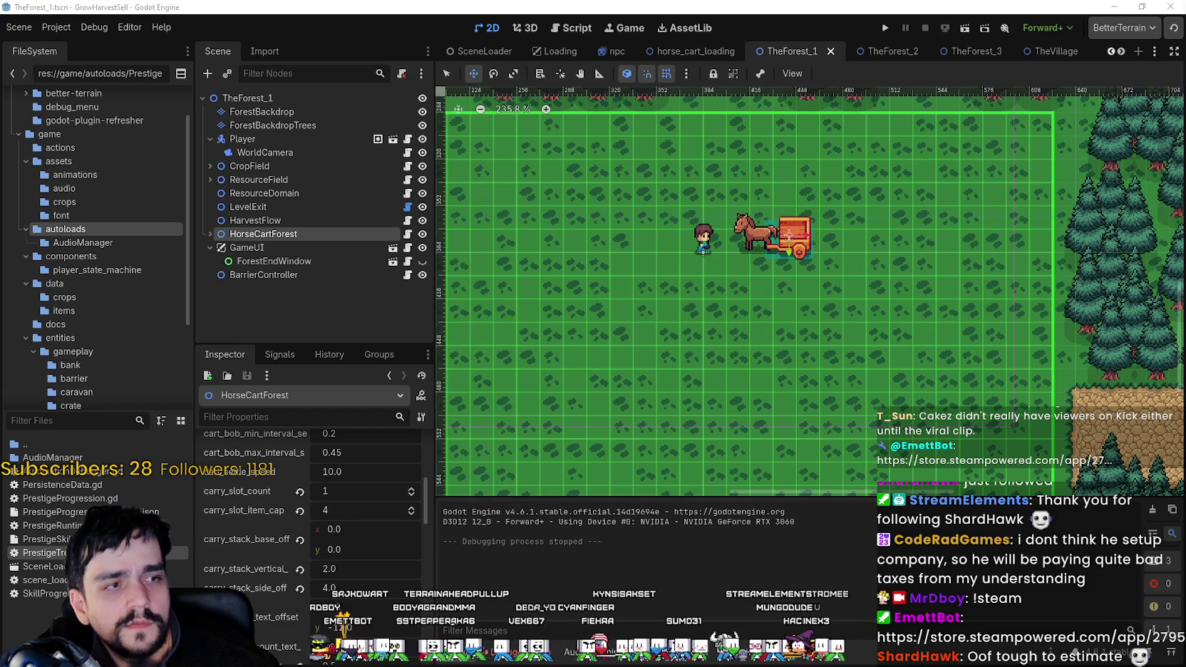
scroll(709, 375, "down", 1)
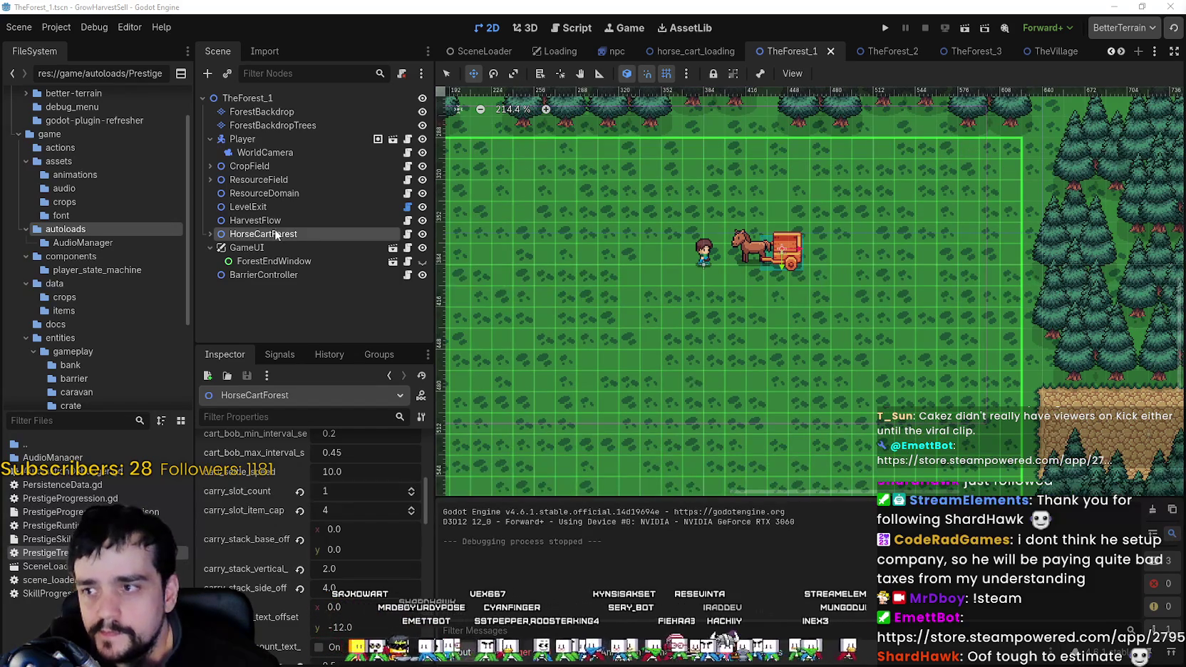
scroll(270, 598, "down", 3)
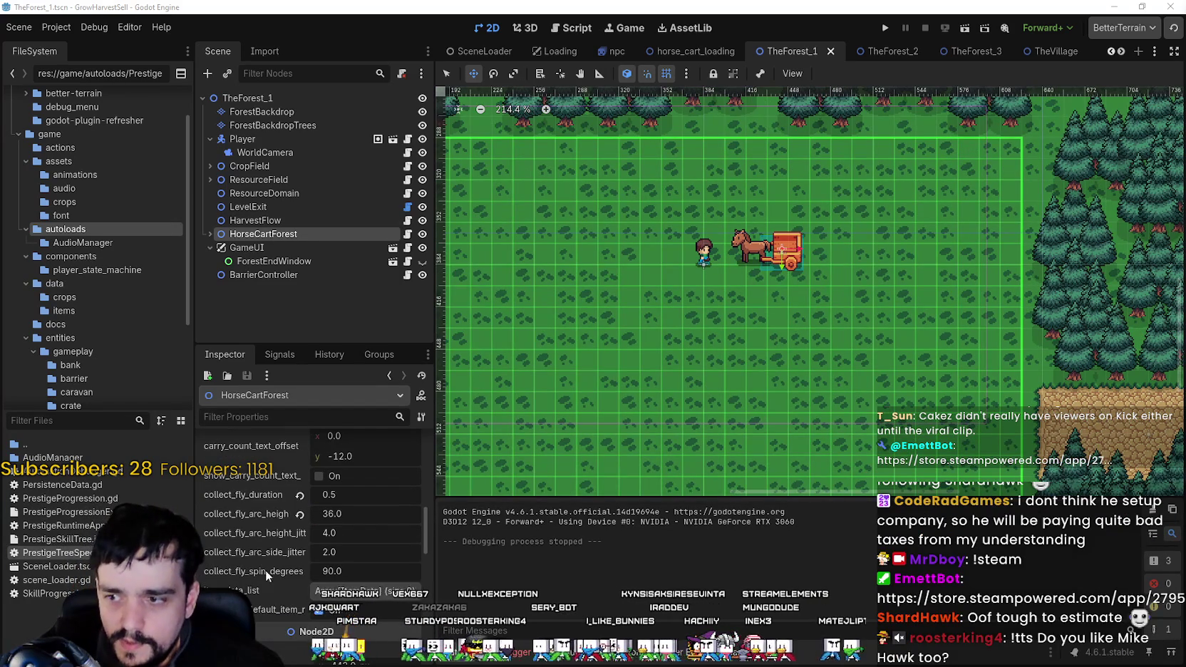
scroll(268, 559, "down", 3)
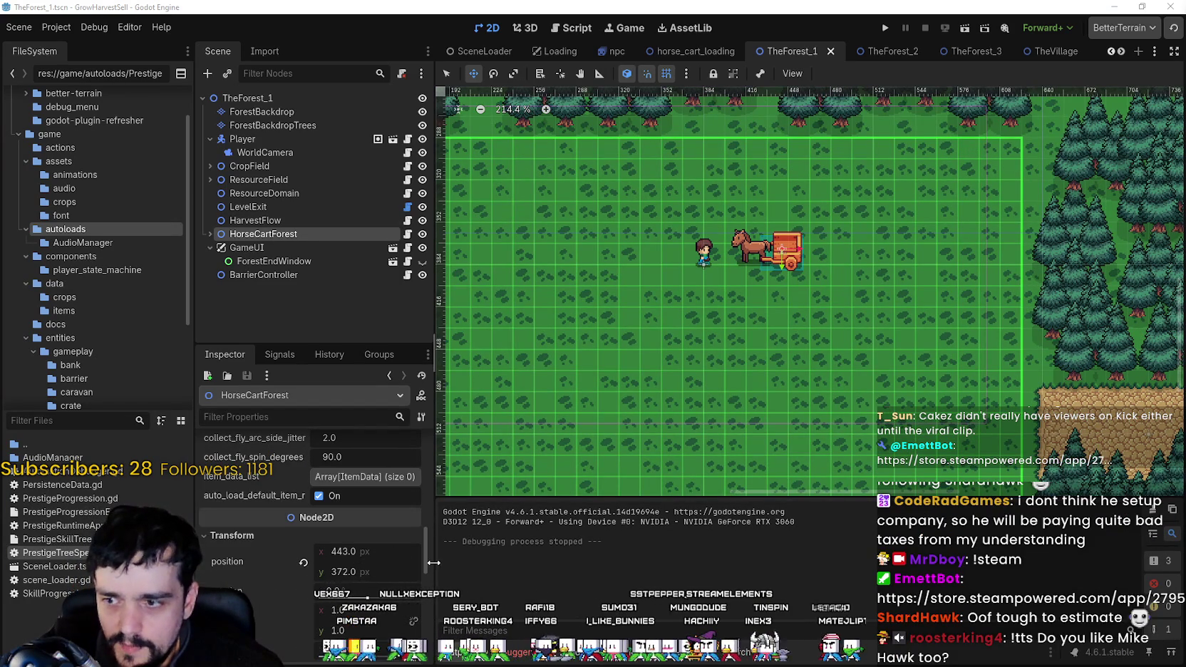
left_click_drag(428, 559, 441, 441)
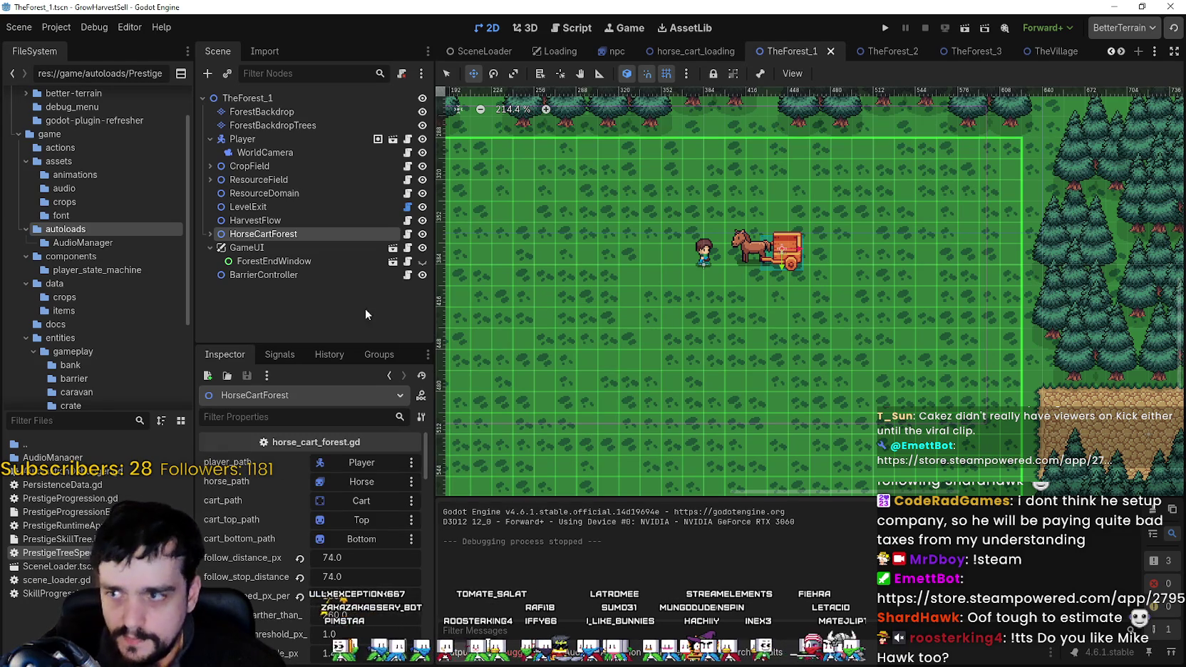
left_click(210, 234)
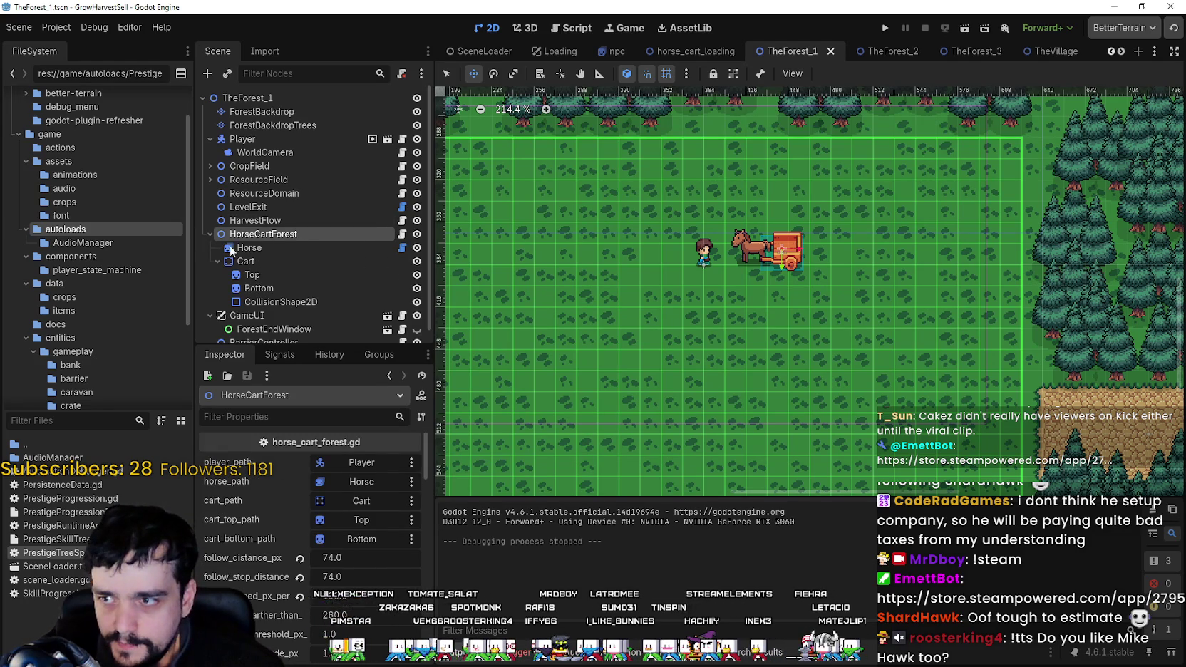
left_click(269, 246)
left_click(269, 247)
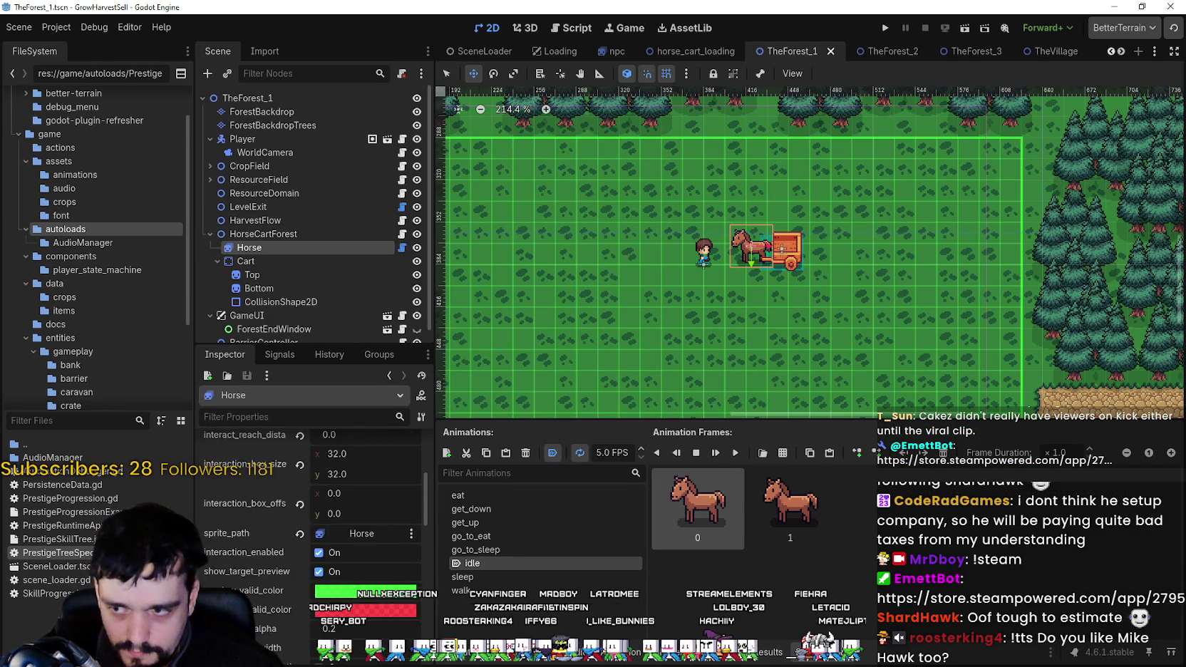
Reselect HorseCartForest and review carry_slot_count 1 and carry_slot_item_cap 4 in the Inspector.
scroll(314, 514, "down", 5)
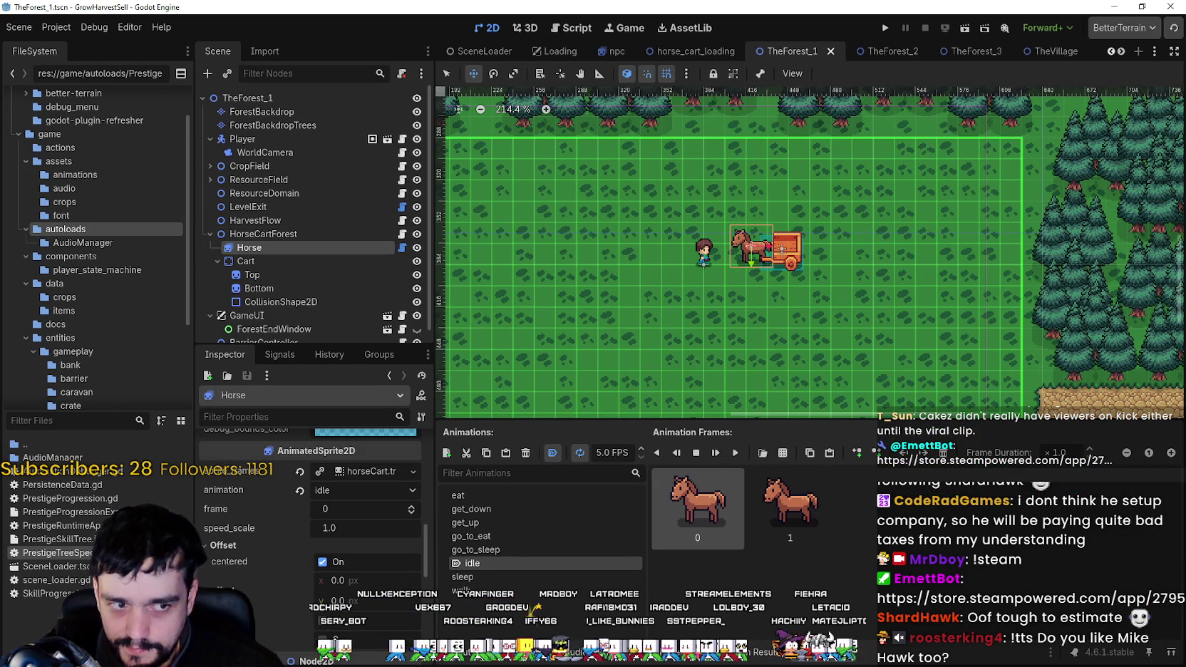
scroll(313, 514, "up", 3)
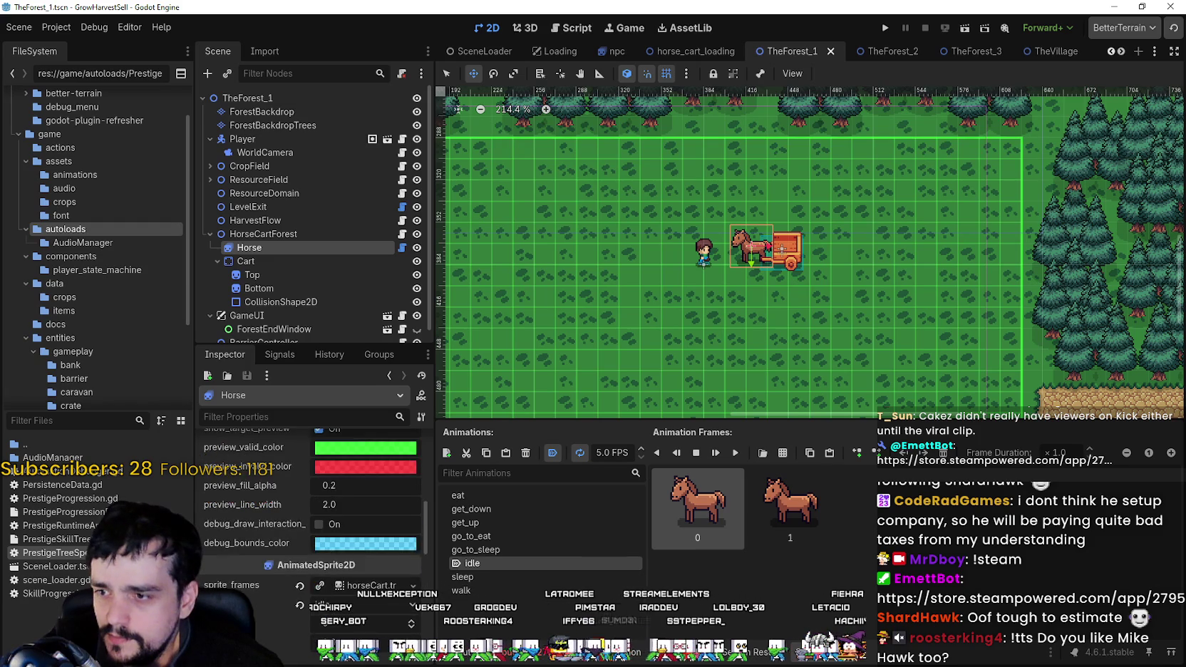
scroll(313, 513, "up", 6)
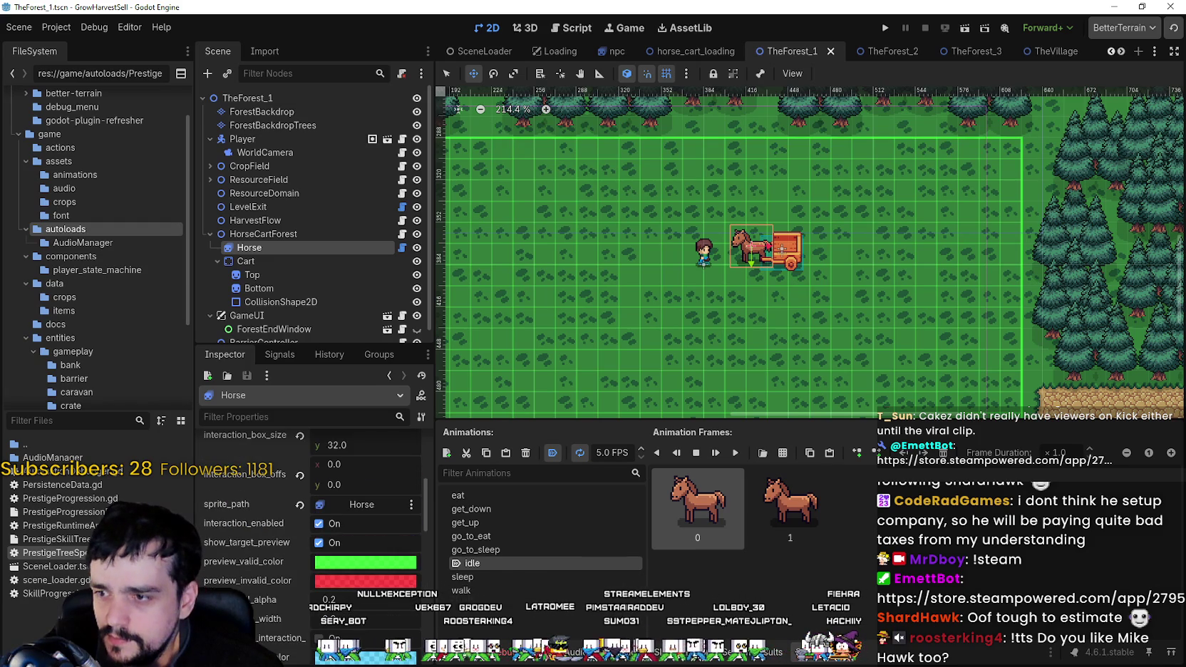
left_click(263, 233)
scroll(284, 570, "down", 5)
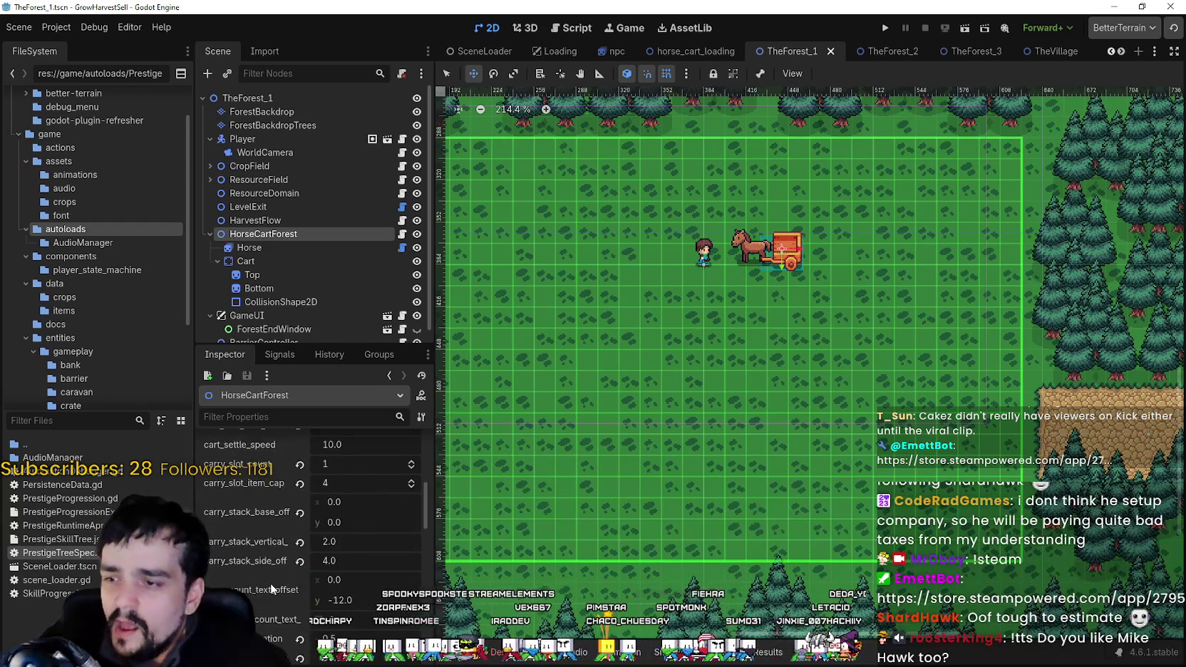
scroll(264, 581, "up", 3)
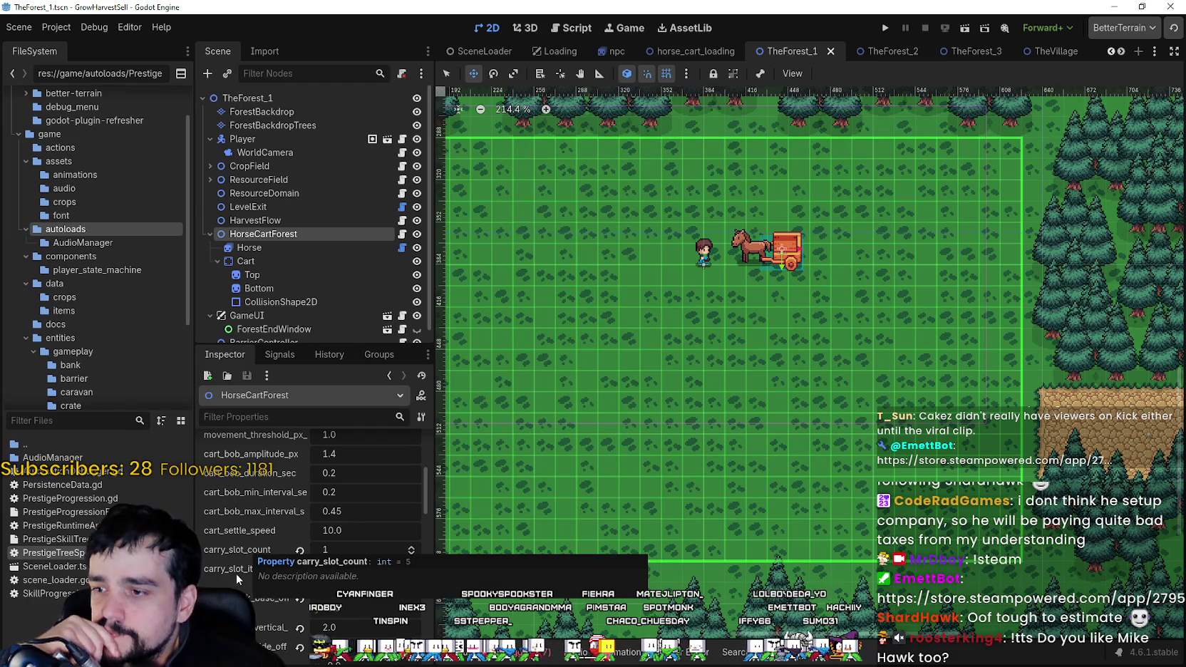
Open horse_cart_forest.gd and search all project files for carry_slot_count.
left_click(403, 235)
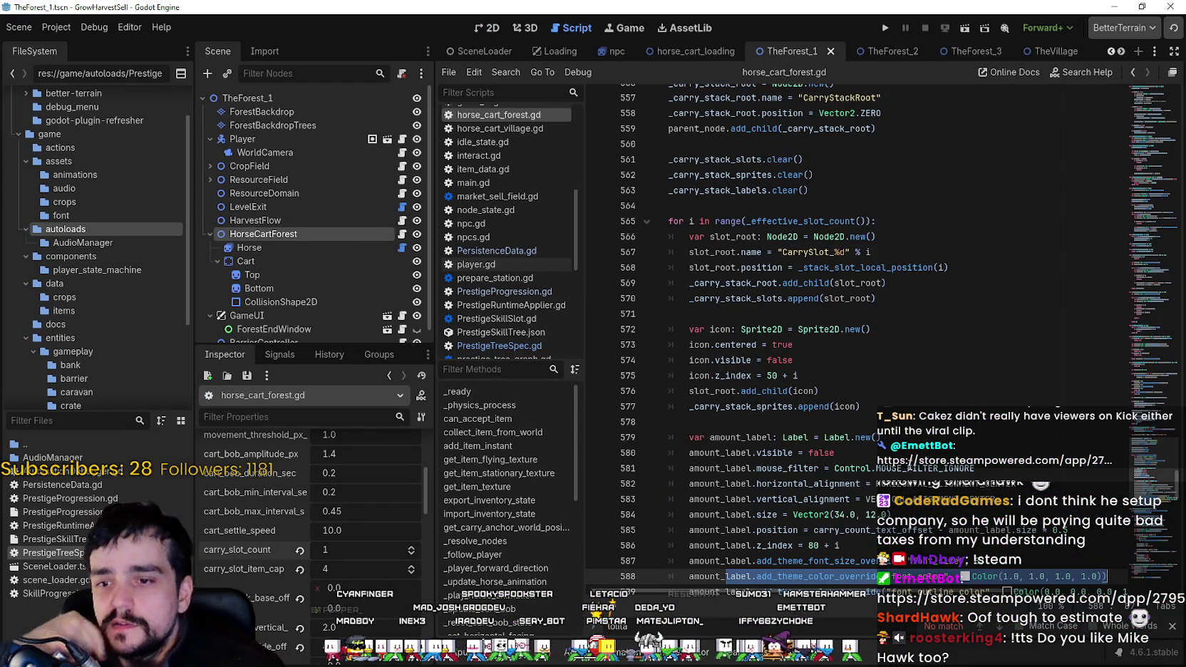
left_click(907, 468)
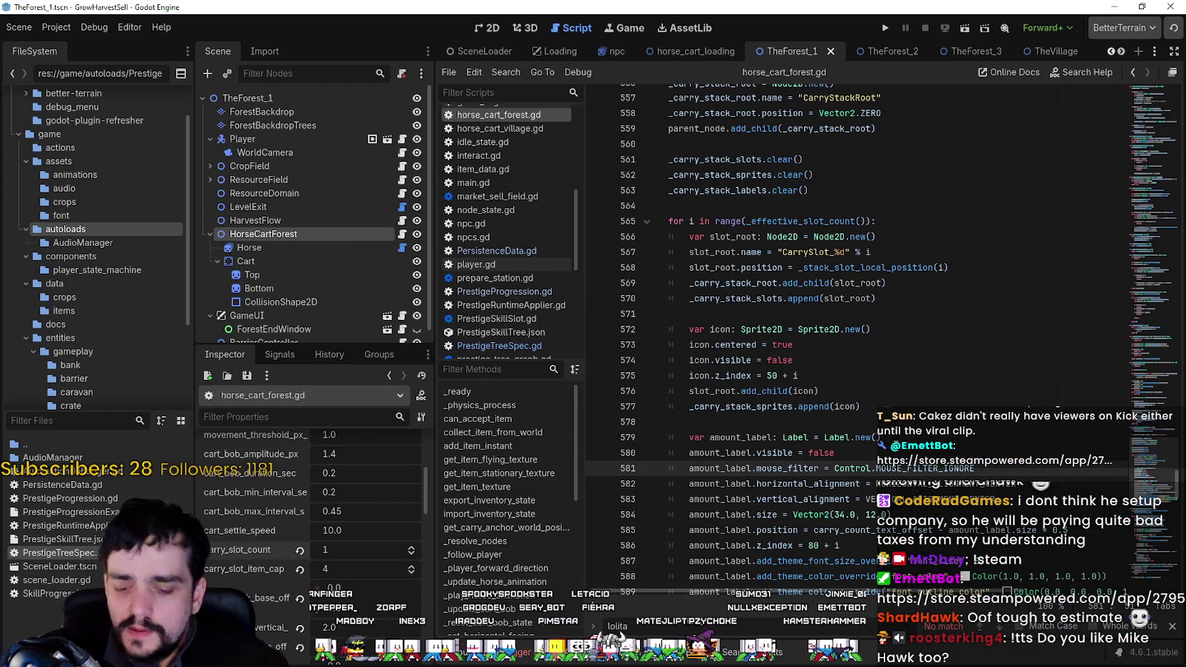
key("ctrl+shift+f")
type("carry")
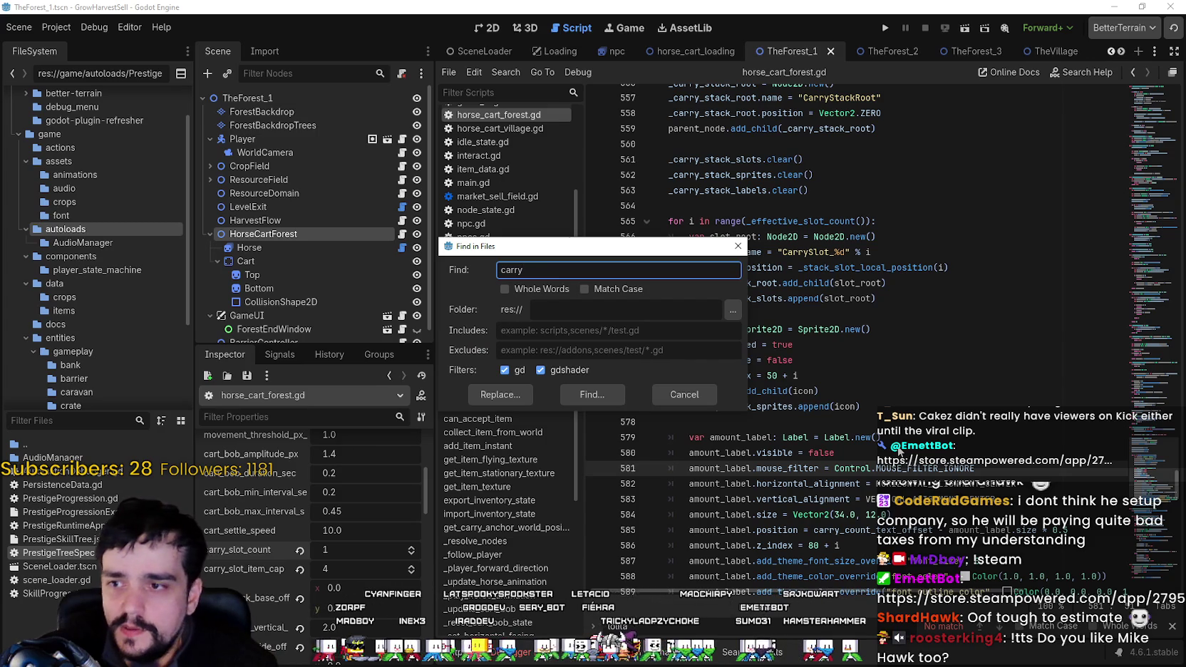
type("nt")
key("Return")
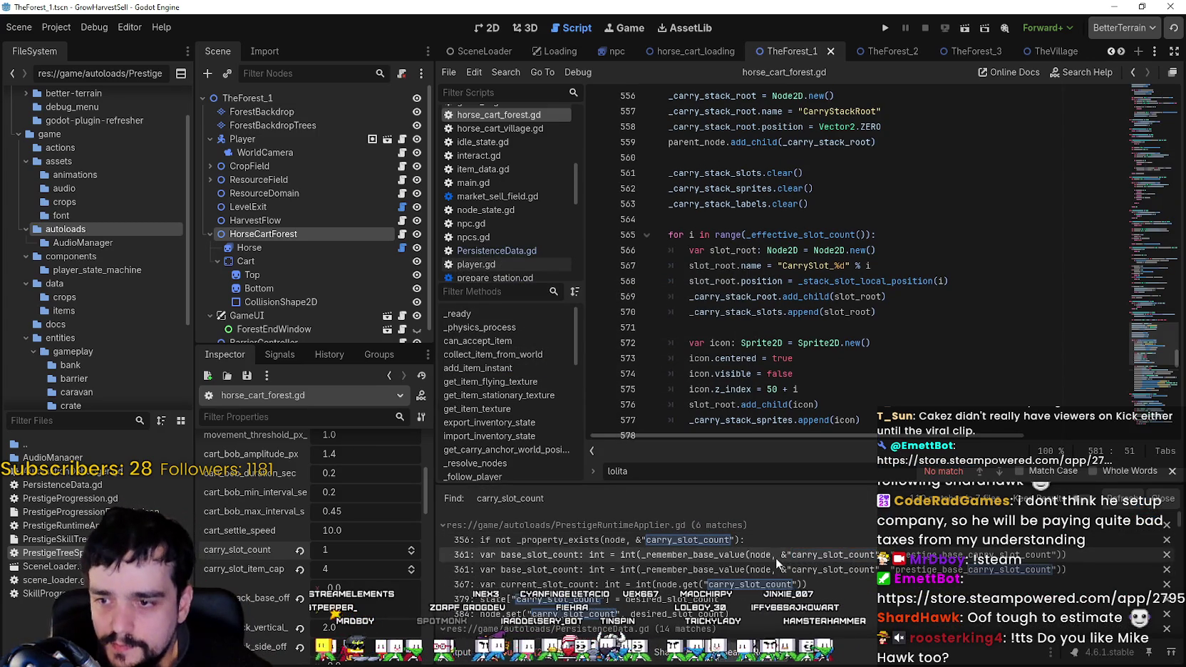
Step through the PrestigeRuntimeApplier.gd matches on lines 361–384 to PersistenceData.gd line 19.
left_click(796, 554)
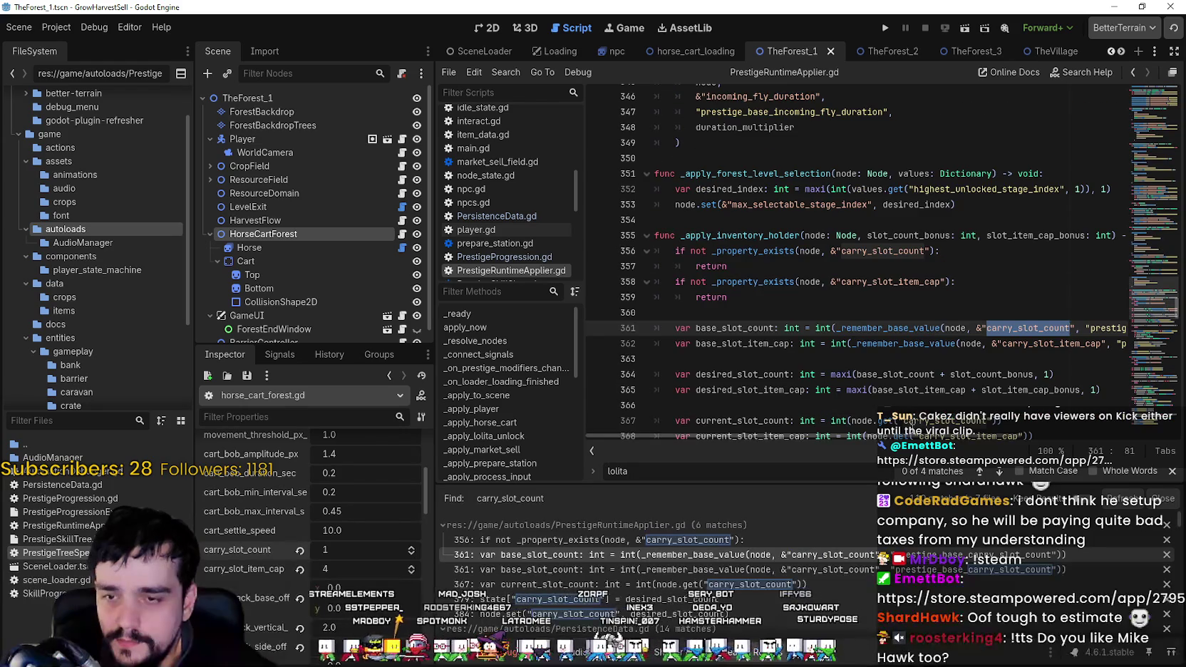
scroll(1015, 432, "right", 5)
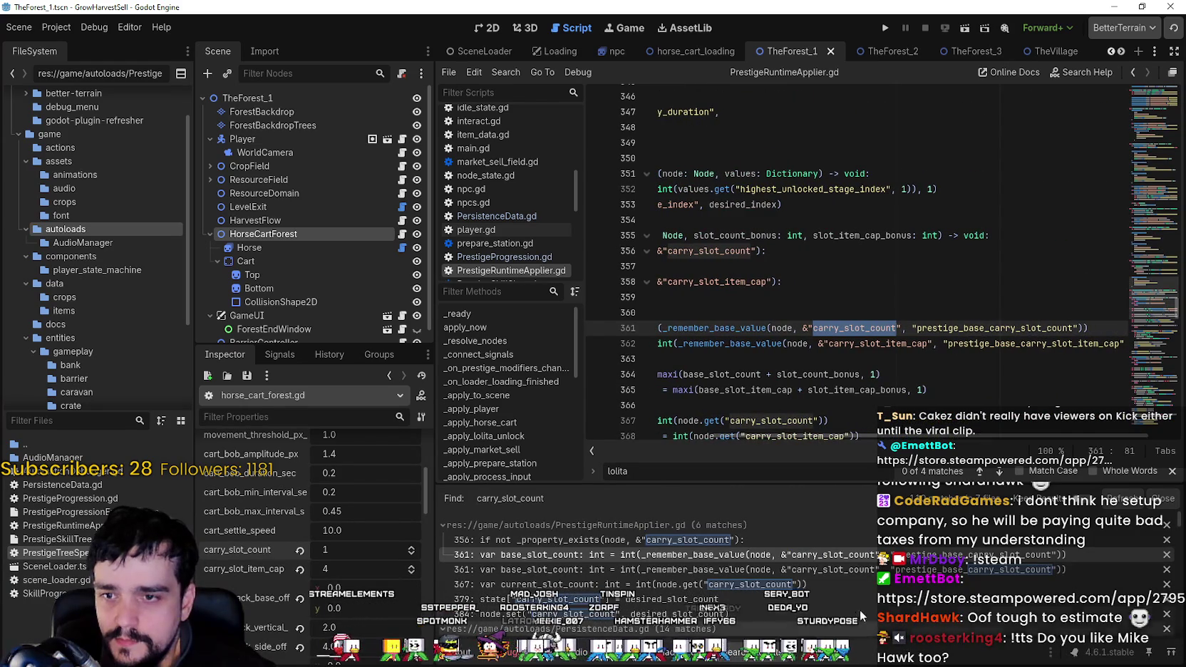
left_click(845, 575)
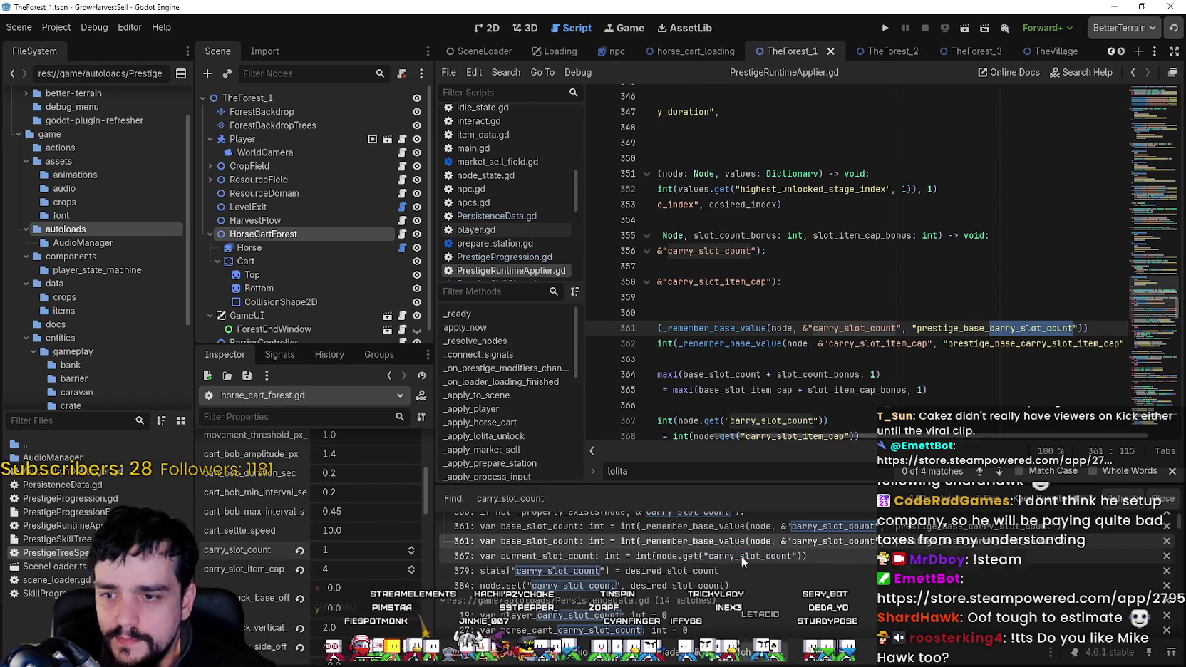
left_click(680, 560)
left_click(673, 572)
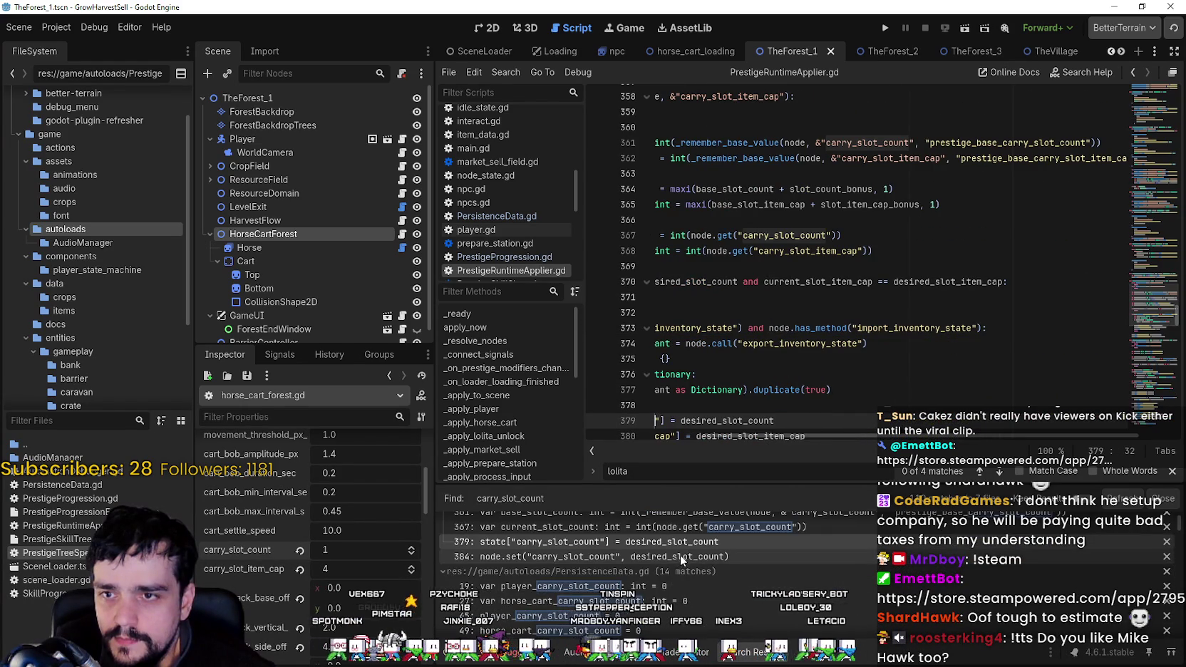
scroll(680, 554, "down", 1)
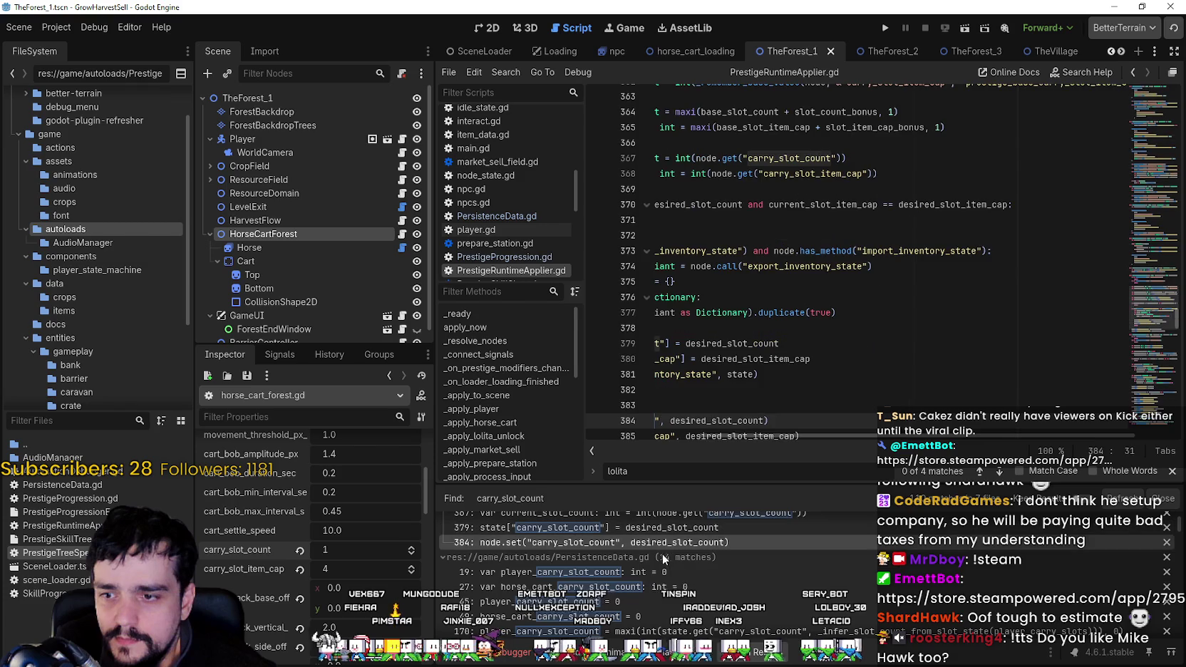
key("Down")
key("Down")
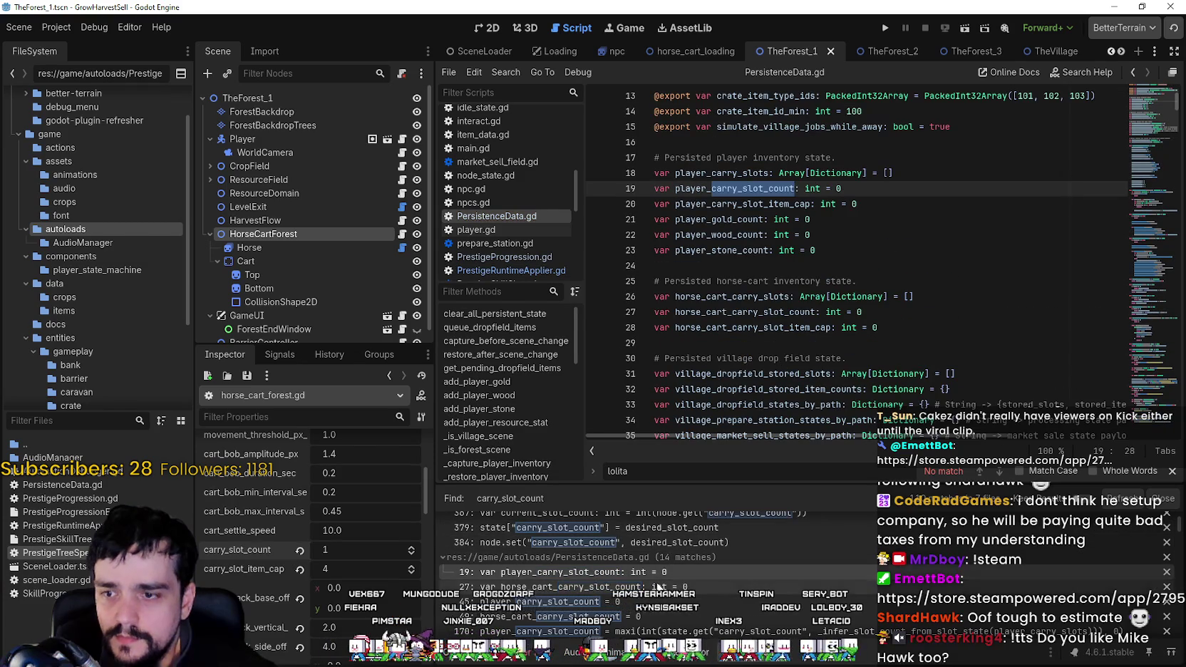
key("Down")
Review the PersistenceData.gd carry_slot_count matches on lines 170 and 190.
scroll(660, 578, "down", 3)
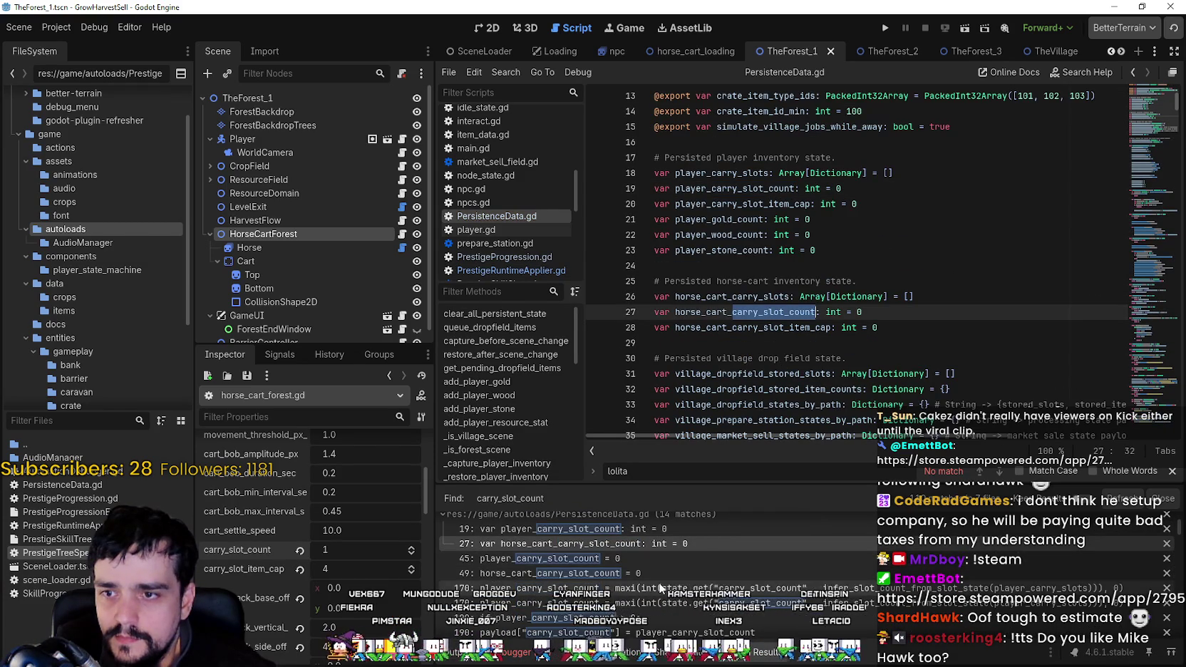
scroll(856, 320, "up", 2)
scroll(675, 598, "up", 3)
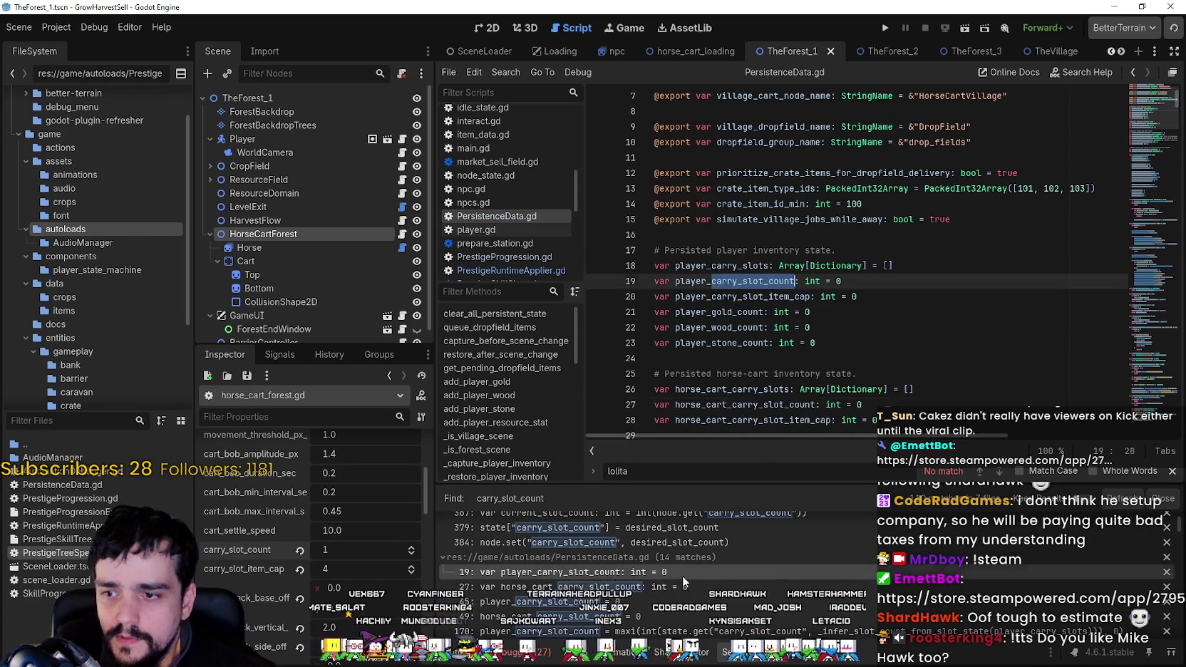
scroll(663, 570, "down", 3)
left_click(663, 588)
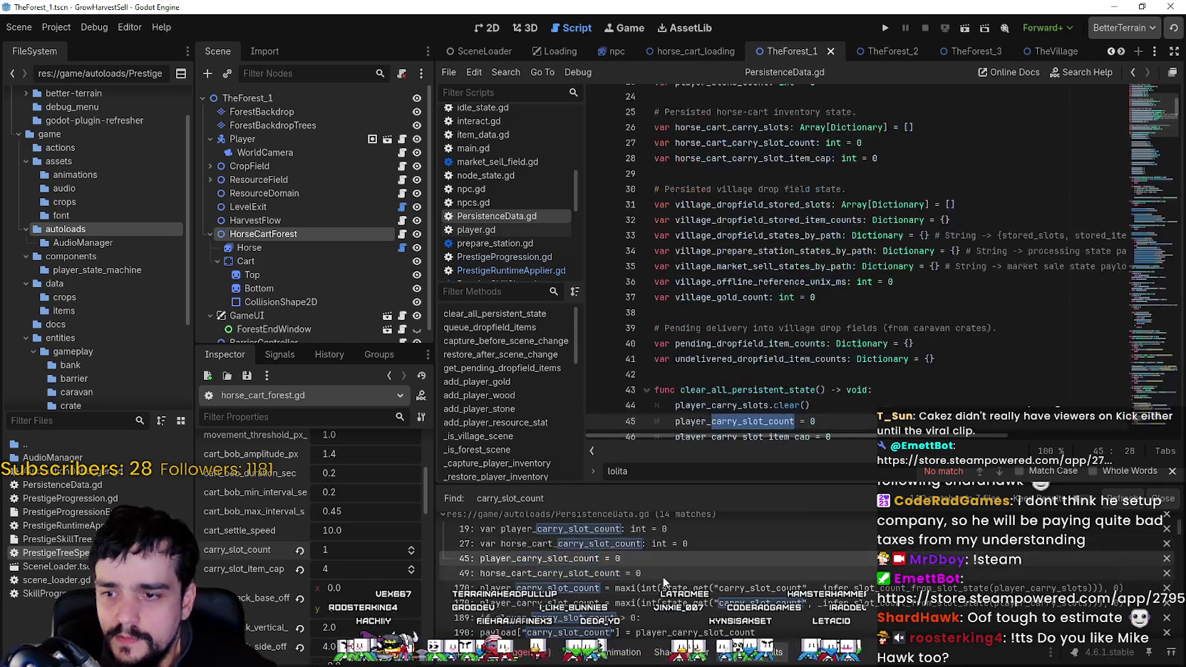
left_click(698, 603)
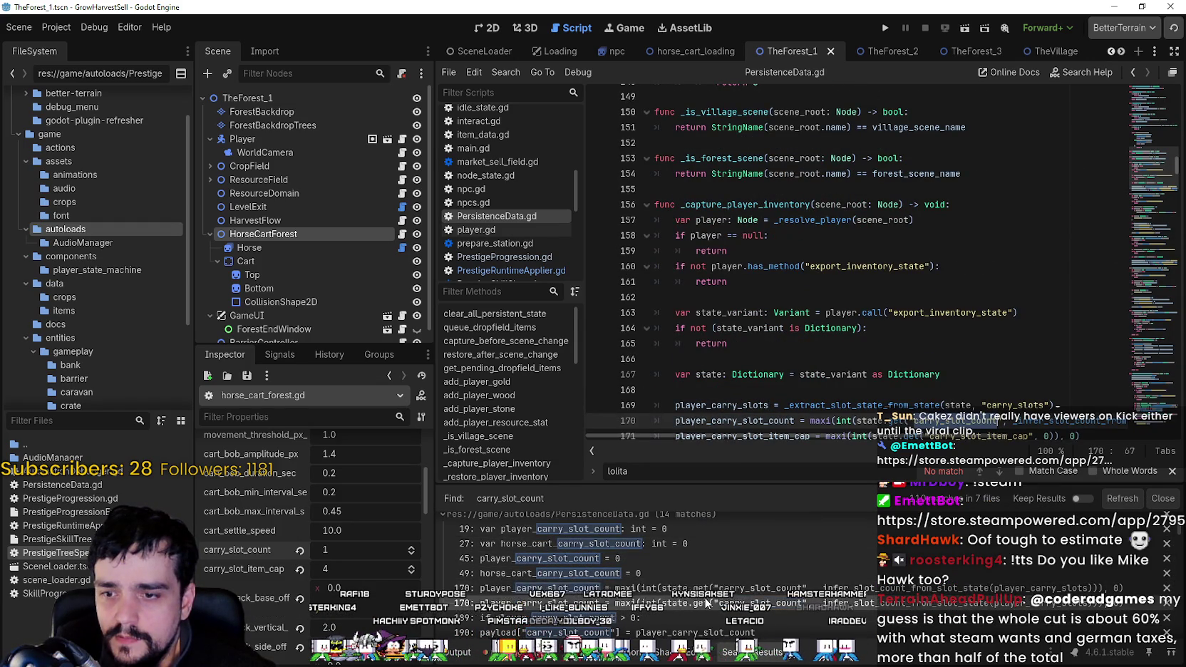
scroll(691, 602, "down", 3)
left_click(697, 591)
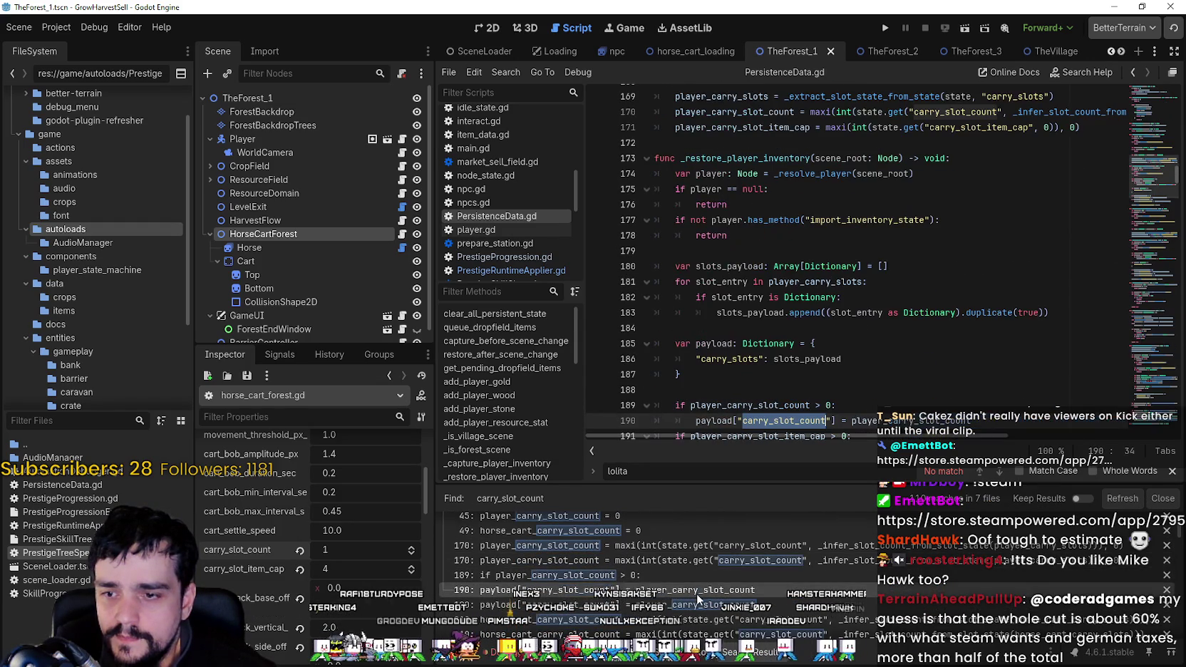
Check the line 210 and 230 horse cart matches, then the barrier_controller.gd match.
scroll(702, 607, "down", 2)
left_click(698, 597)
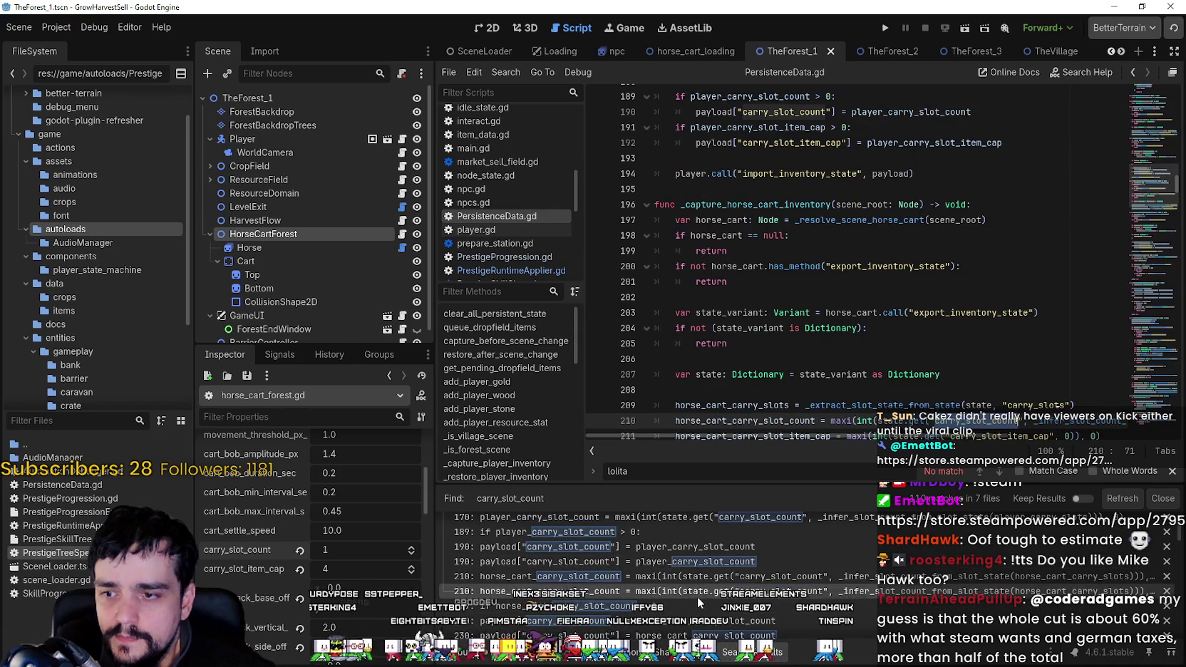
scroll(697, 596, "down", 3)
left_click(700, 592)
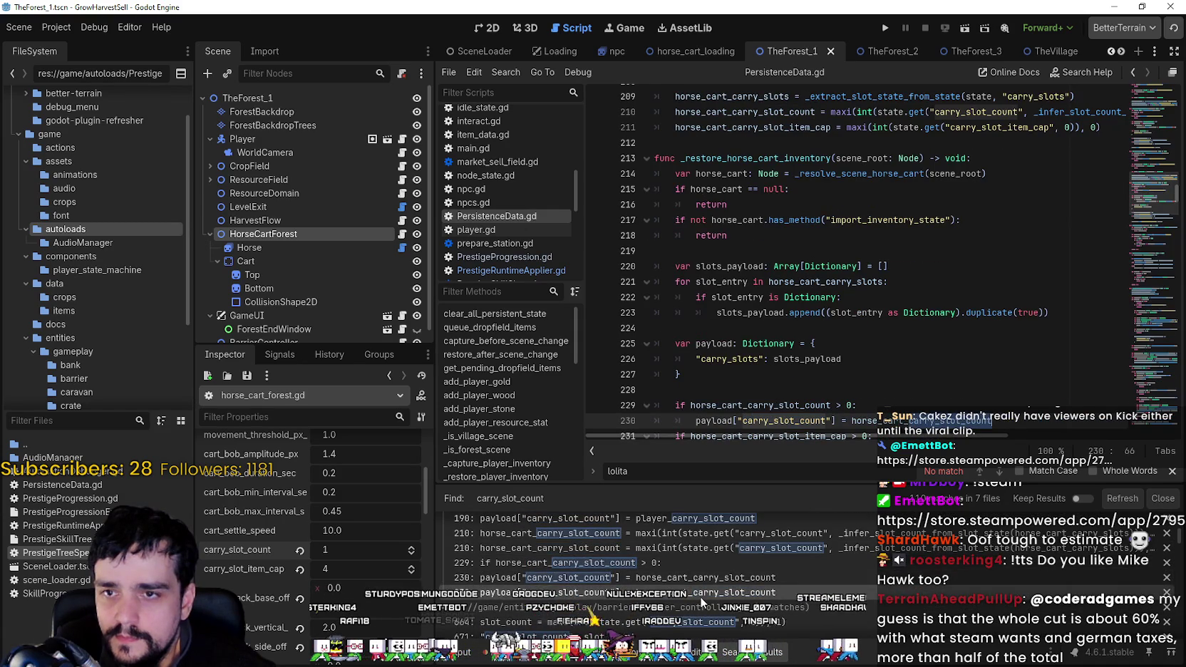
scroll(700, 589, "down", 3)
left_click(699, 578)
scroll(698, 577, "down", 2)
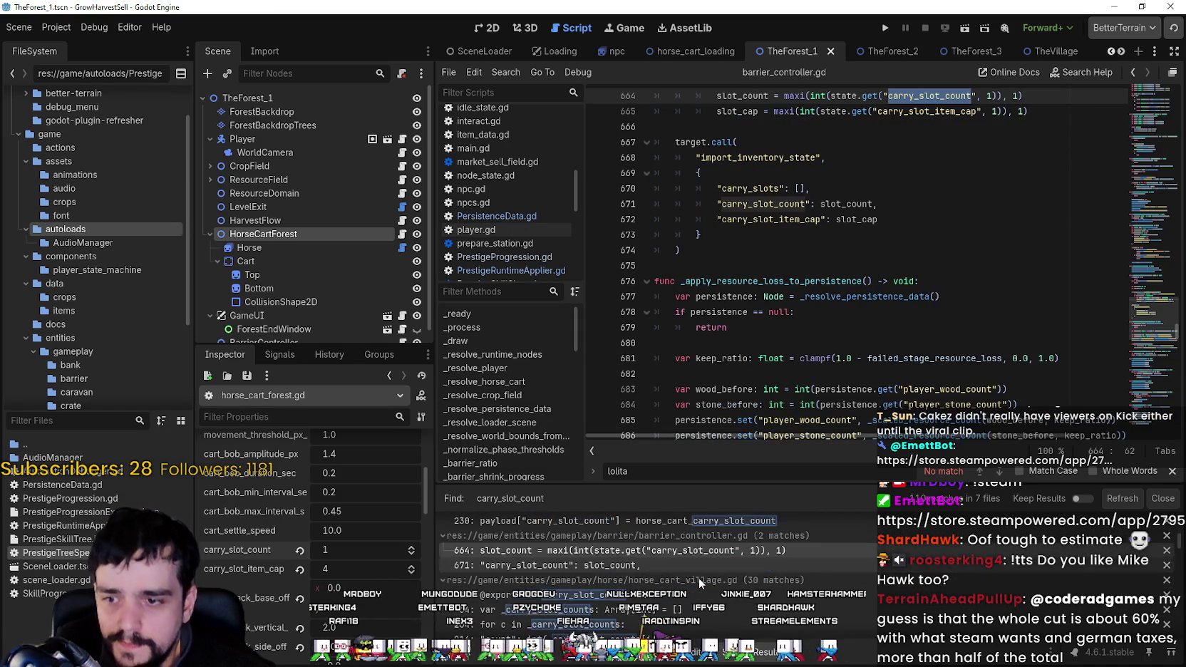
In horse_cart_village.gd, replace the item cap 12 with 4 and save.
left_click(702, 593)
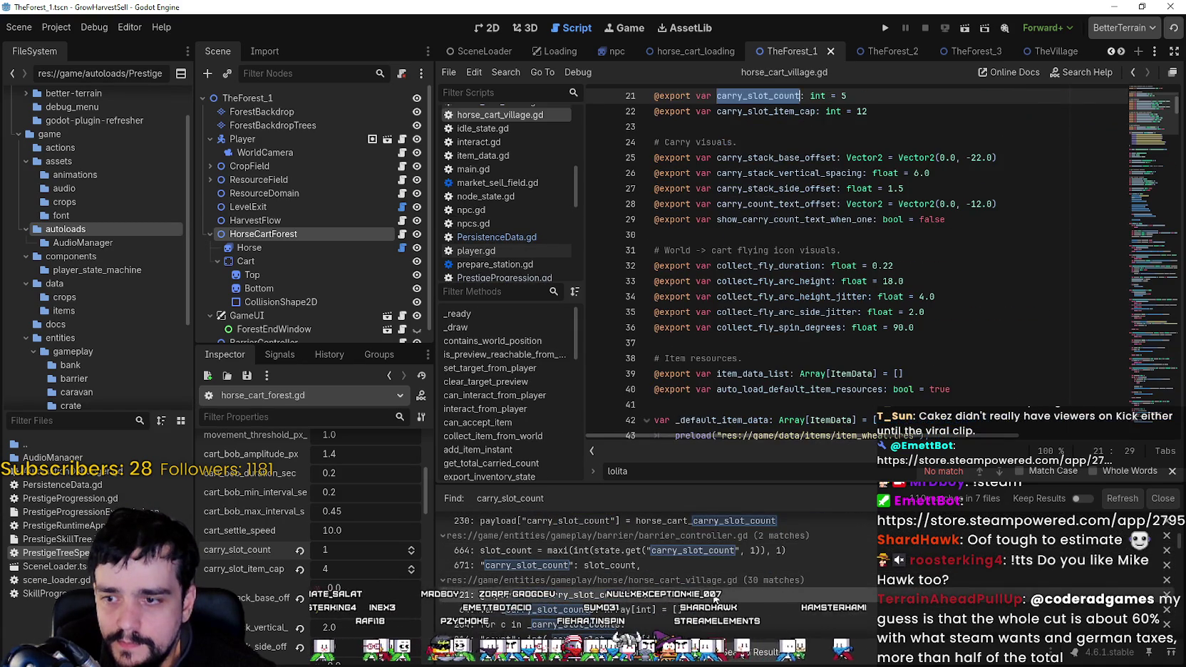
scroll(837, 275, "up", 5)
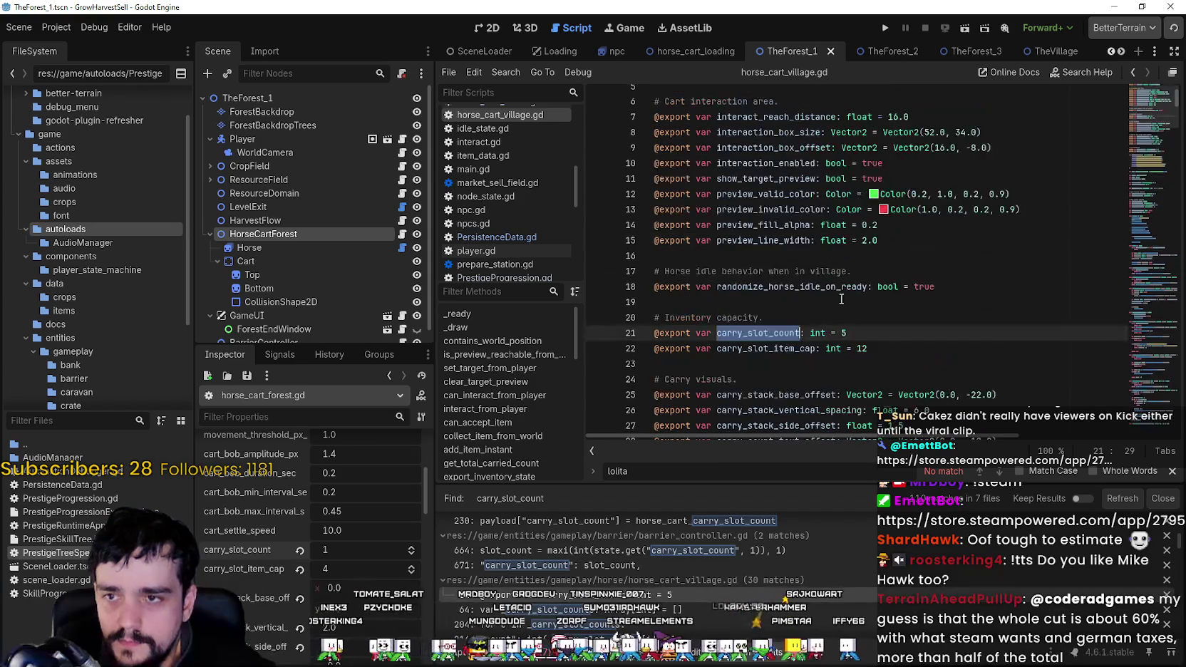
scroll(879, 335, "down", 2)
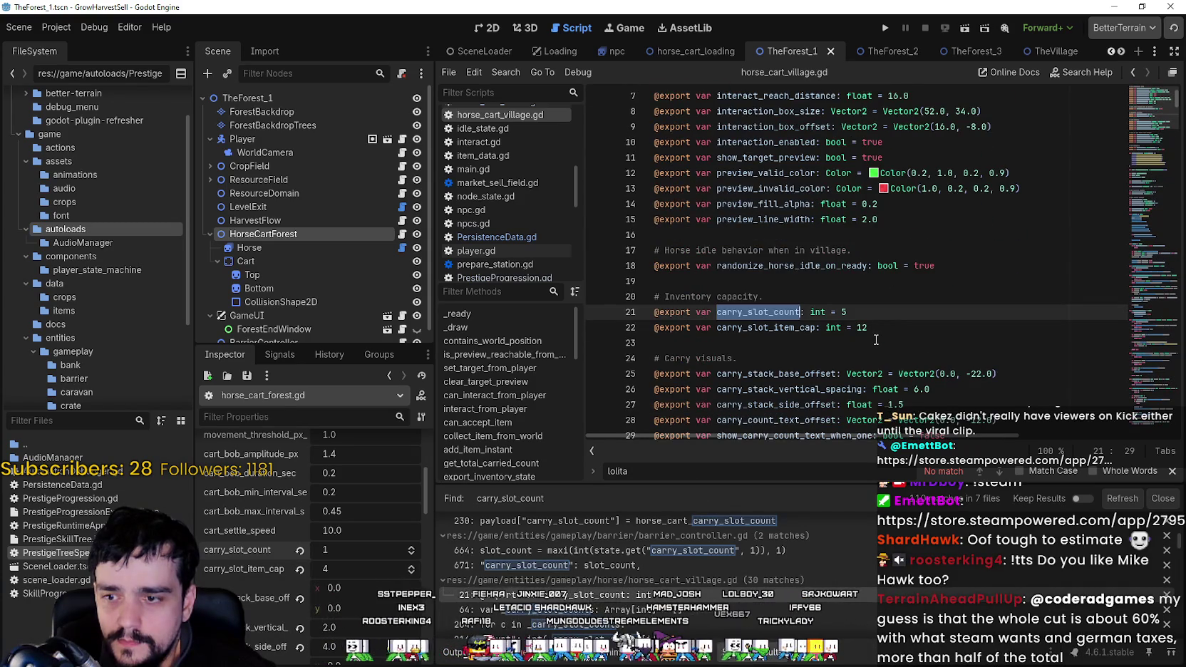
scroll(876, 340, "down", 1)
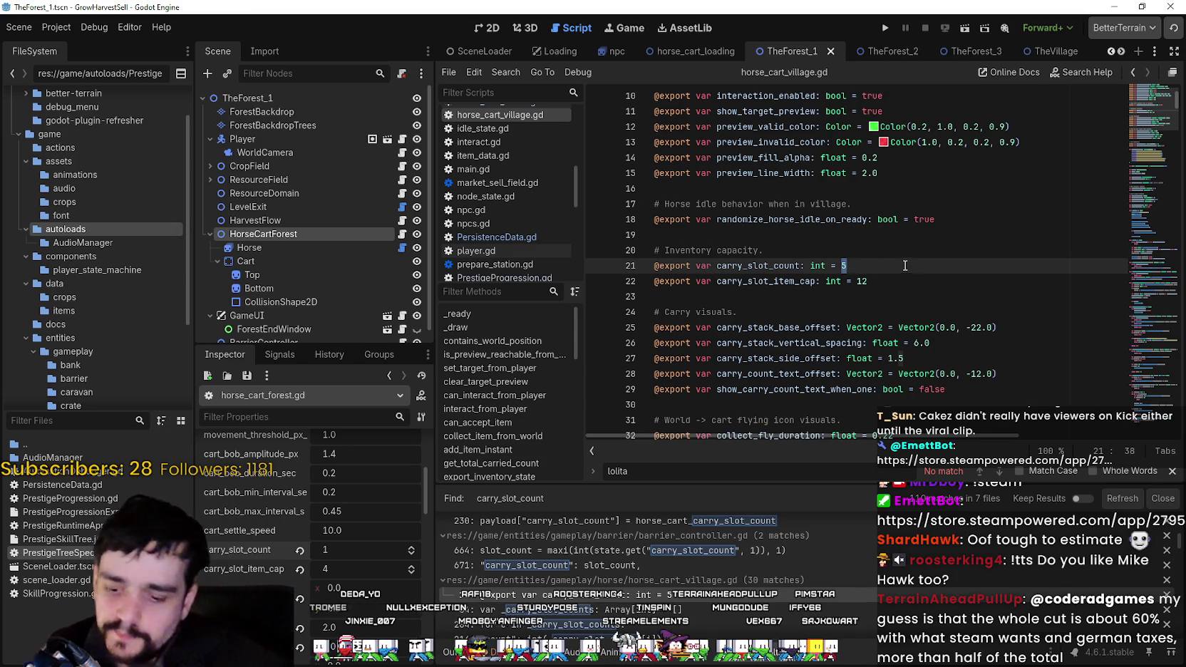
type("1")
double_click(904, 280)
type("4")
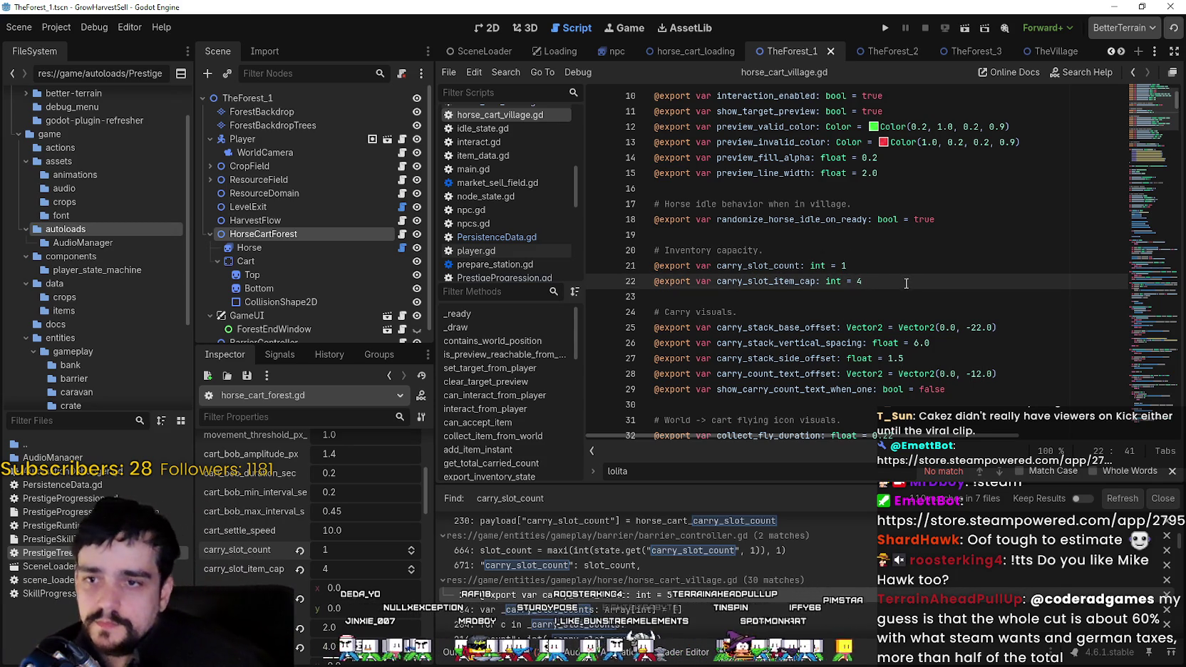
key("ctrl+s")
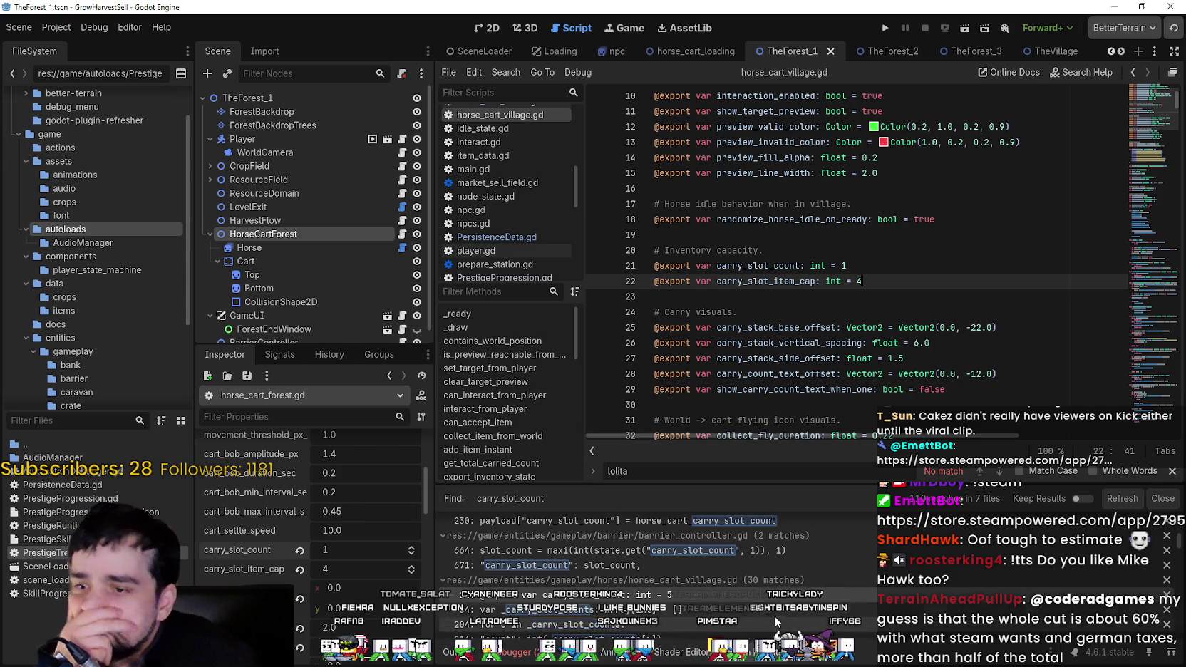
Set carry_slot_count to 1 in horse_cart_forest.gd and save the script.
scroll(752, 568, "down", 2)
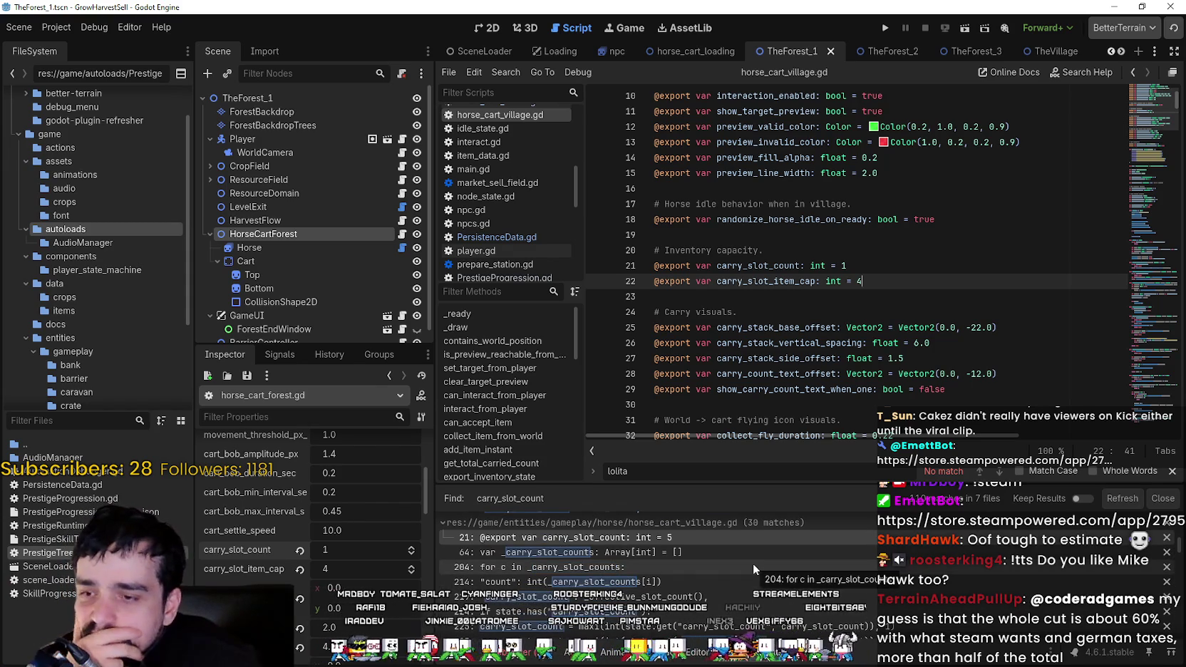
scroll(753, 563, "down", 4)
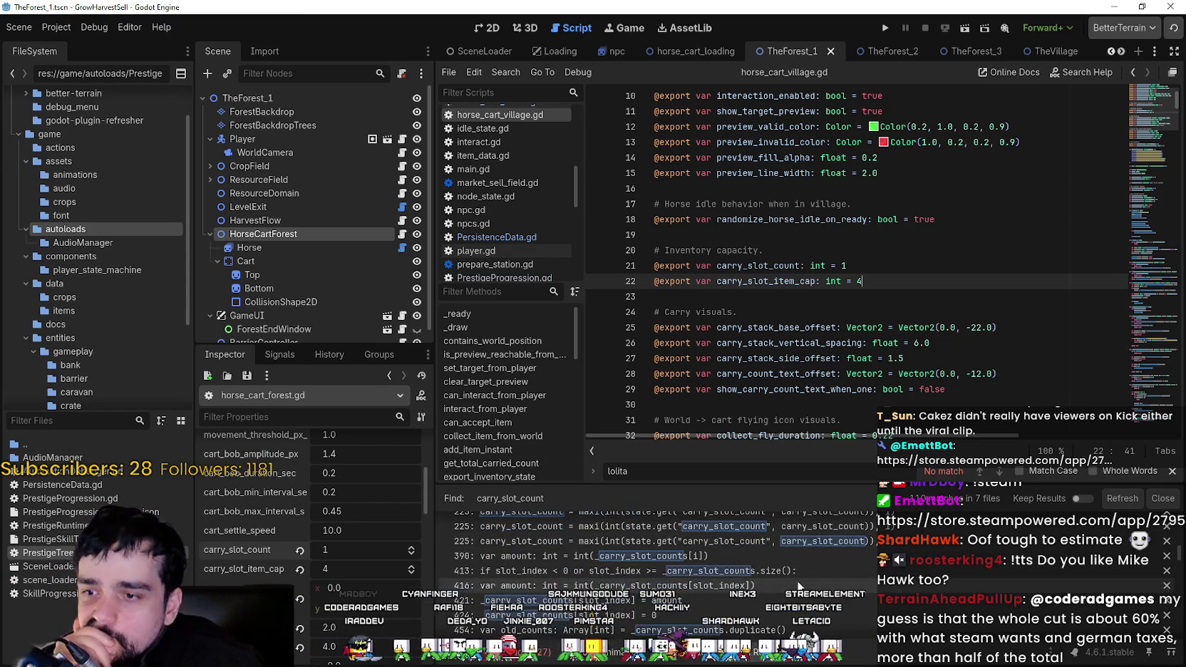
scroll(797, 585, "down", 5)
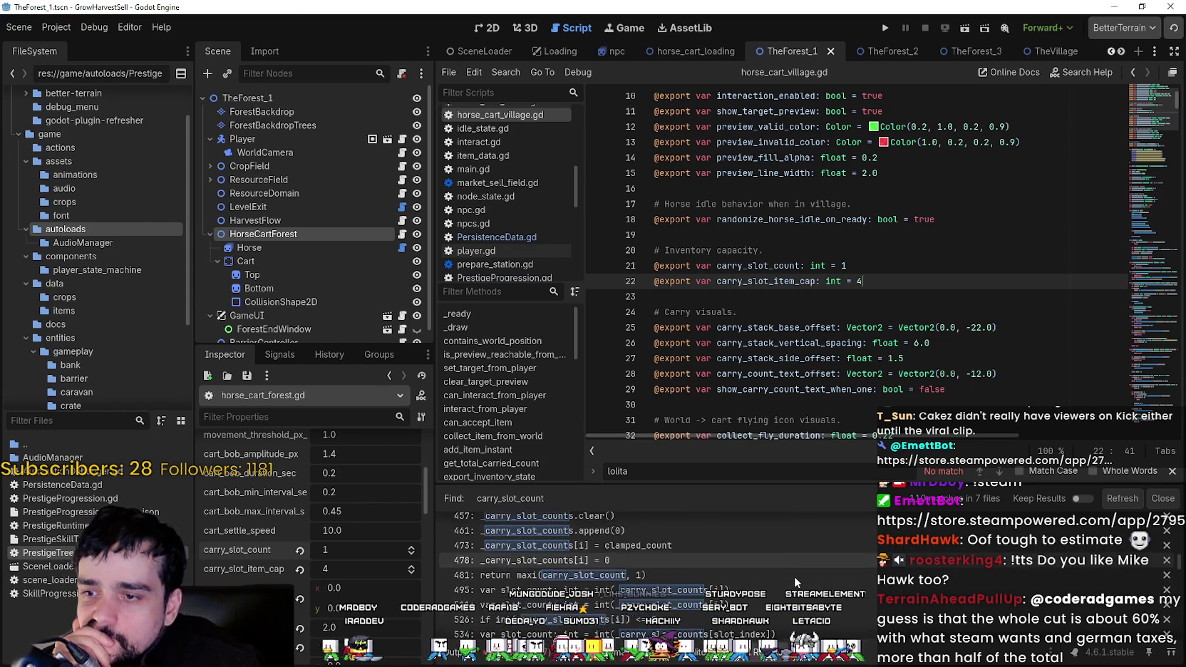
scroll(794, 577, "down", 5)
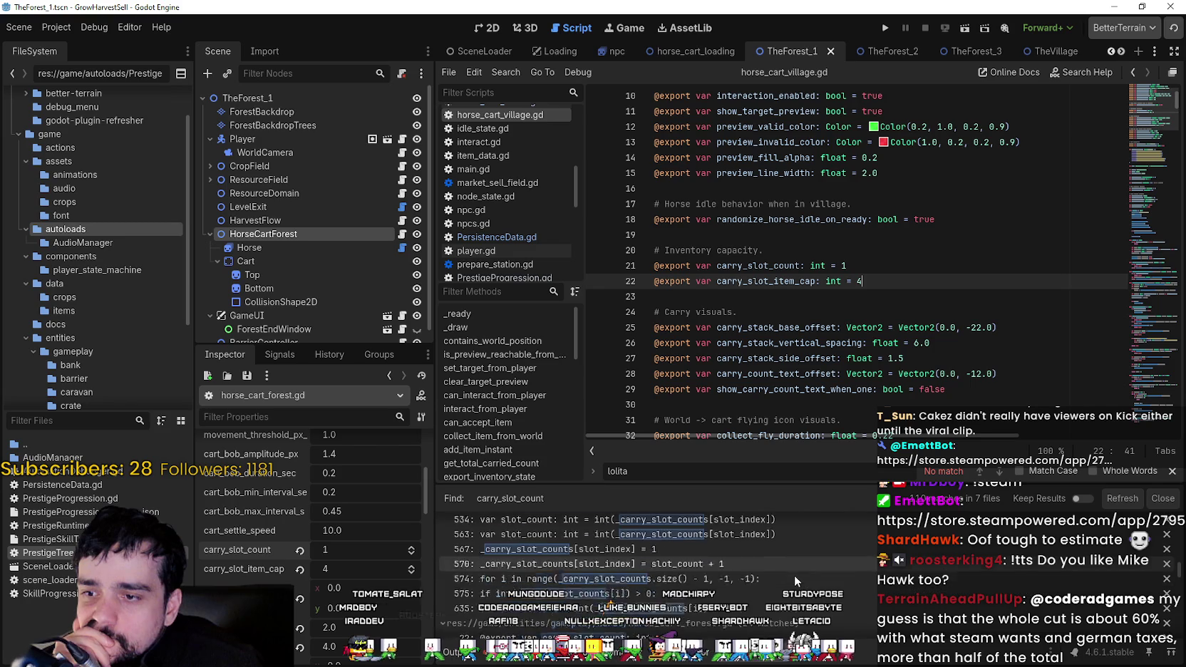
scroll(795, 581, "down", 2)
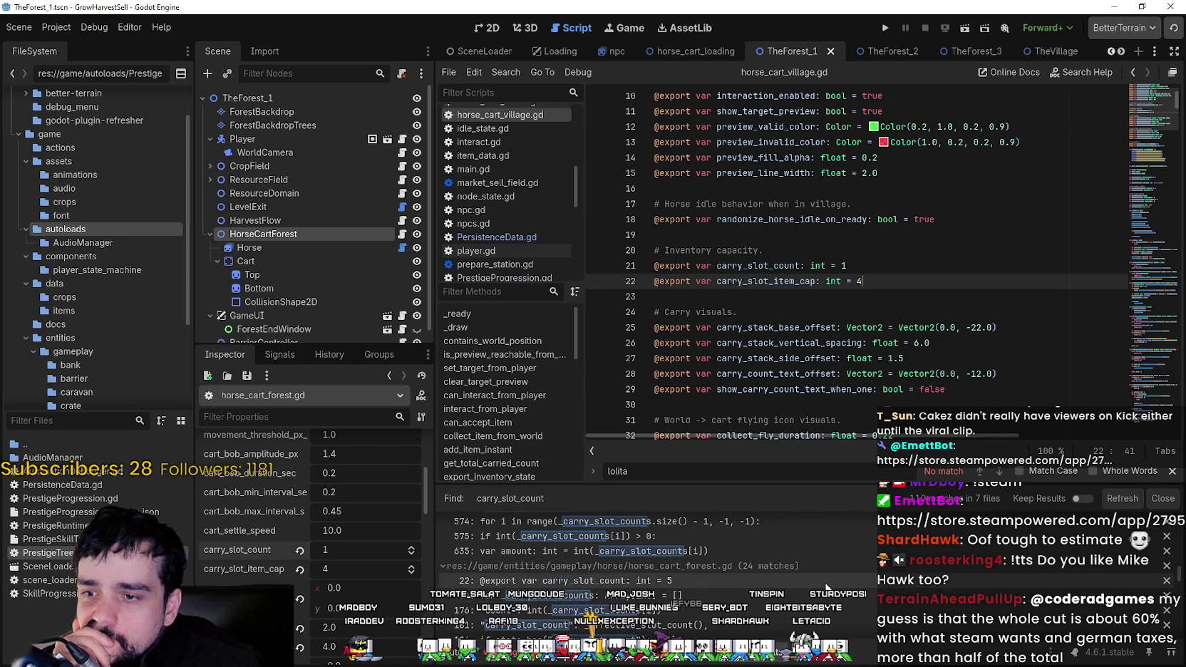
left_click(825, 583)
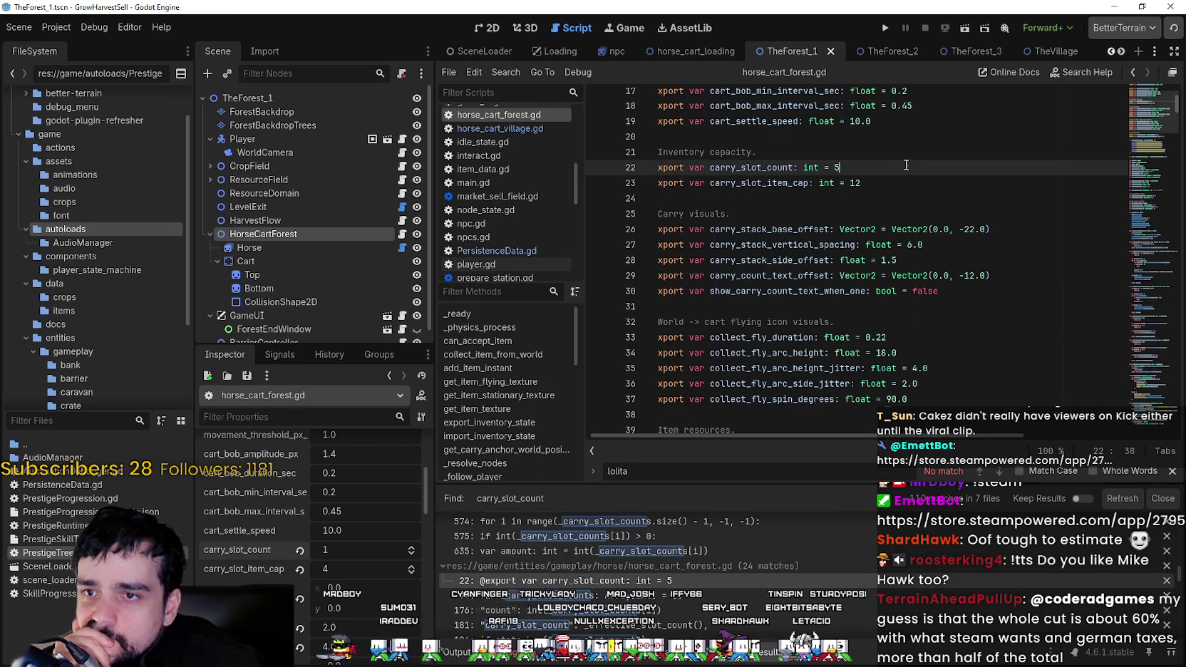
type("1")
left_click(896, 184)
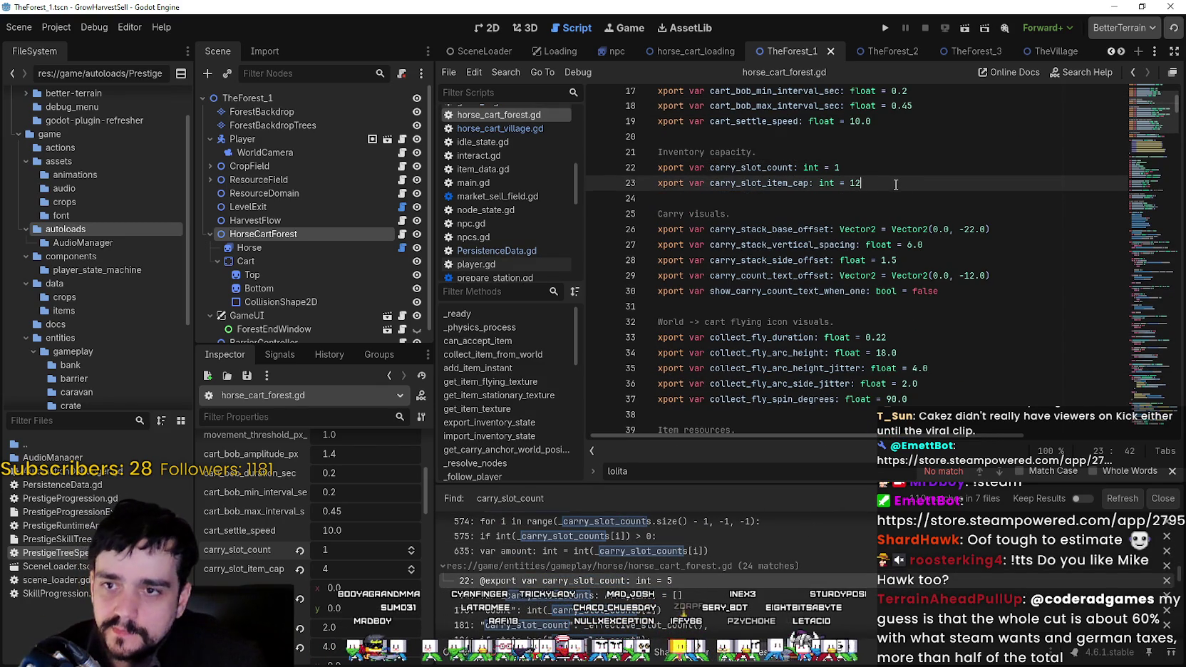
type("4")
key("ctrl+s")
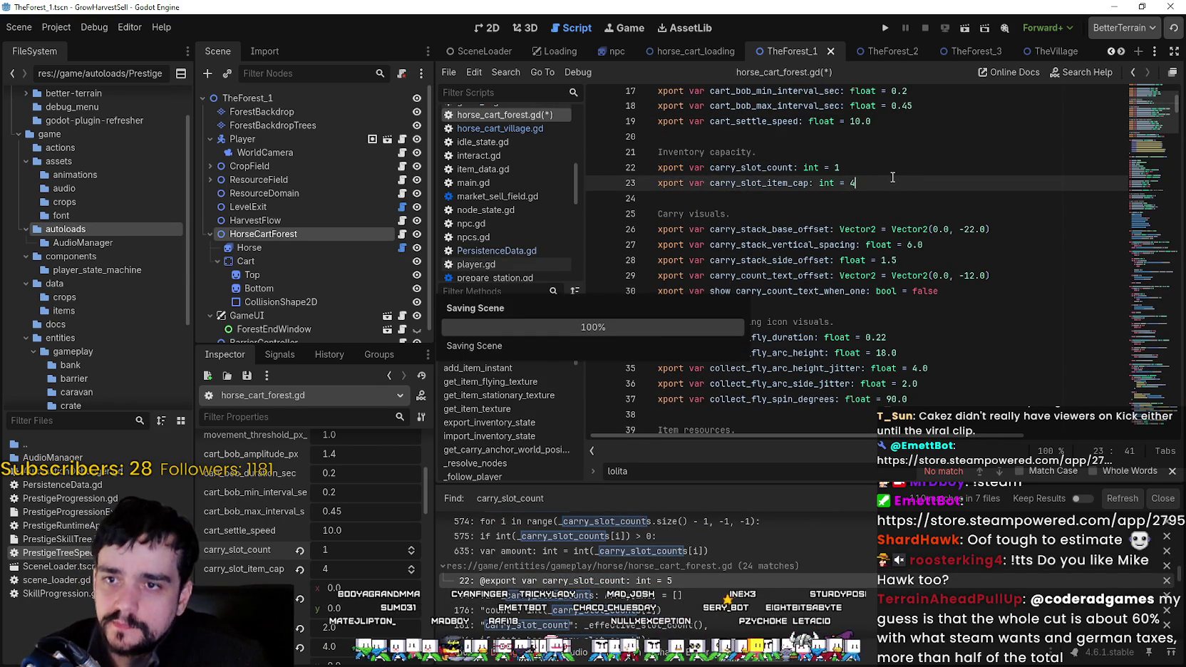
Review horse_cart_forest.gd and return to its carry_slot_count line.
scroll(801, 560, "down", 5)
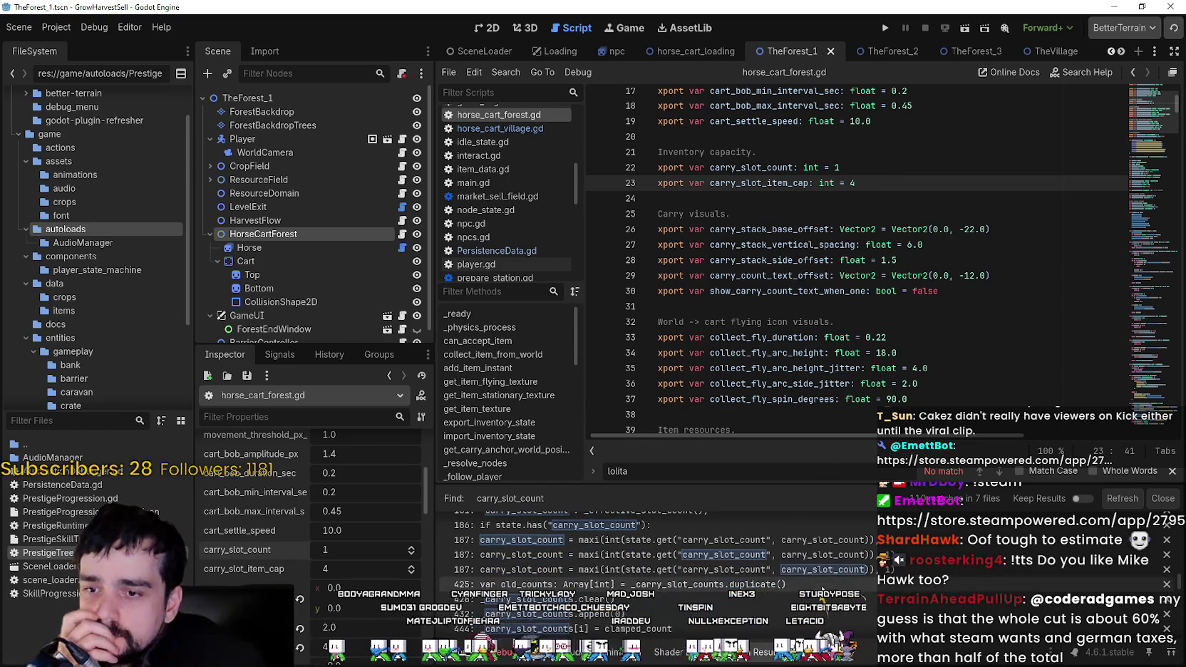
scroll(821, 579, "down", 5)
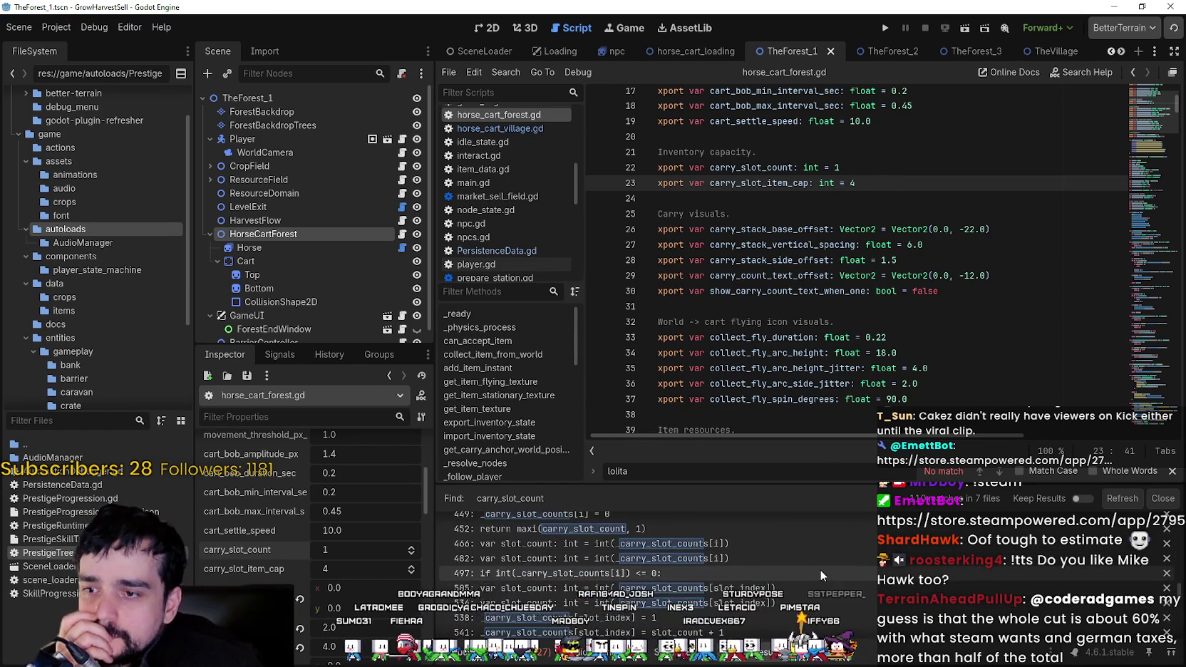
scroll(820, 569, "down", 5)
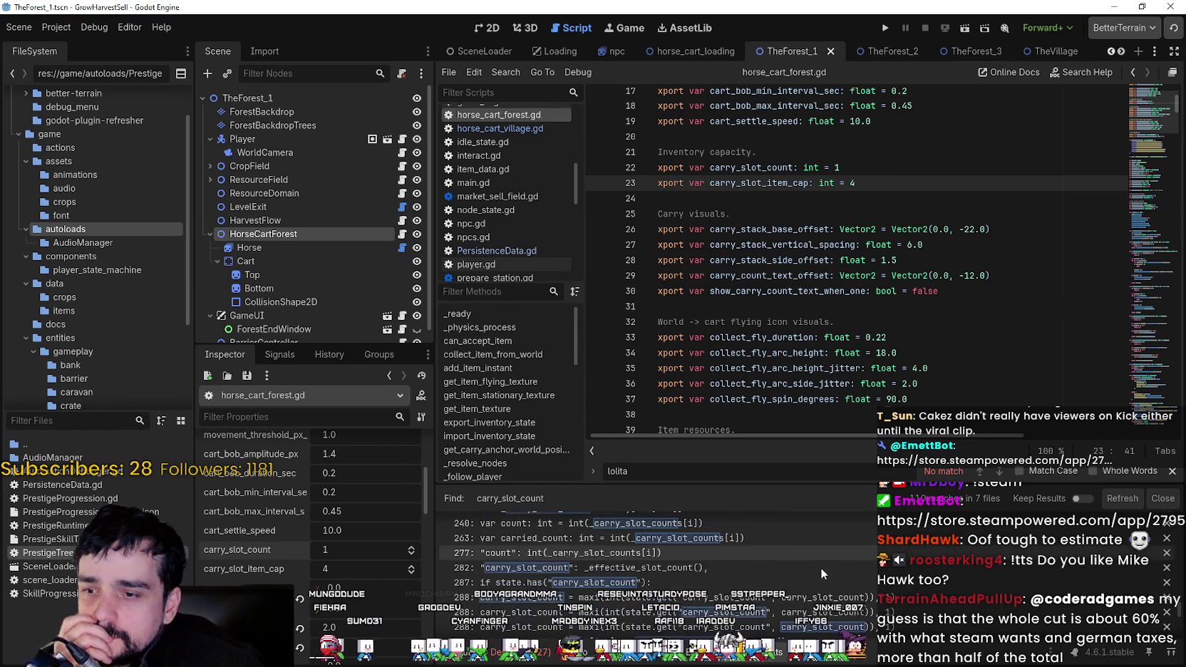
scroll(820, 567, "down", 5)
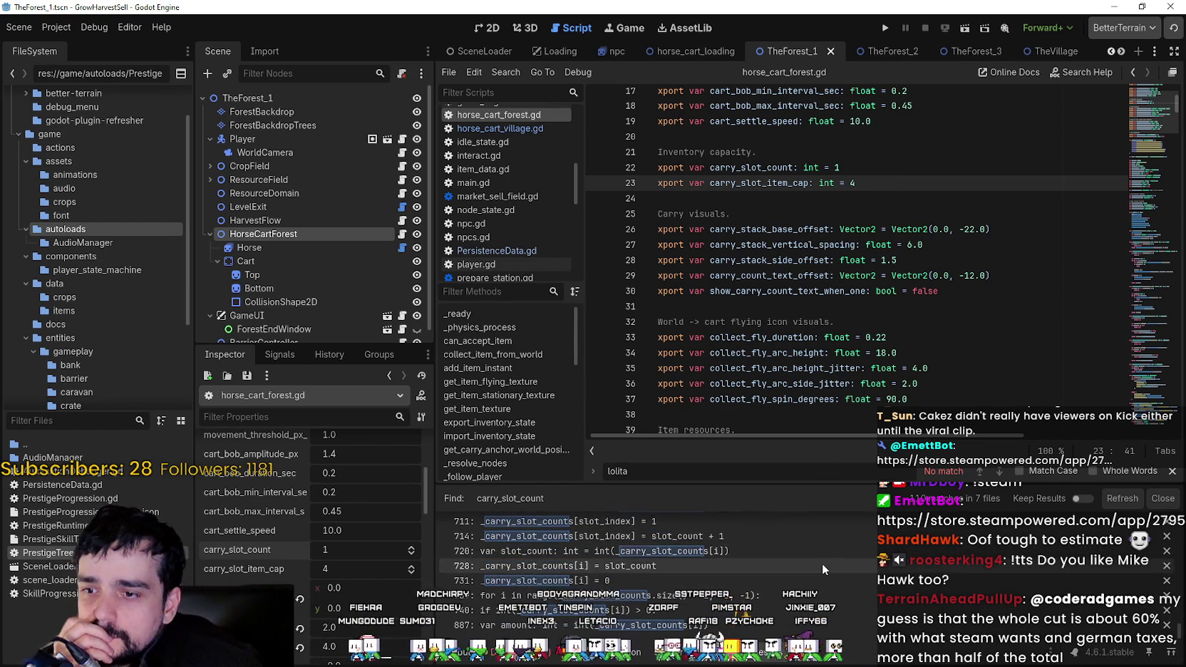
left_click(889, 168)
Search the project for 99 and open AutomationDebugger.gd's Cart Feed/frame entry with max 99.0.
key("ctrl+shift+f")
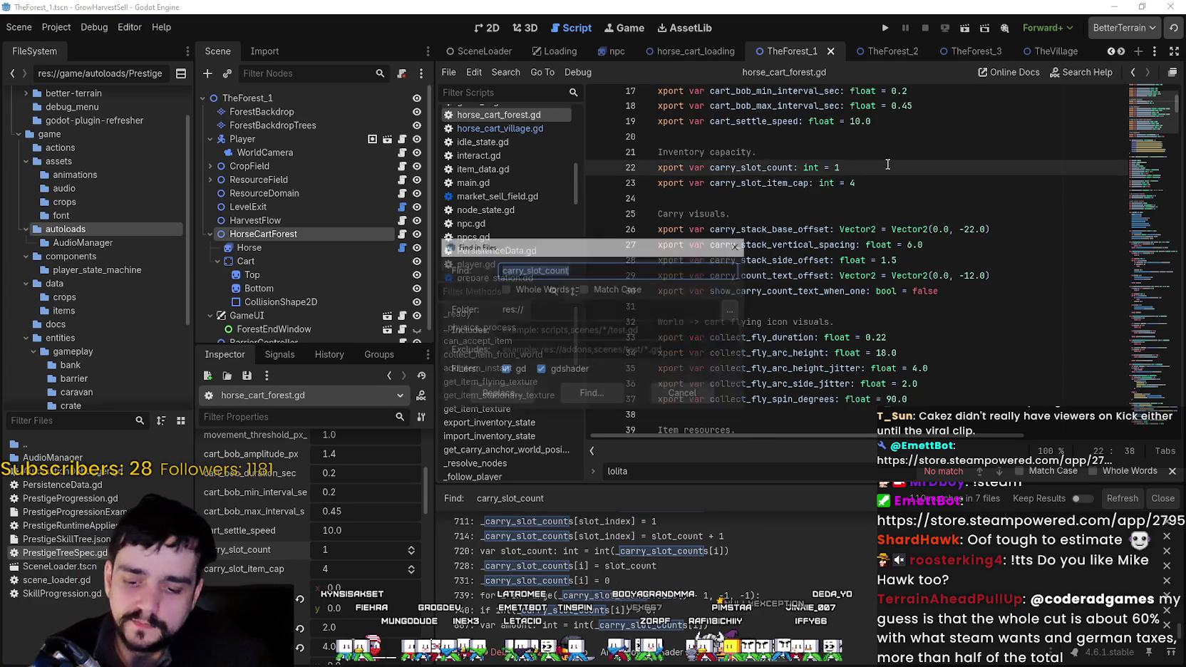
type("99")
key("Return")
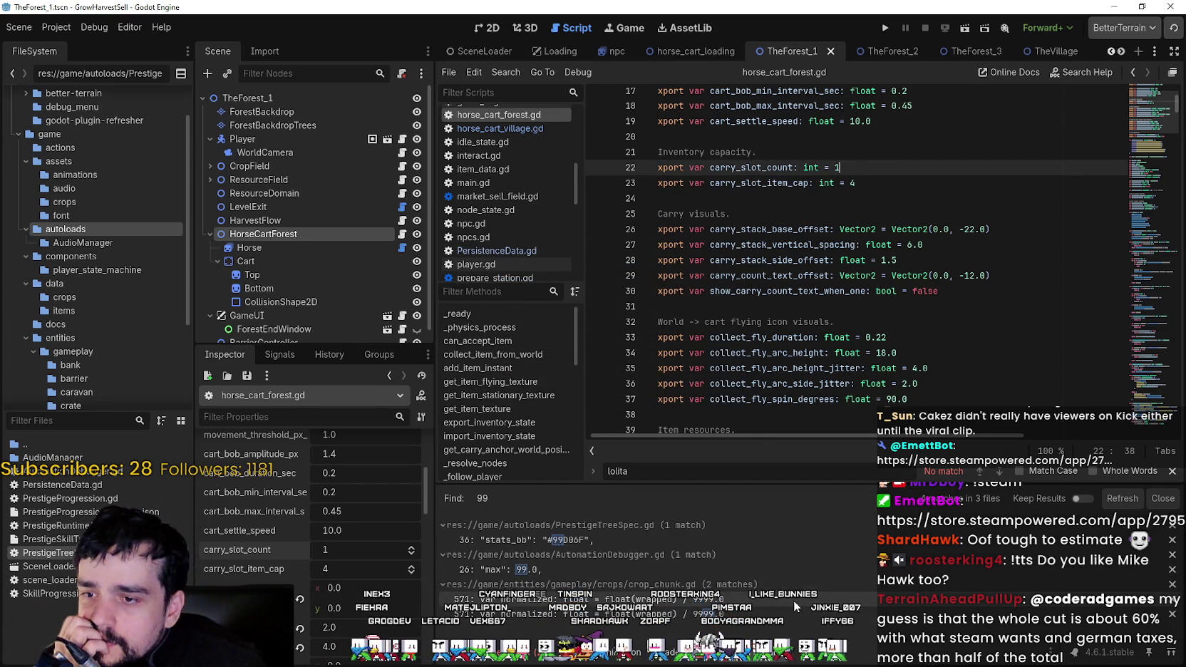
left_click(785, 568)
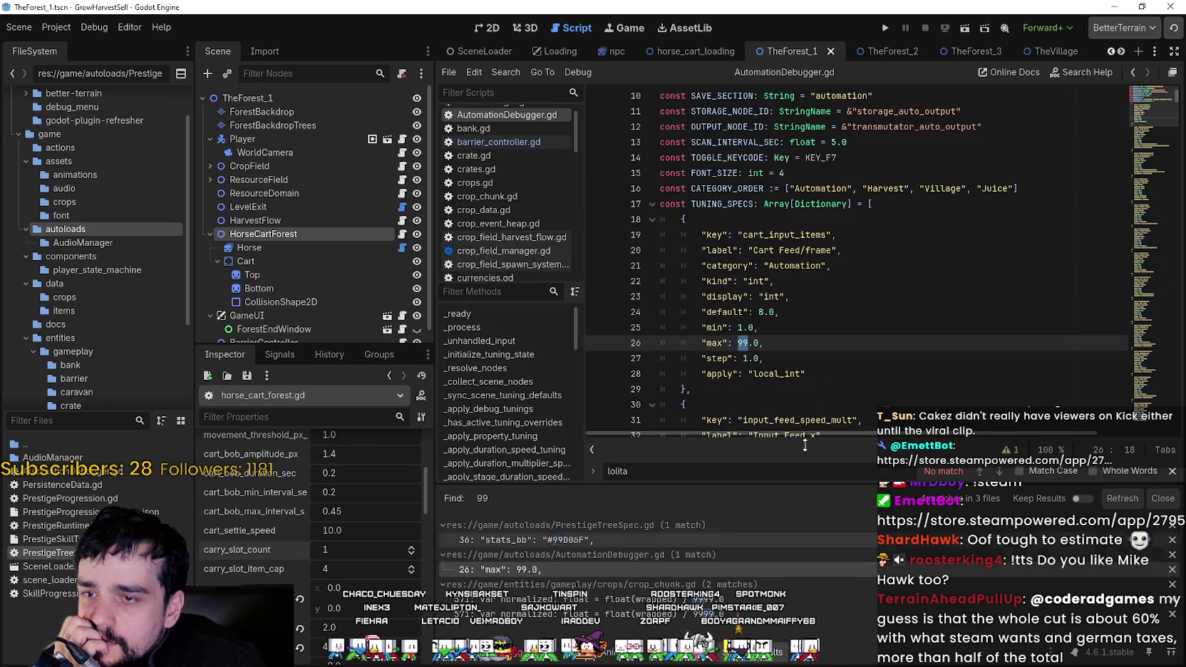
left_click(820, 328)
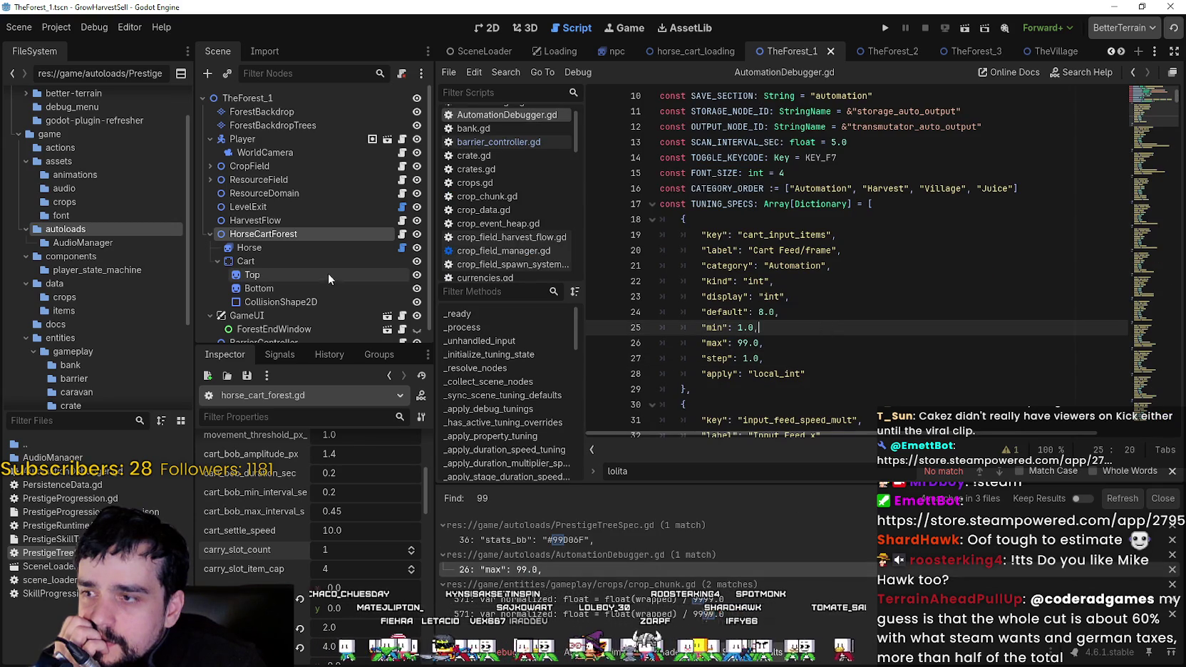
Select HorseCartForest in the Scene tree and scroll through its Inspector properties.
left_click(296, 224)
left_click(293, 234)
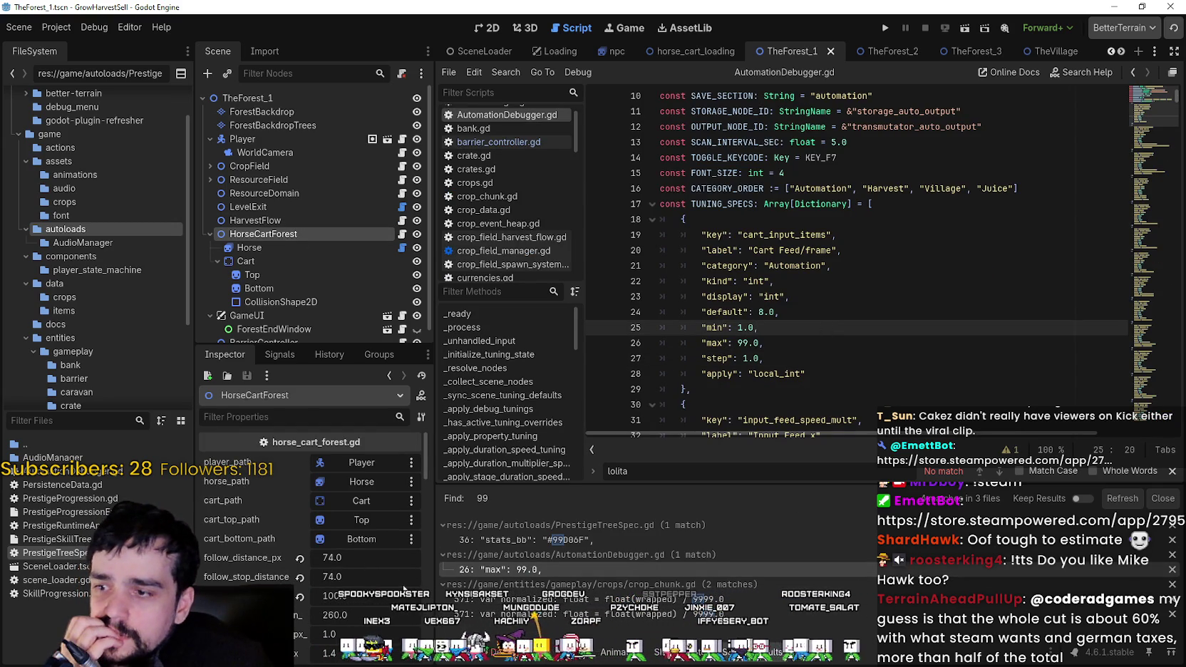
mouse_move(419, 443)
left_mouse_down()
mouse_move(418, 504)
mouse_move(412, 478)
left_mouse_up()
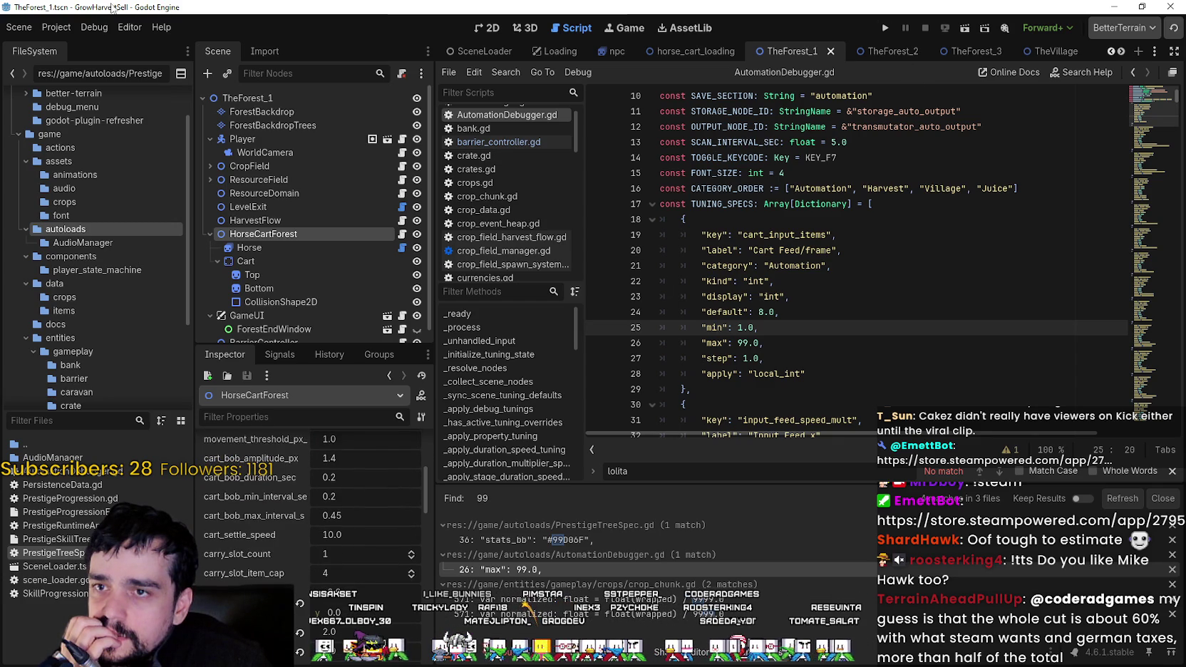
Open godot.log from the project's user data logs folder to read the errors.
left_click(52, 29)
key("Escape")
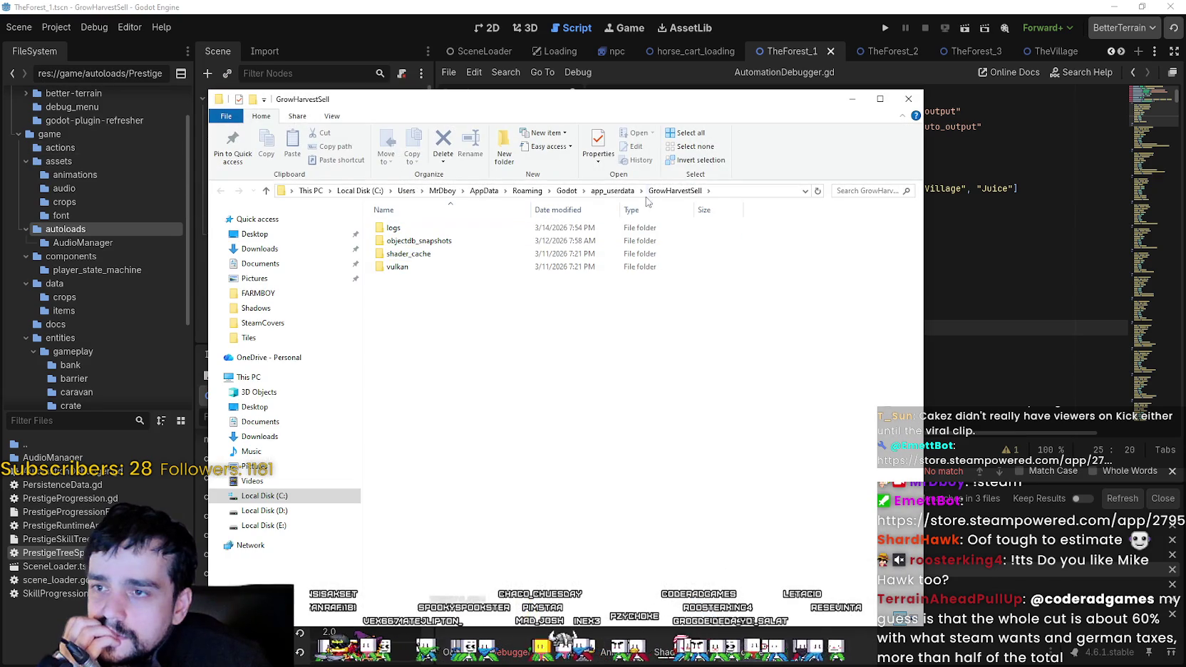
left_click(396, 229)
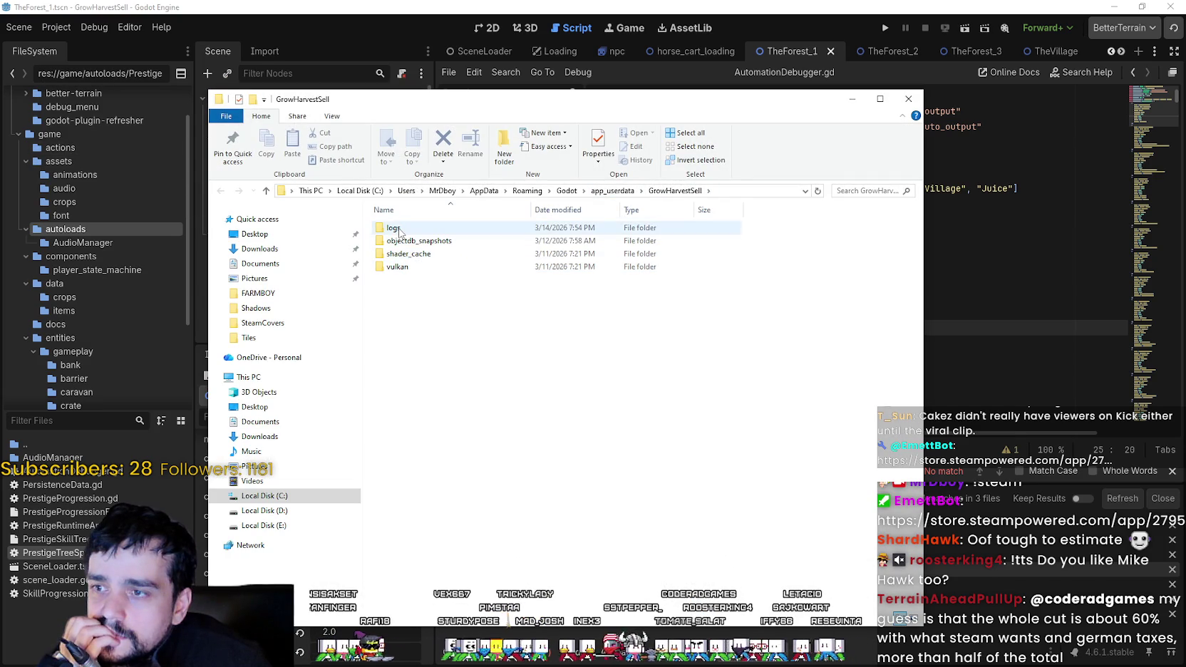
double_click(412, 242)
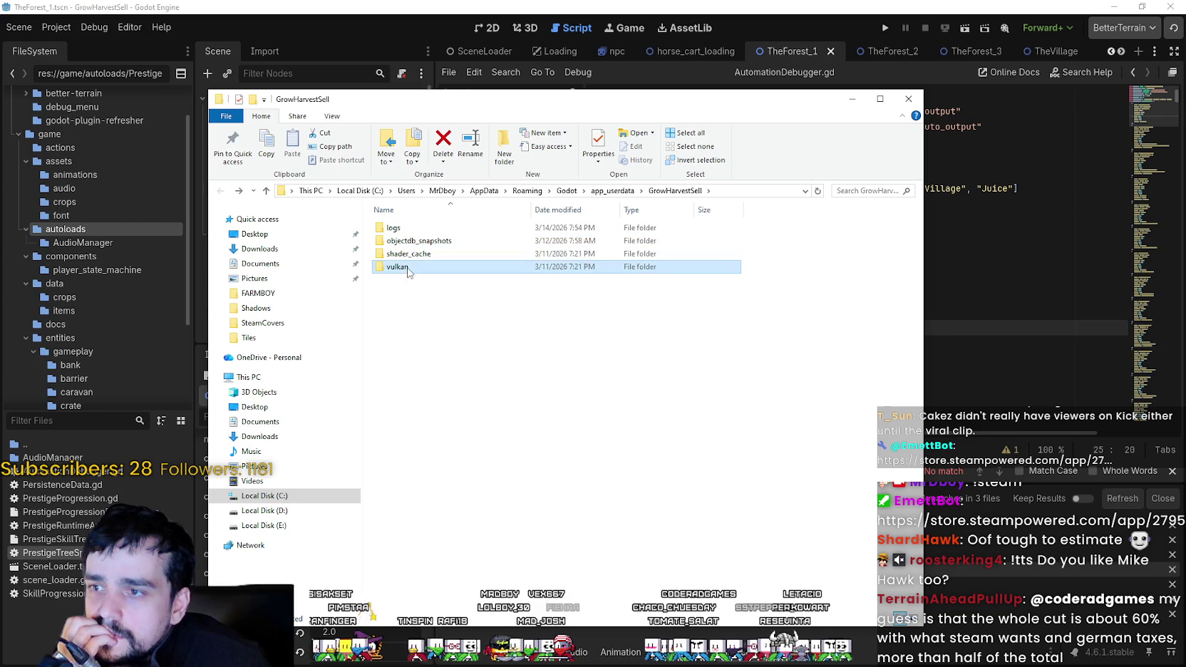
left_click(536, 230)
double_click(537, 229)
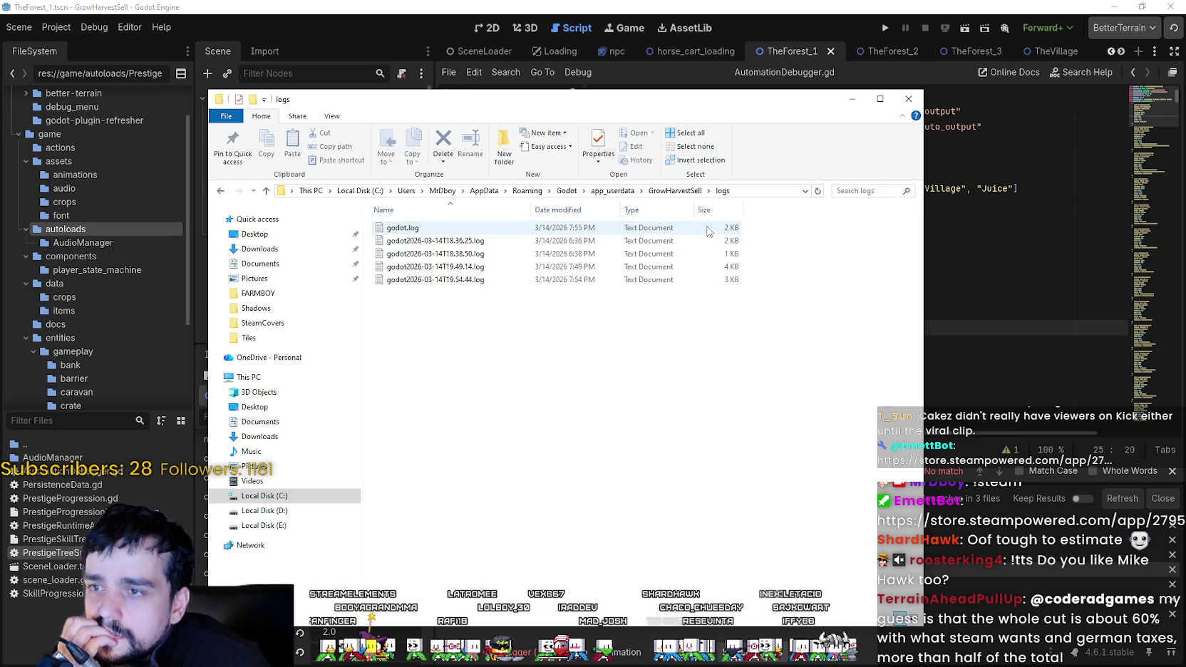
double_click(536, 229)
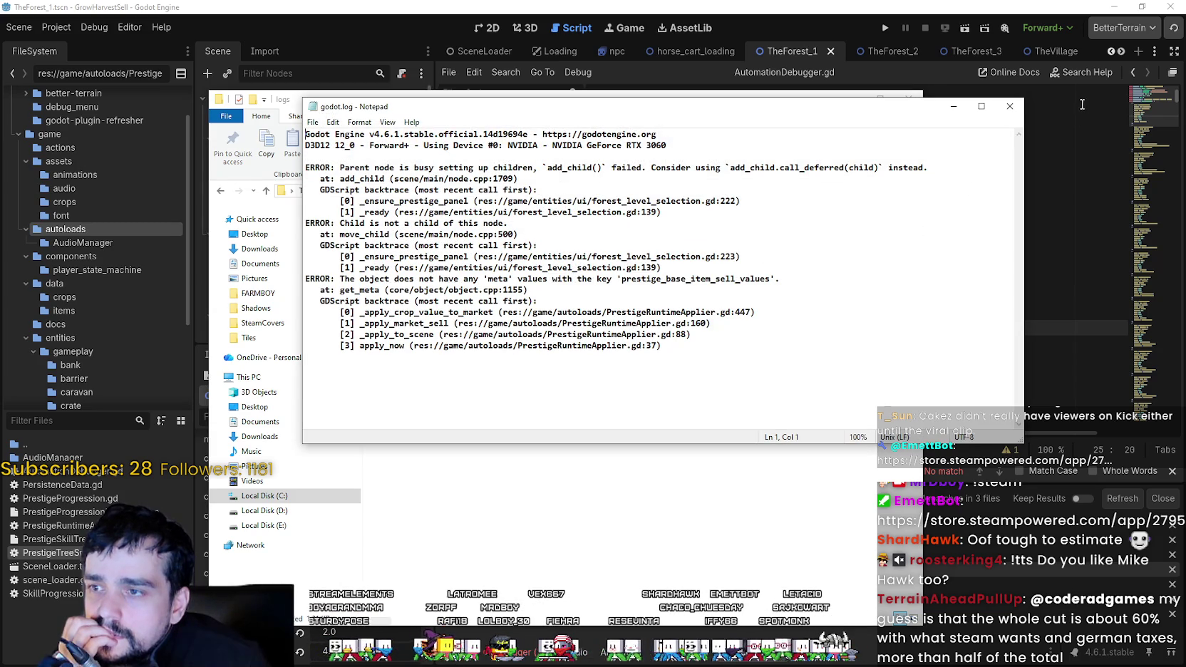
Close the log and logs folder, then run the project to its title screen.
left_click(1013, 107)
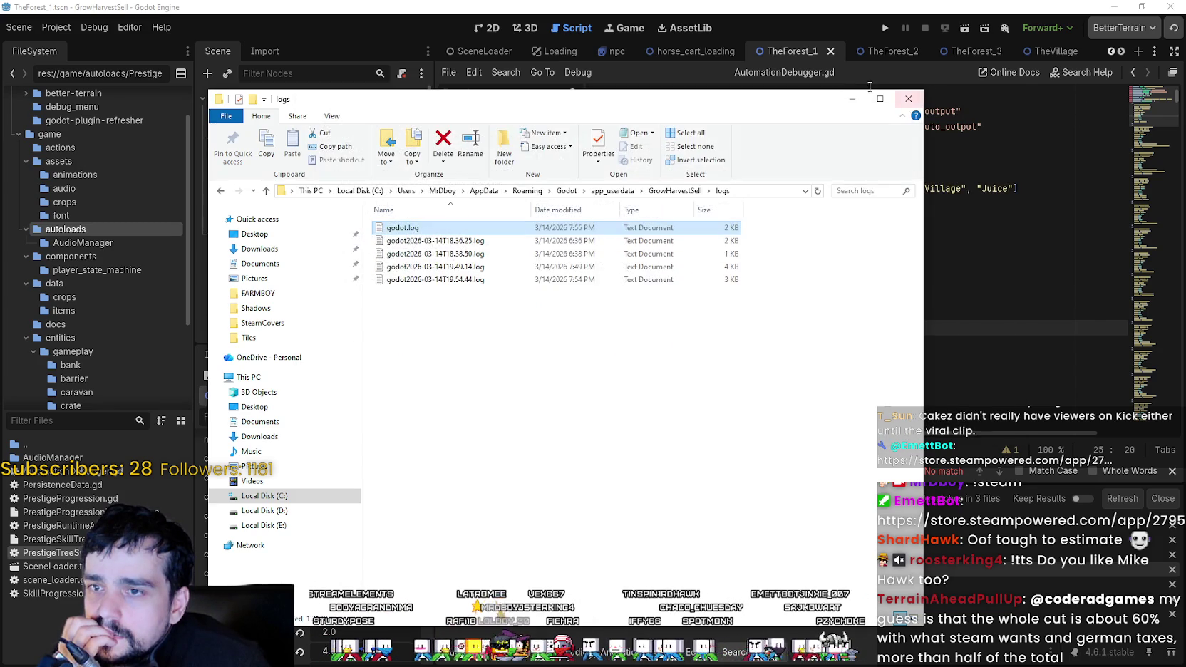
left_click(909, 99)
left_click(879, 31)
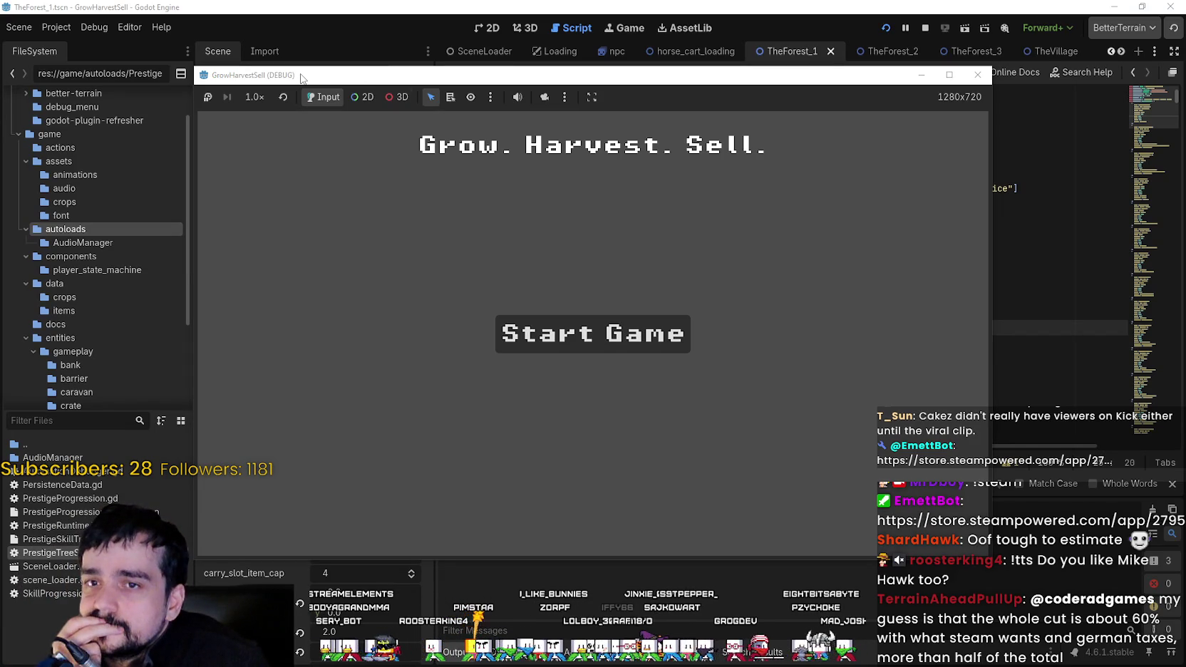
Start a new game, unlock the free Lolita prestige node, and travel to the forest.
left_click(540, 350)
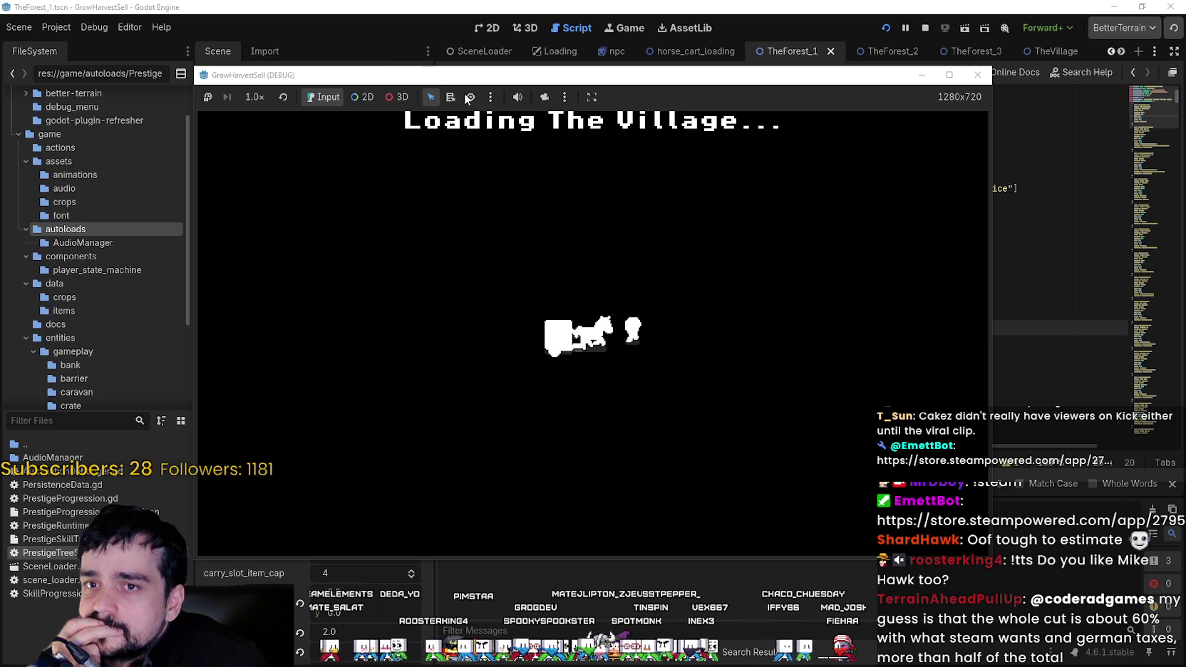
left_click_drag(499, 74, 612, 73)
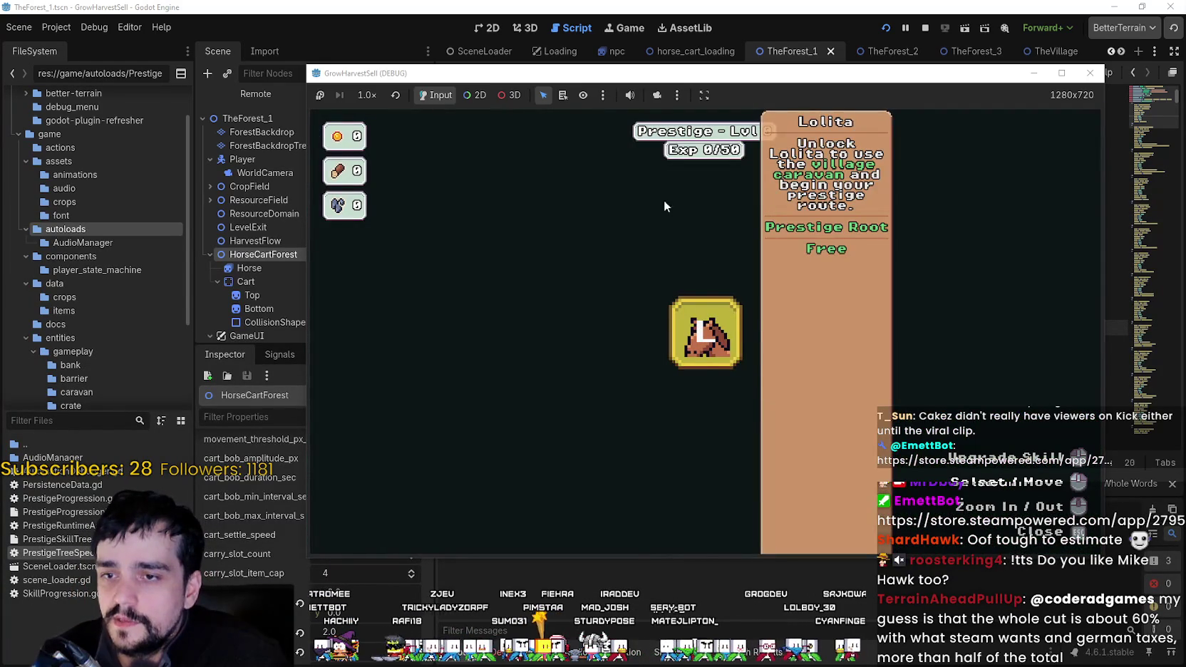
left_click(664, 308)
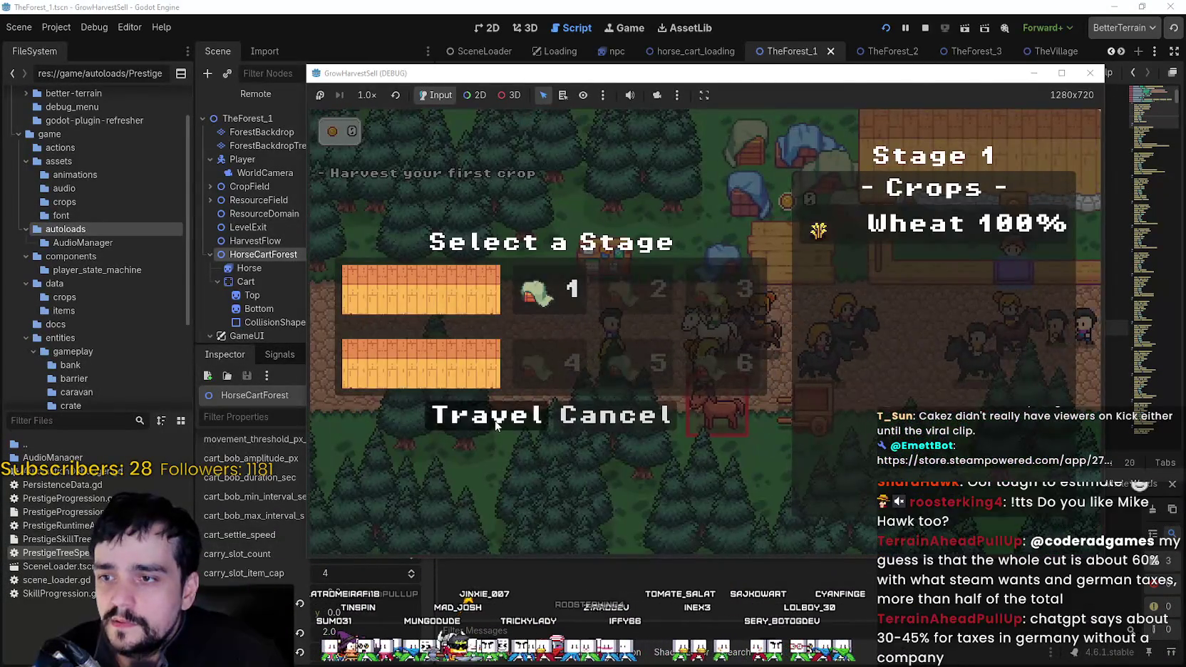
left_click(496, 423)
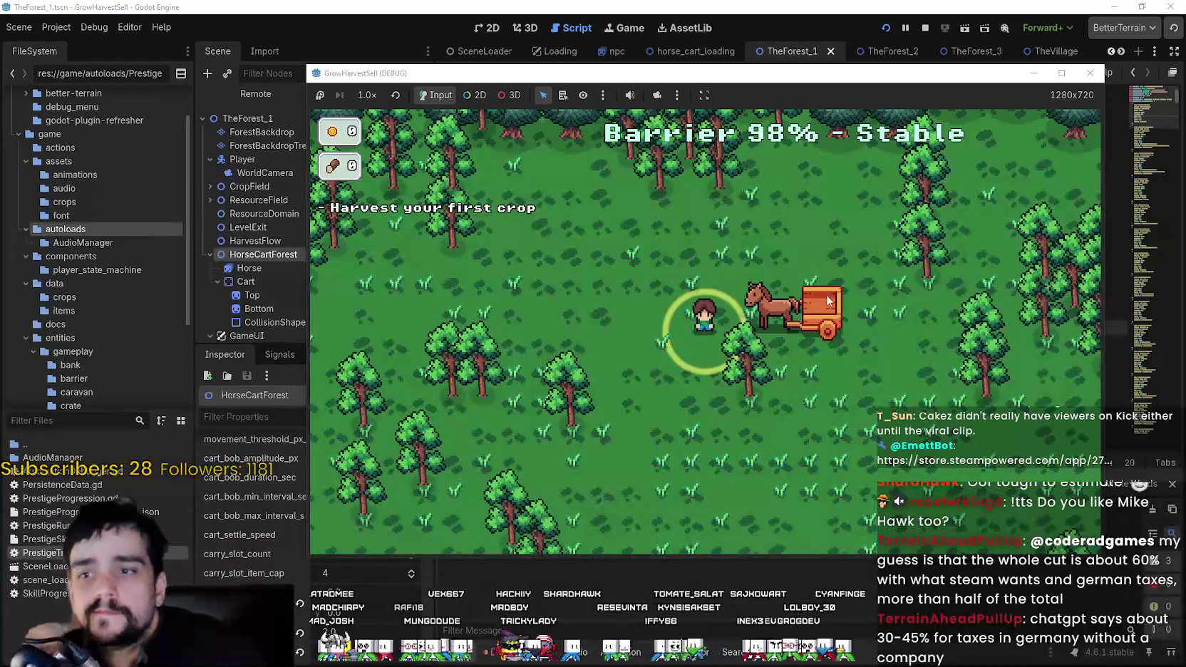
Maximize the game window and walk the player around the forest clearing and crop rows.
left_click(1062, 72)
key("d")
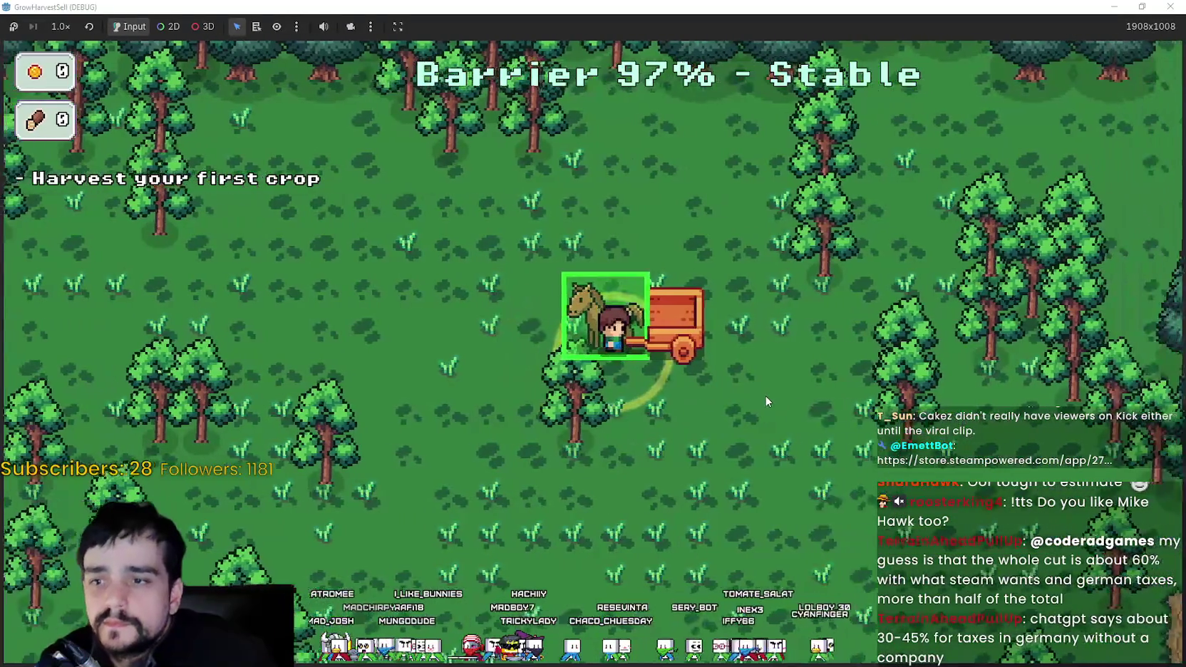
key("d")
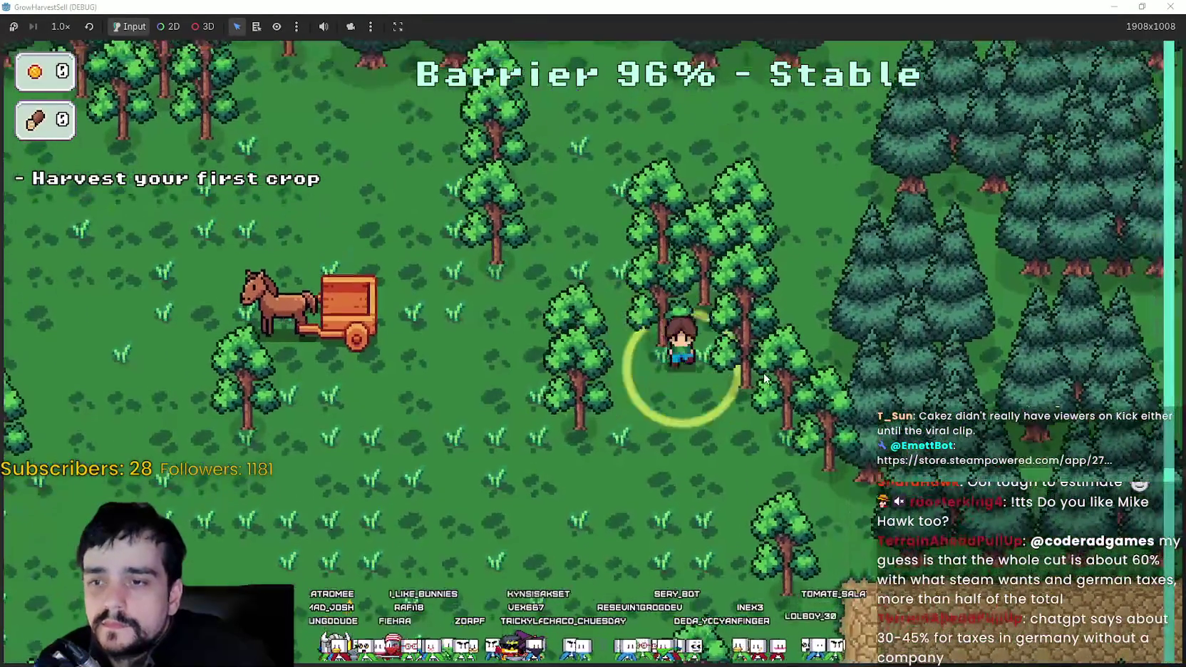
key("a")
key("s")
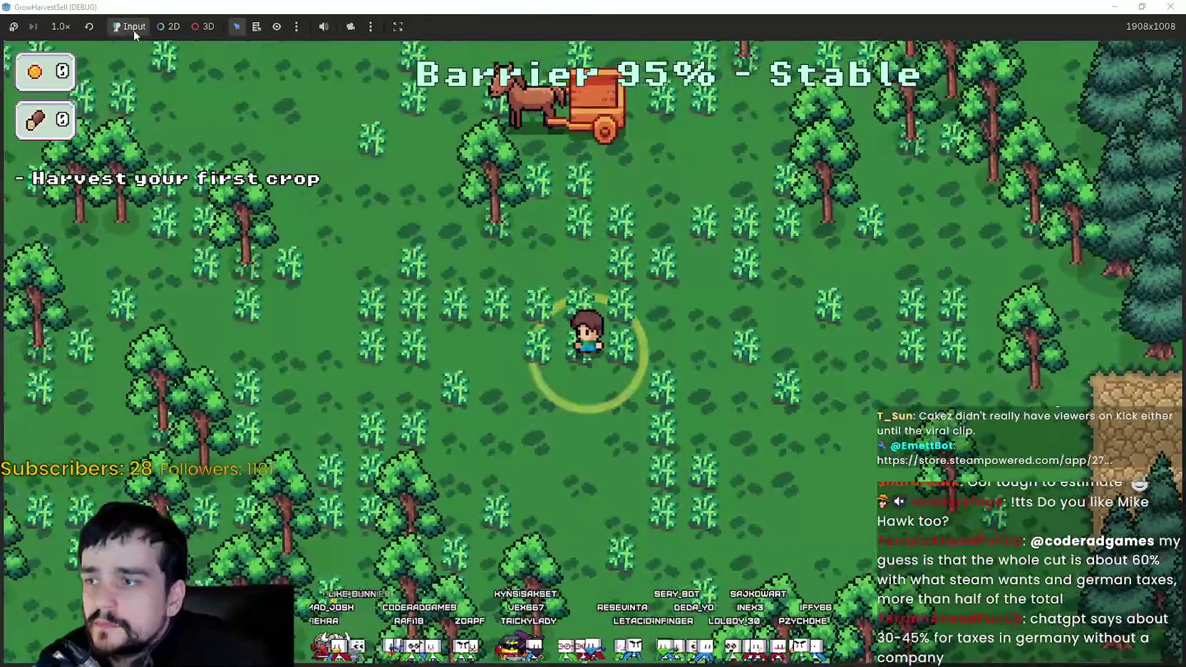
key("w")
key("w")
key("a")
key("s")
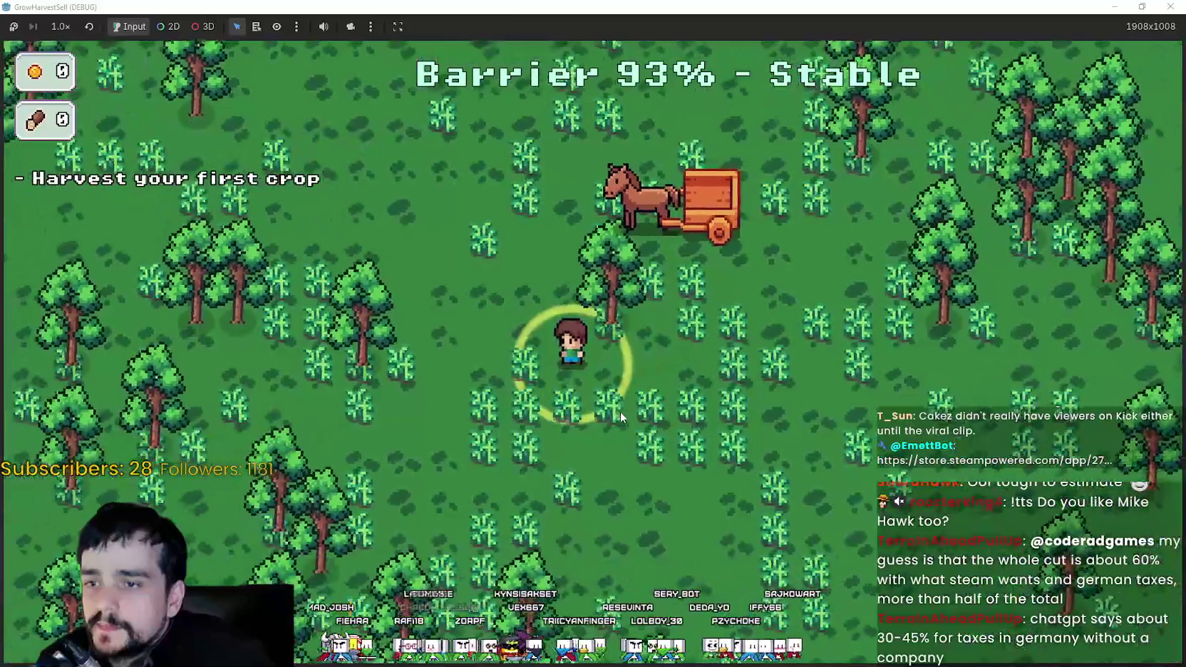
key("w")
key("a")
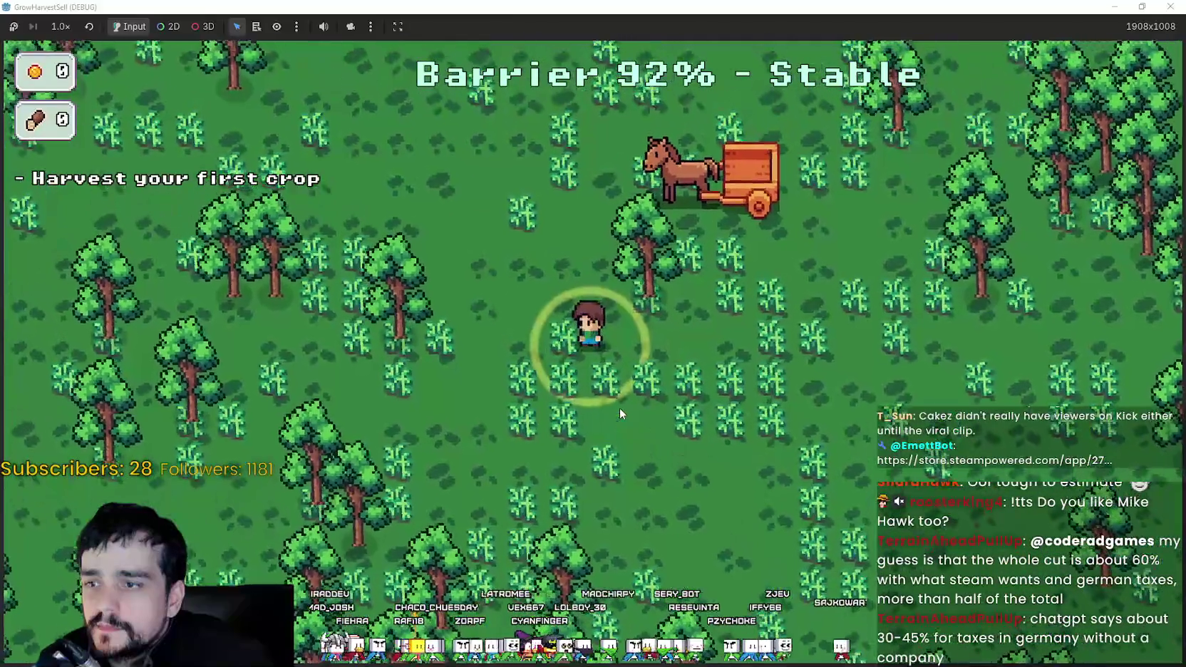
key("s")
key("d")
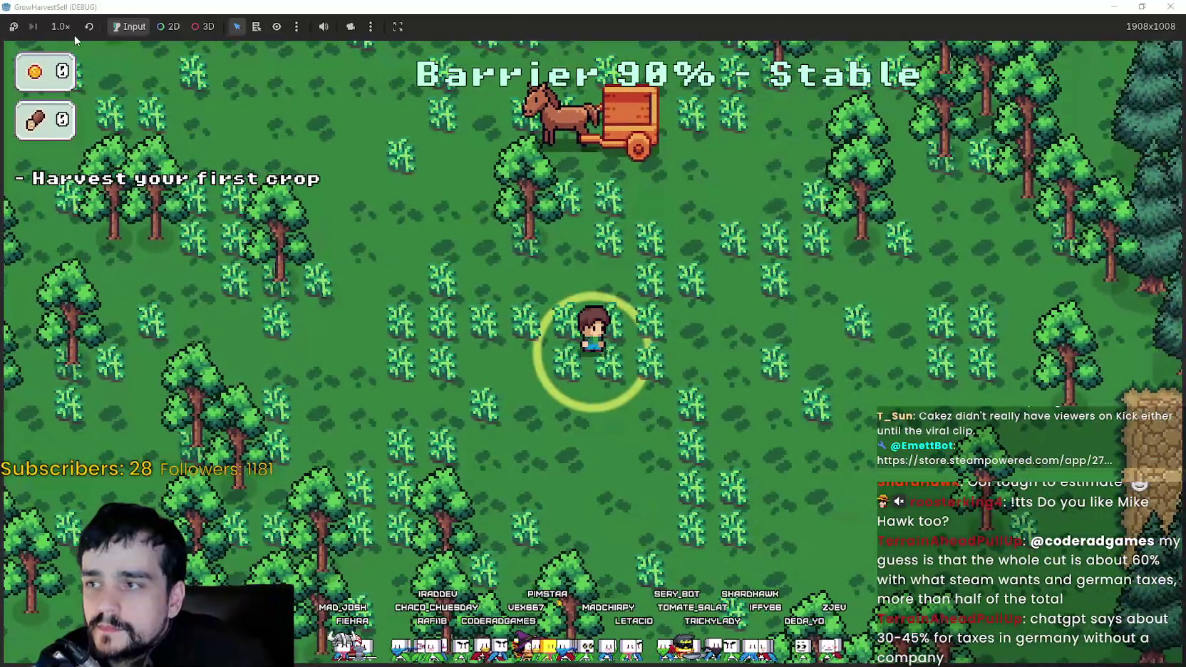
Set the game speed to 2.0x.
left_click(60, 27)
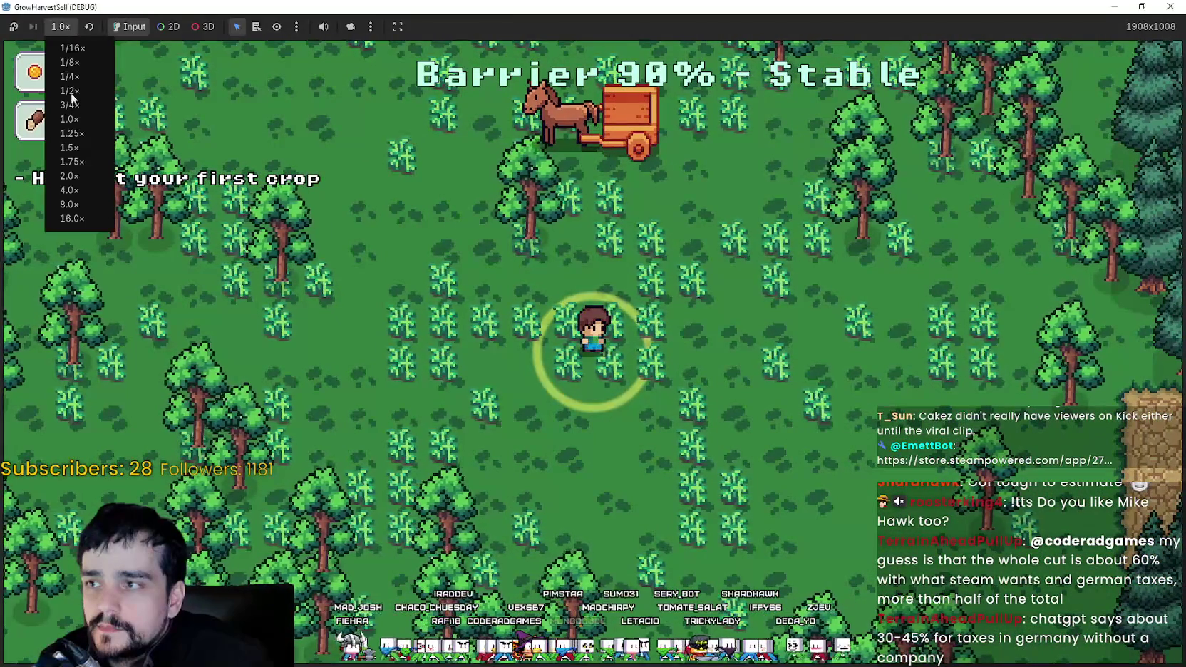
left_click(69, 176)
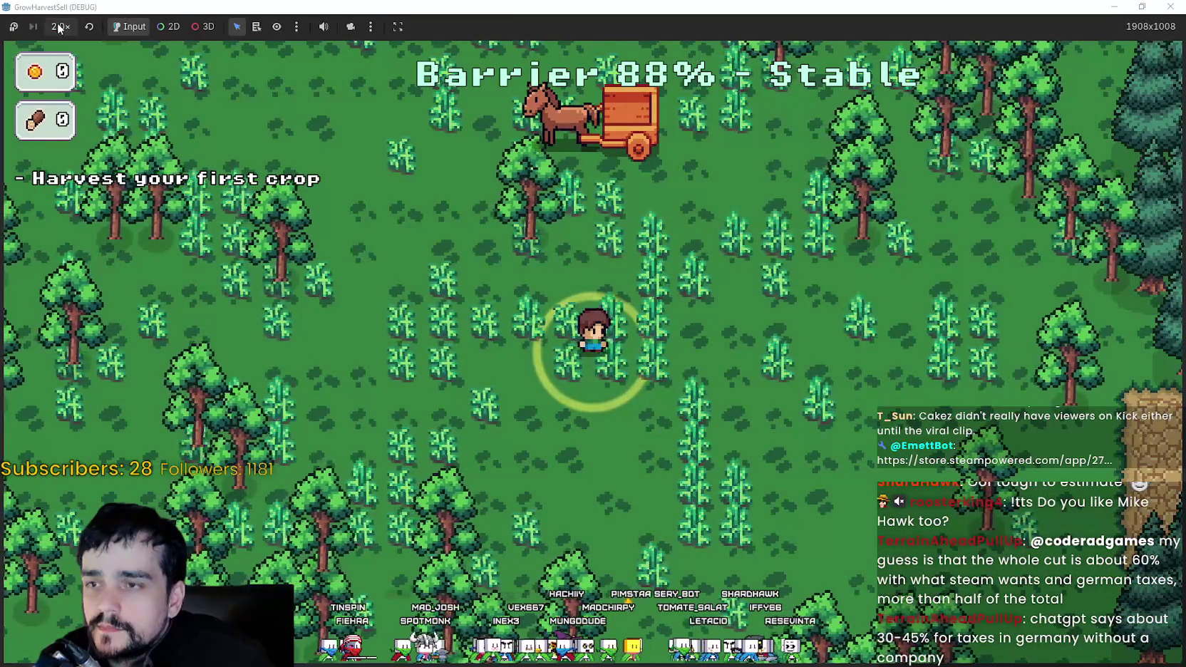
left_click(60, 26)
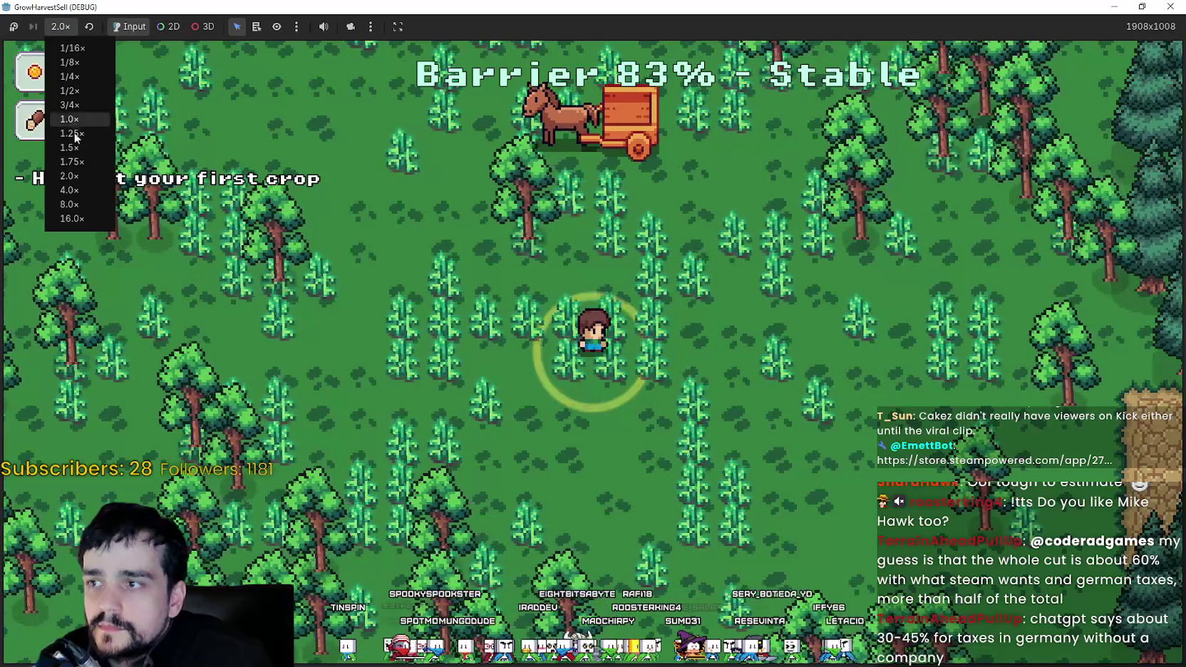
left_click(618, 425)
Harvest the ripe forest crops until the cart shows x8, then restore the window.
key("d")
key("w")
key("a")
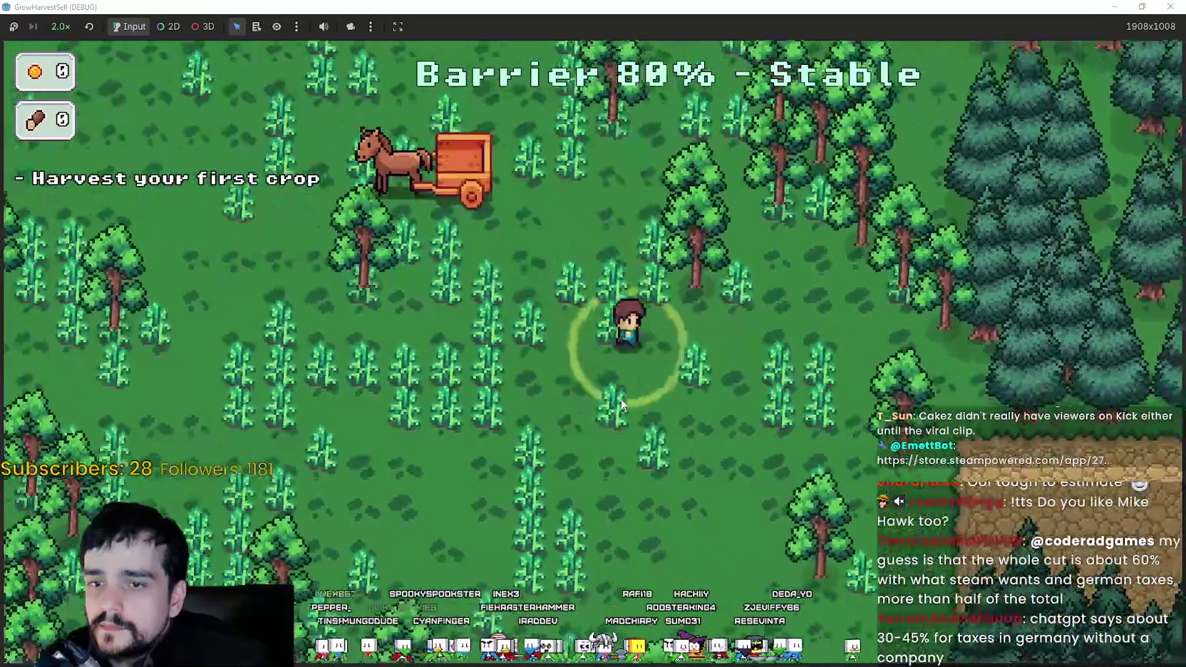
key("a")
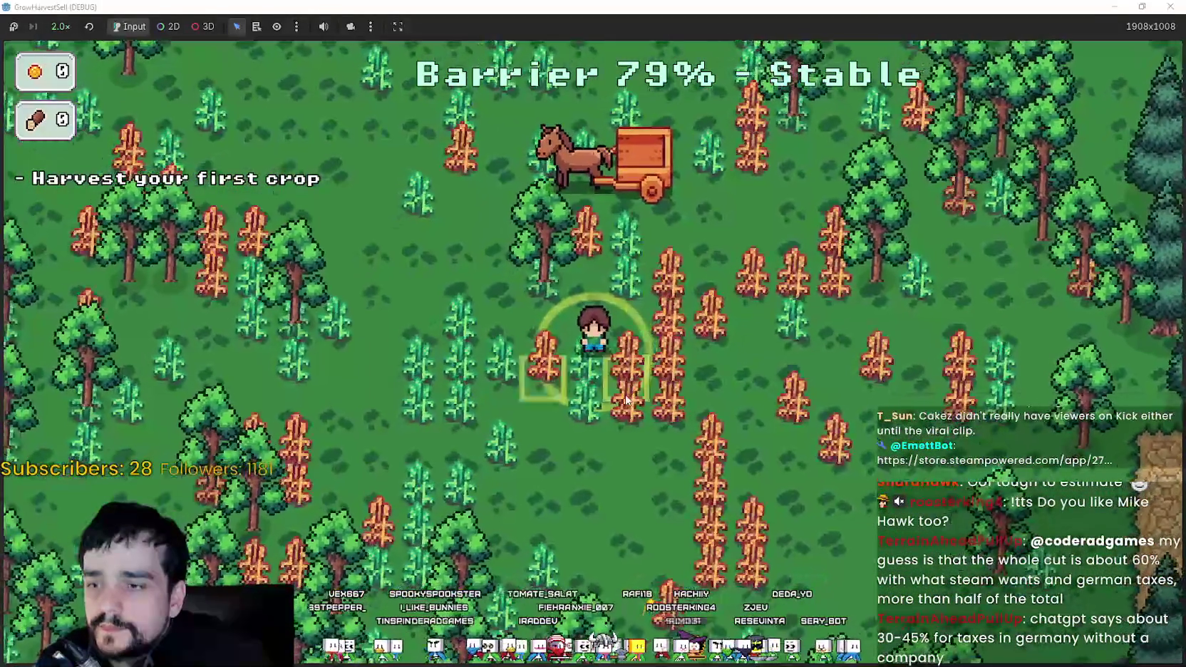
key("s")
key("w")
key("d")
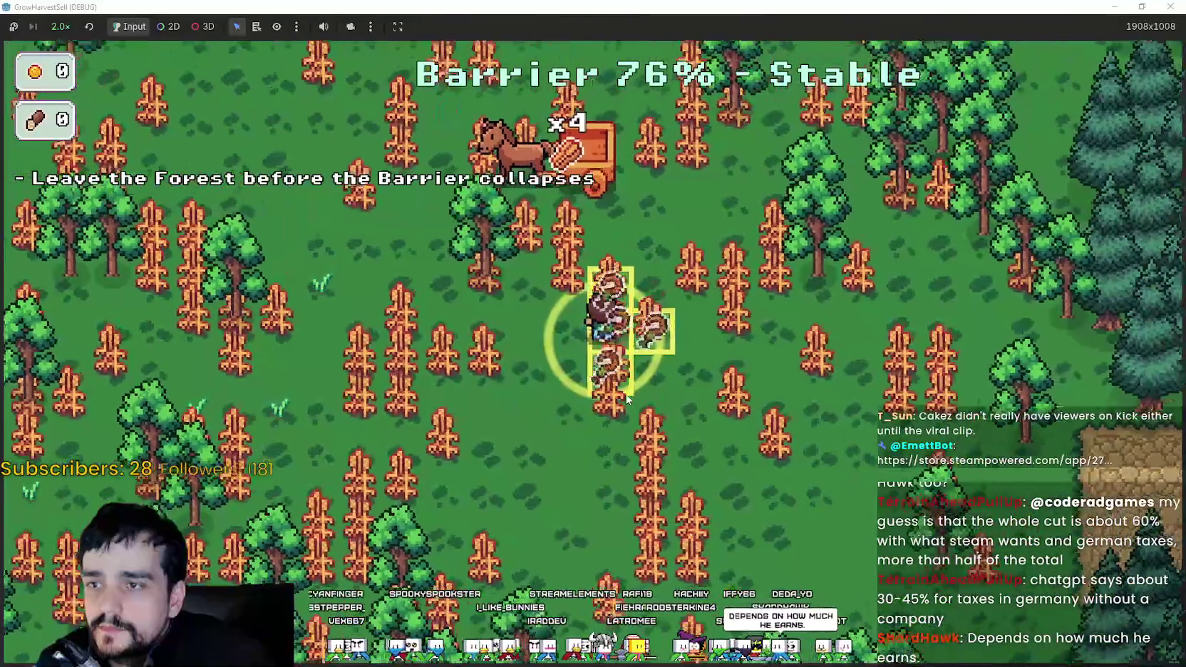
key("super+Down")
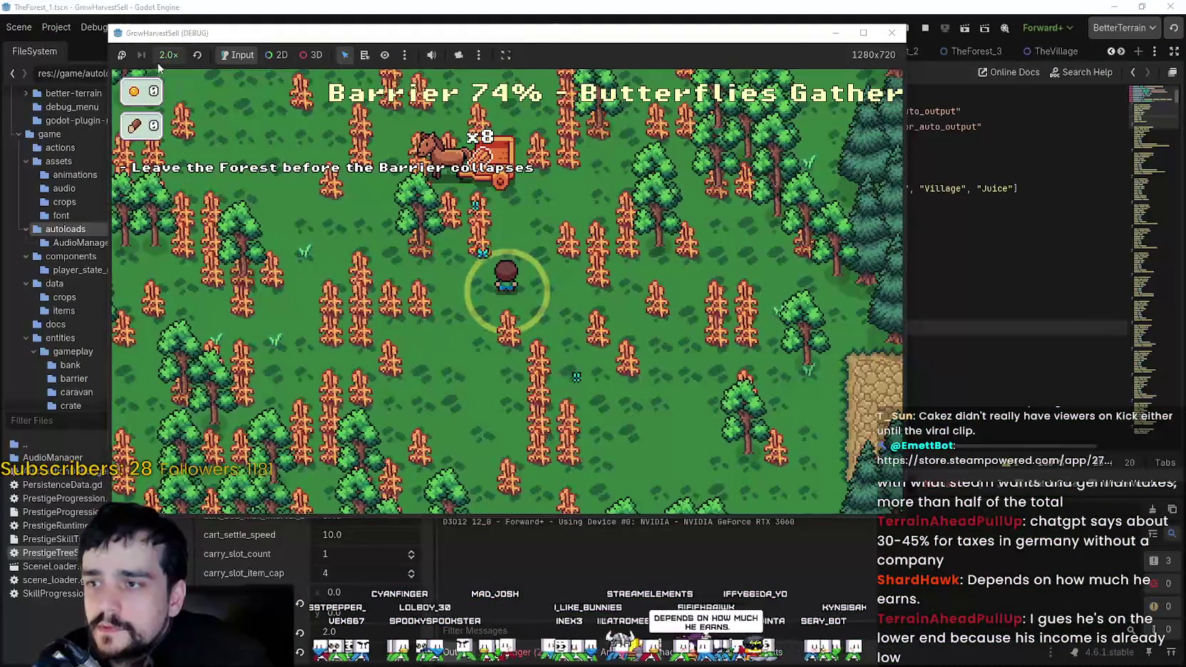
In the Remote scene tree, inspect PersistenceData: horse-cart slot count 12, item cap 99.
key("super+Down")
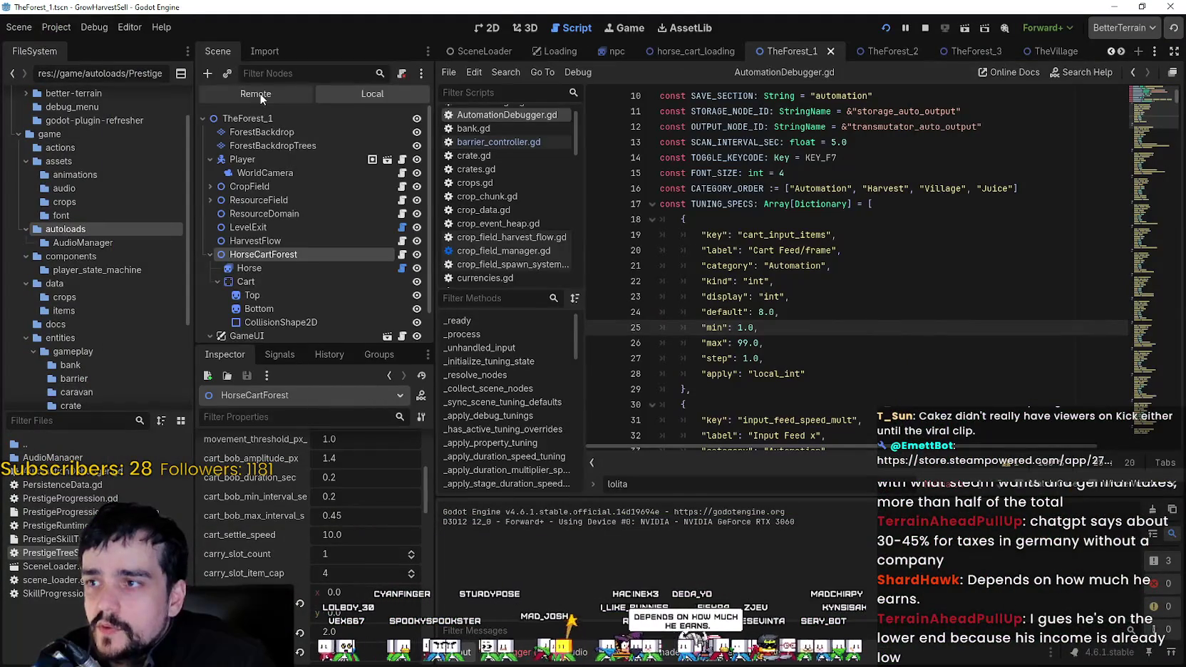
left_click(261, 96)
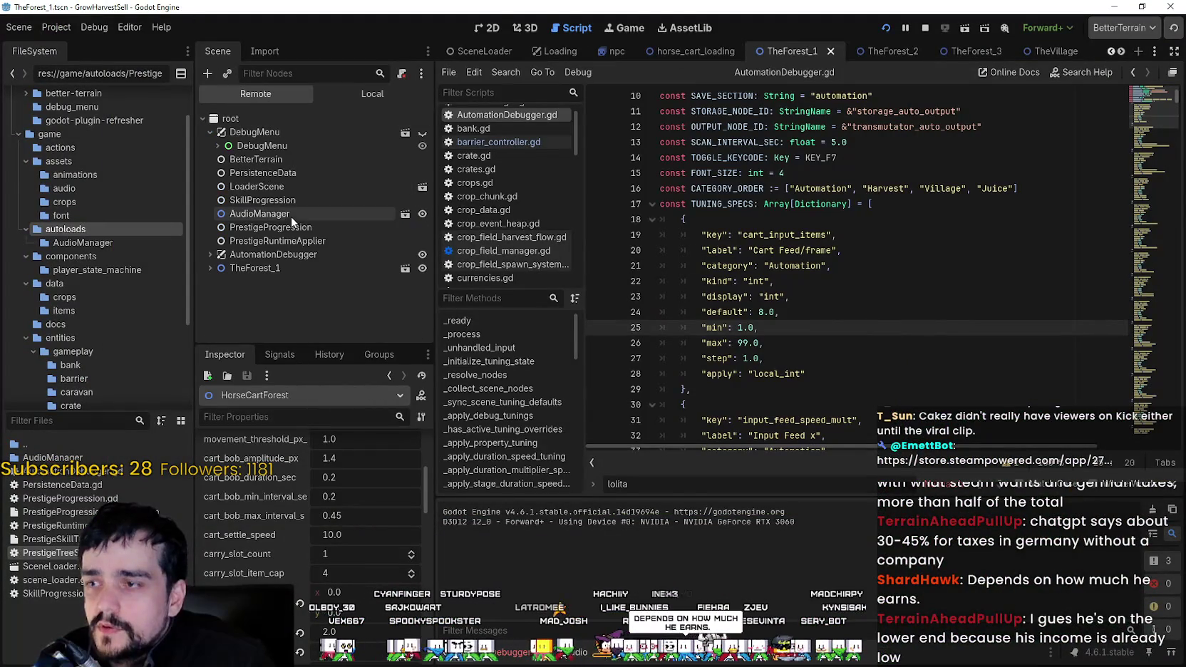
left_click(284, 173)
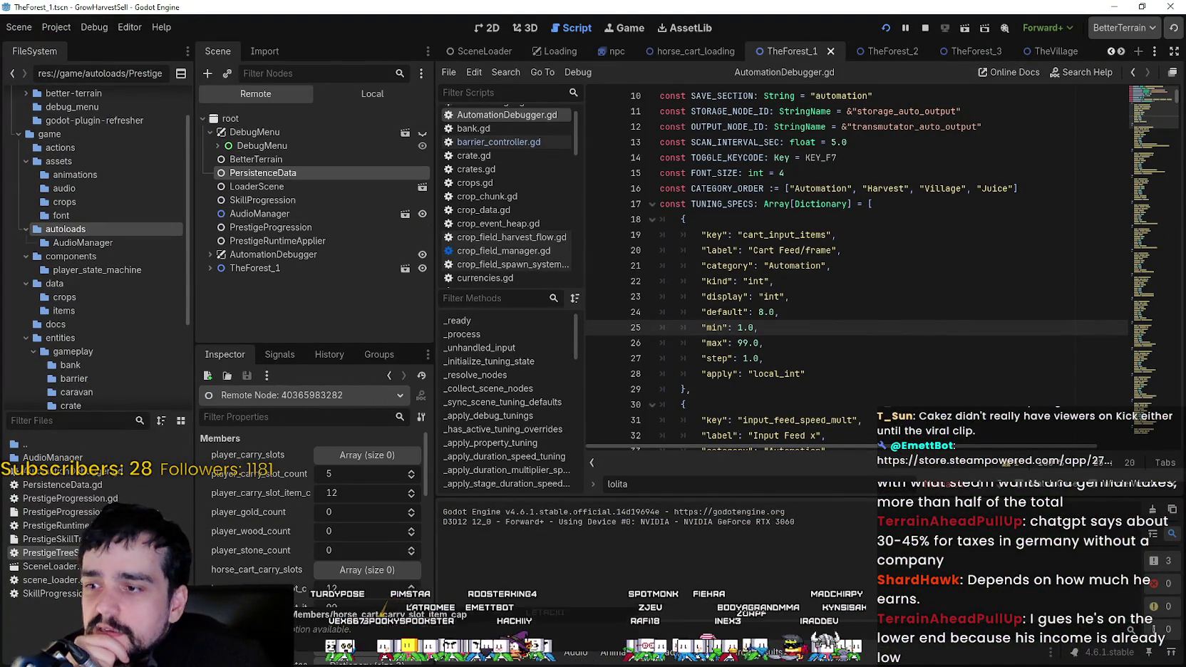
scroll(254, 540, "down", 3)
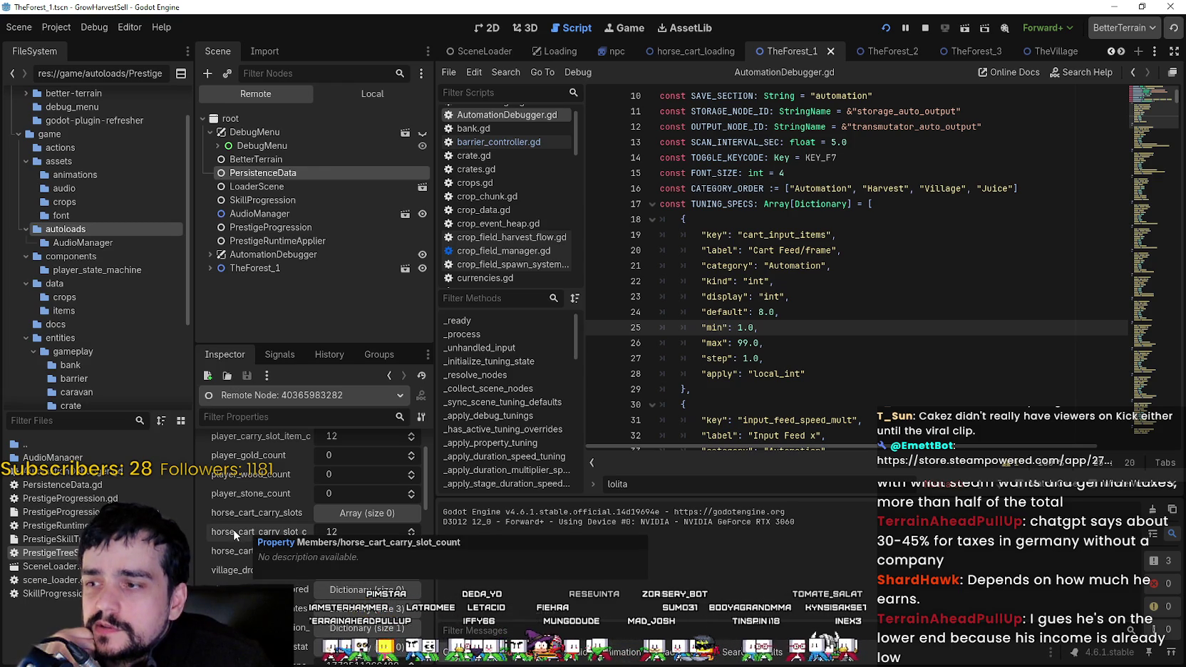
Open PersistenceData.gd, select horse_cart_carry_slot_count, and reinspect the live PersistenceData node.
double_click(64, 485)
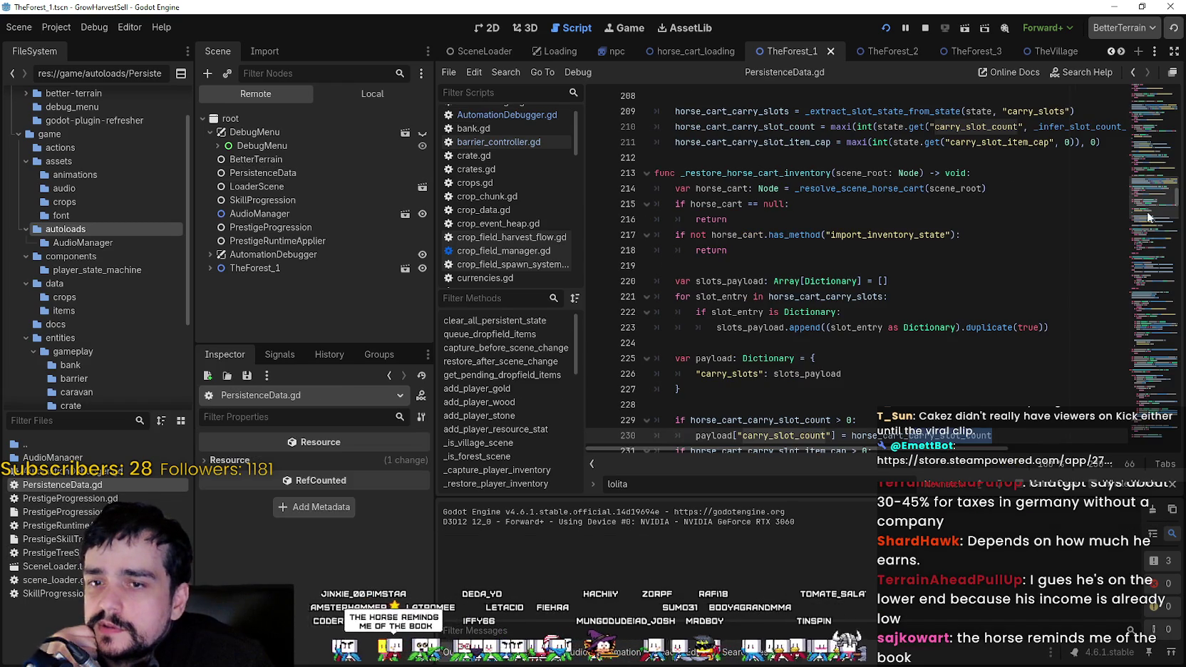
left_click_drag(1148, 216, 1156, 90)
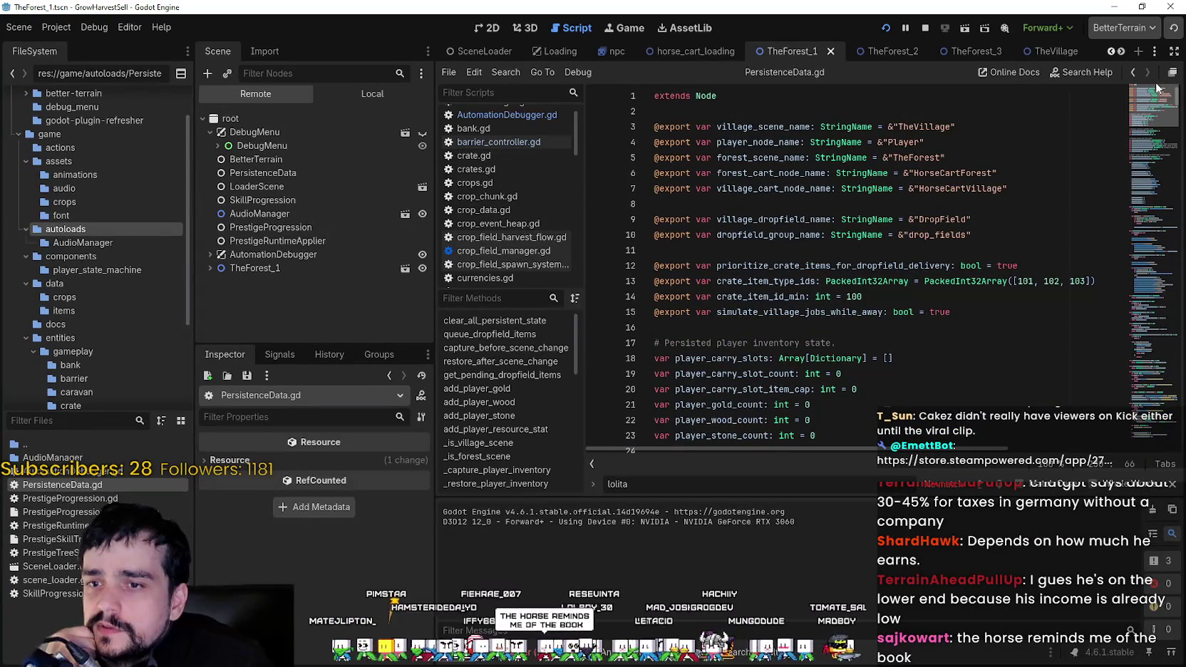
mouse_move(1158, 88)
left_mouse_down()
mouse_move(1159, 111)
mouse_move(1159, 99)
left_mouse_up()
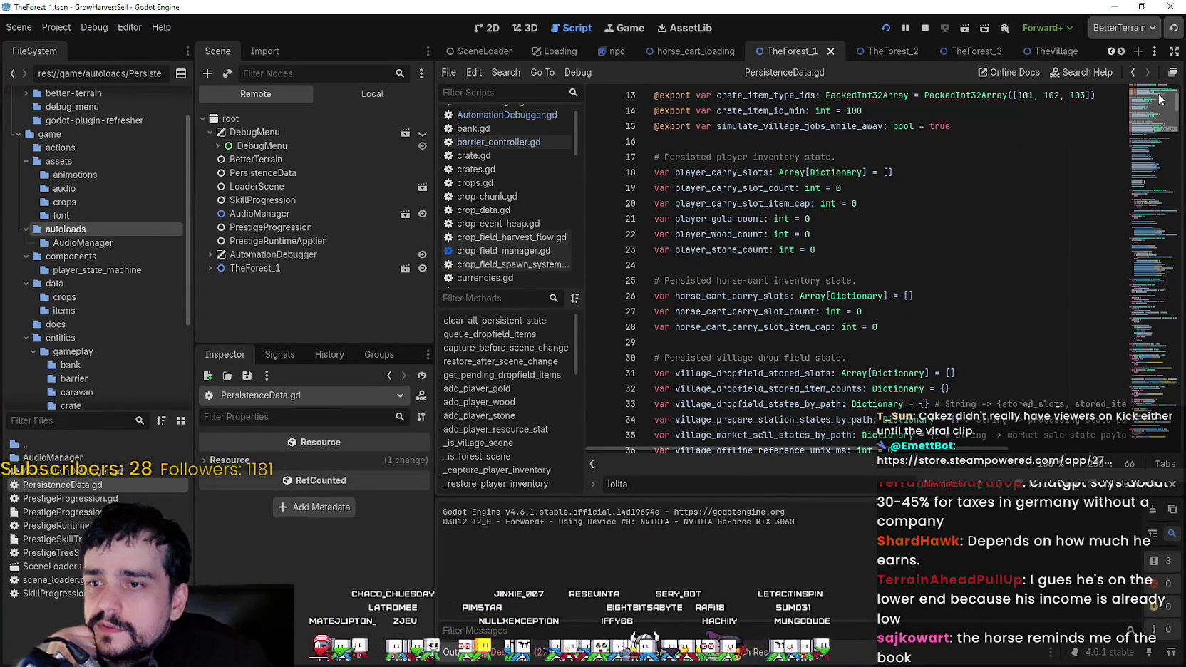
double_click(772, 312)
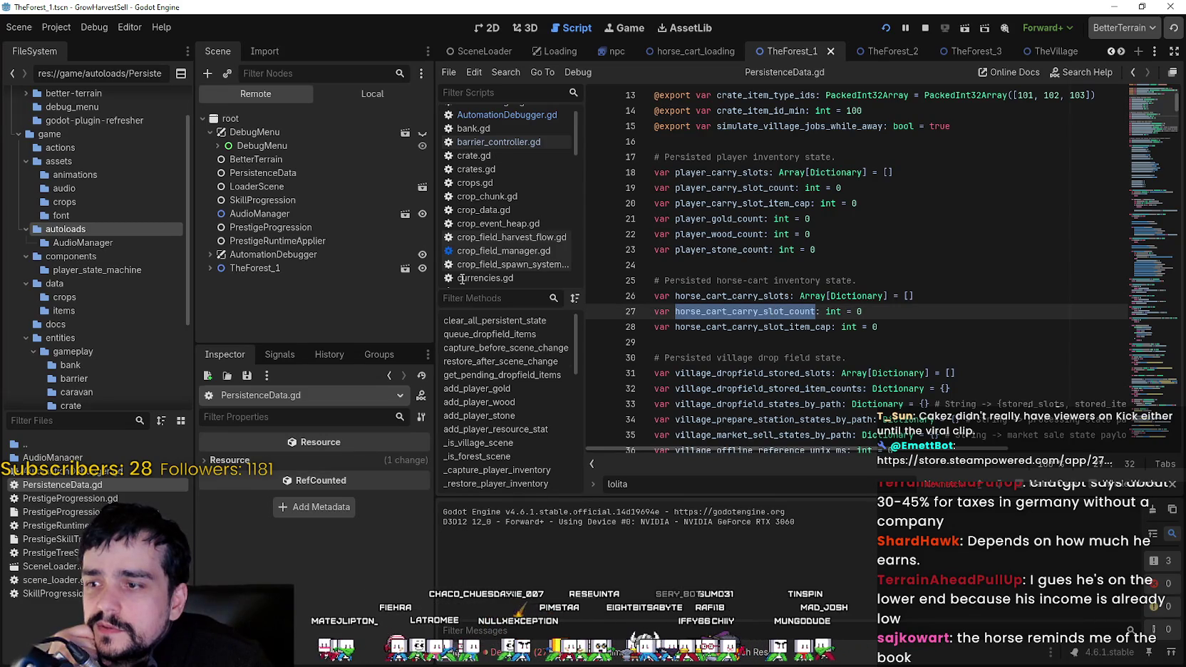
left_click(265, 174)
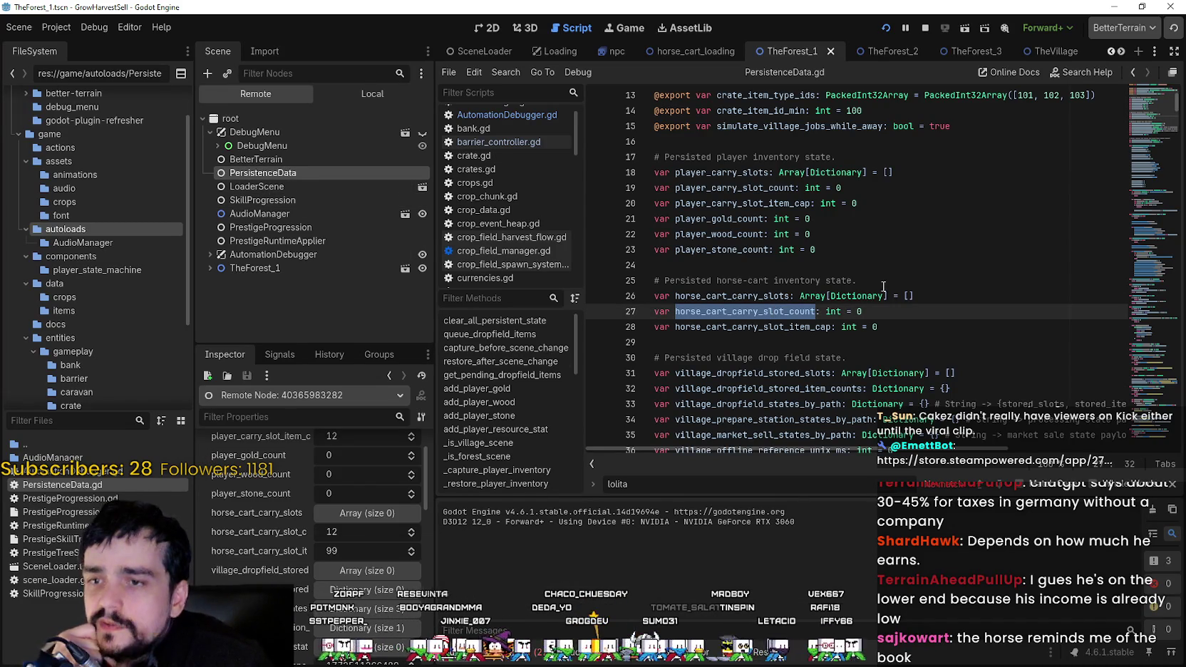
Search for horse_cart_carry_slot_count, open the line 230 match, then inspect remote SkillProgression.
key("ctrl+shift+f")
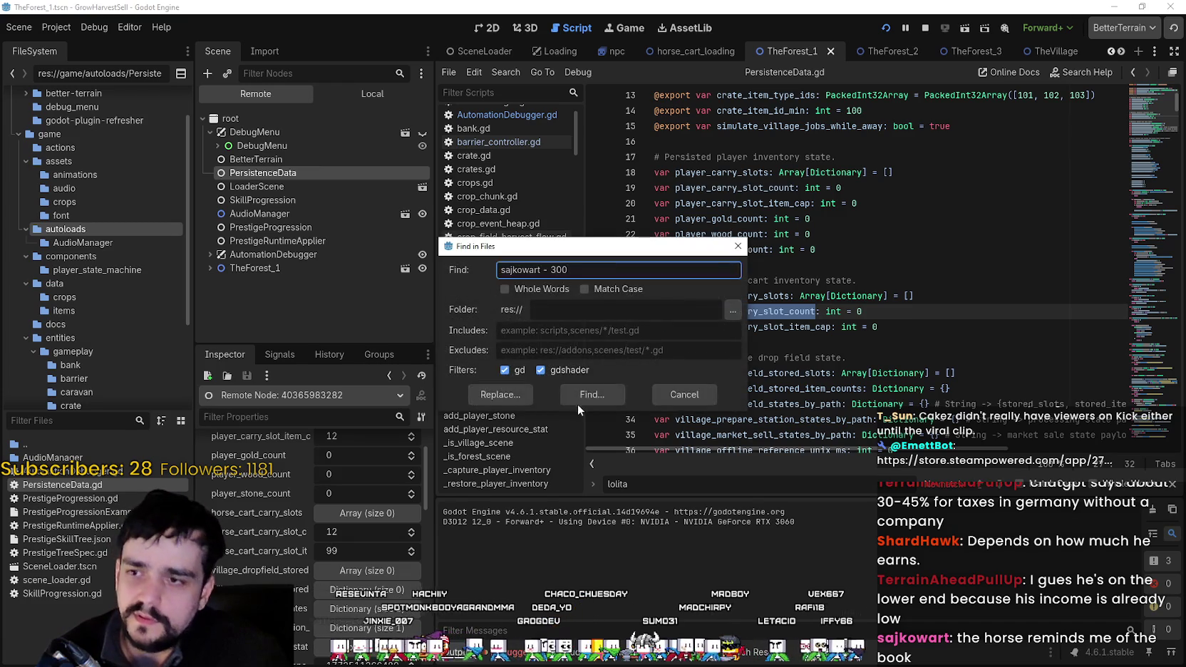
left_click(696, 397)
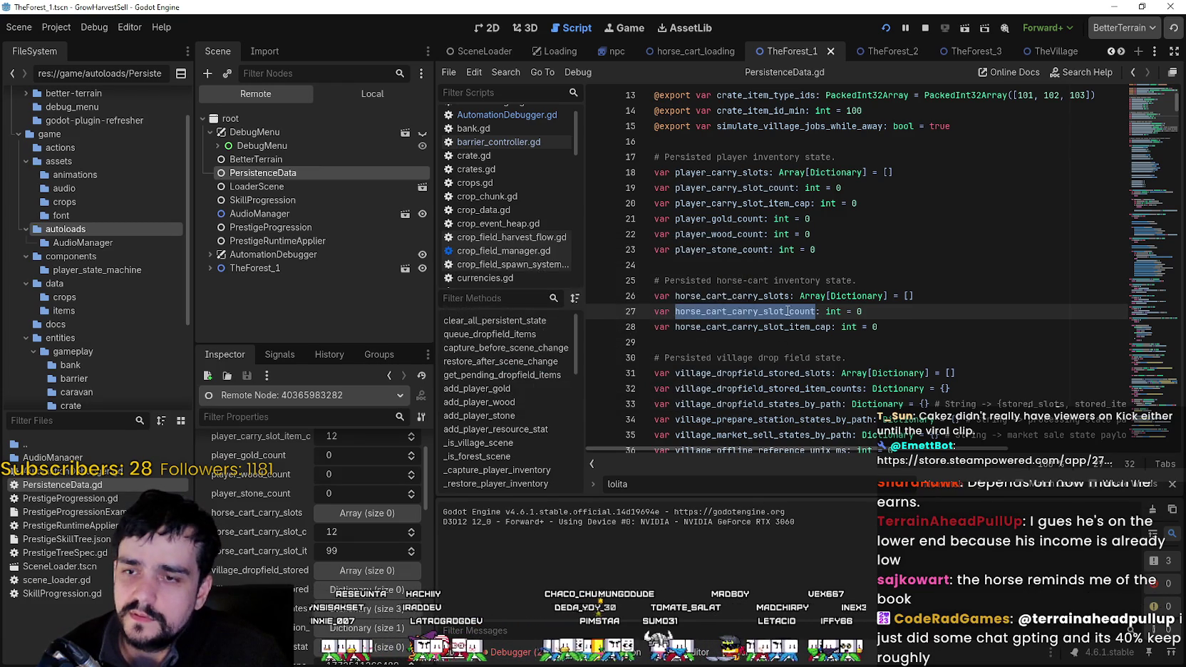
key("ctrl+shift+f")
left_click(597, 397)
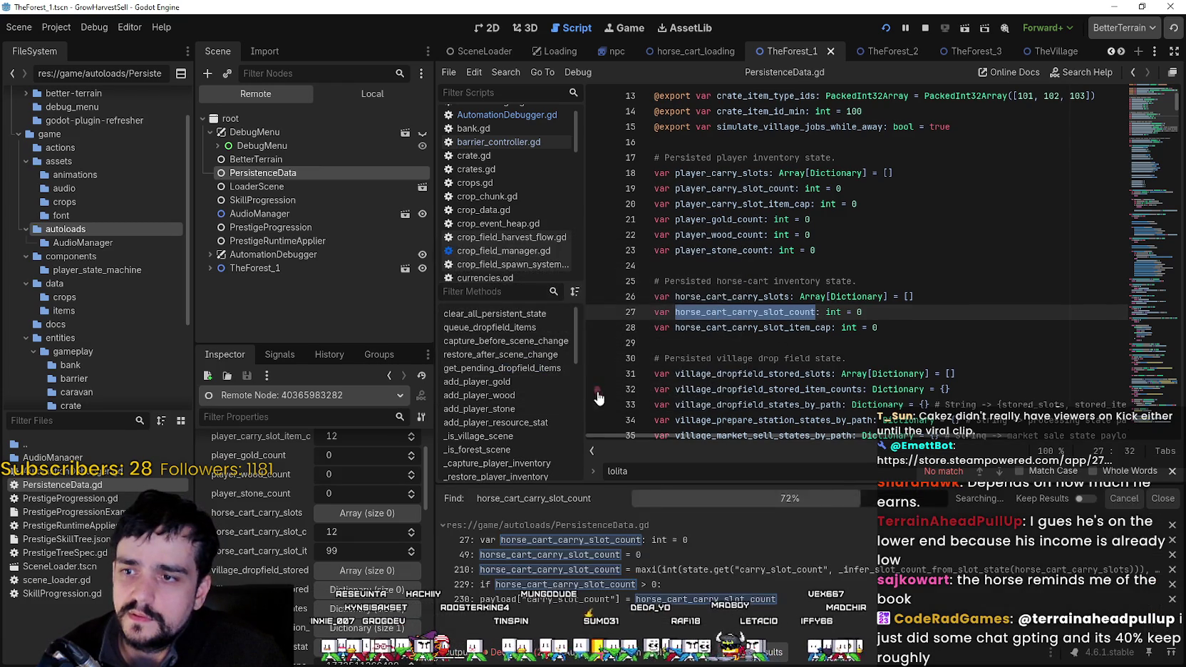
left_click(607, 602)
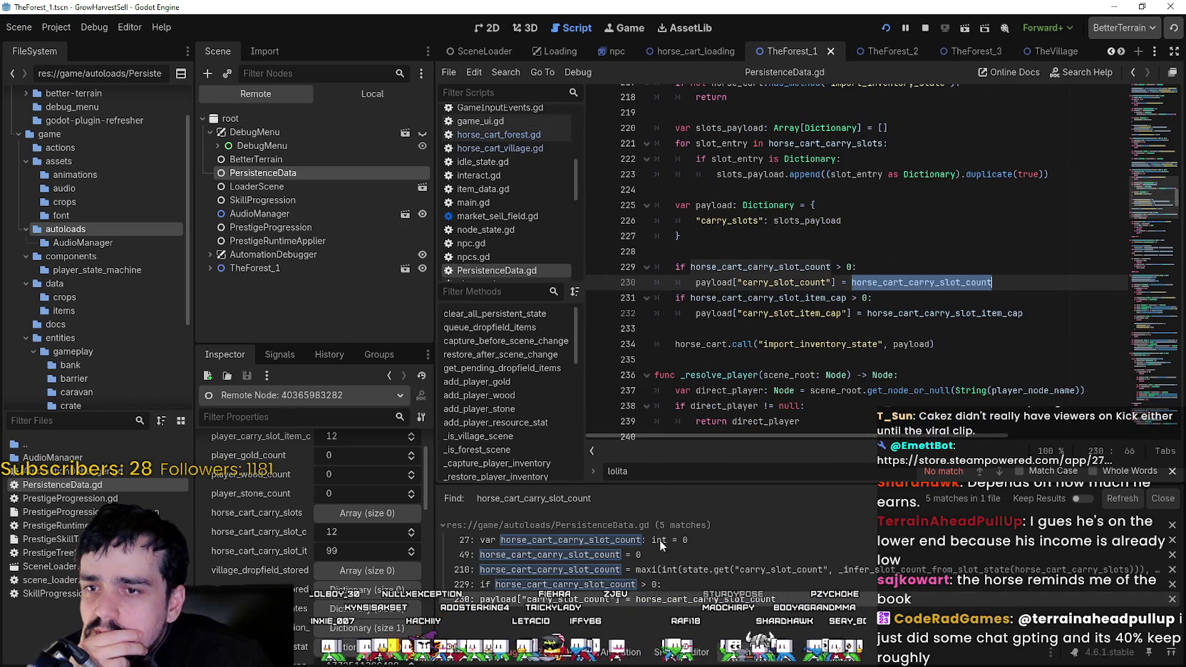
left_click(262, 200)
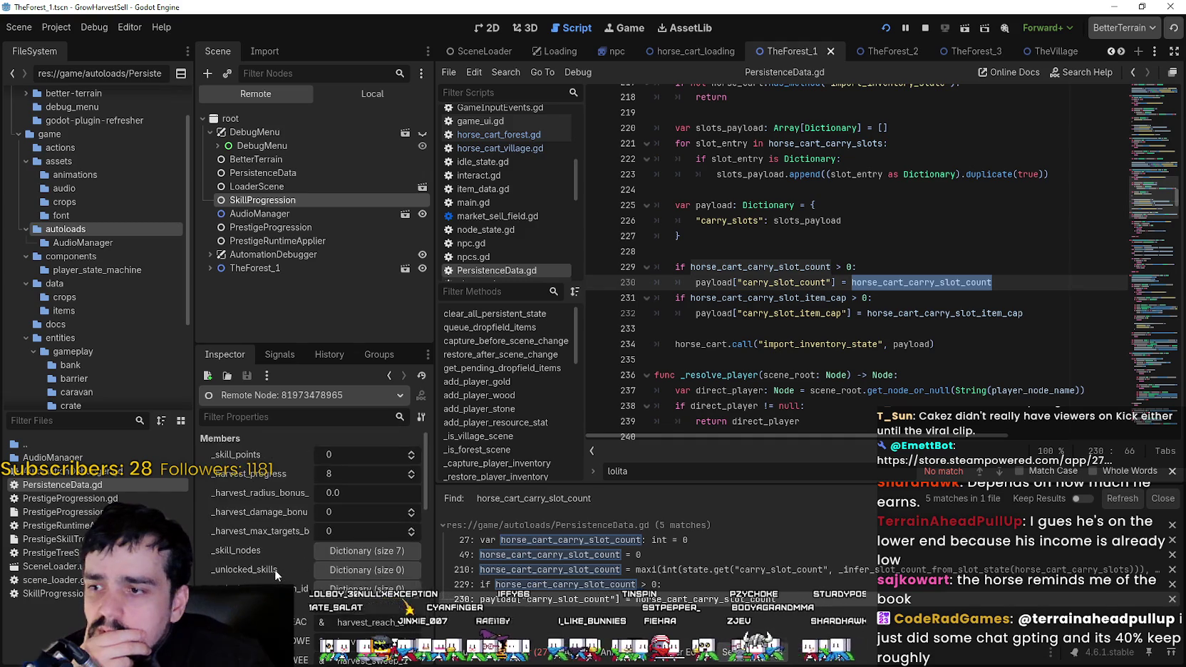
Inspect the live PrestigeProgression and PrestigeRuntimeApplier nodes in the Remote tree.
scroll(269, 570, "down", 1)
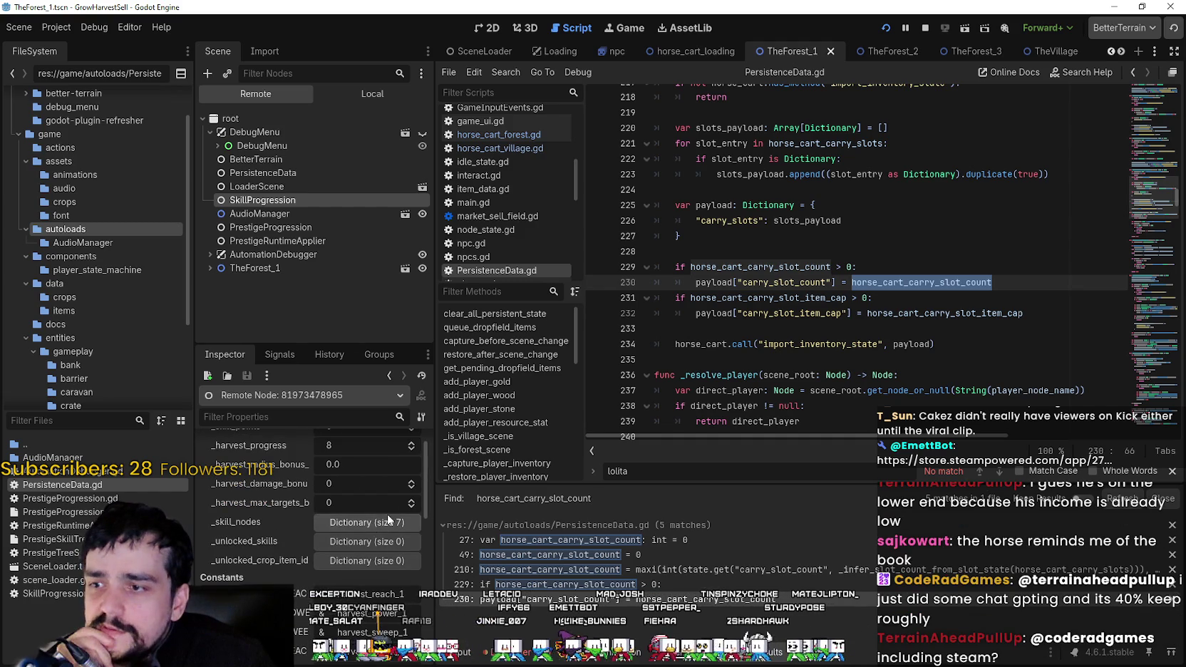
scroll(282, 550, "down", 5)
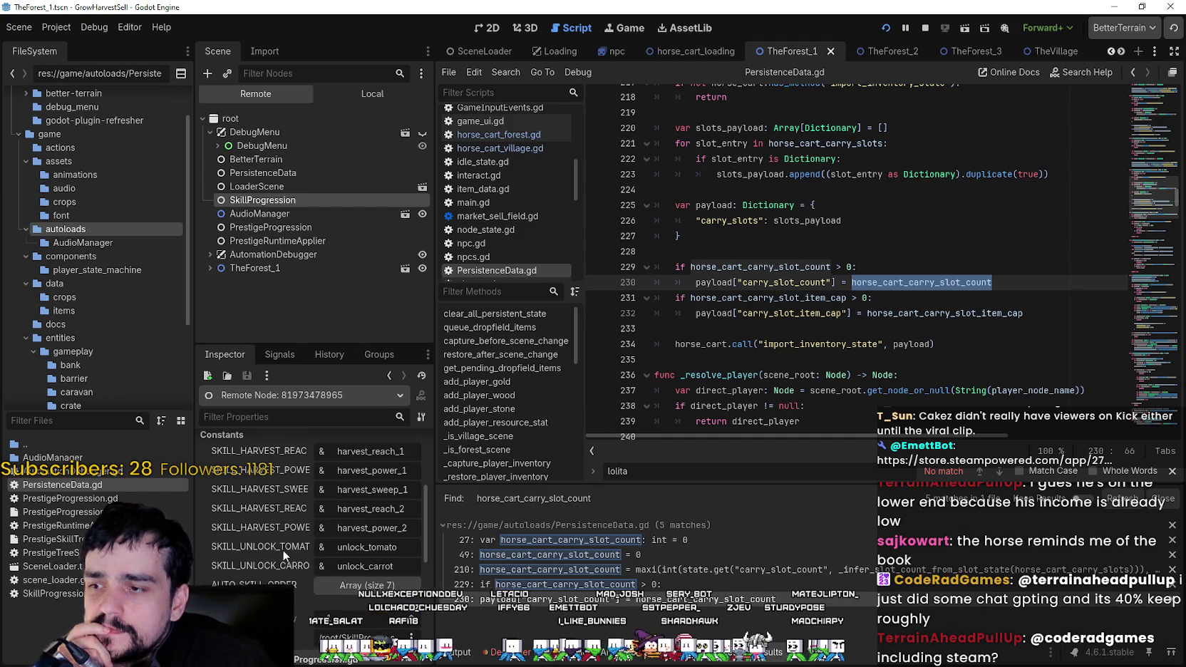
scroll(296, 530, "down", 5)
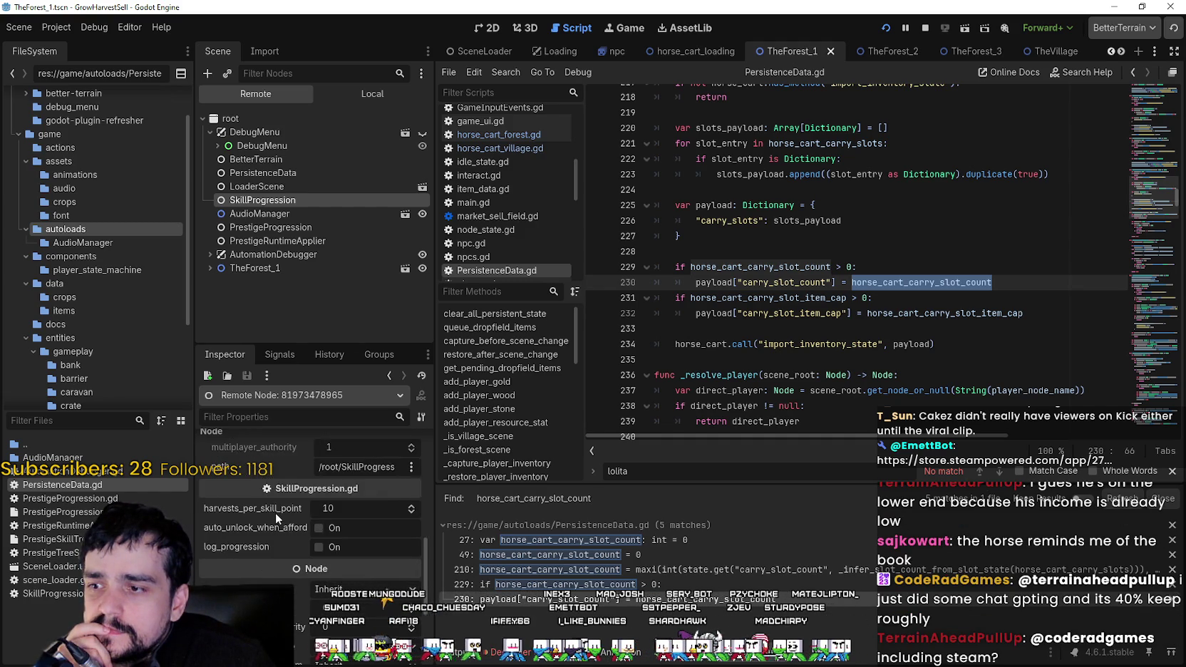
left_click(264, 226)
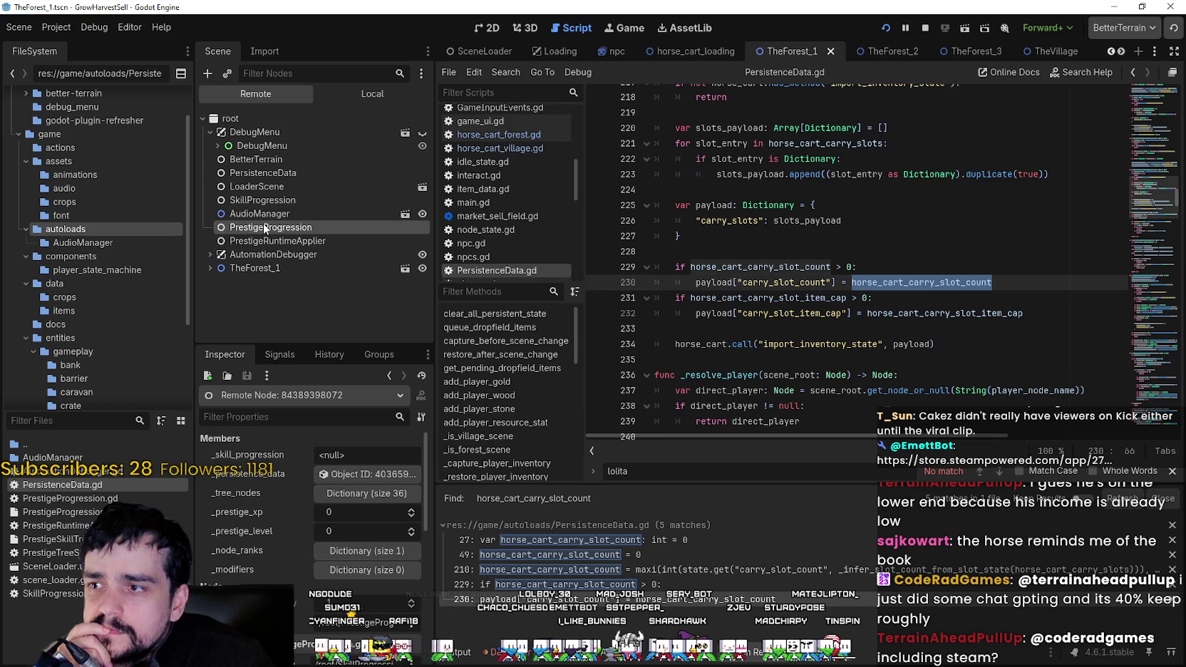
scroll(266, 534, "down", 5)
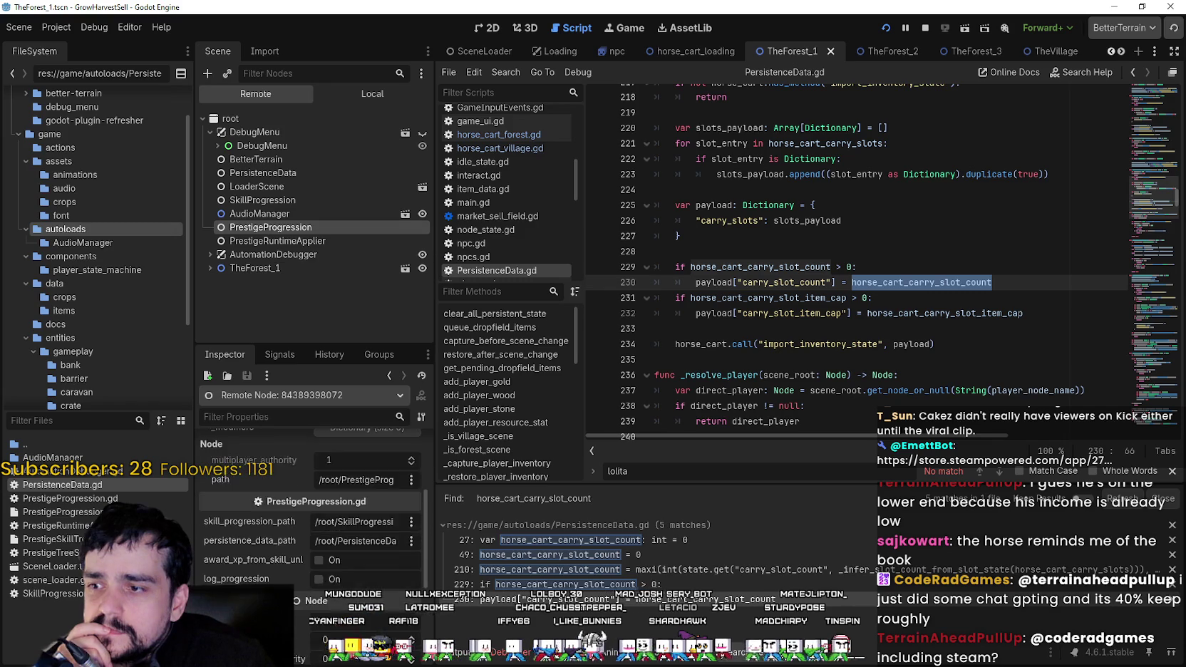
left_click(292, 240)
scroll(235, 562, "down", 3)
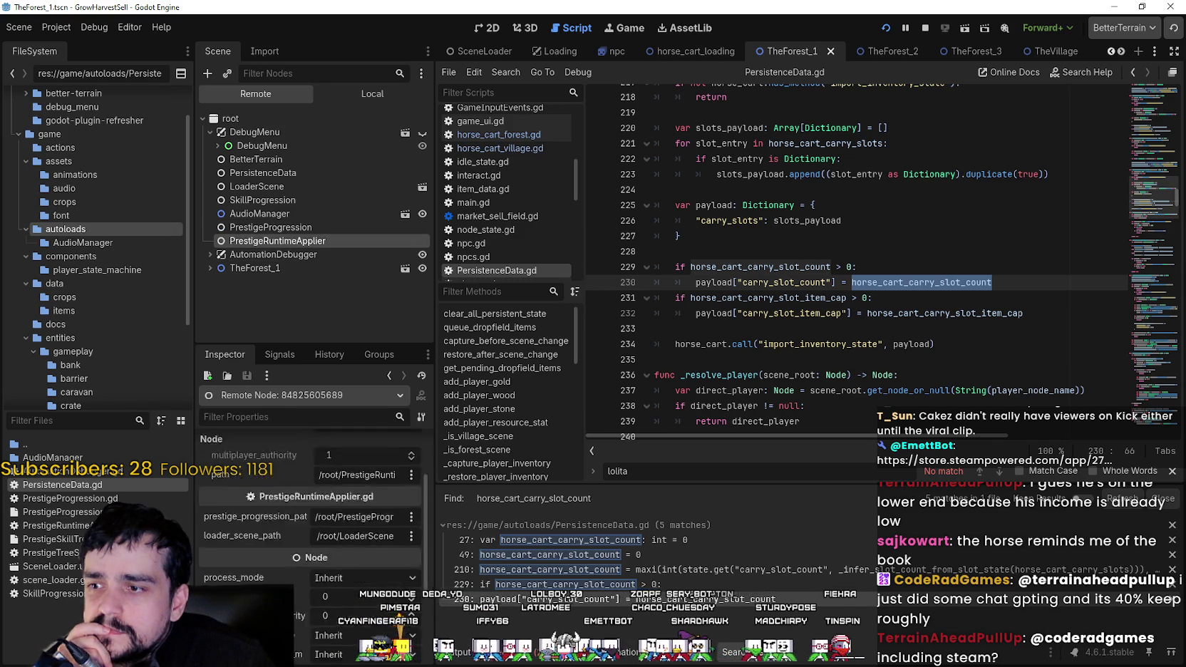
scroll(249, 580, "up", 3)
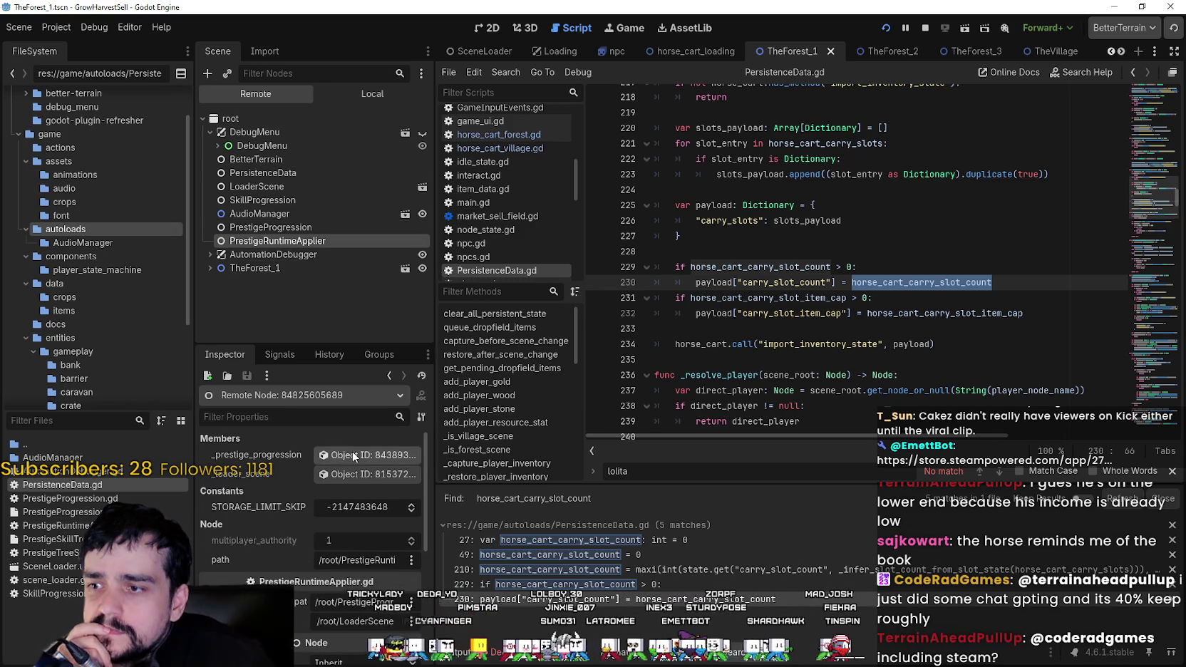
Expand AutomationDebugger and review its members, like the size-20 tuning specs, values and rows dictionaries.
key("Up")
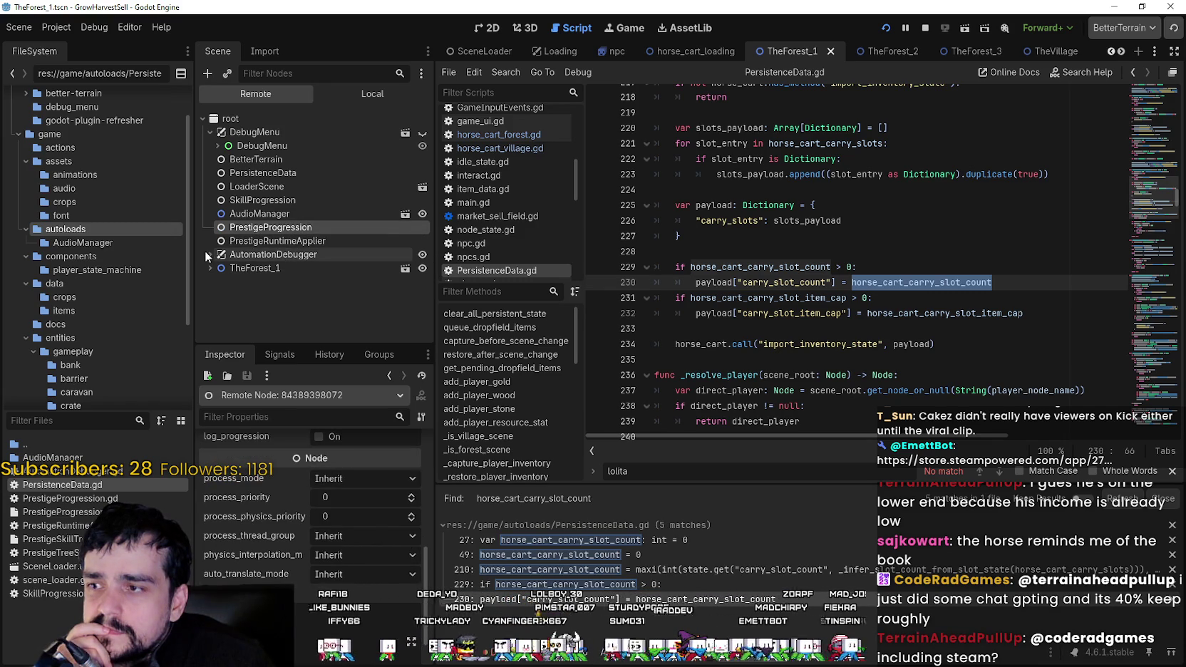
left_click(242, 254)
left_click(210, 255)
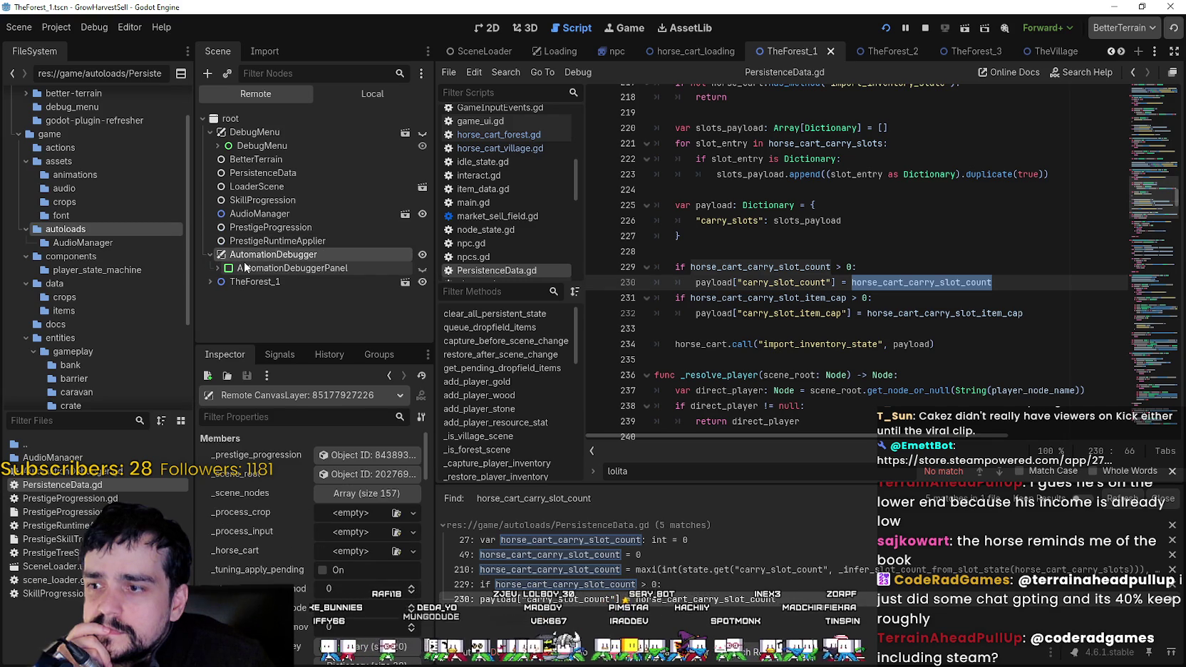
scroll(314, 499, "down", 3)
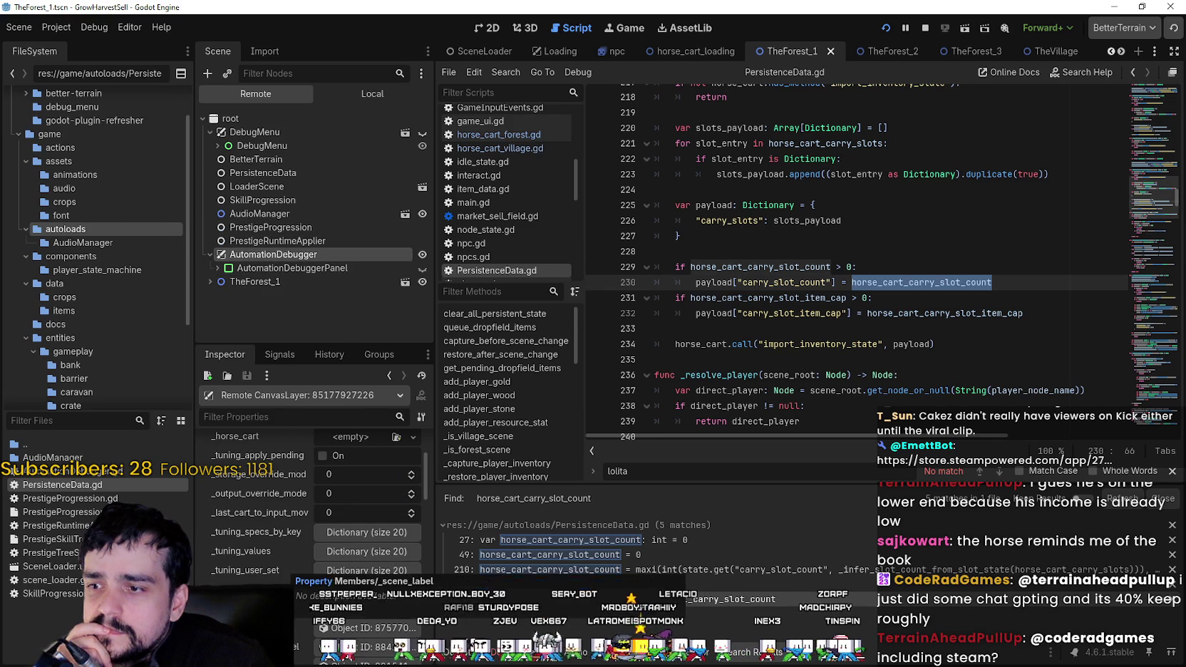
scroll(419, 576, "down", 2)
Widen the Inspector dock and expand _tuning_specs_by_key and its cart_input_items entry.
left_click_drag(434, 550, 607, 549)
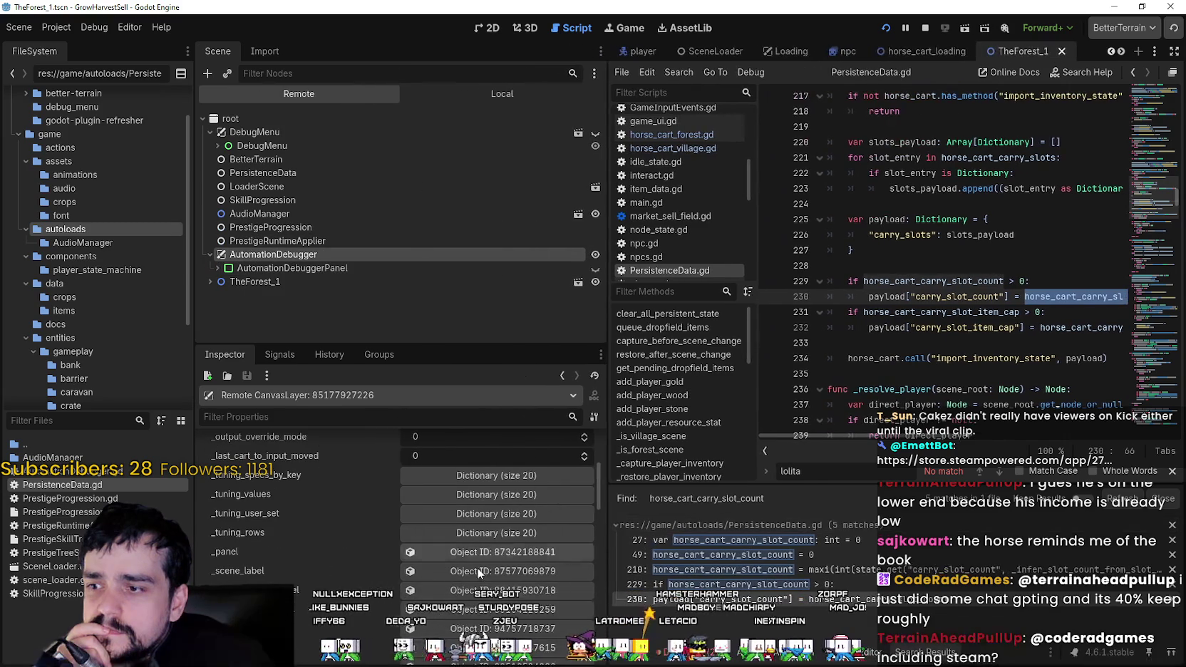
scroll(485, 549, "down", 1)
scroll(499, 513, "up", 1)
left_click(521, 477)
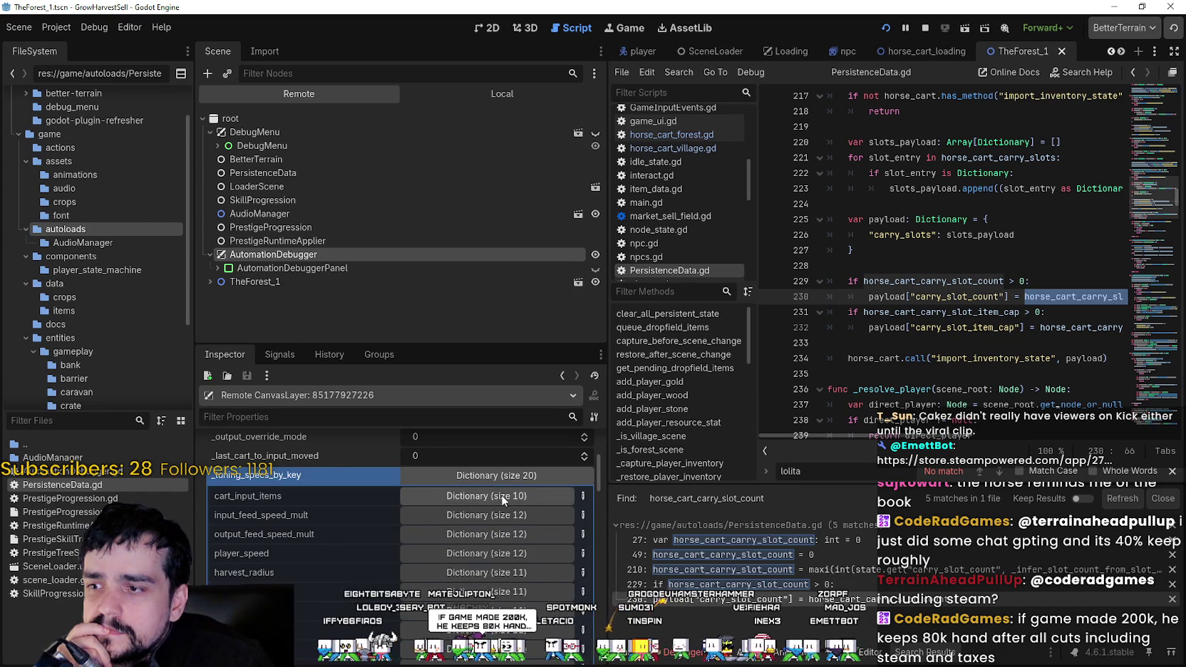
left_click(492, 496)
scroll(466, 552, "down", 3)
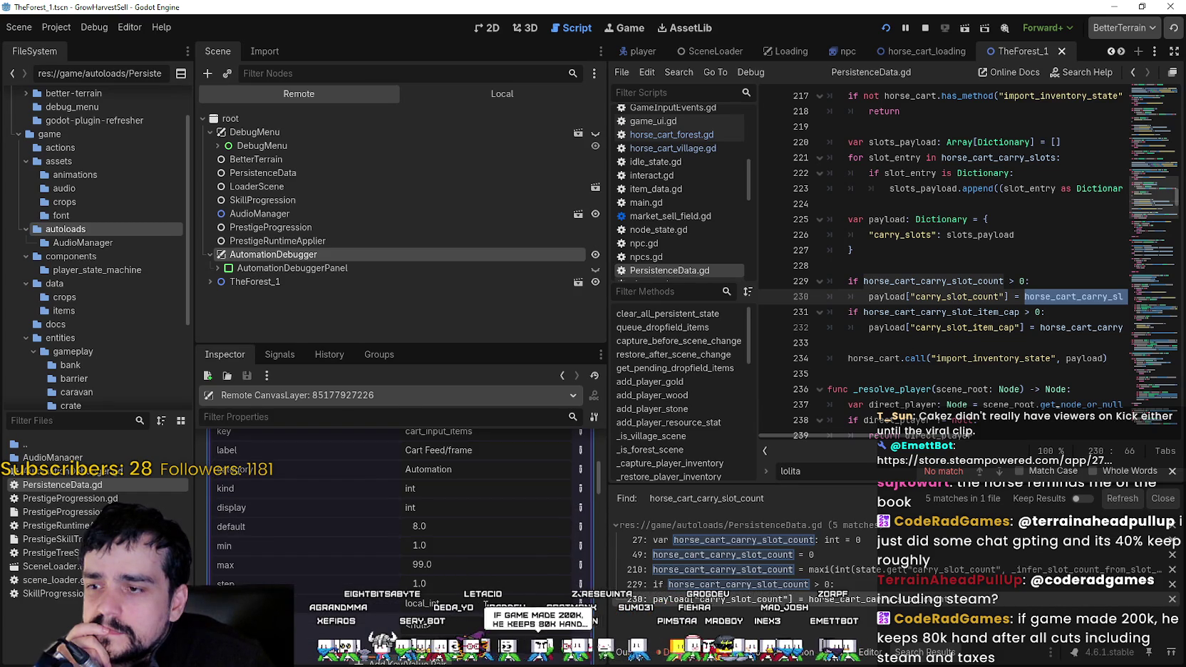
scroll(528, 541, "down", 2)
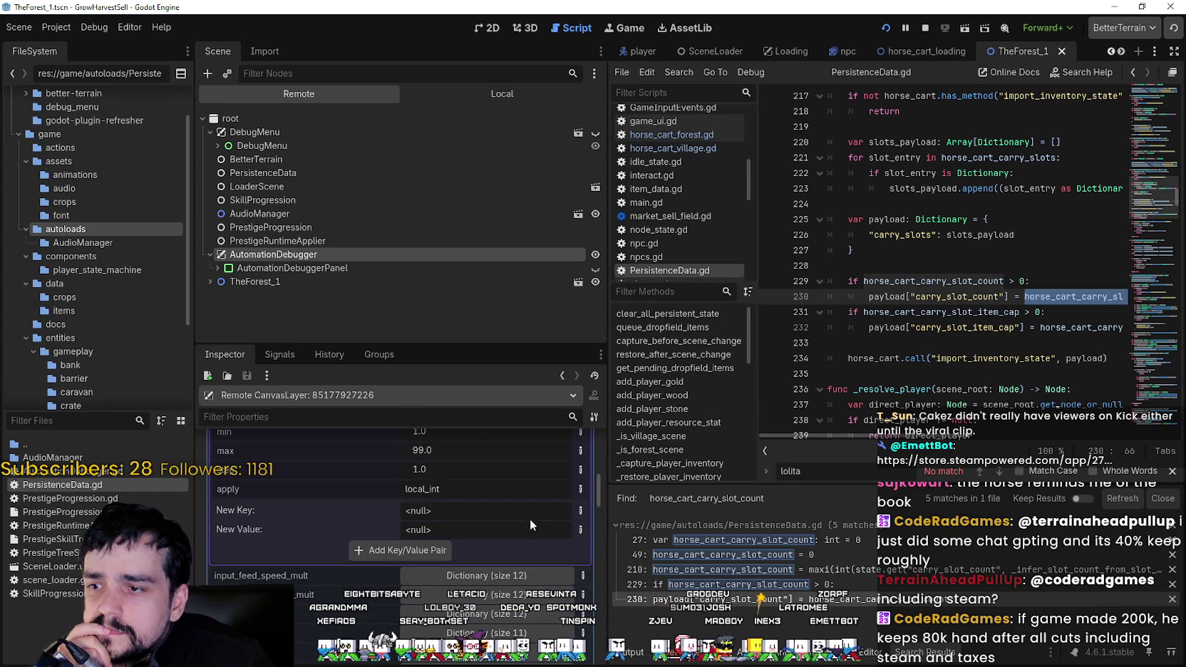
Collapse cart_input_items and scroll through tuning entries like cart_collect_fly and harvest_slash_duration.
scroll(530, 519, "up", 4)
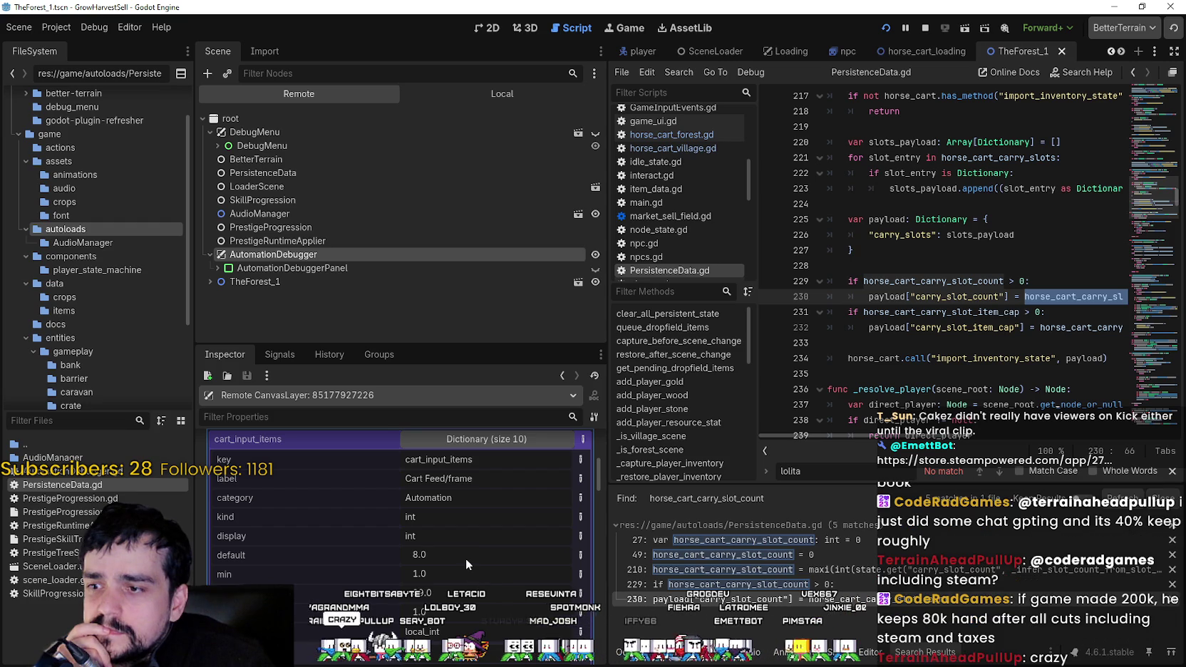
scroll(467, 558, "up", 4)
scroll(471, 559, "down", 5)
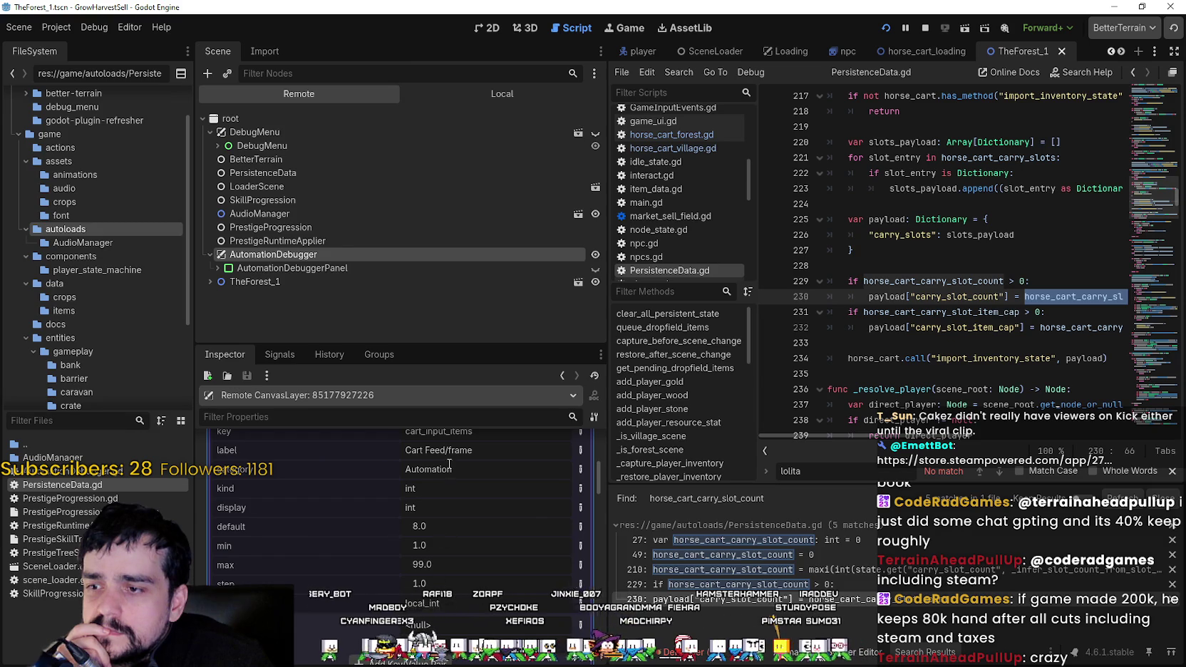
scroll(442, 473, "up", 3)
left_click(449, 494)
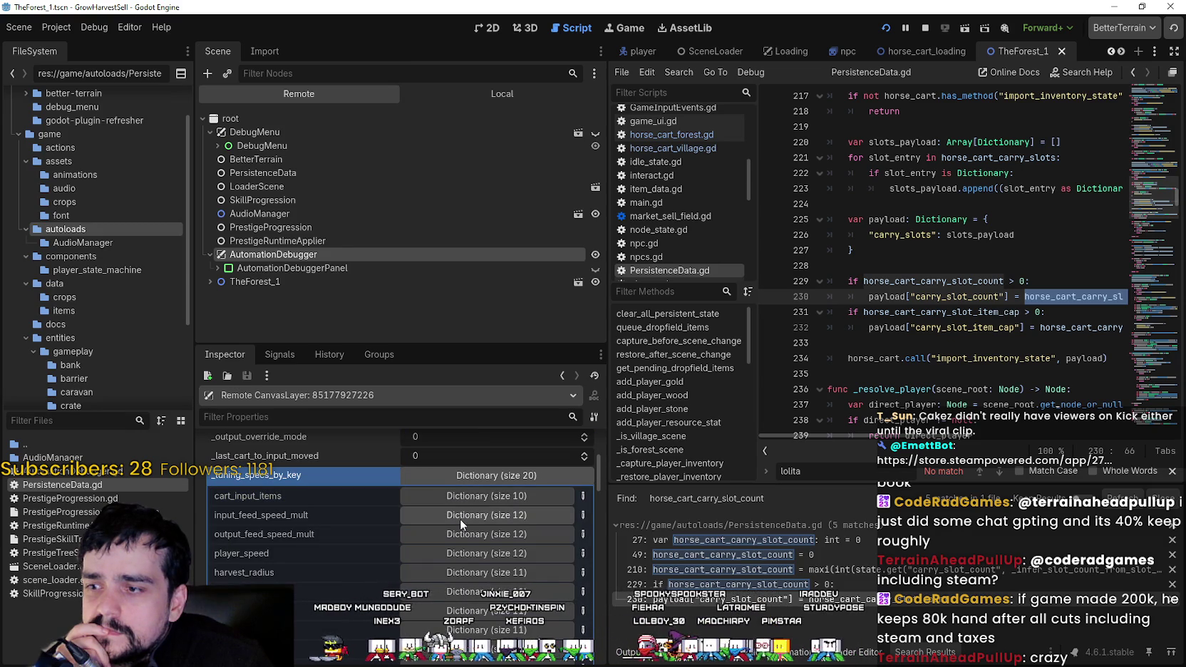
scroll(461, 517, "down", 3)
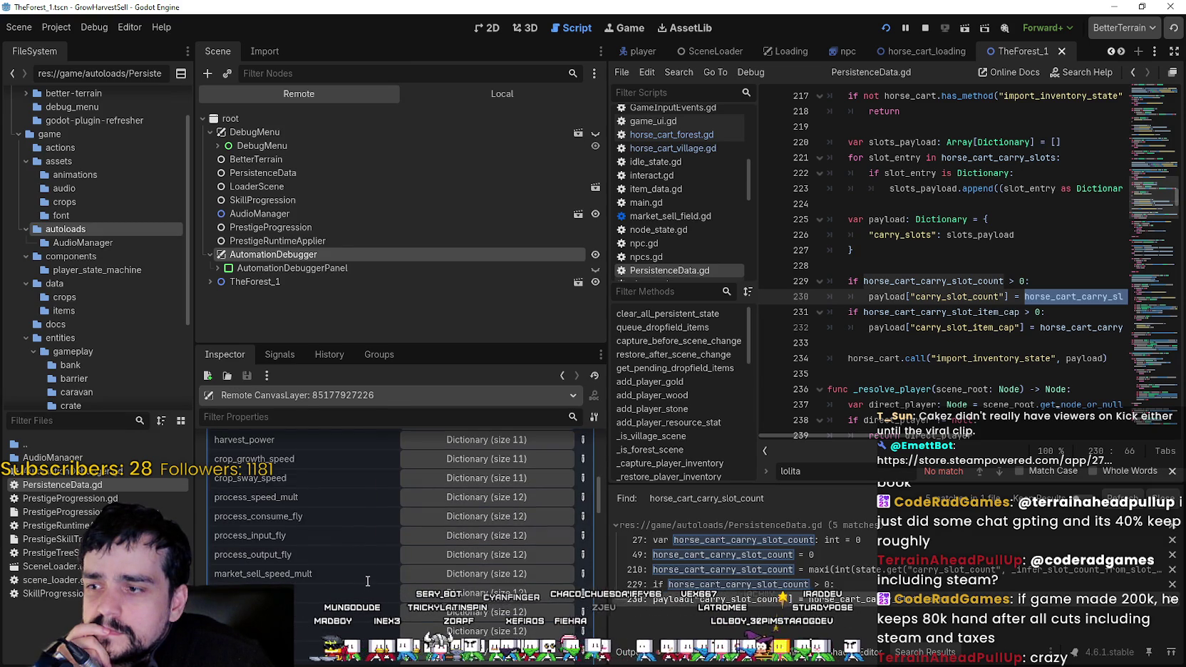
scroll(369, 578, "down", 3)
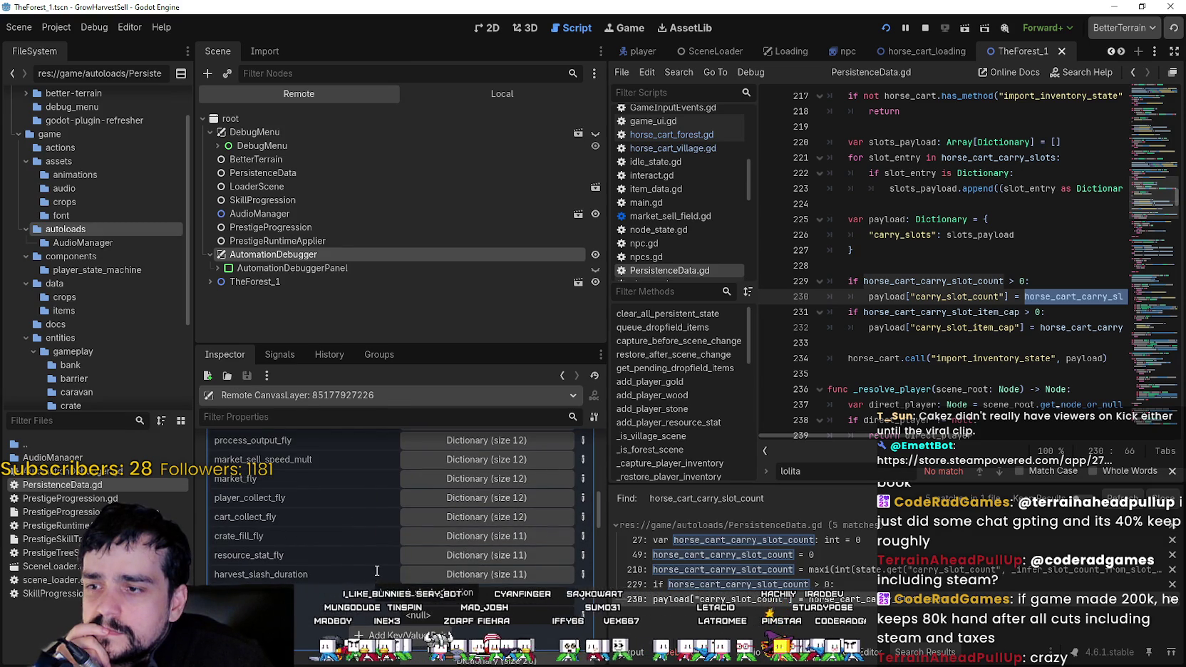
Expand AutomationDebuggerPanel and TheForest_1 in the Remote scene tree.
left_click(299, 267)
left_click(218, 268)
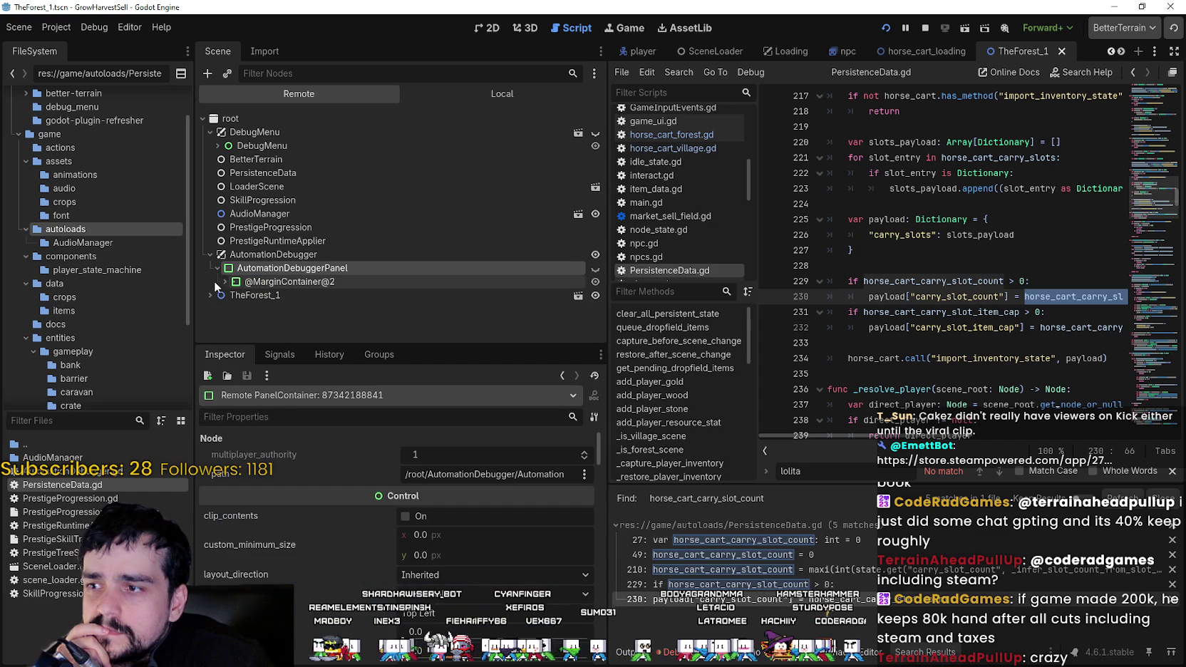
left_click(211, 294)
scroll(250, 296, "down", 4)
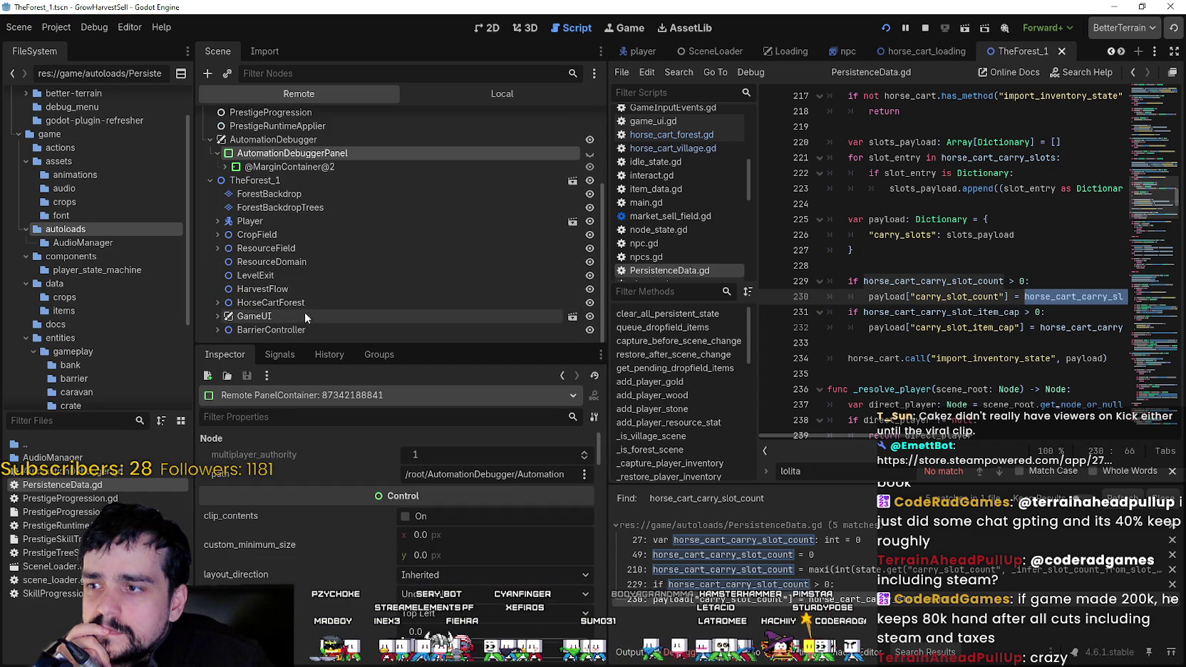
Review the live HorseCartForest node's cart and carry-slot properties, then switch to Steam.
left_click(302, 304)
scroll(371, 656, "down", 5)
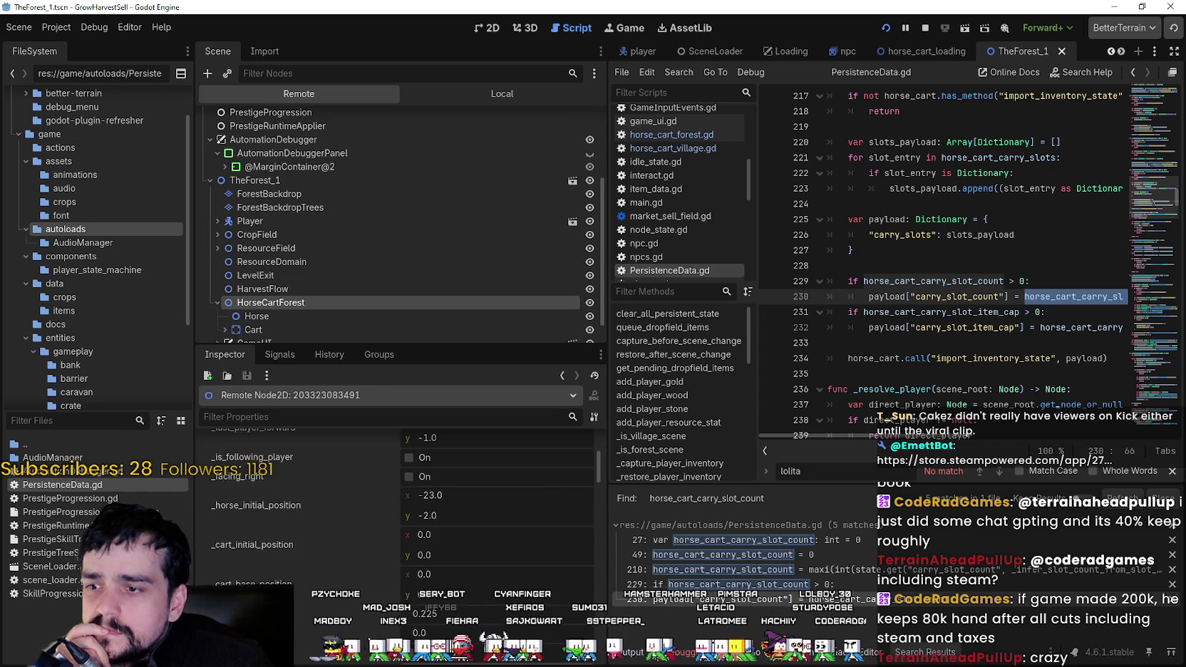
scroll(371, 630, "down", 3)
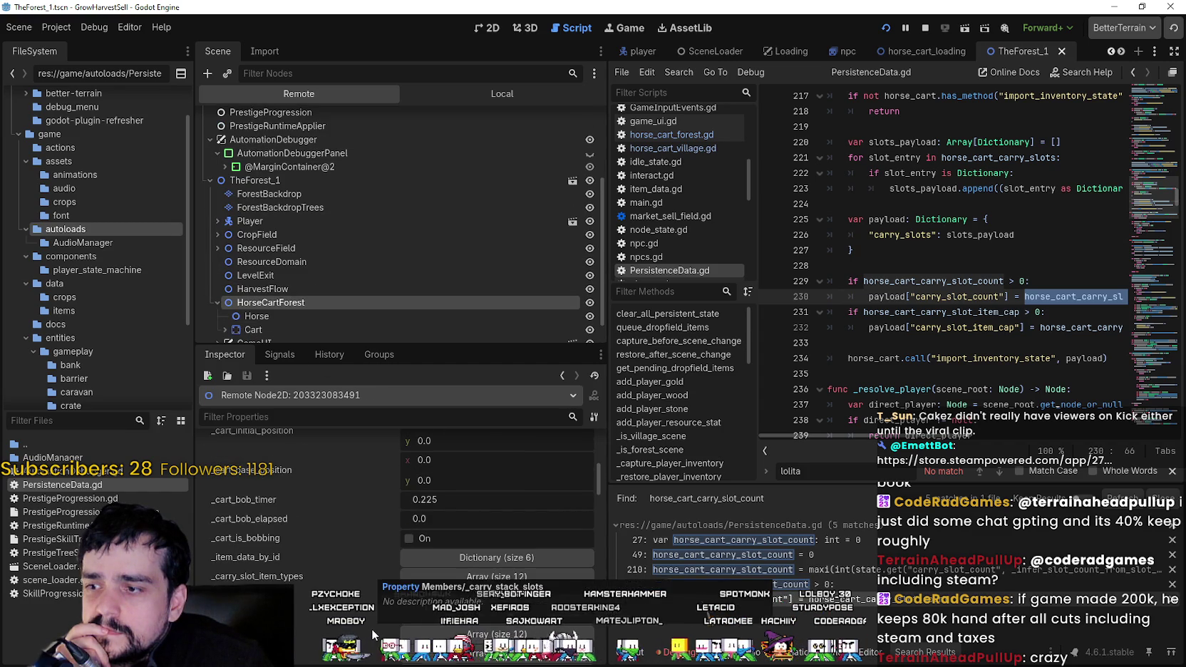
scroll(372, 628, "up", 3)
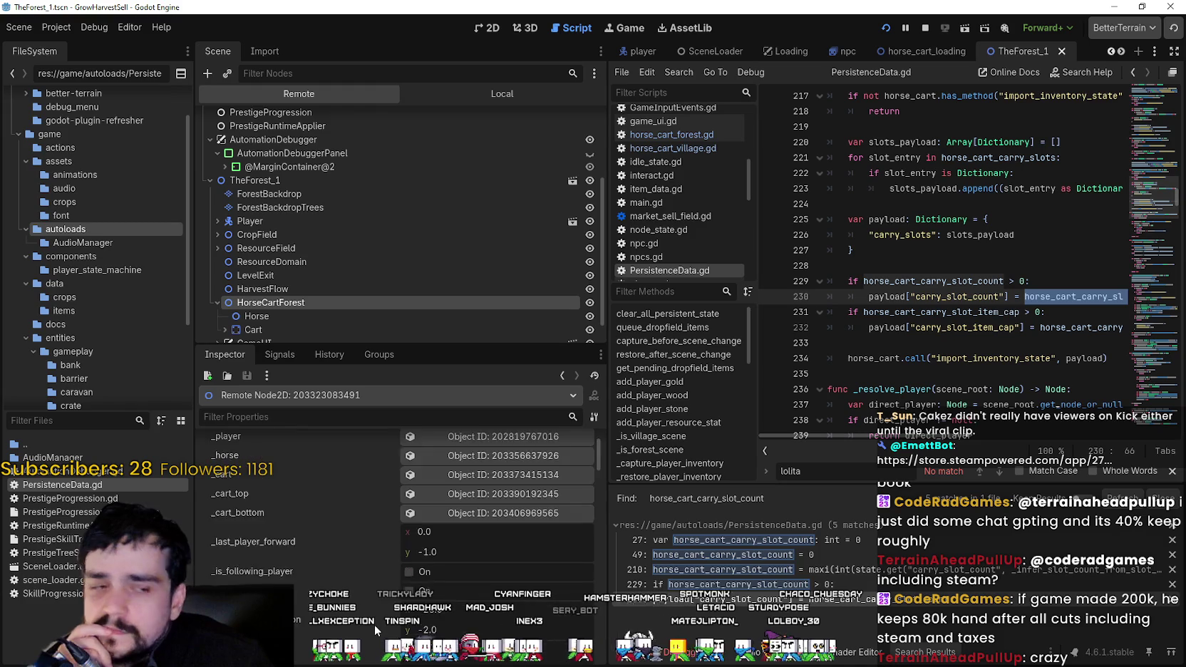
scroll(374, 625, "down", 3)
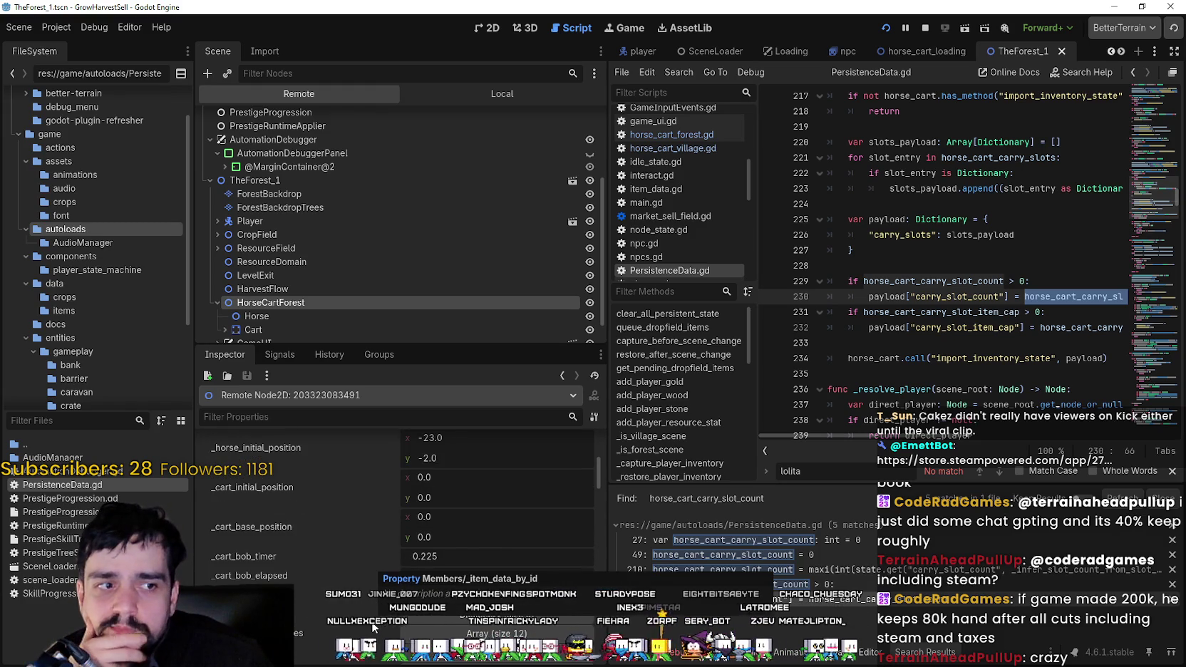
scroll(371, 628, "down", 1)
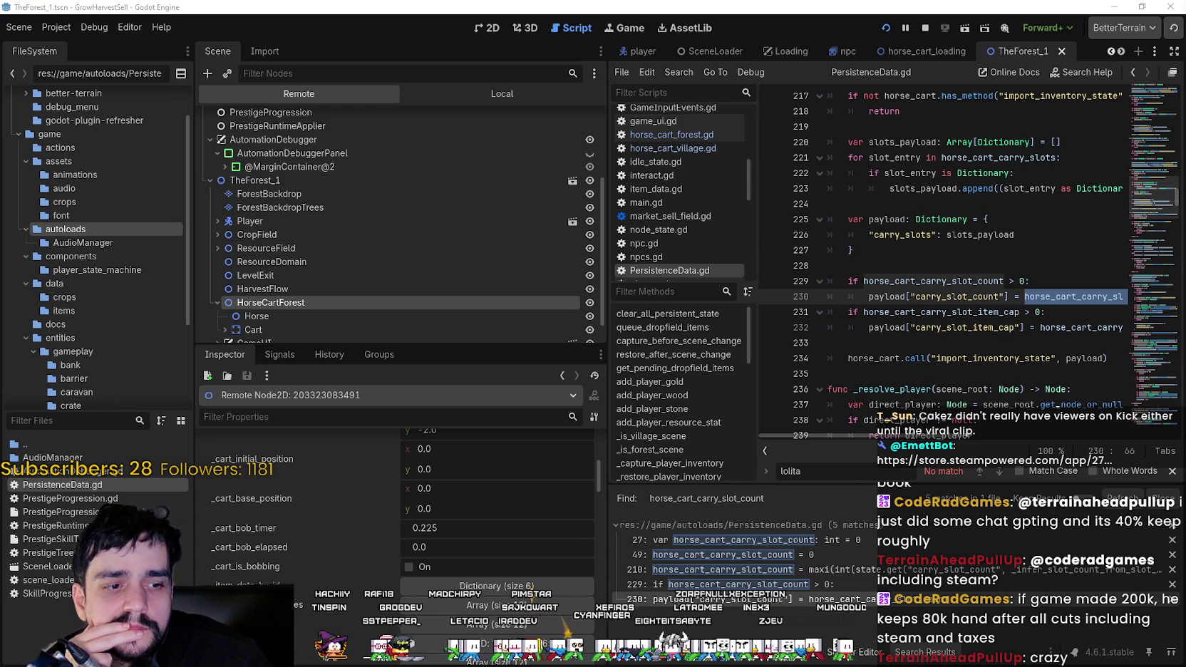
key("alt+Tab")
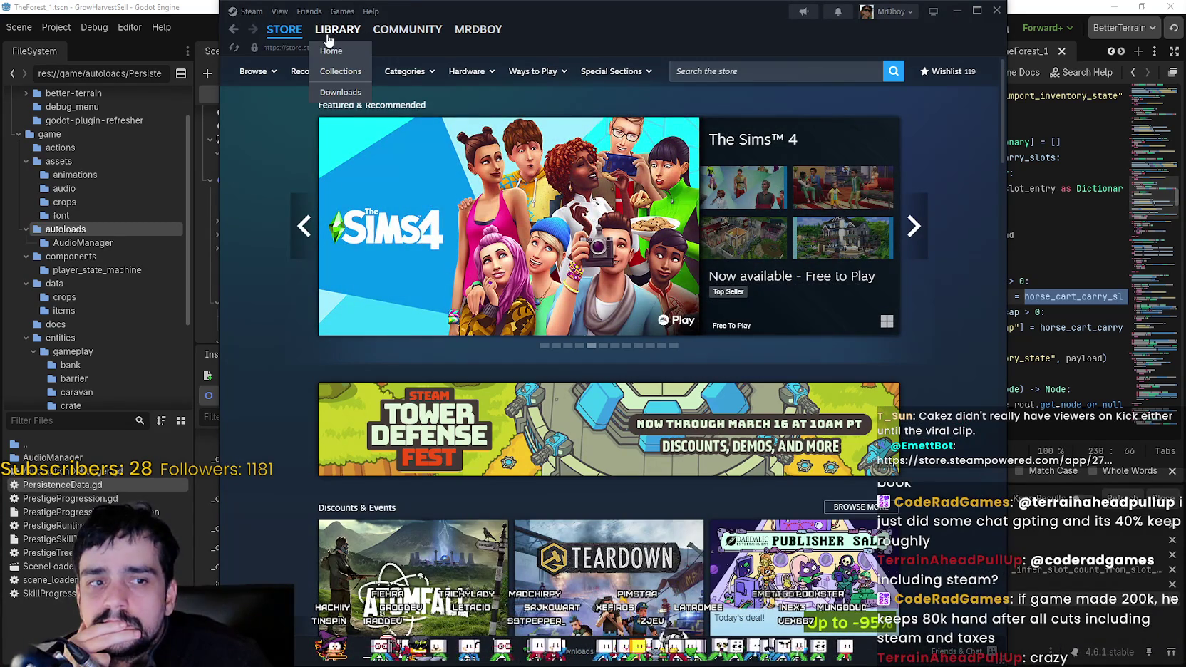
Search the Steam store for MR FARMBOY, open its store page, then its Community Hub reviews.
left_click(784, 73)
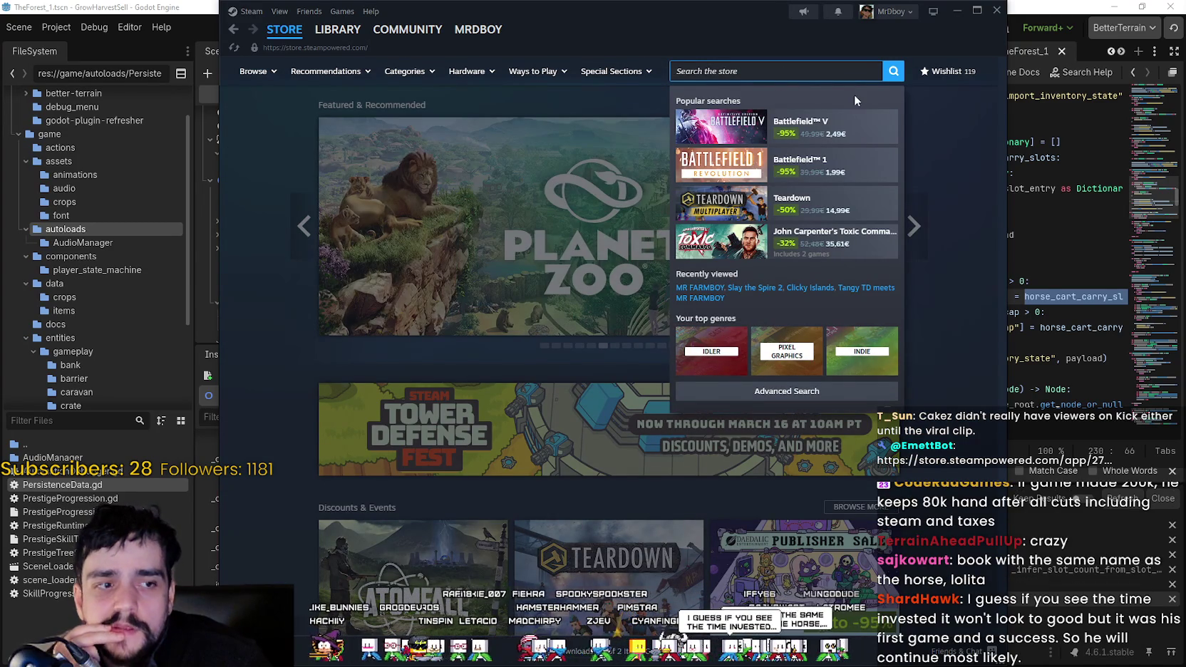
type("MR FAMRBOY")
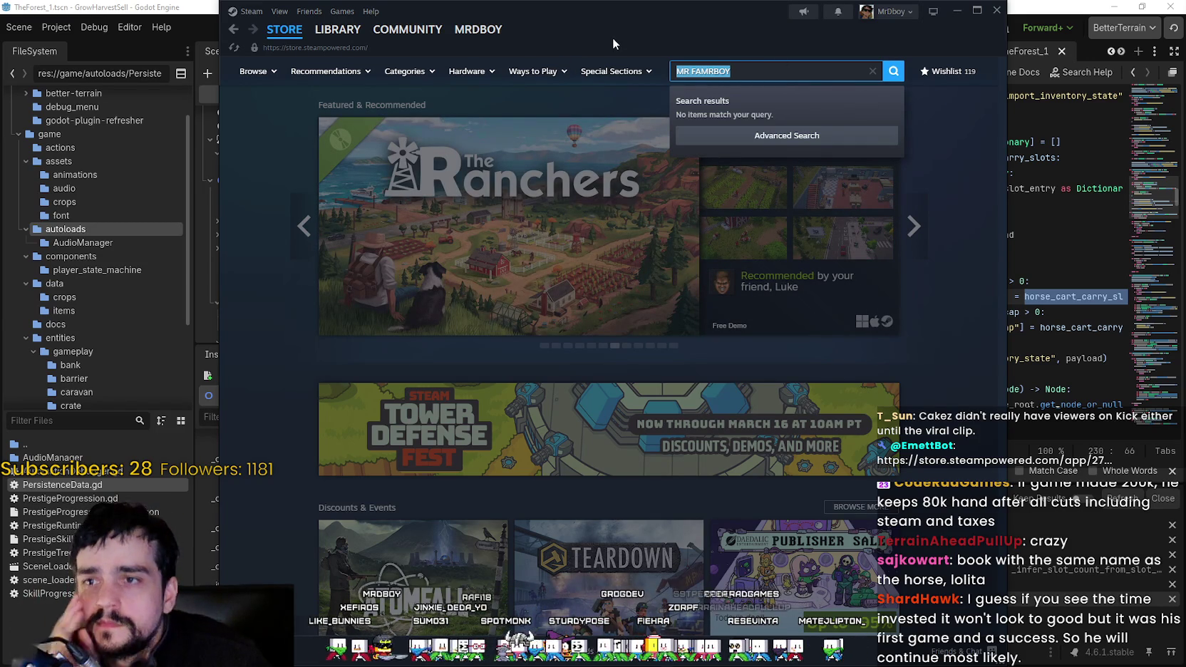
type("MR FARMBOY")
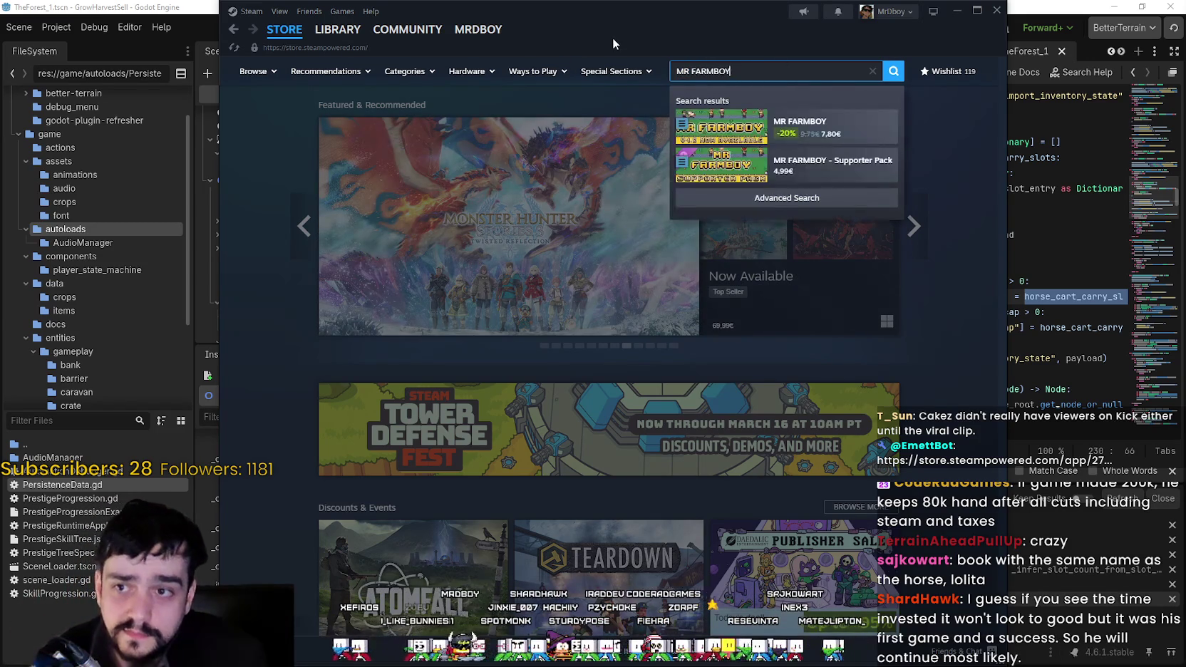
left_click(802, 118)
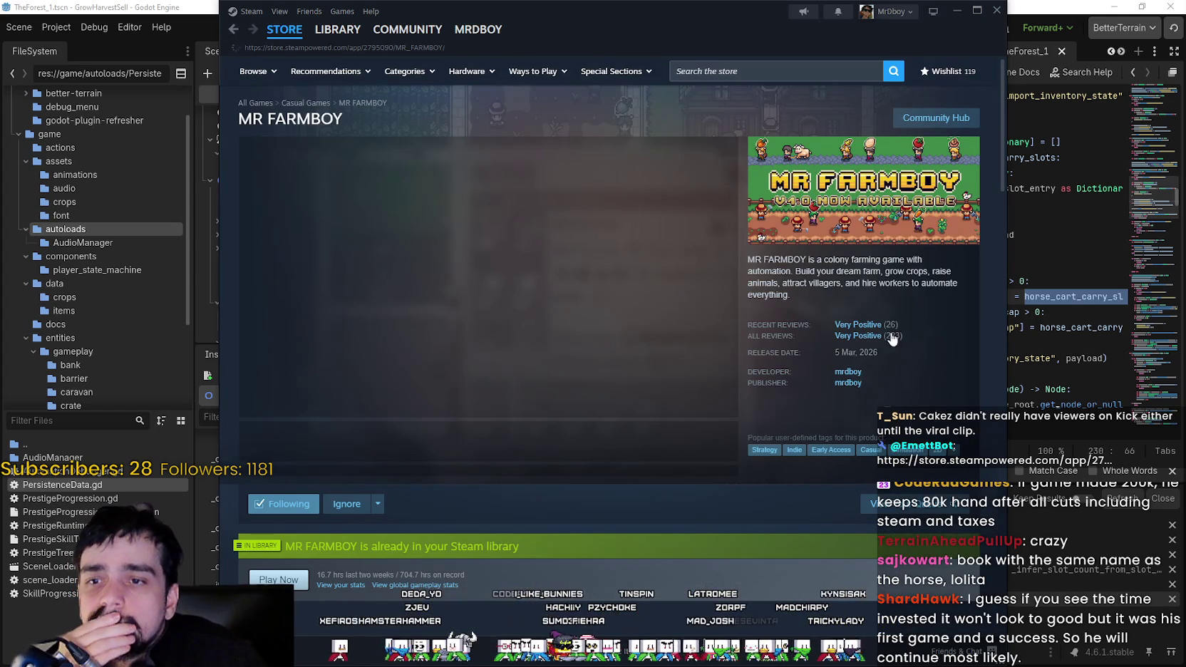
mouse_move(895, 342)
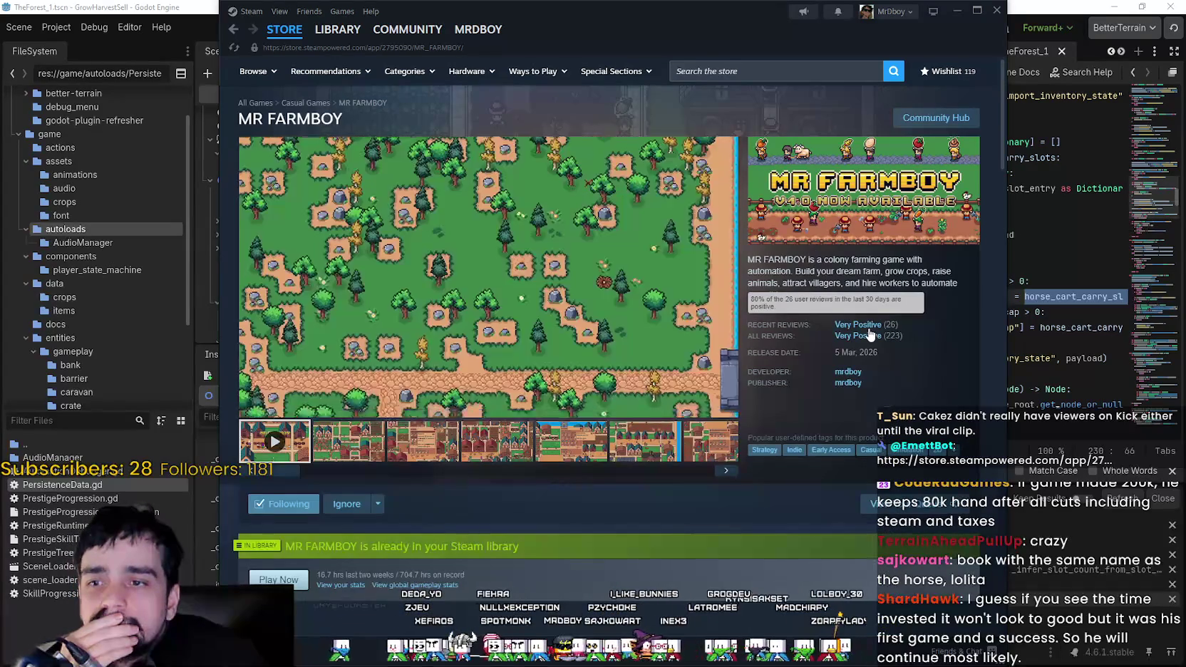
left_click(936, 118)
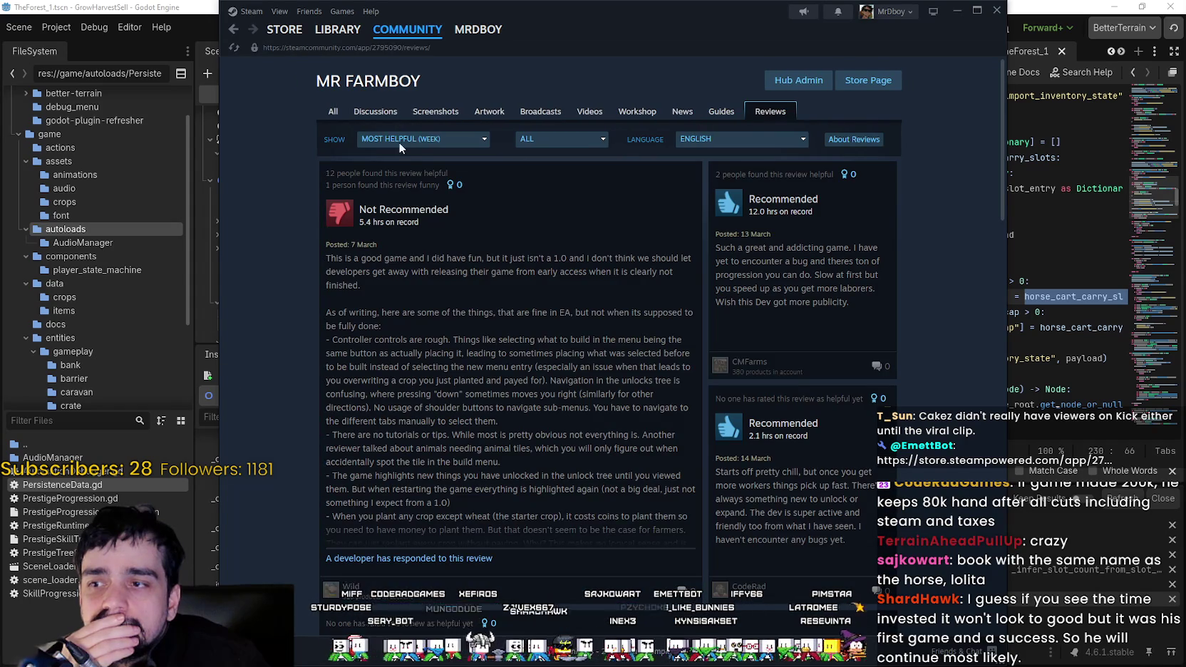
List MR FARMBOY reviews in all languages sorted by most recent, then open its Library page.
left_click(741, 142)
left_click(713, 154)
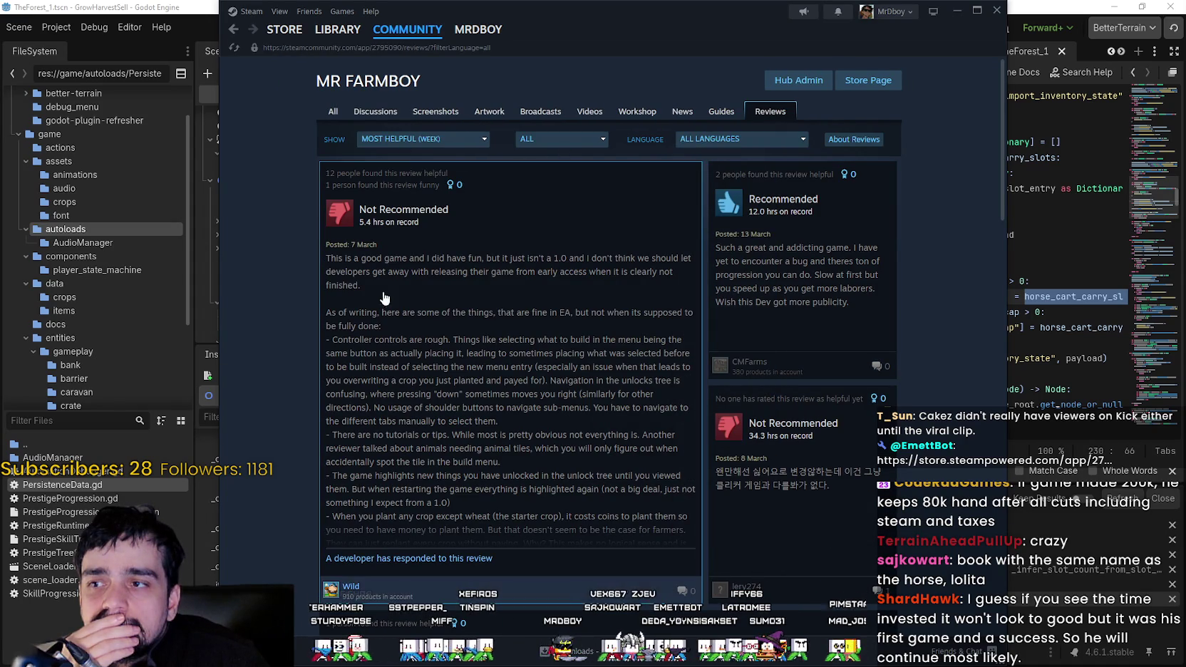
left_click(421, 139)
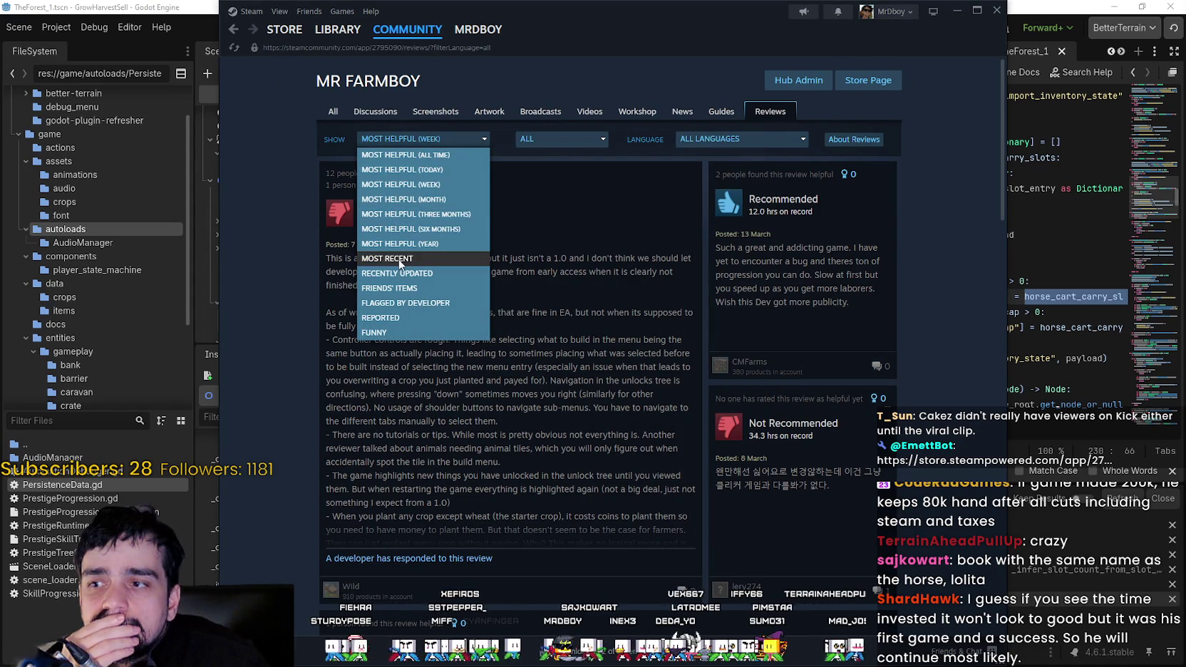
left_click(400, 260)
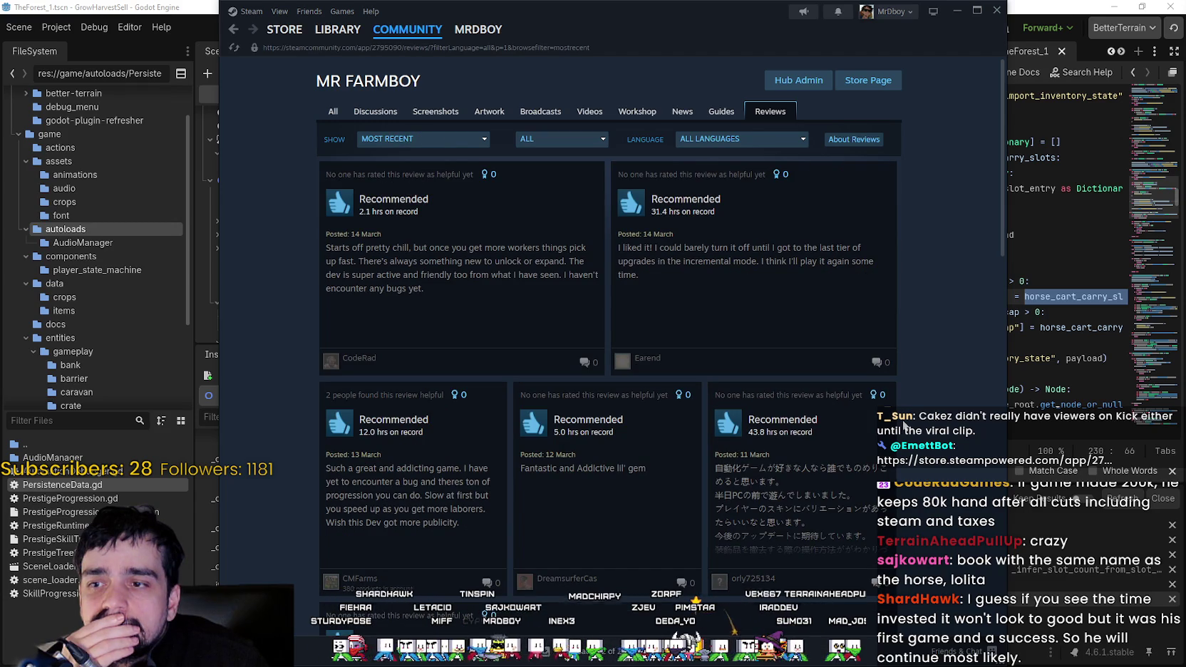
scroll(904, 424, "down", 3)
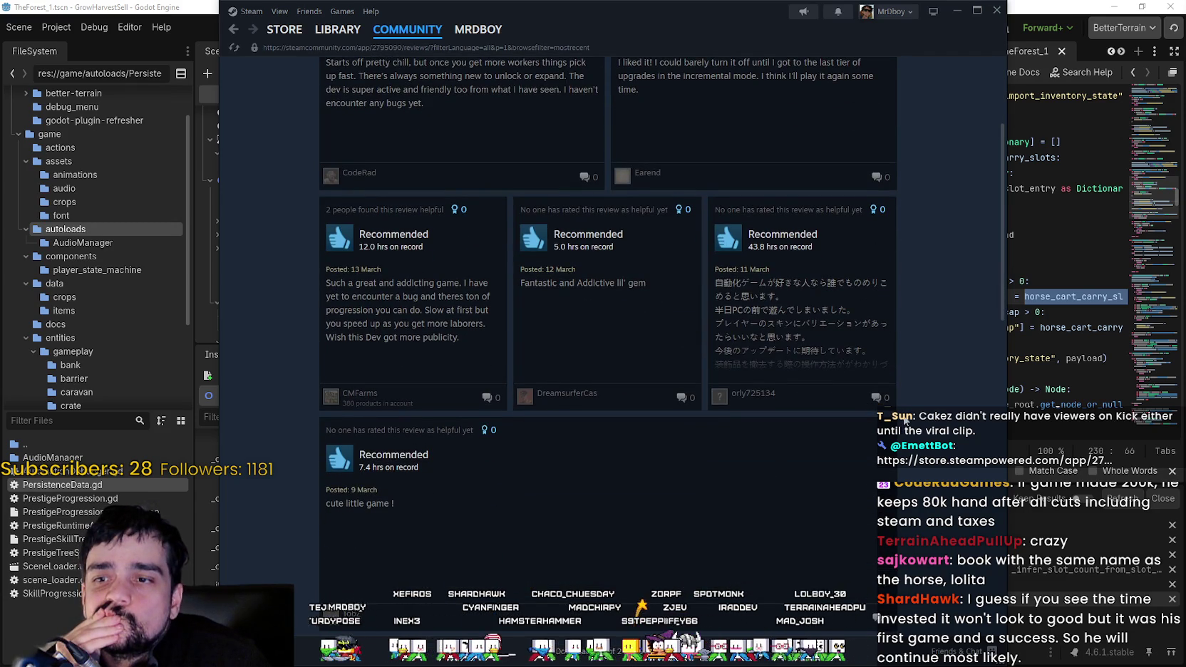
scroll(904, 421, "down", 8)
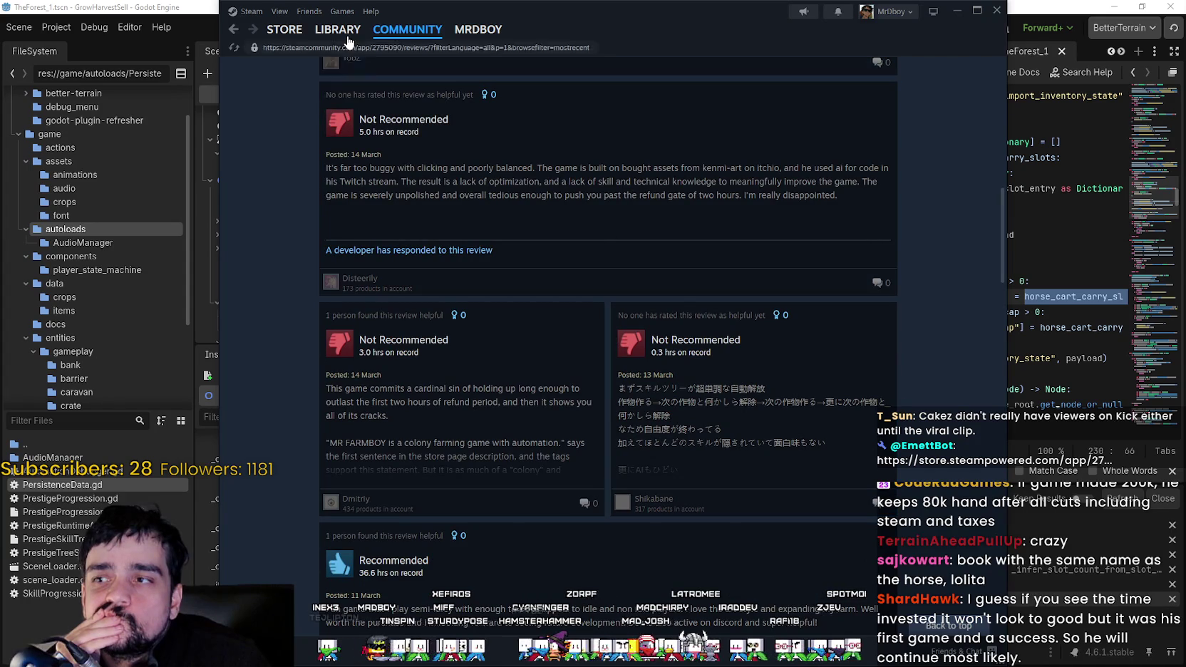
left_click(347, 37)
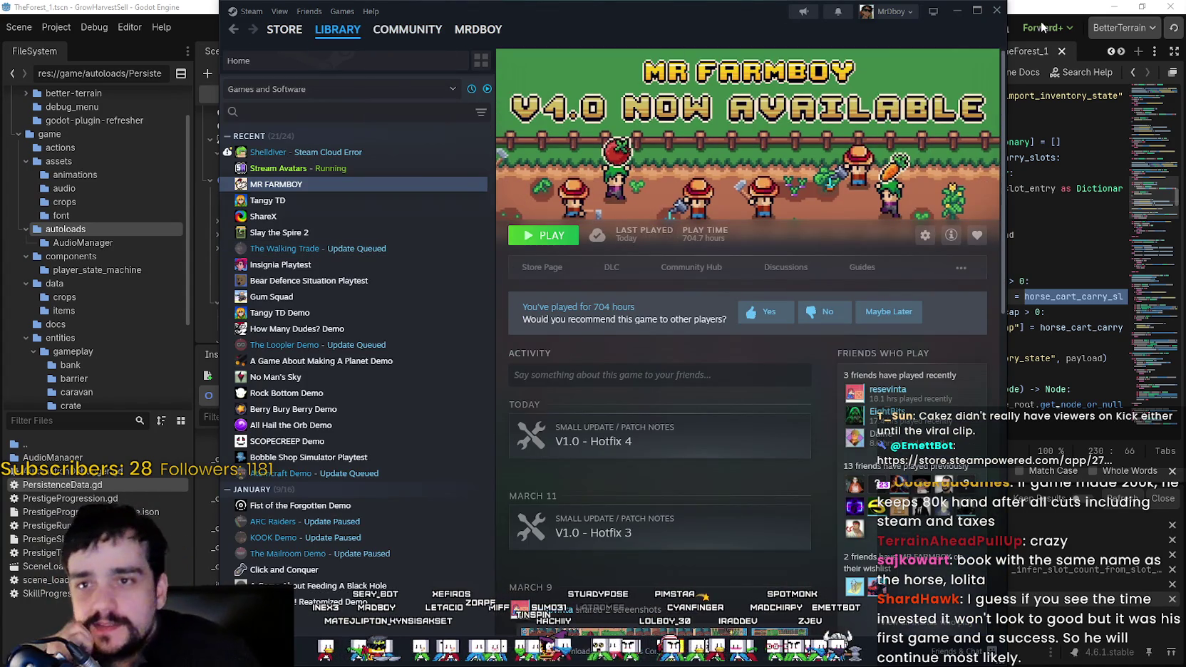
Minimize Steam and briefly expand the live _carry_stack_slots array in Godot.
left_click(959, 21)
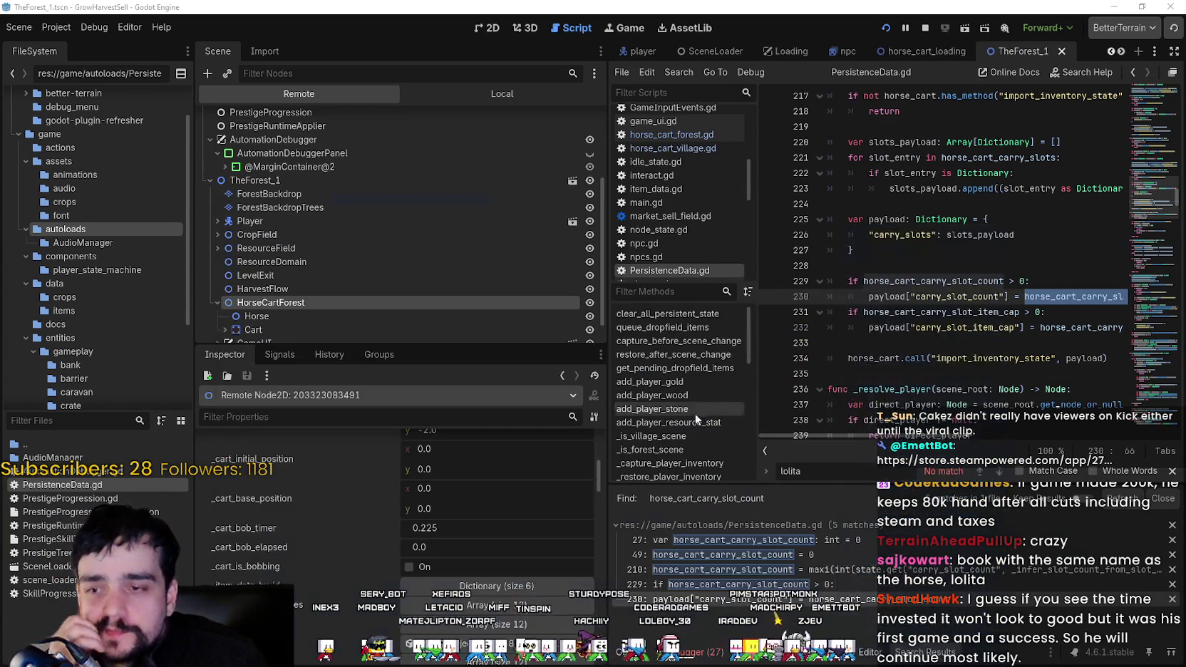
left_click(940, 246)
scroll(470, 559, "down", 2)
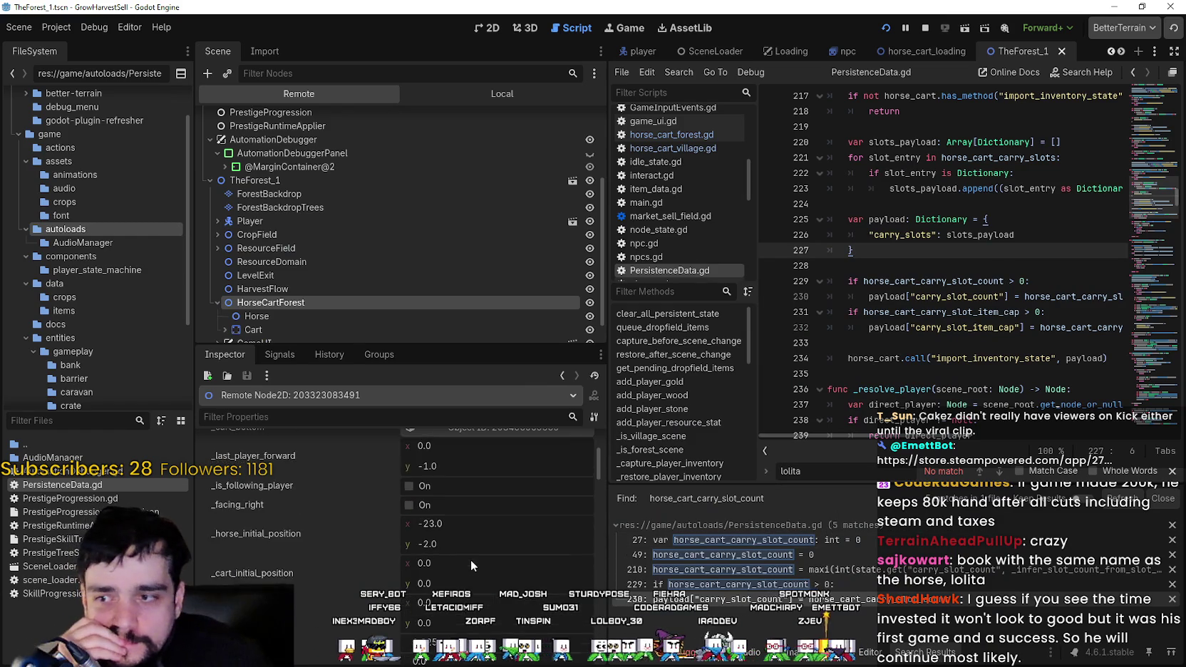
scroll(499, 556, "down", 3)
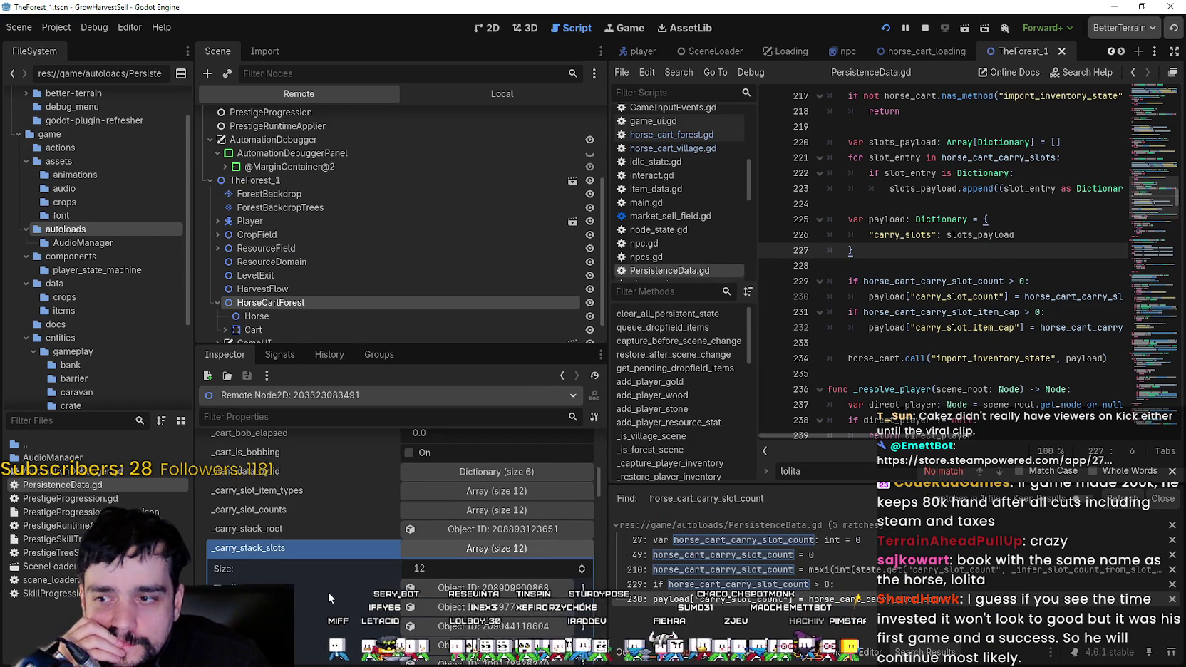
left_click(518, 548)
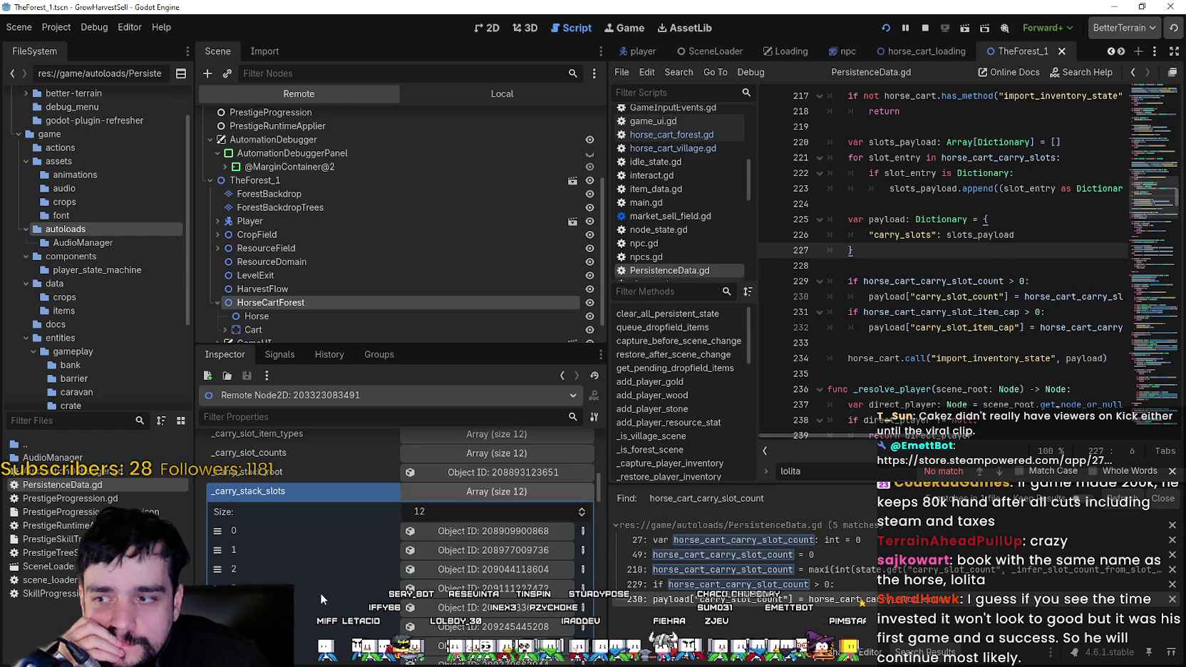
left_click(537, 492)
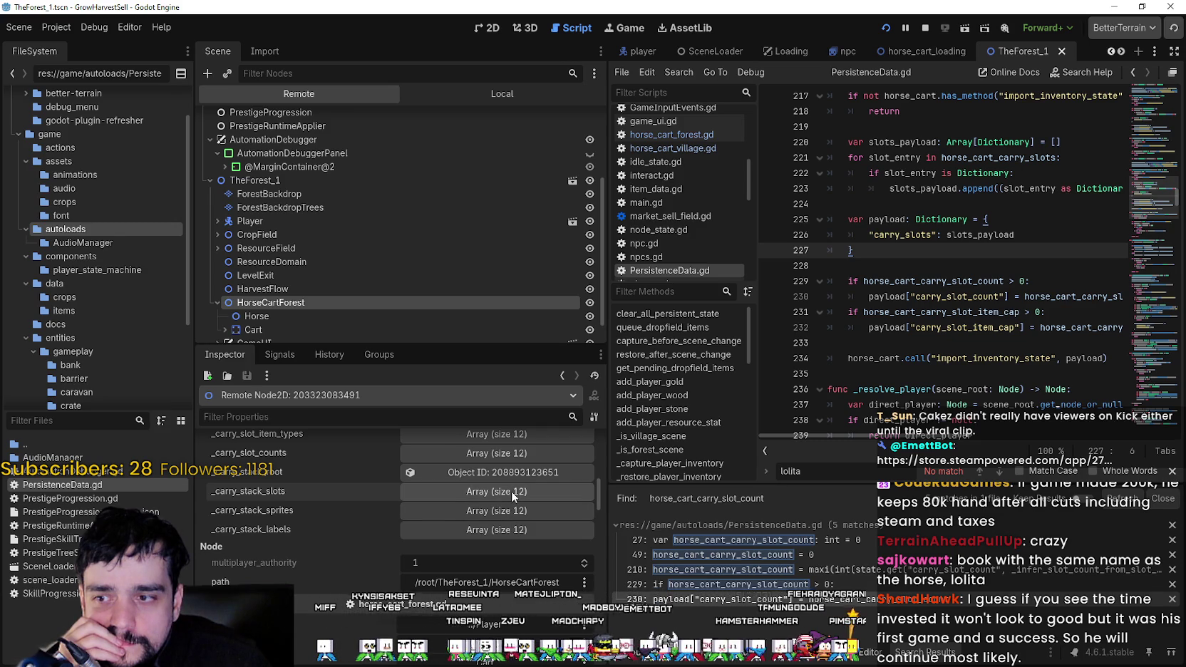
Inspect HorseCartForest's properties in the Local scene tree.
left_click(439, 100)
scroll(300, 253, "down", 1)
left_click(282, 220)
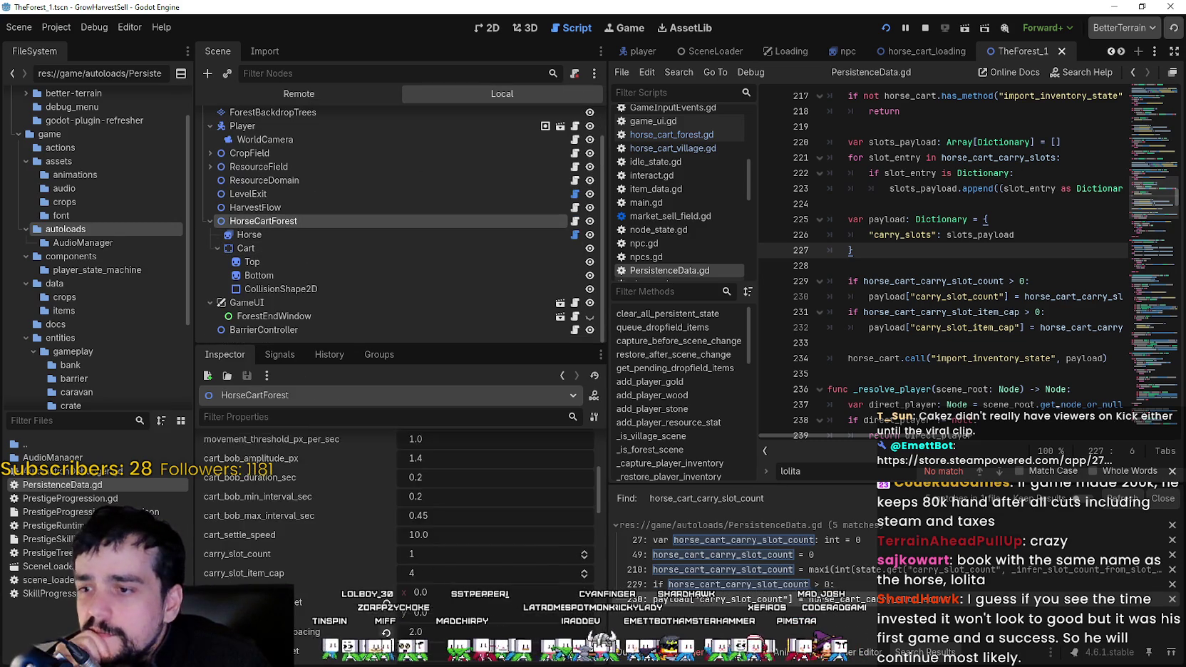
scroll(600, 563, "up", 2)
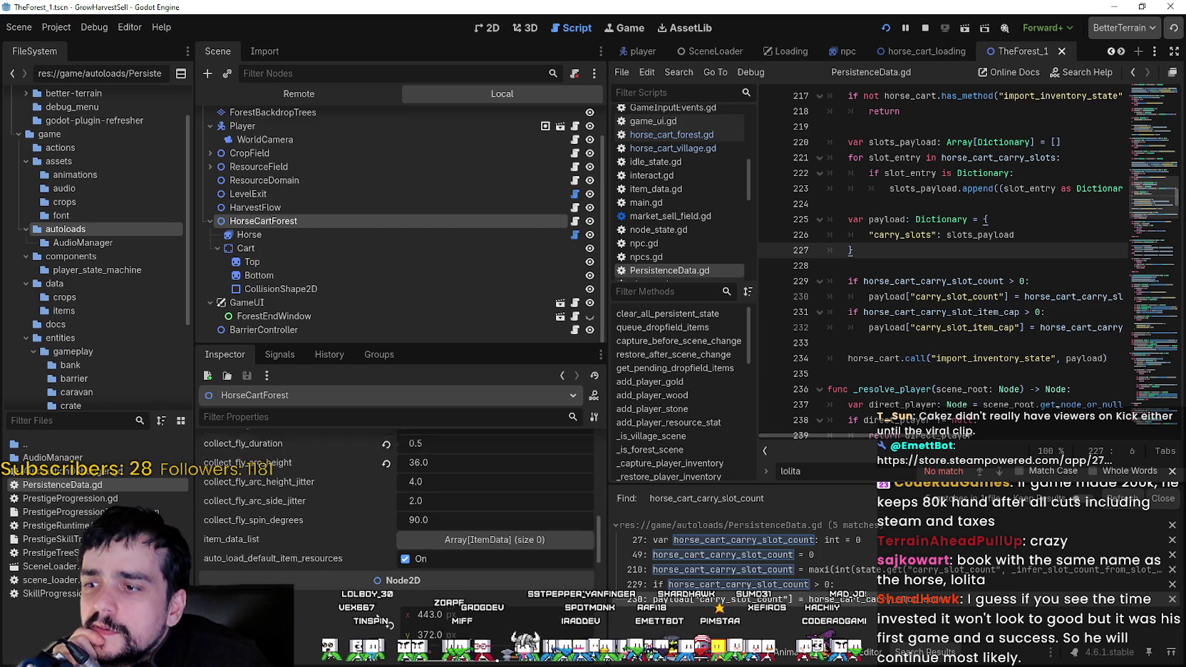
scroll(596, 527, "up", 5)
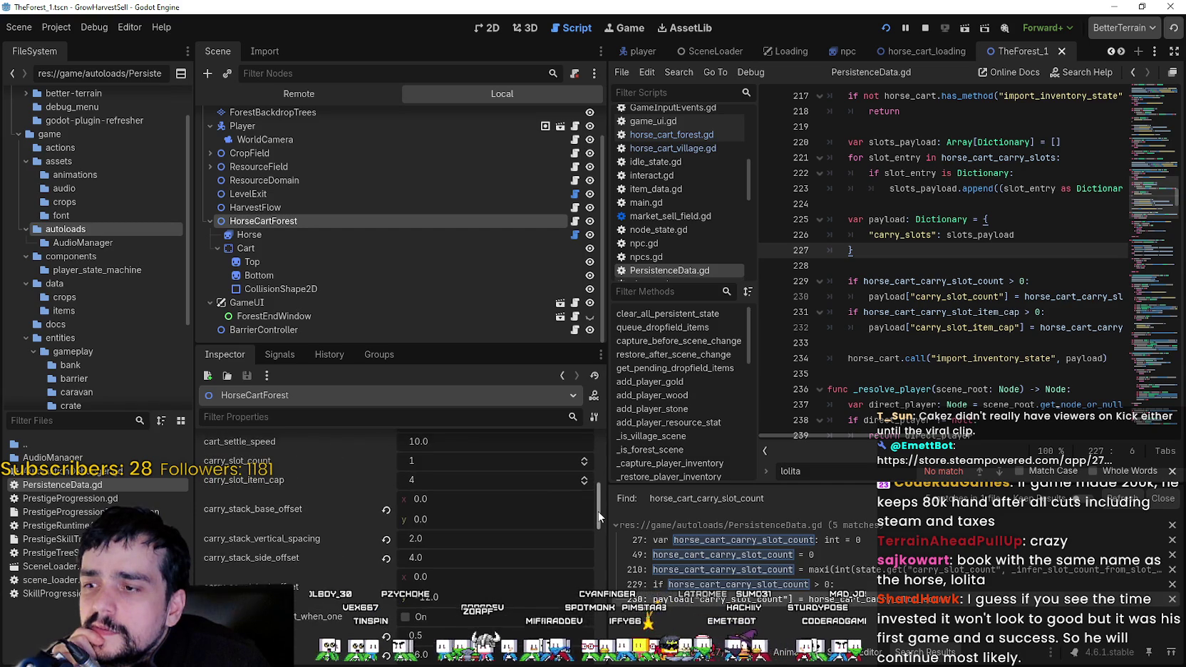
left_click_drag(599, 517, 603, 484)
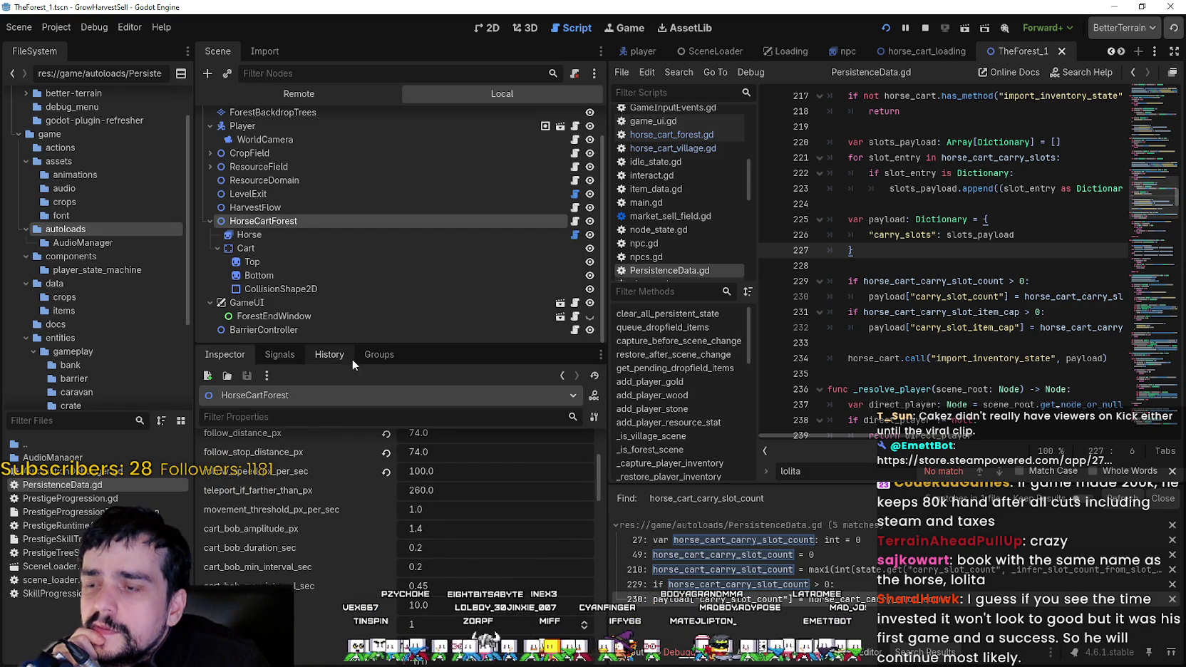
Select the running HorseCartForest and check its _carry_stack_slots and _carry_slot_counts arrays (size 12).
left_click(365, 93)
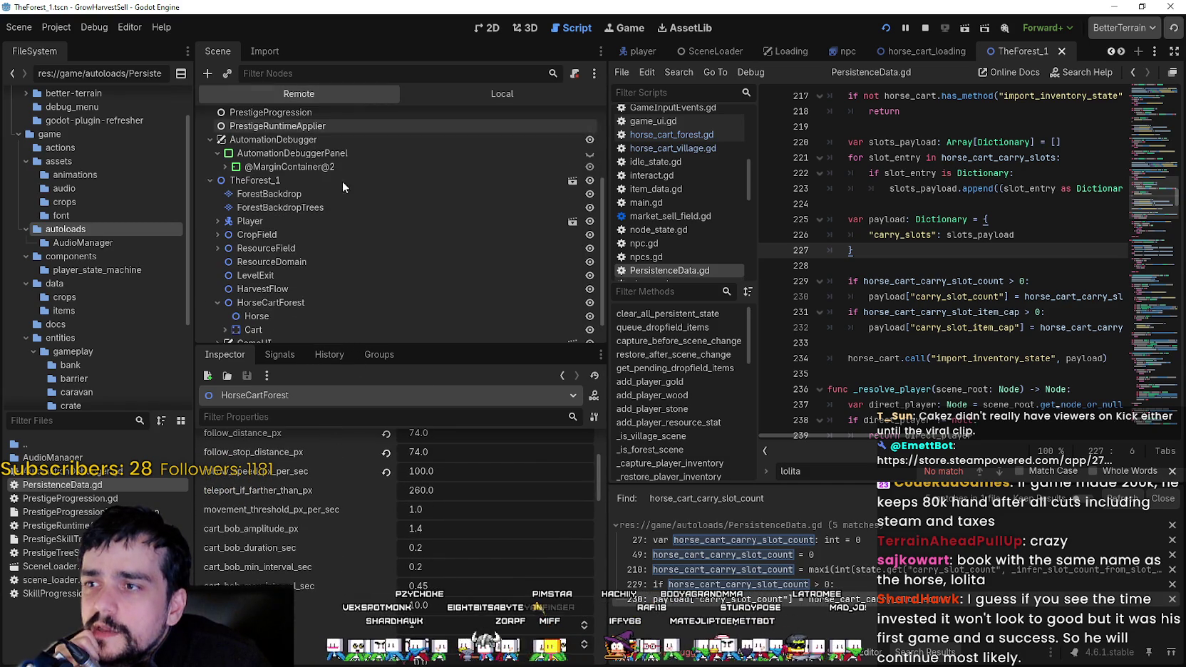
left_click(299, 276)
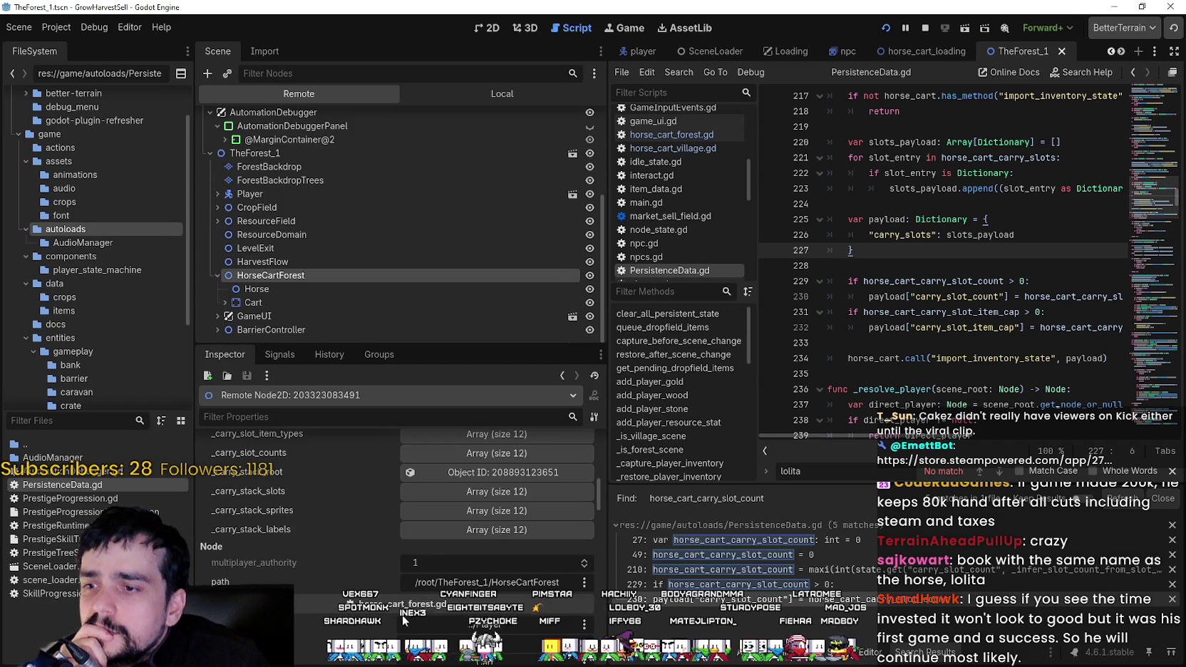
left_click(469, 492)
scroll(367, 548, "down", 2)
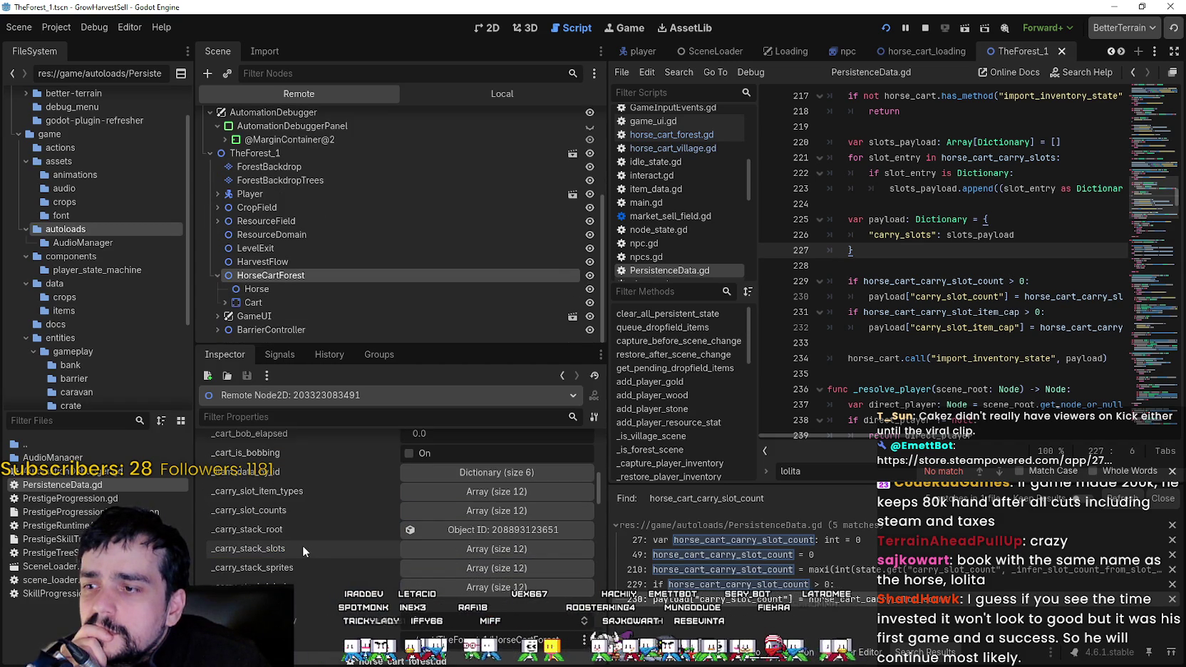
left_click(479, 510)
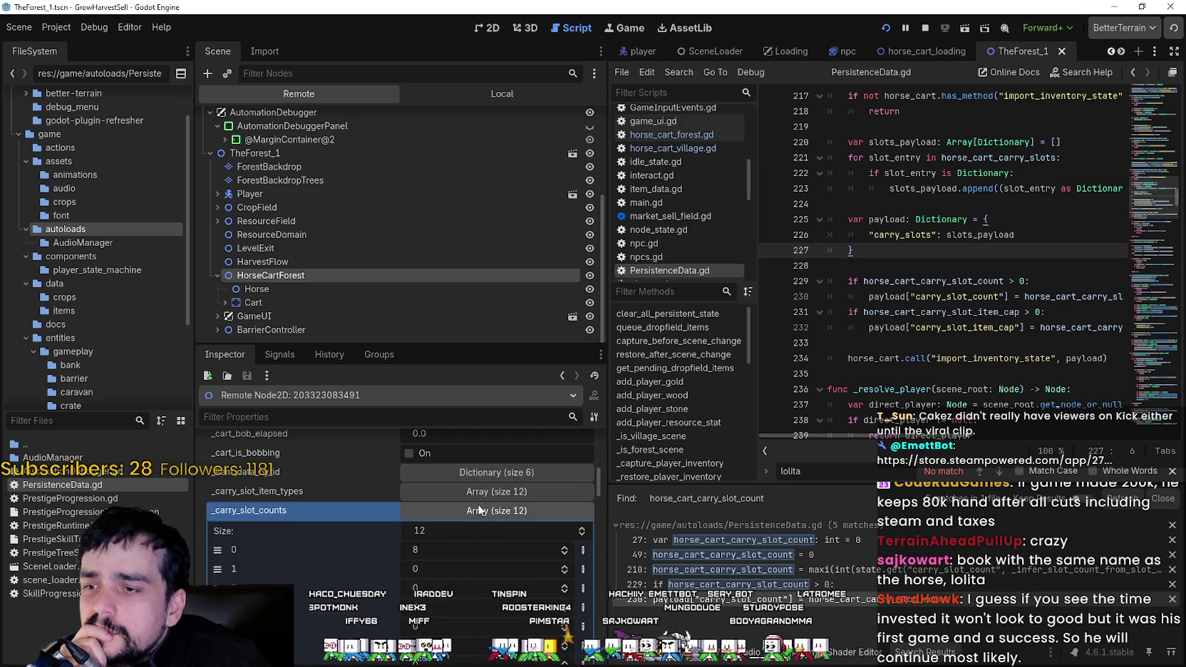
scroll(355, 547, "down", 3)
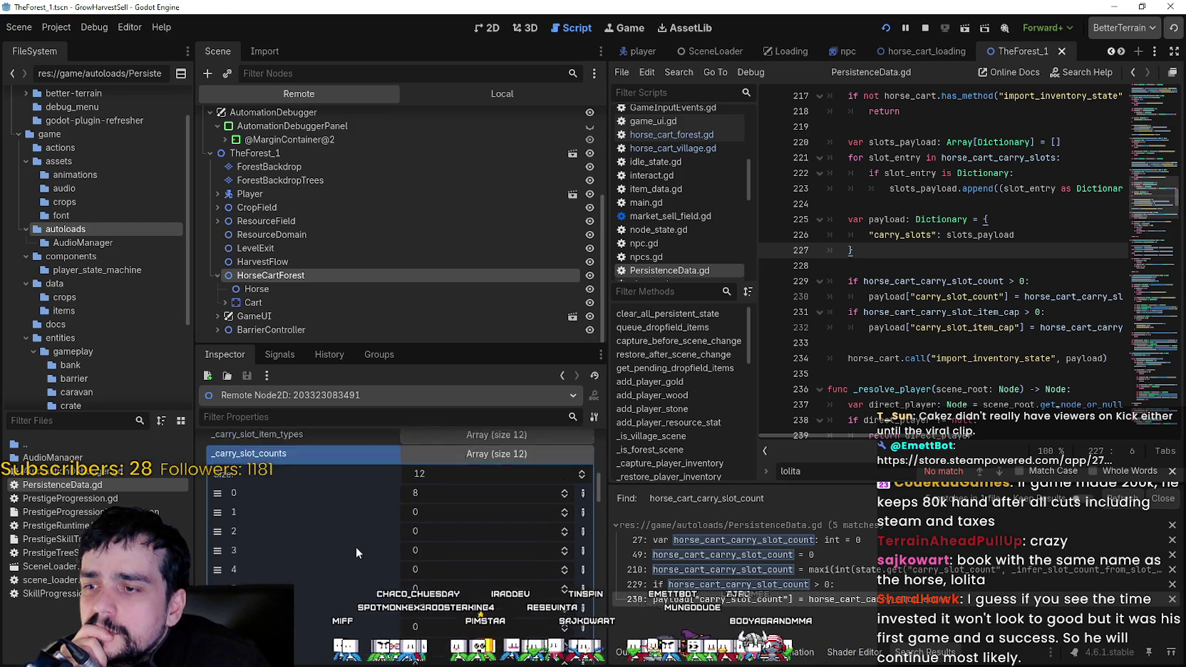
scroll(356, 547, "up", 1)
left_click(474, 483)
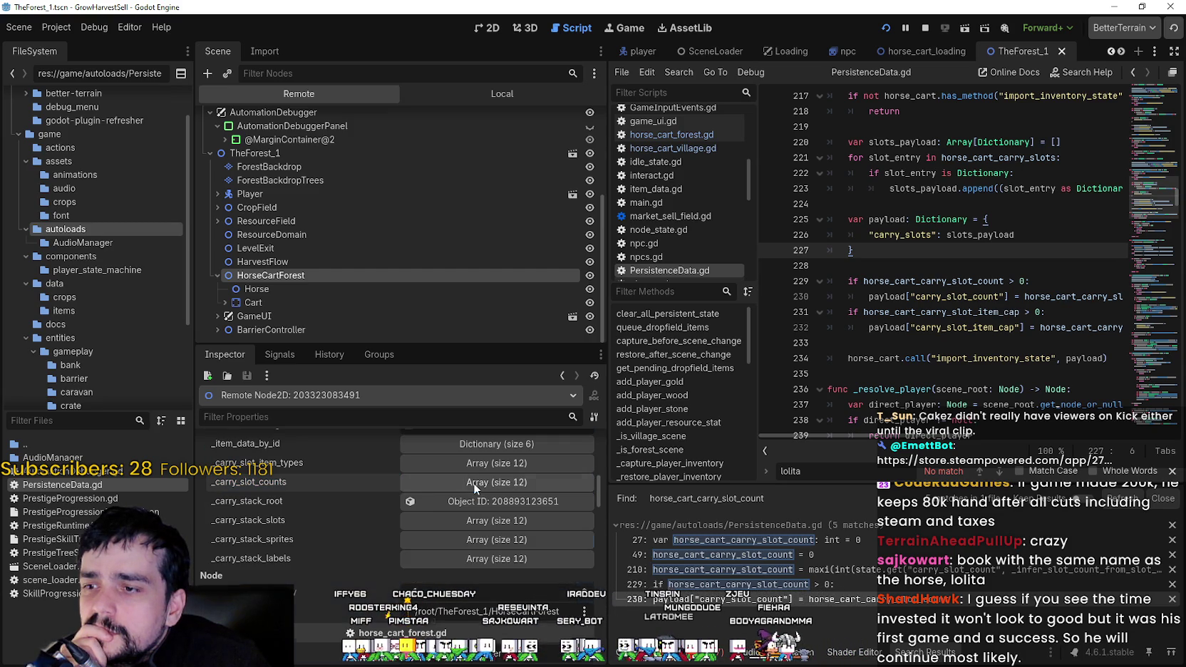
scroll(464, 475, "up", 3)
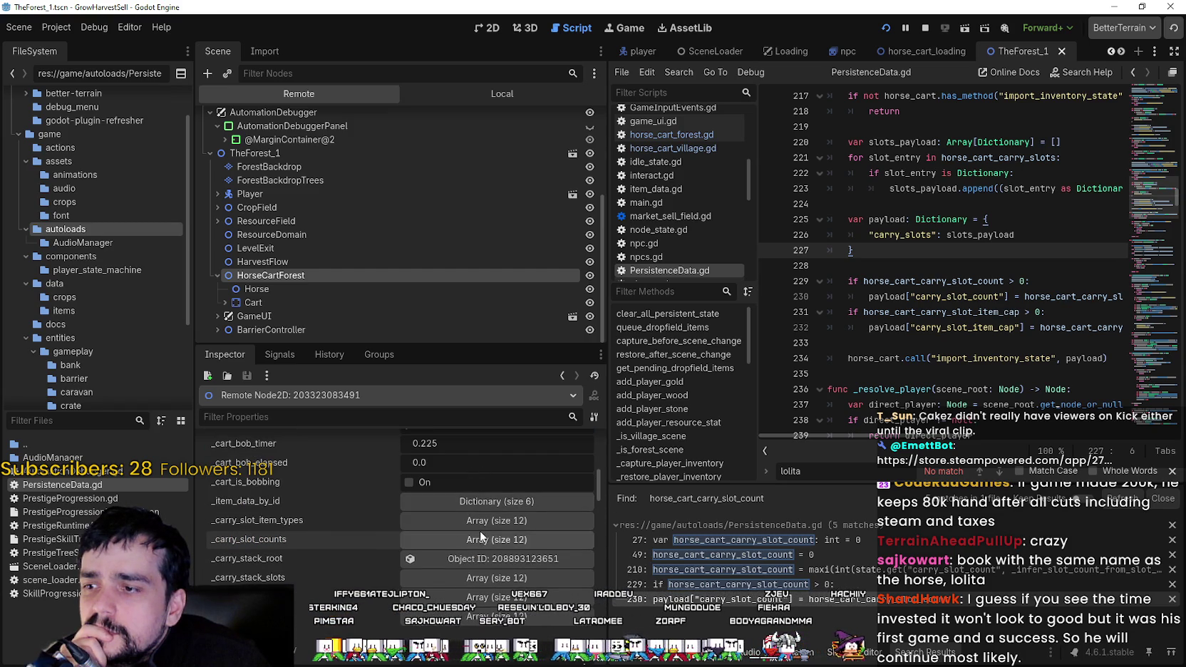
Check the _carry_slot_item_types and _default_item_data arrays and scroll the remaining members.
left_click(484, 521)
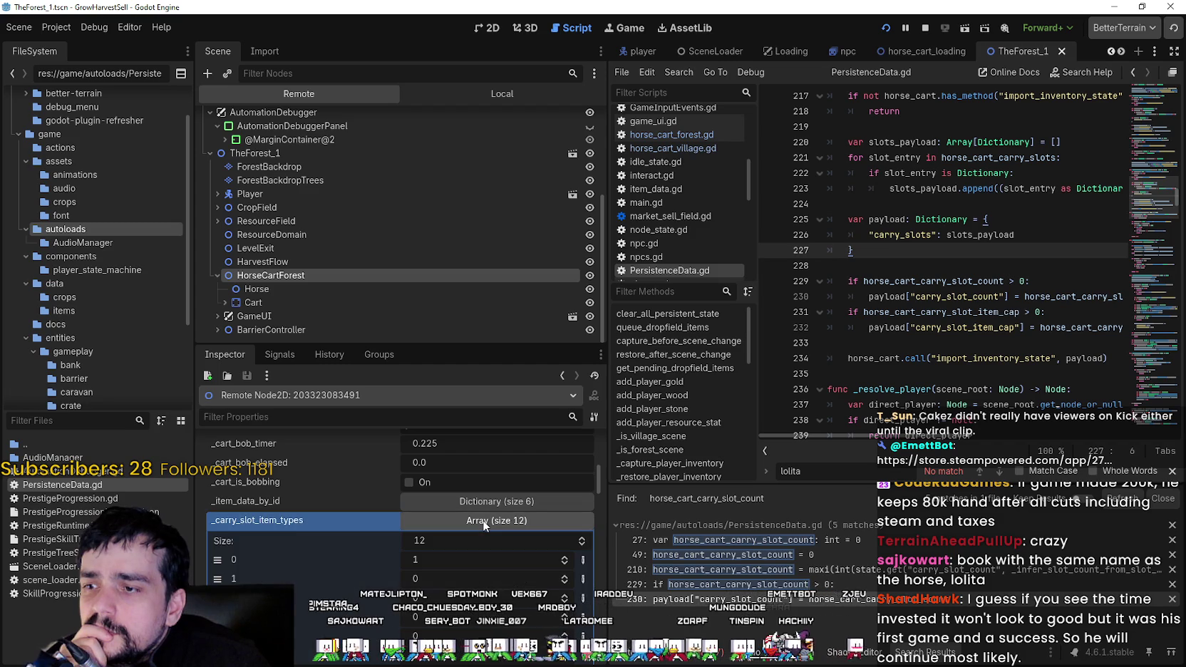
left_click(484, 521)
scroll(485, 551, "up", 5)
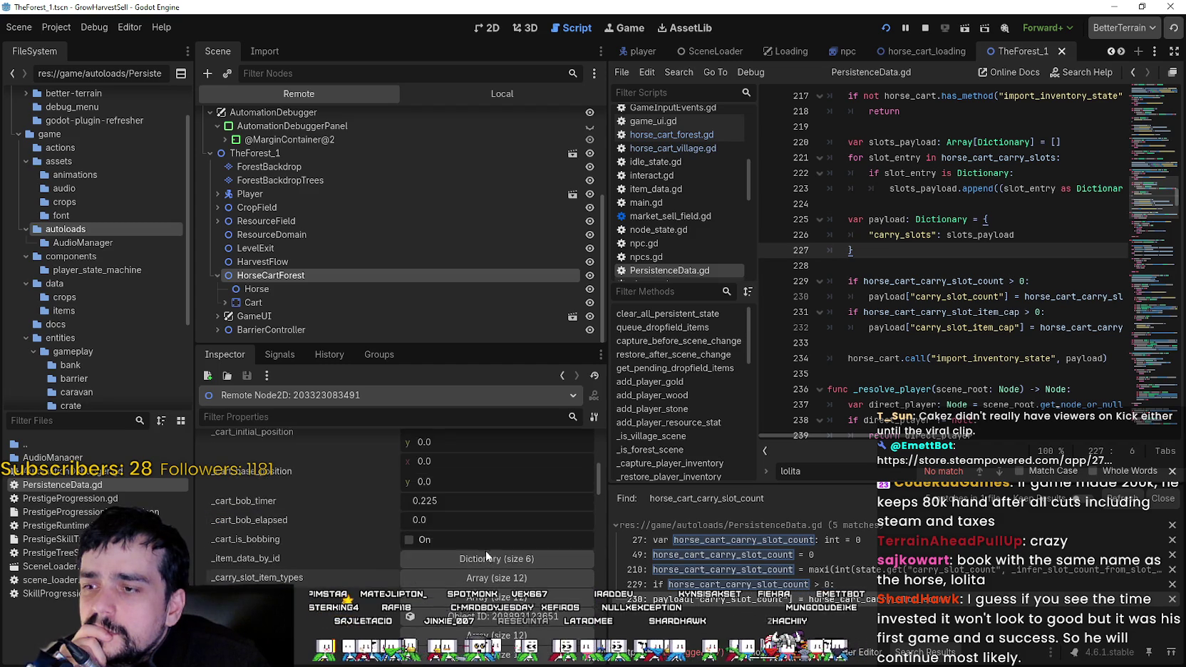
left_click_drag(599, 479, 599, 449)
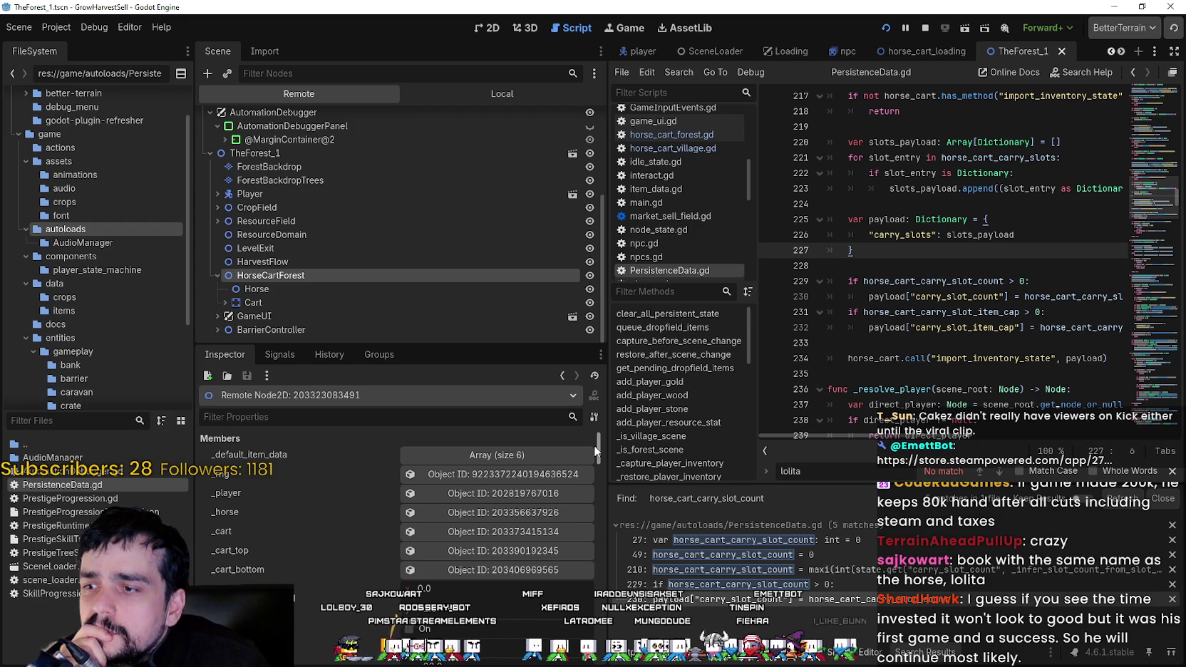
left_click(560, 456)
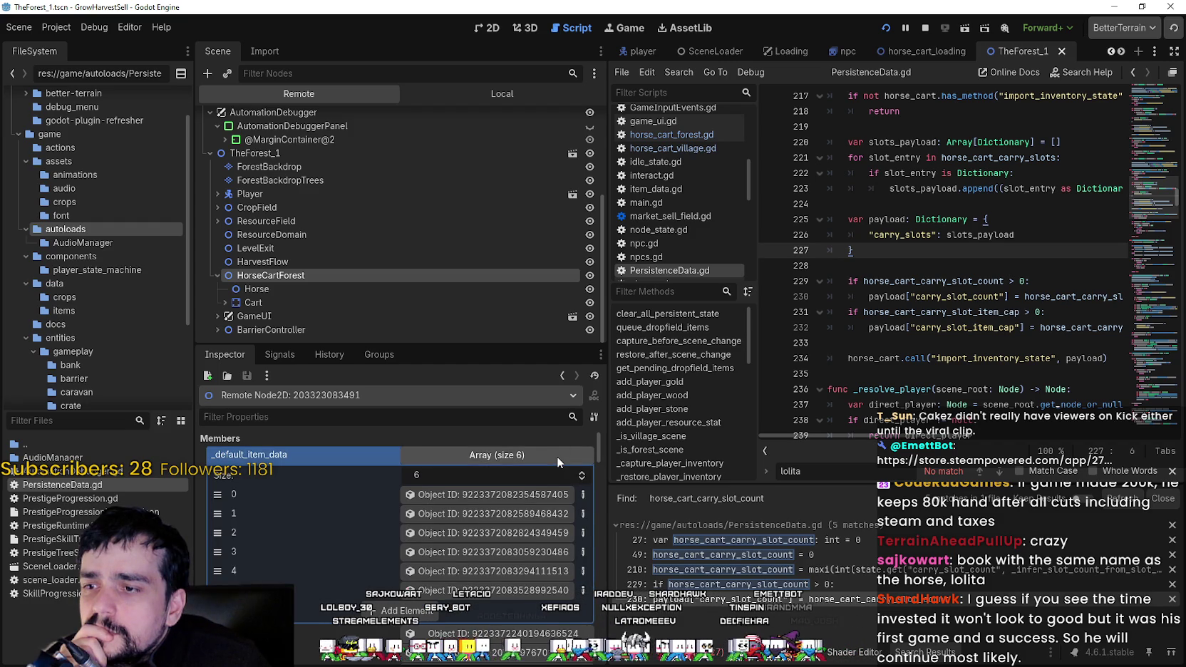
left_click(556, 457)
scroll(594, 455, "down", 2)
scroll(592, 460, "down", 5)
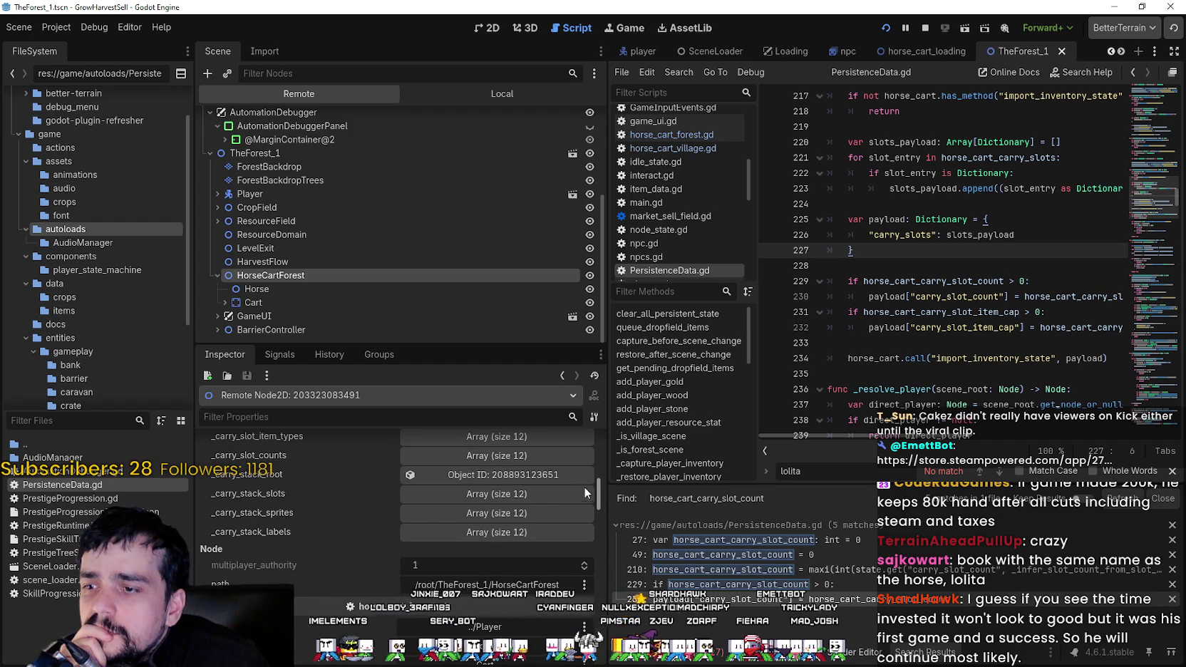
scroll(586, 487, "up", 3)
scroll(587, 479, "down", 1)
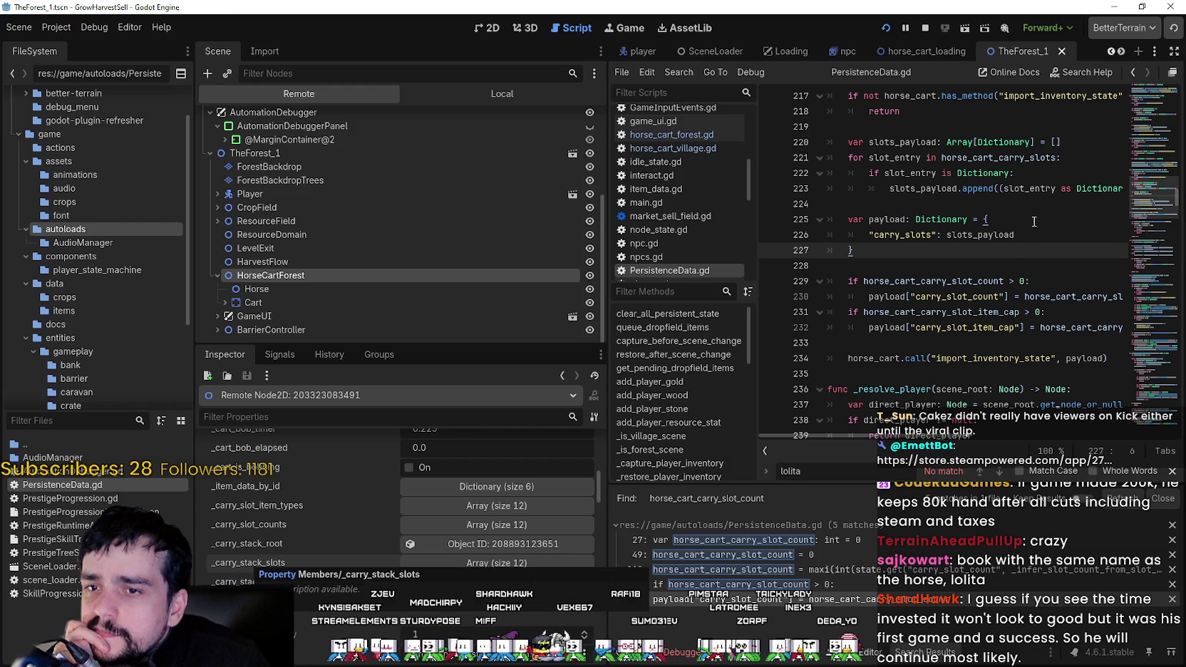
Search all project files for _carry_stack_slots, finding 4 matches in player.gd.
left_click(1007, 239)
key("ctrl+shift+f")
type("_carry_stack_")
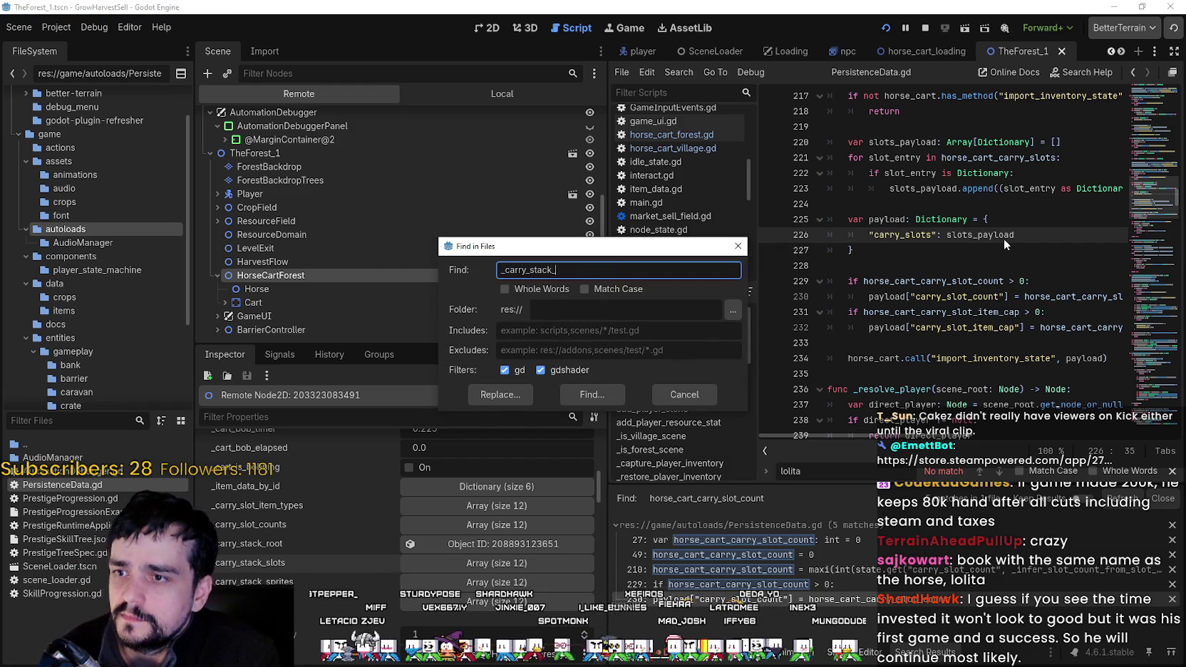
type("slots")
key("Return")
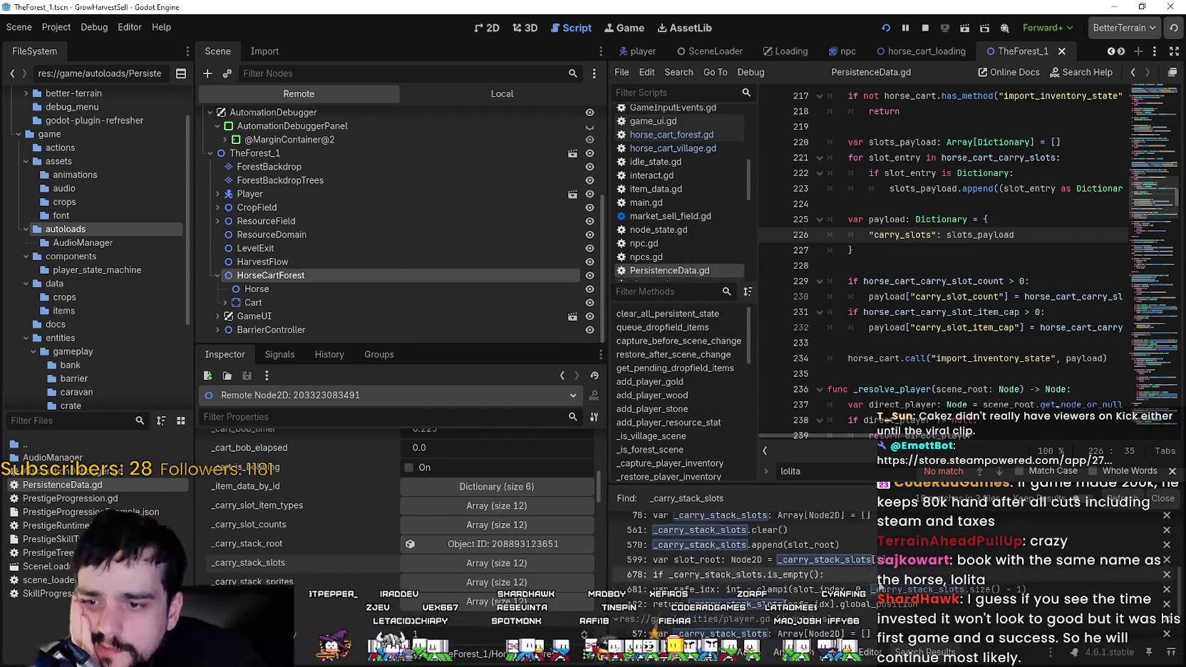
scroll(1023, 614, "down", 1)
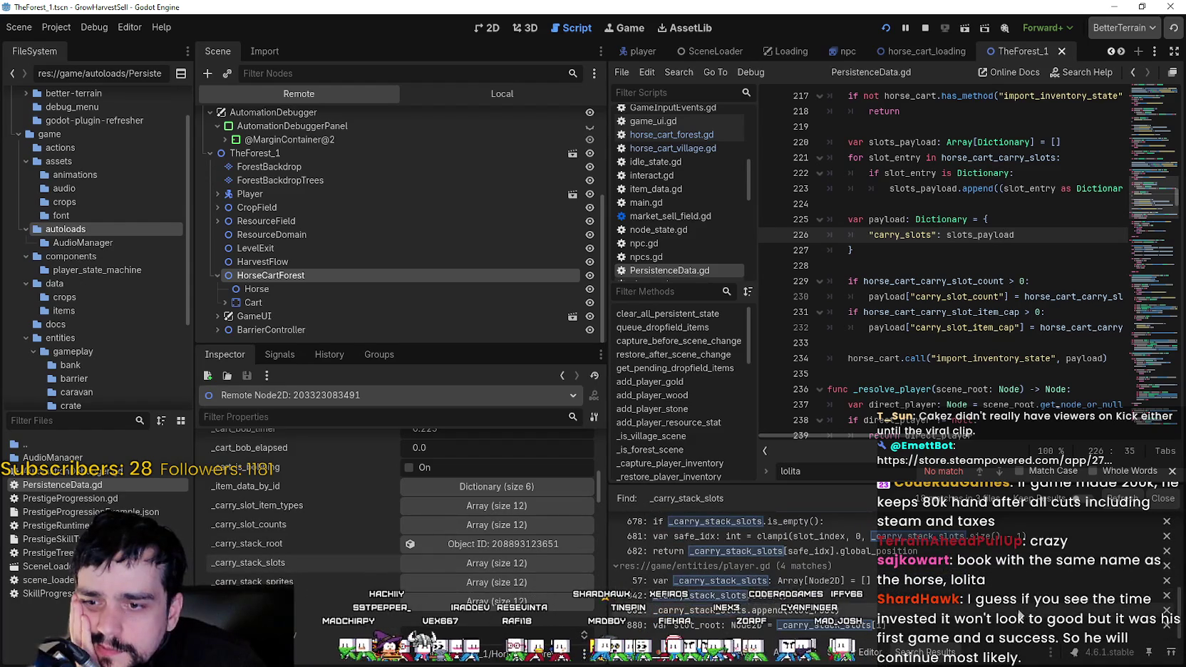
Close the script find bar, inspect the Player's CollisionShape2D, and stop the running game.
key("Escape")
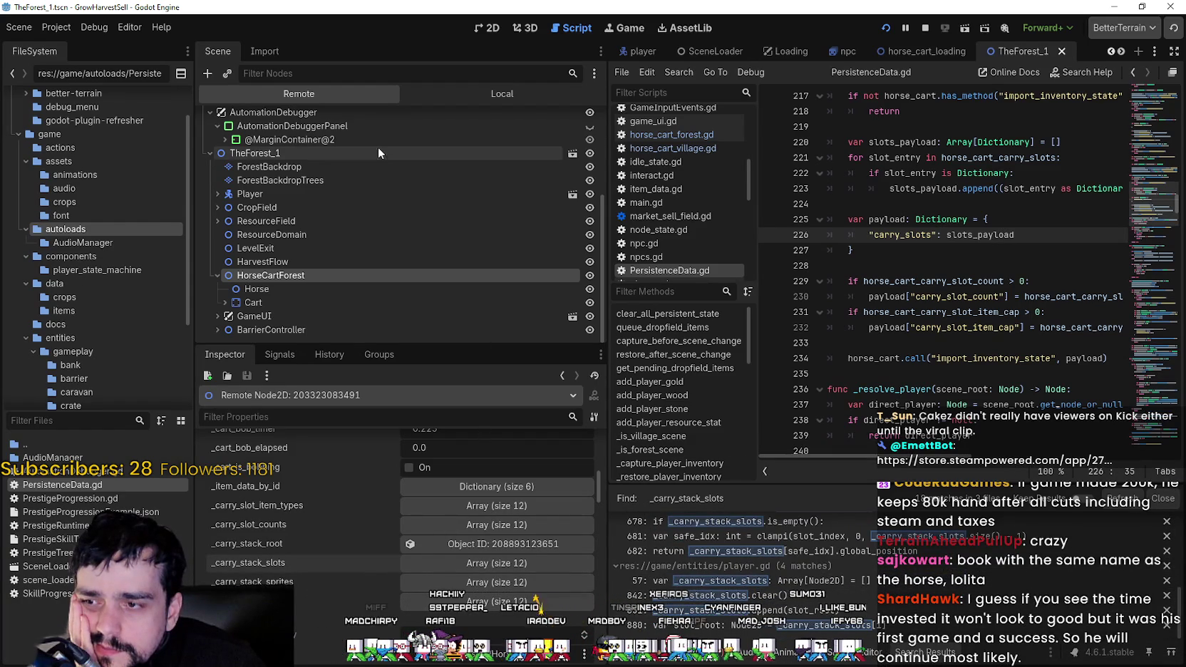
double_click(359, 194)
left_click(354, 221)
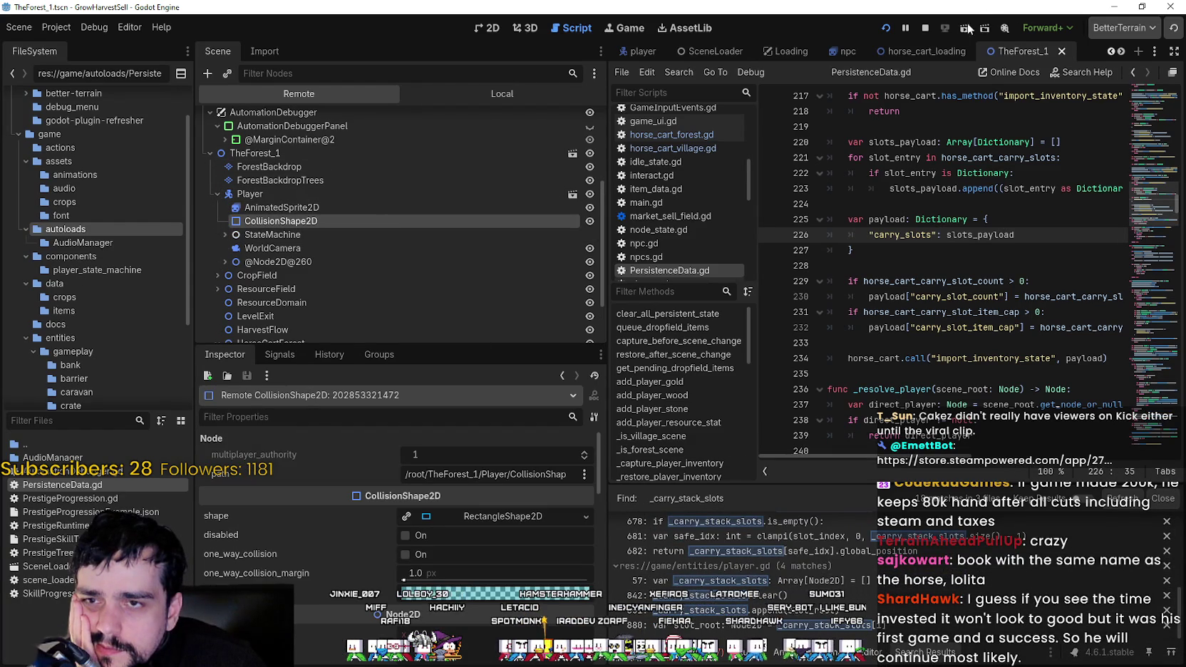
left_click(927, 27)
Reload the current project and look inside the GrowHarvestSell logs folder in Explorer.
left_click(57, 27)
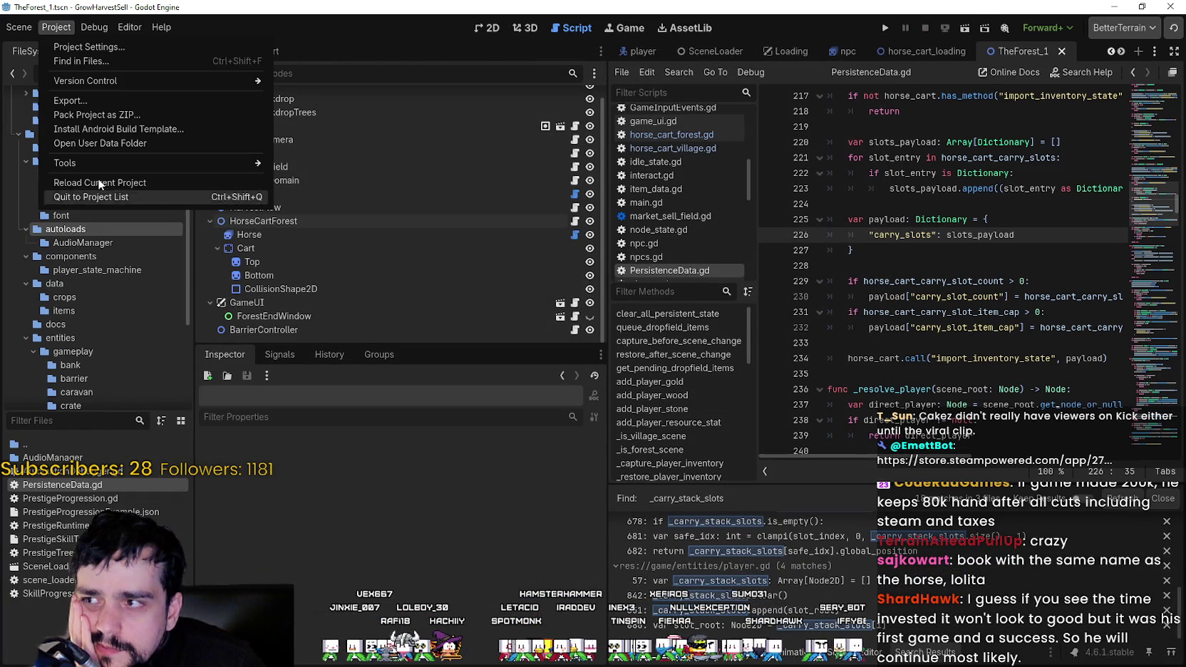
left_click(107, 187)
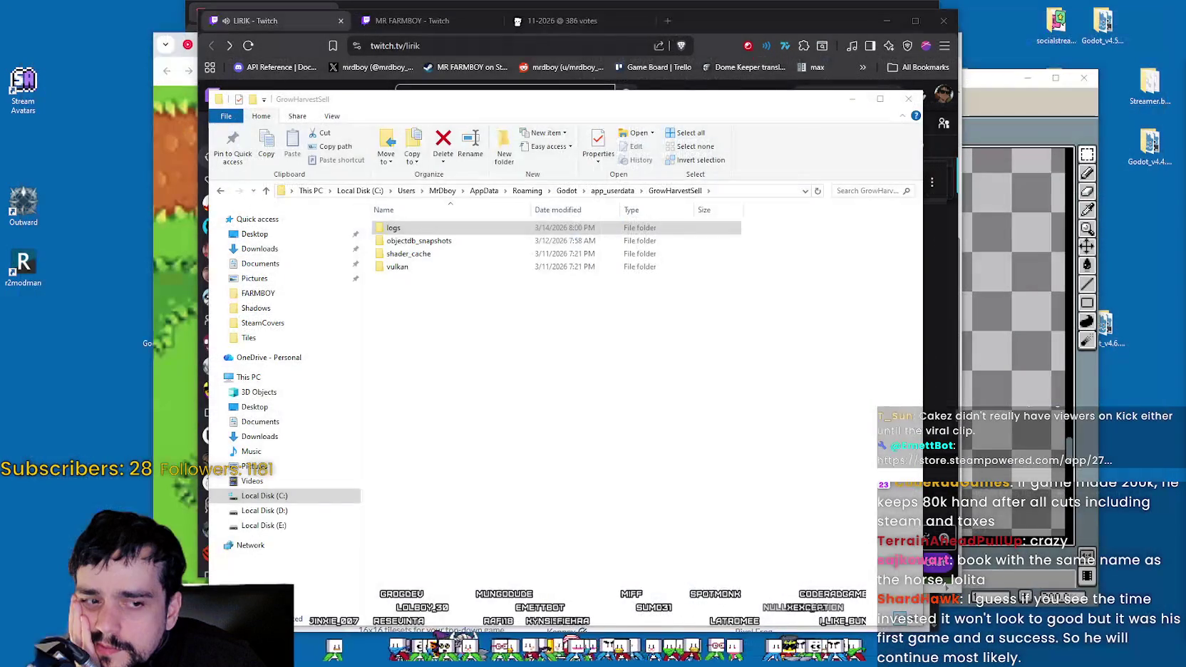
double_click(663, 227)
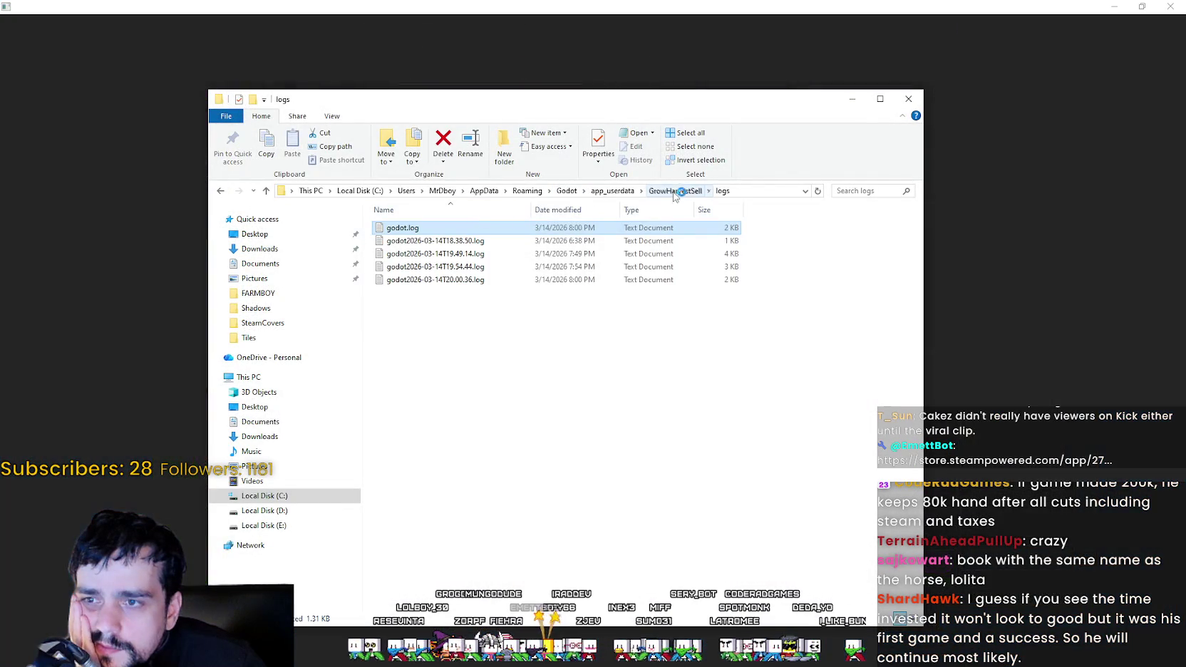
left_click(678, 190)
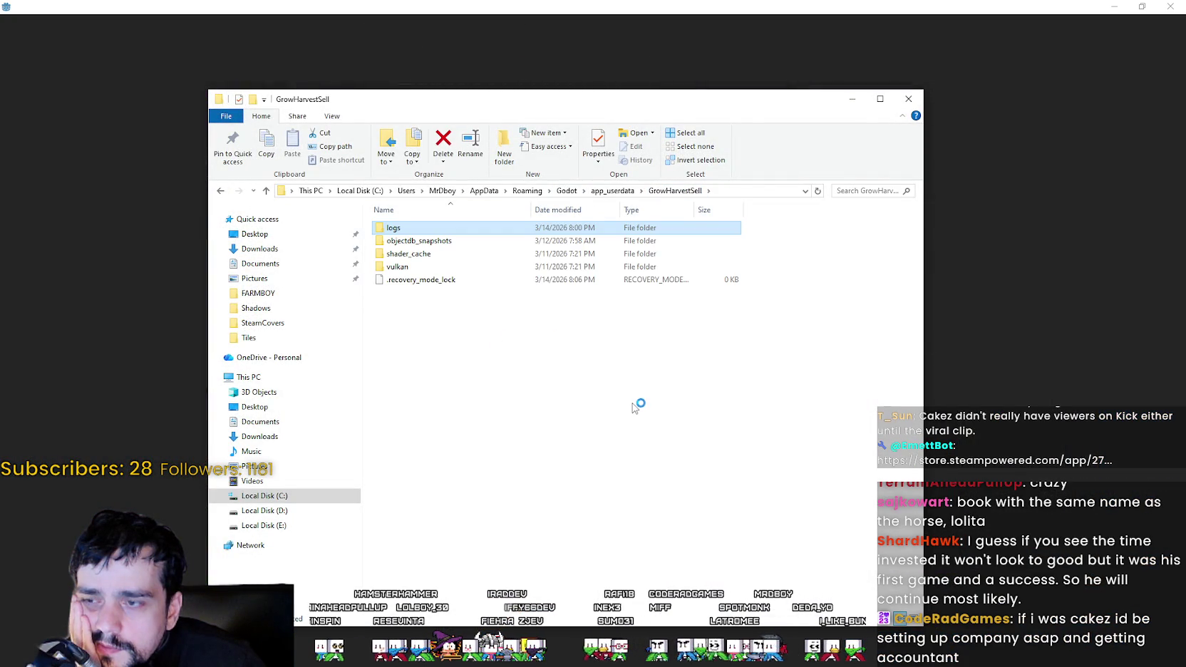
Refresh the GrowHarvestSell folder listing showing .recovery_mode_lock and cache folders.
right_click(518, 340)
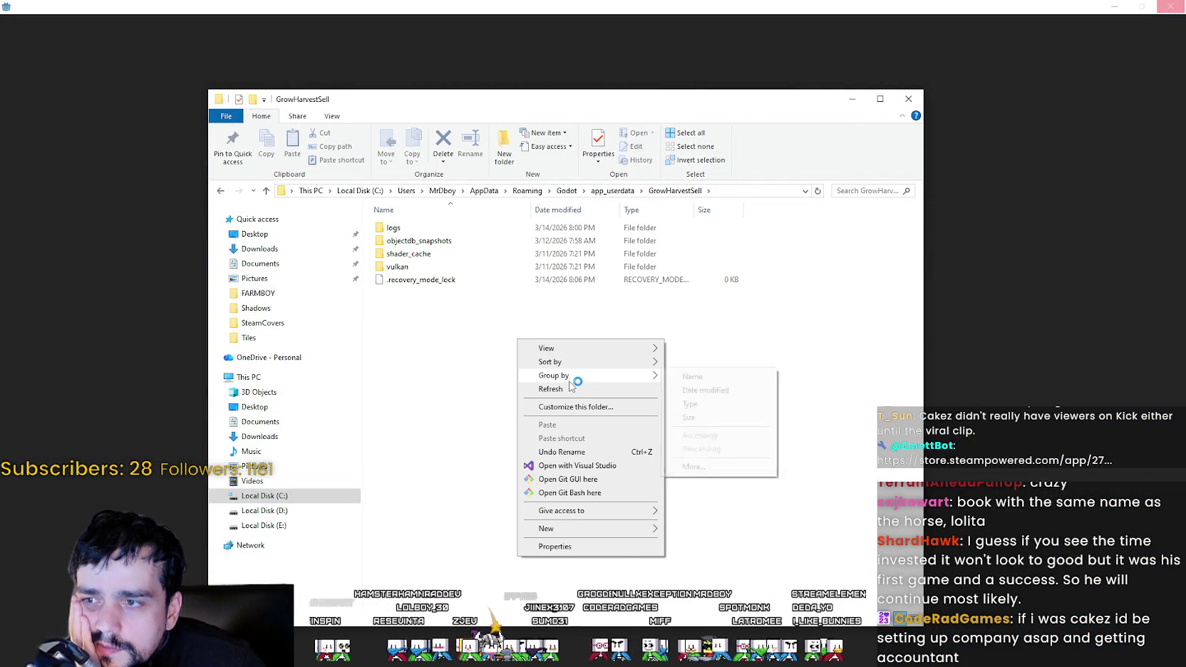
left_click(570, 387)
right_click(520, 285)
left_click(448, 305)
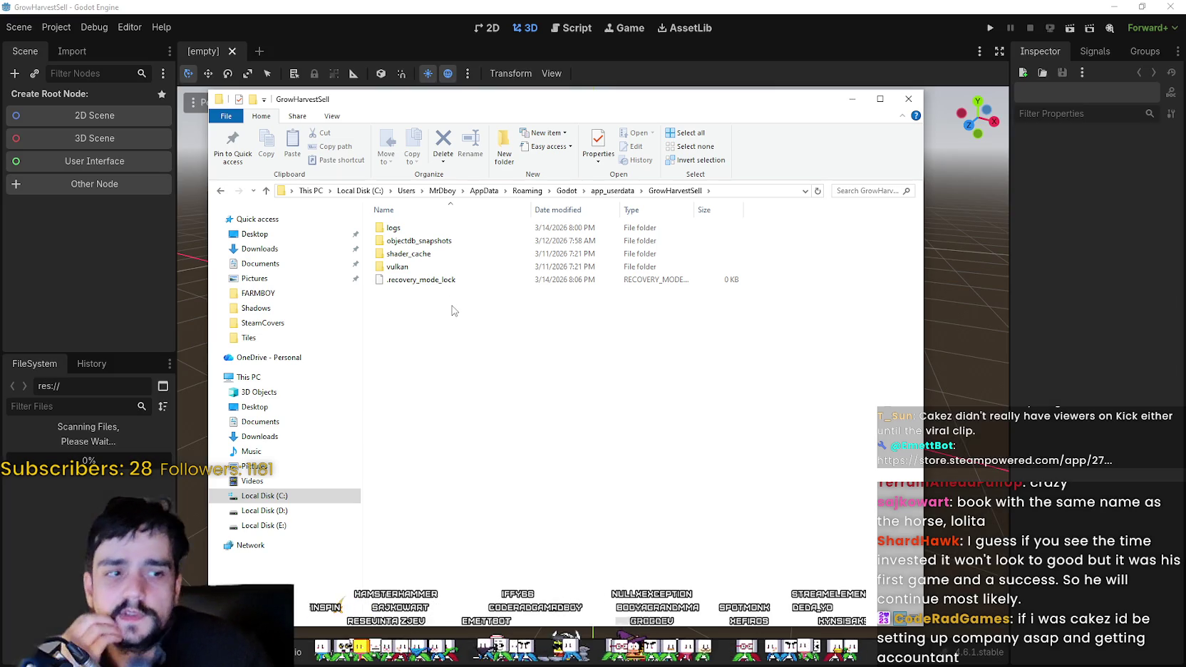
left_click_drag(462, 328, 417, 272)
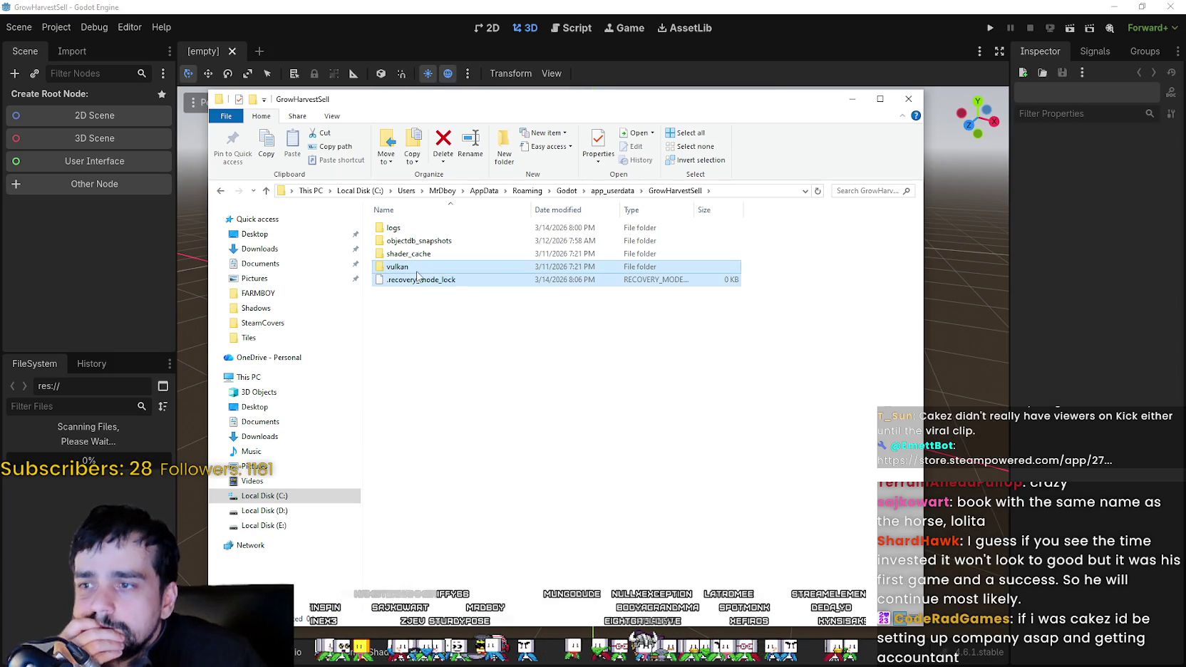
left_click(476, 318)
right_click(477, 316)
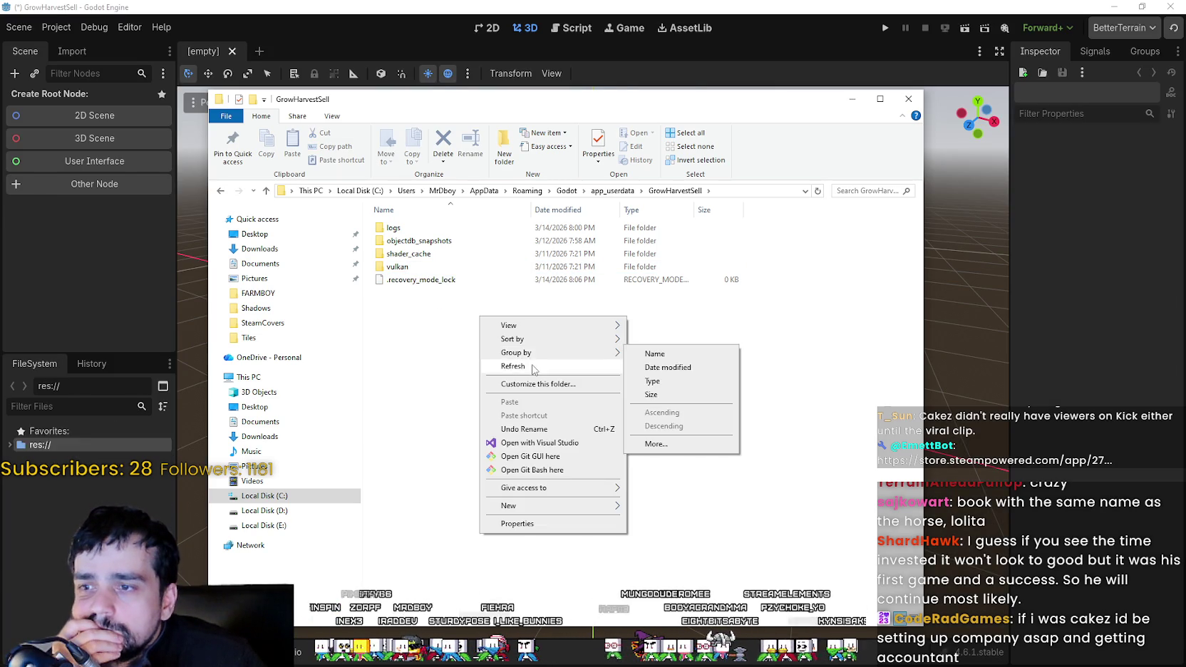
left_click(560, 365)
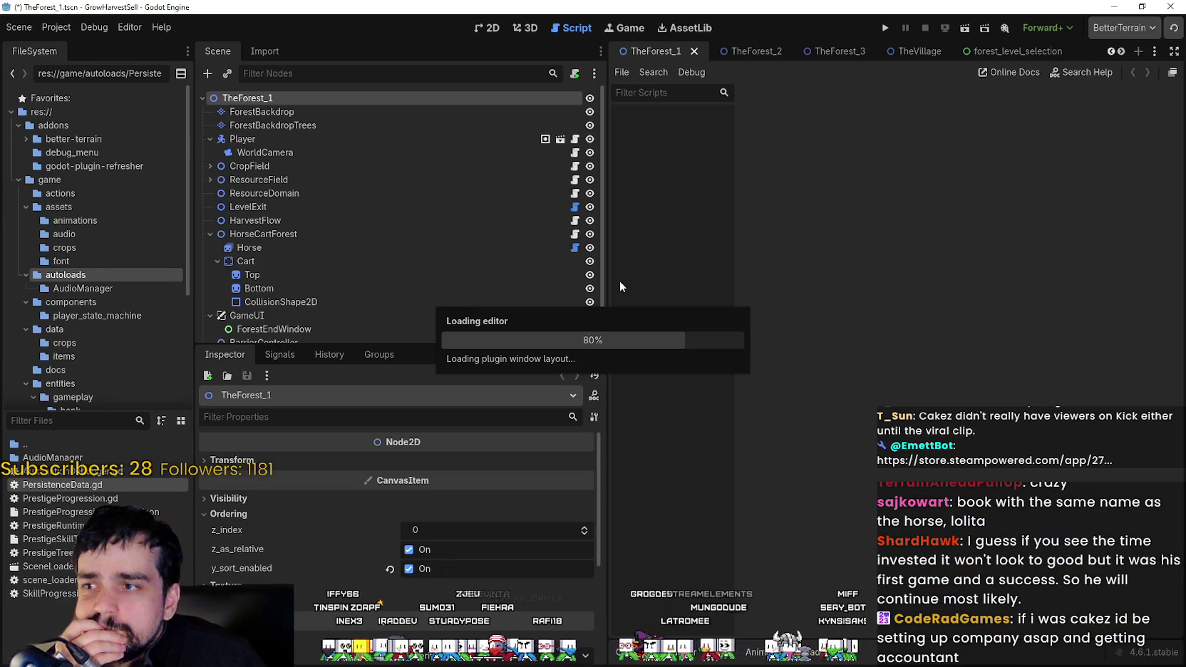
Review HorseCartForest's properties, then save TheForest_1 and run the project to its title screen.
left_click(255, 234)
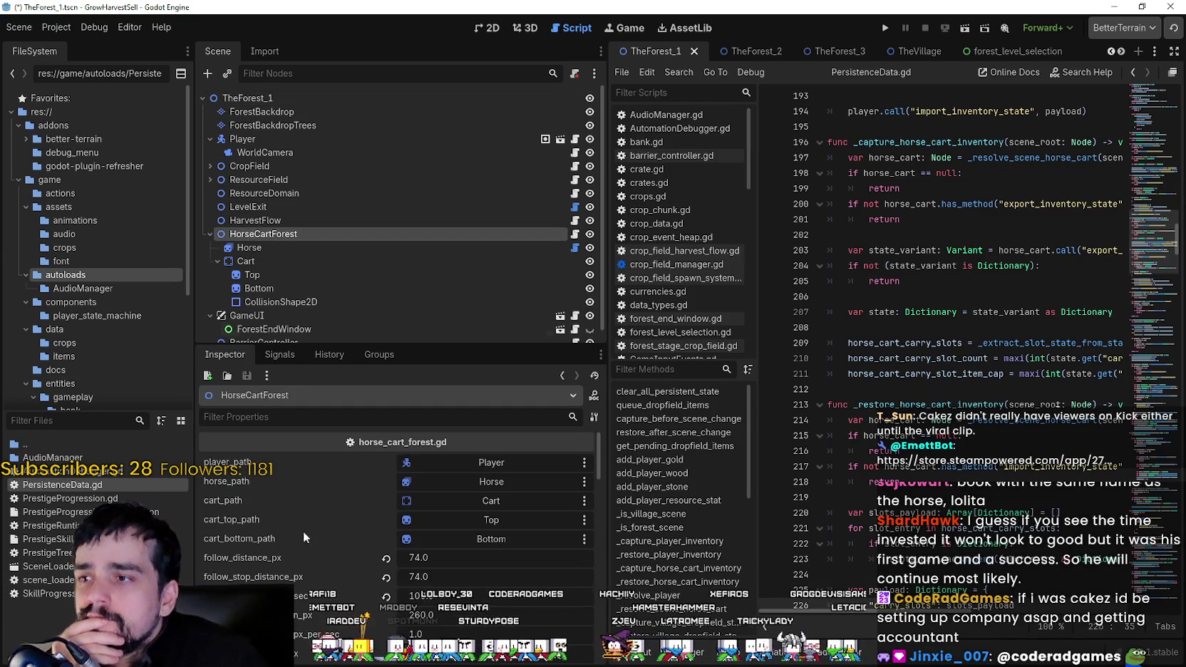
scroll(312, 585, "down", 3)
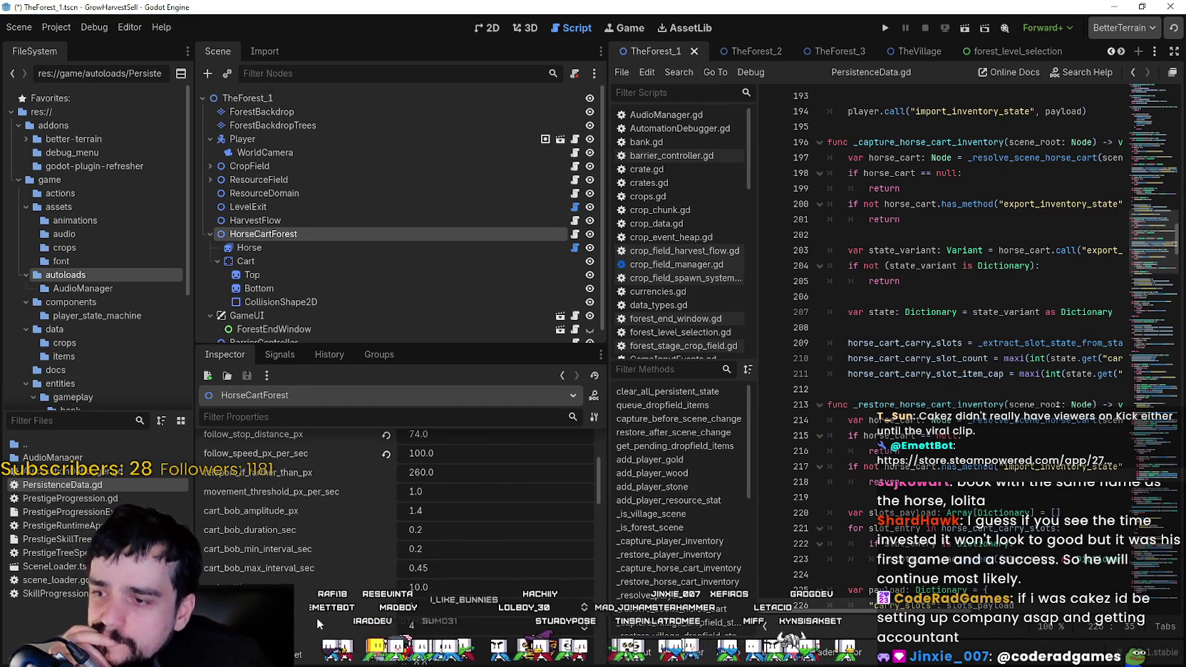
scroll(275, 549, "down", 2)
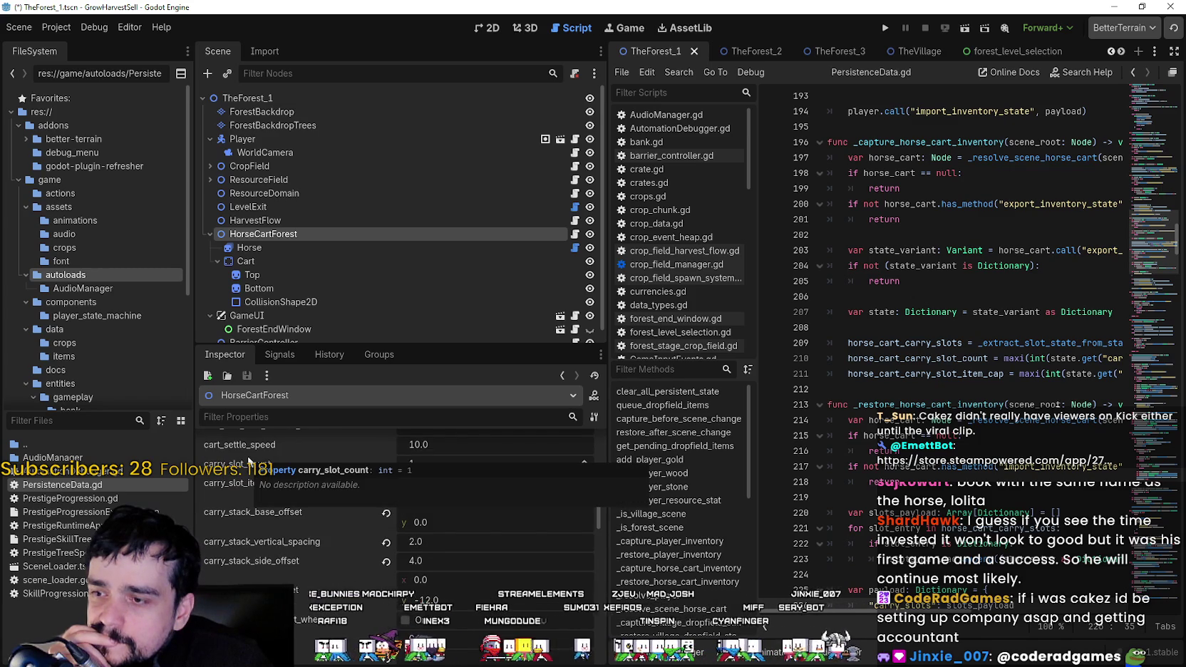
scroll(249, 462, "down", 5)
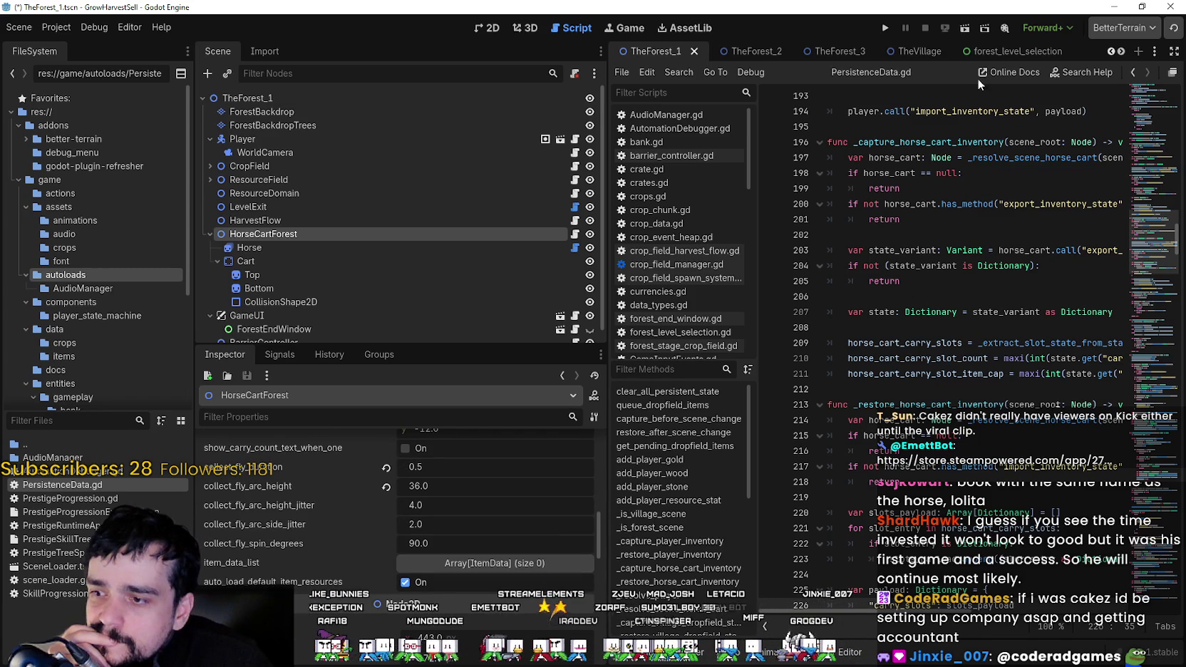
left_click(886, 29)
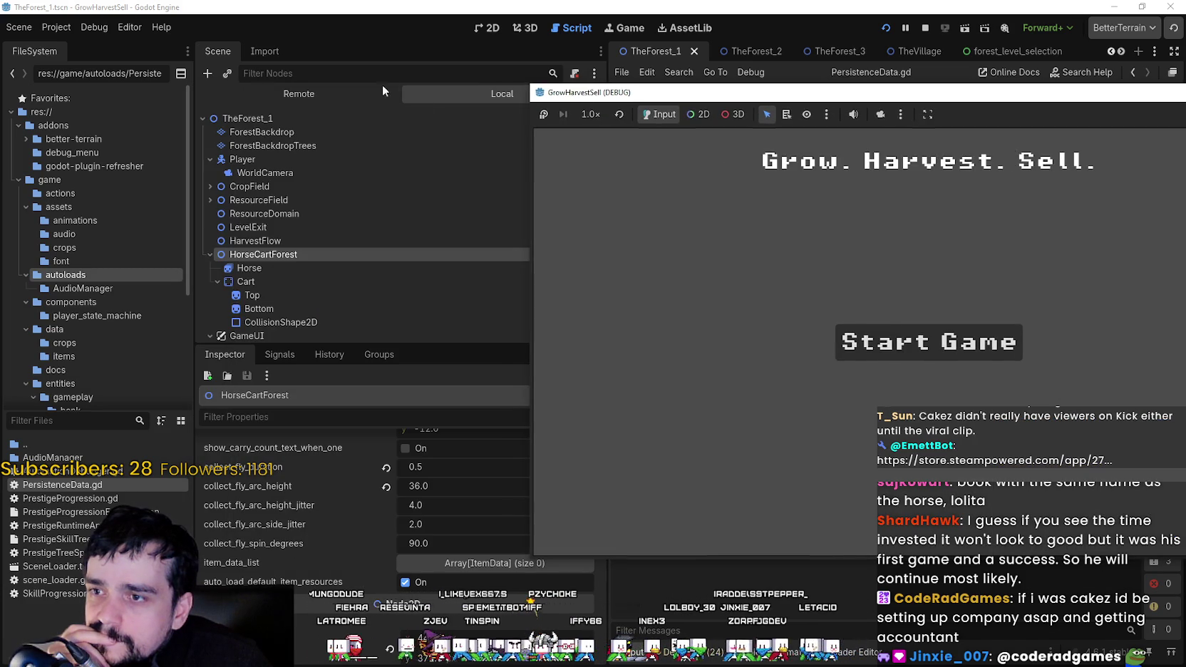
Inspect PersistenceData's live stored values, then start a new game from the title screen.
left_click(378, 91)
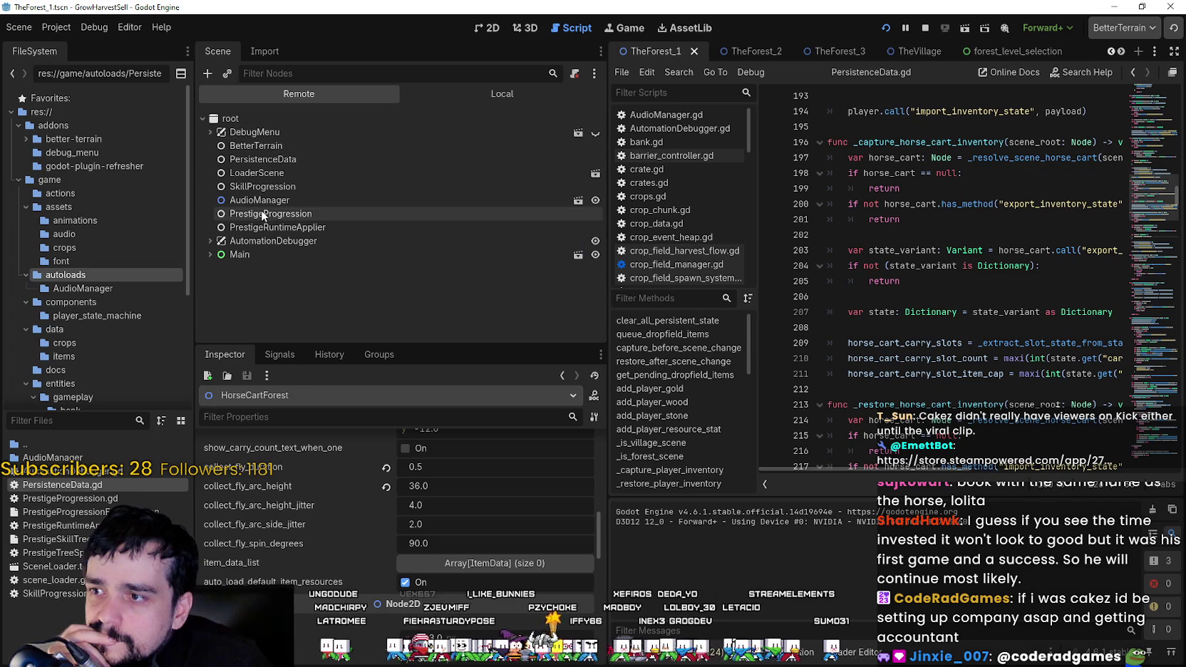
left_click(261, 159)
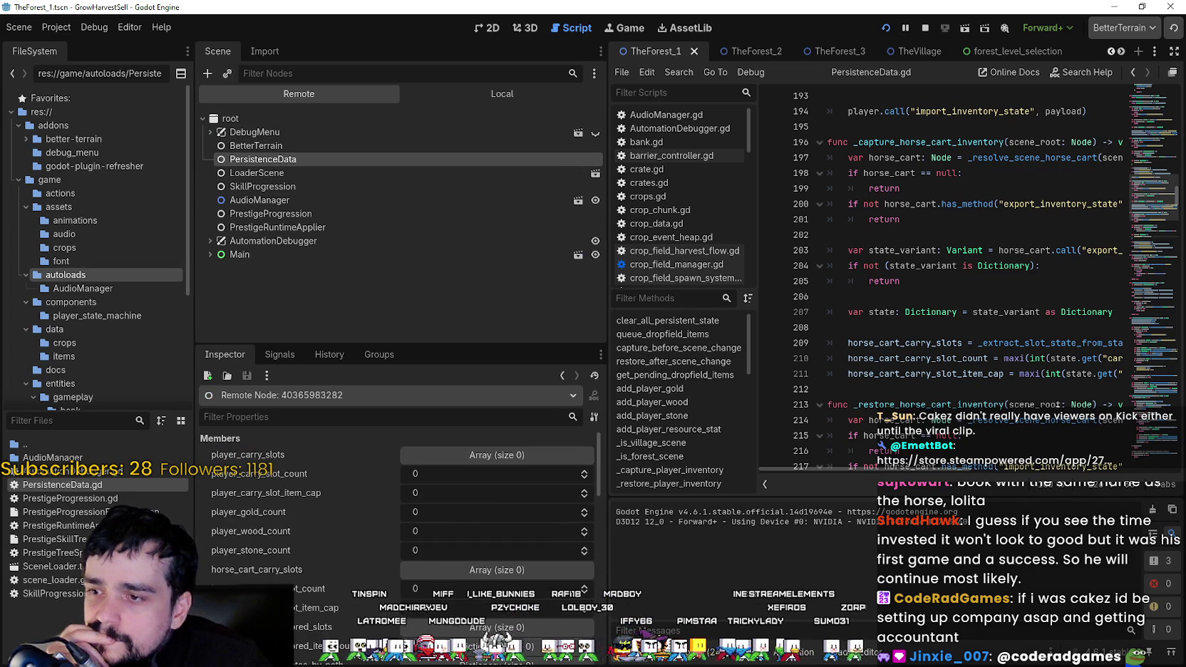
scroll(399, 499, "down", 10)
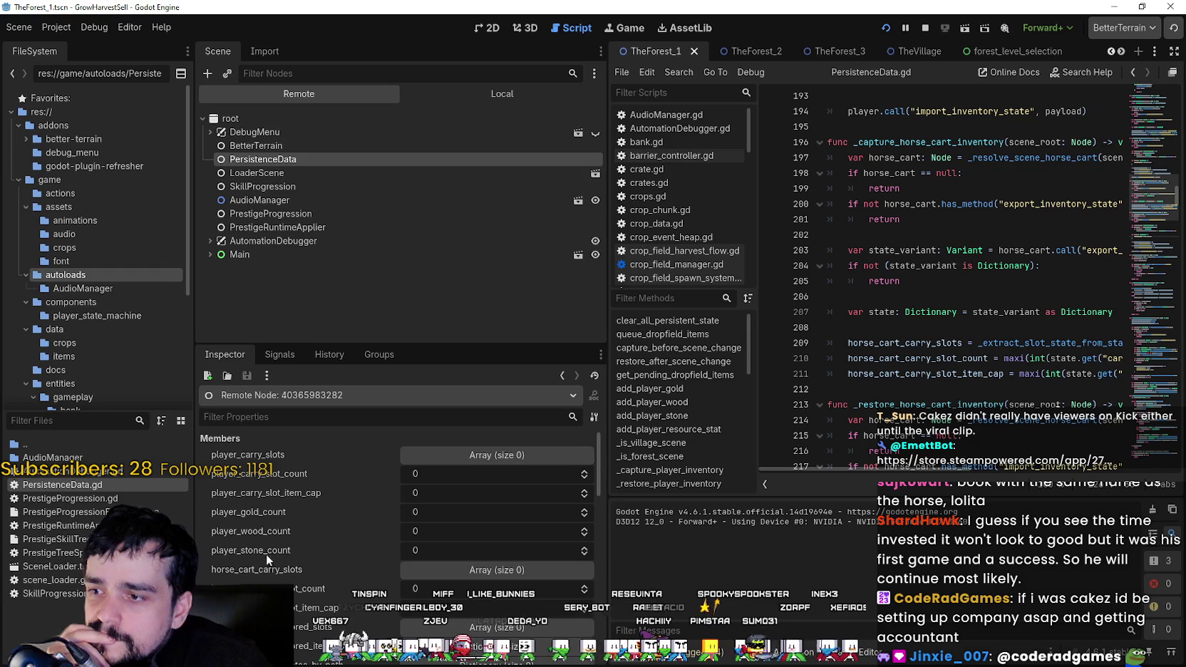
scroll(318, 576, "down", 1)
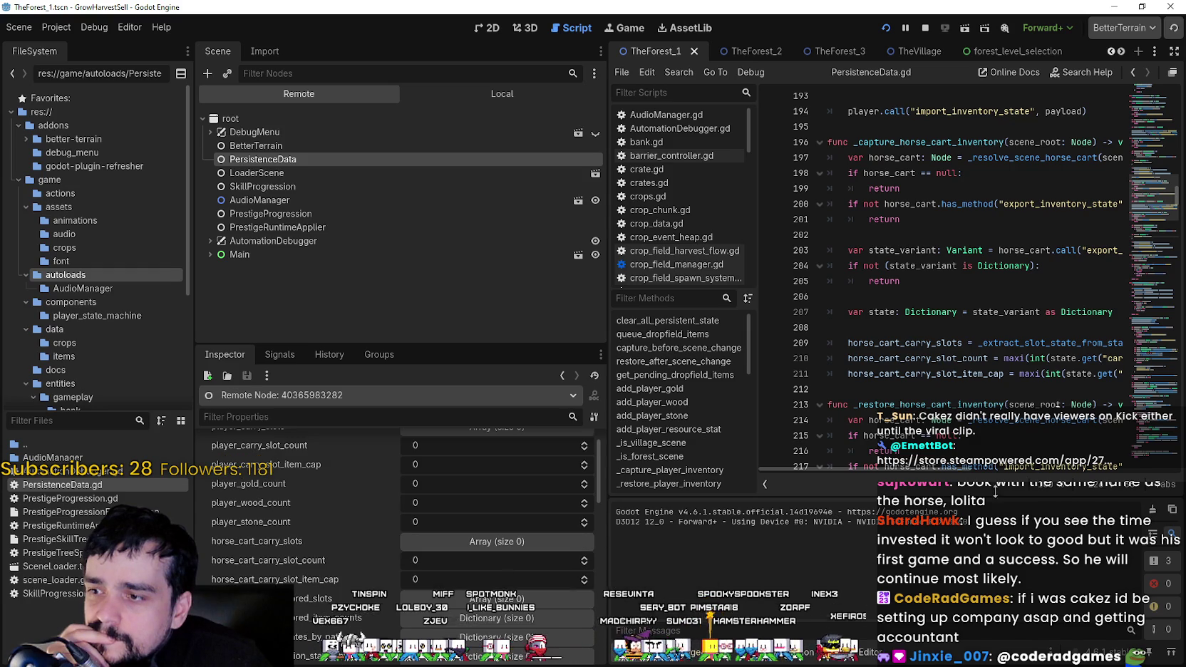
key("alt+Tab")
left_click(841, 345)
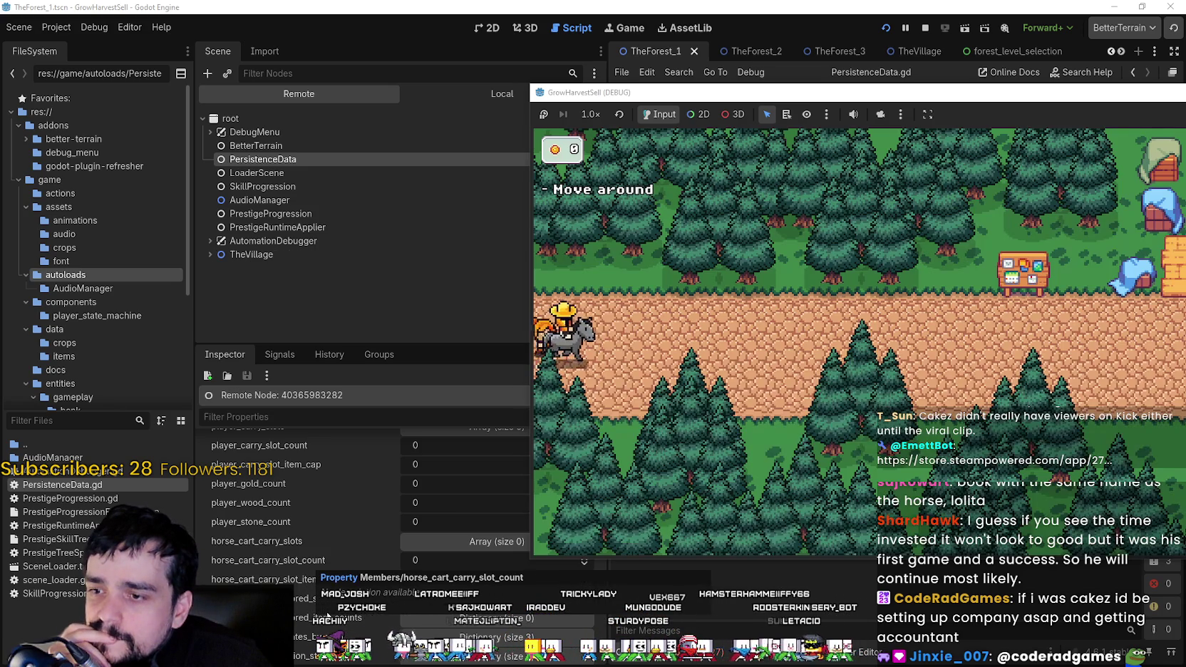
Scroll PersistenceData's properties again in the editor, then bring the running game back to the front.
left_click(305, 149)
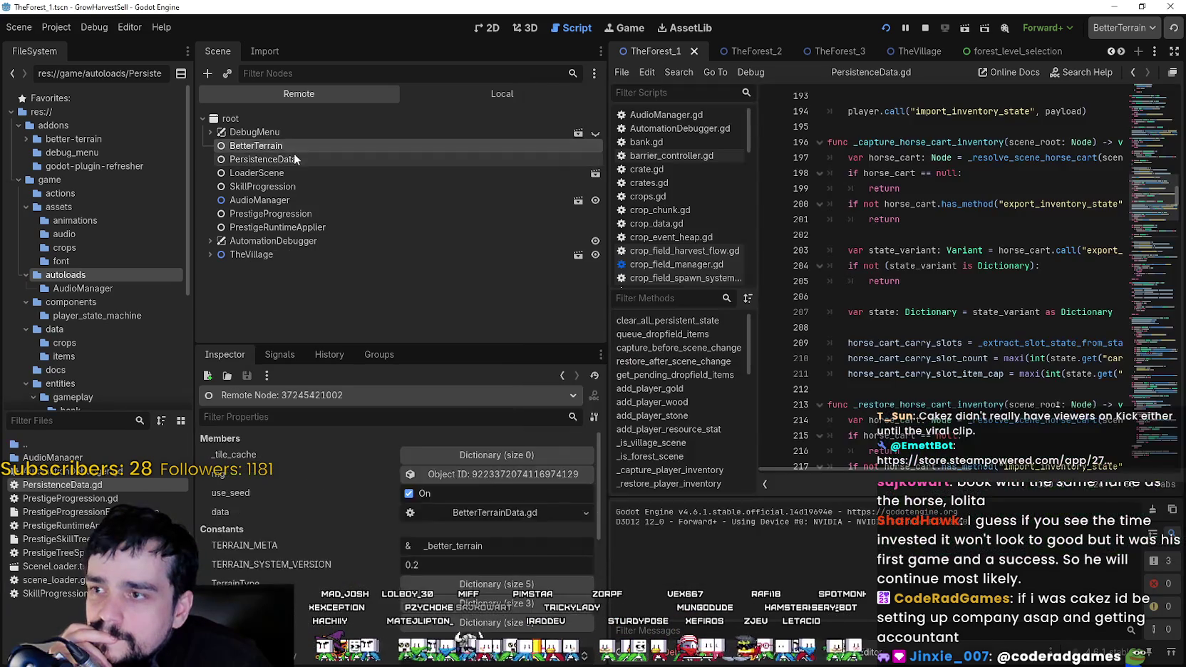
scroll(338, 612, "down", 10)
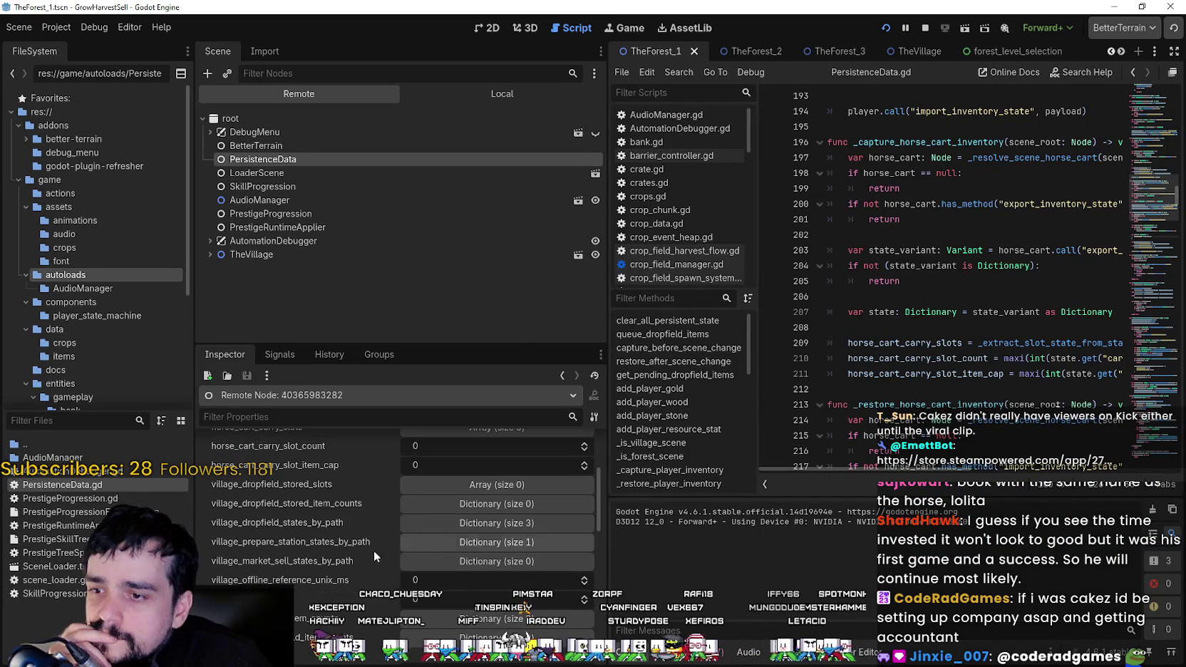
scroll(325, 545, "down", 10)
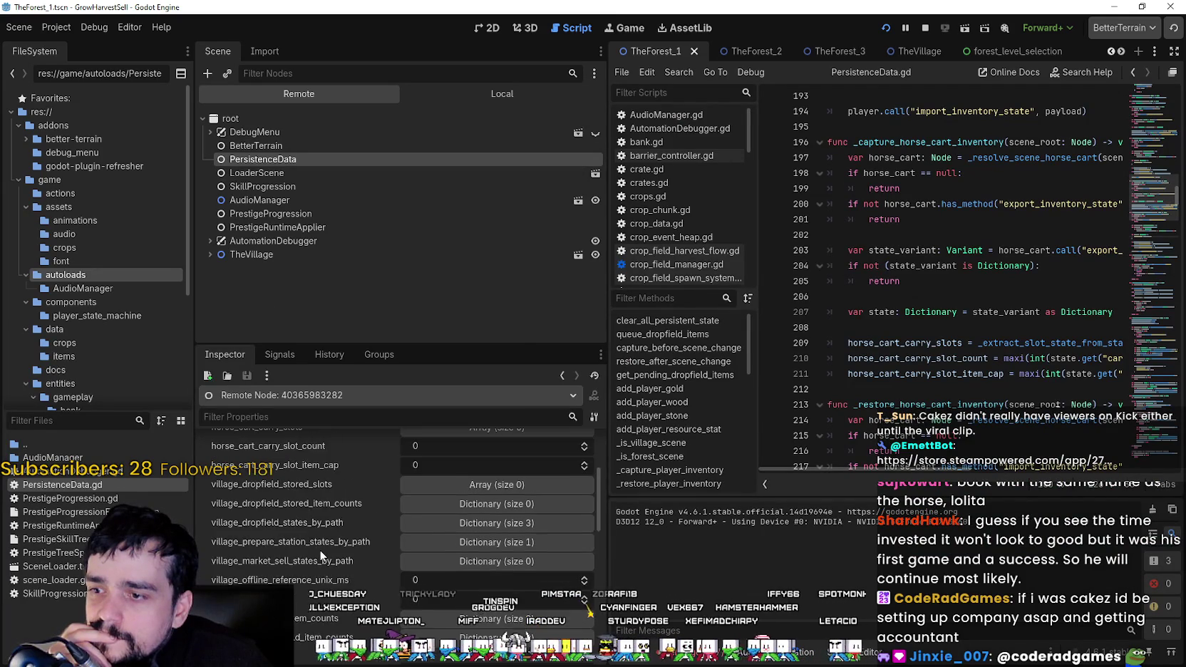
scroll(331, 558, "up", 1)
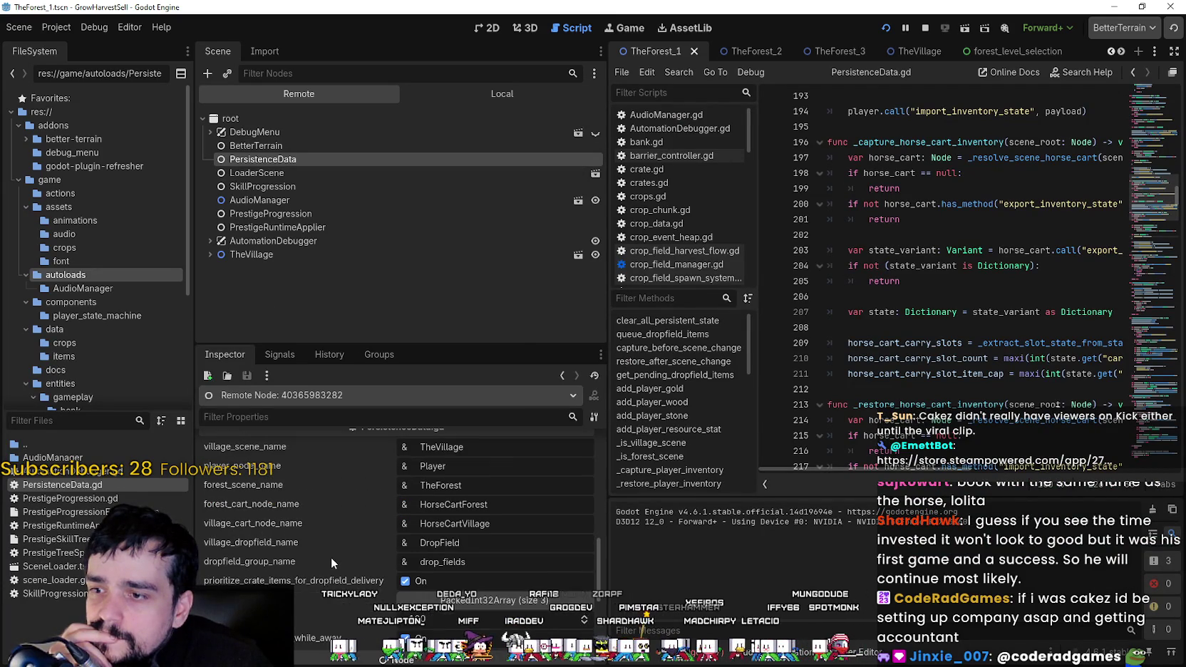
scroll(338, 630, "down", 5)
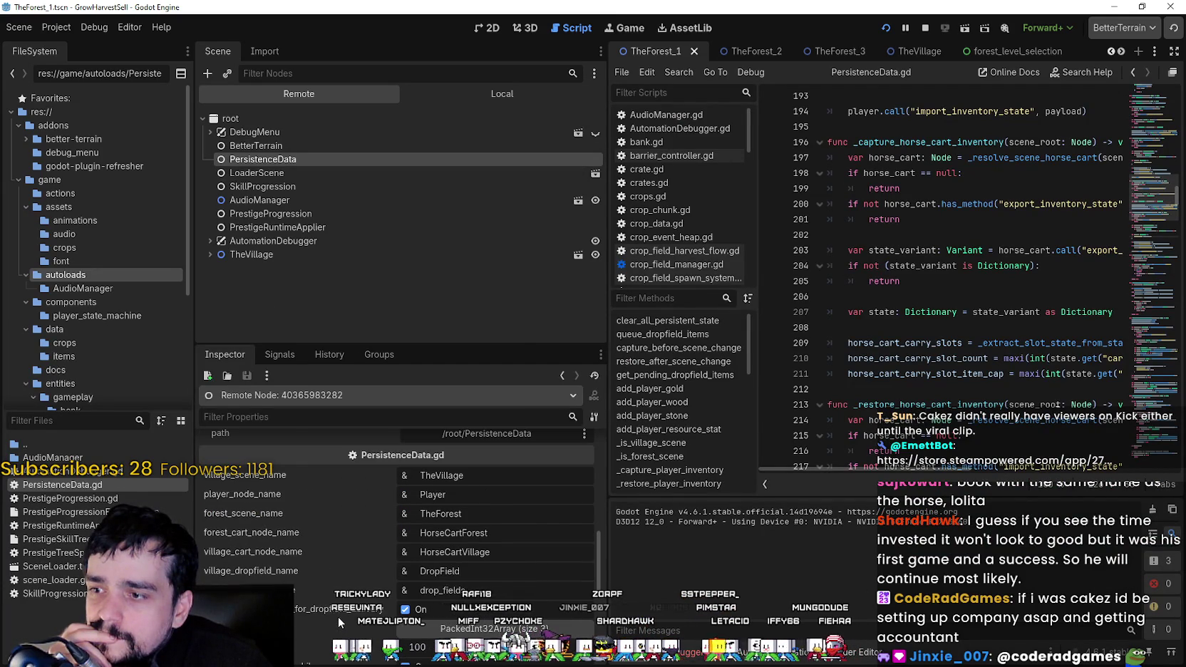
scroll(326, 587, "up", 1)
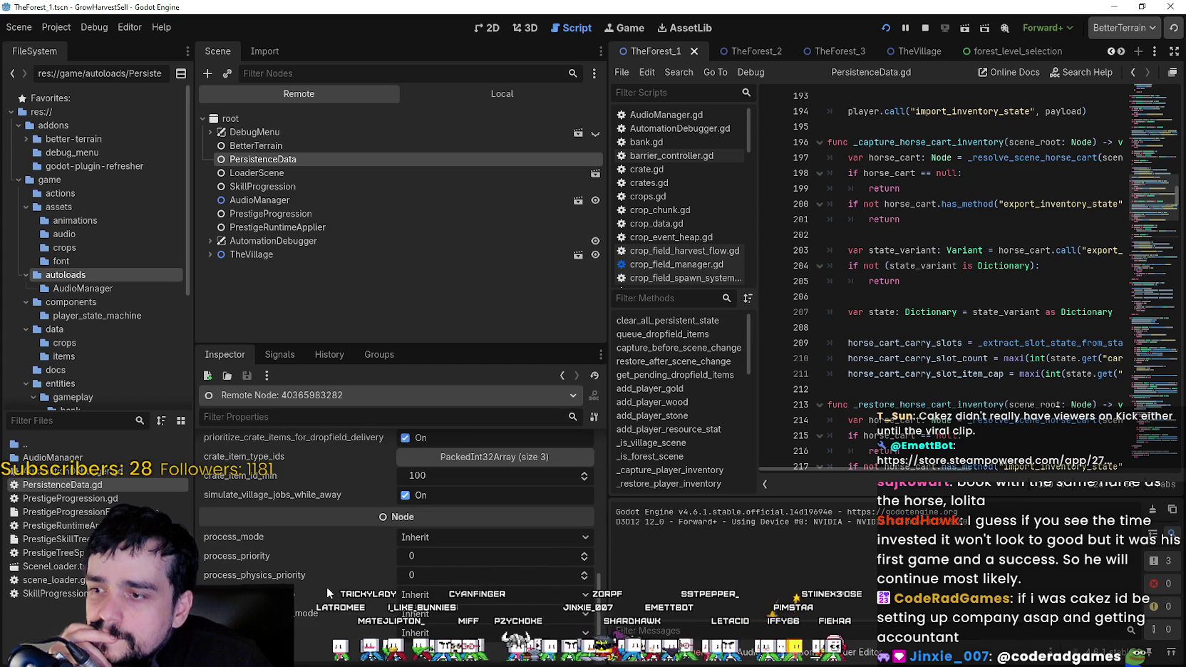
scroll(327, 586, "up", 1)
scroll(327, 586, "down", 5)
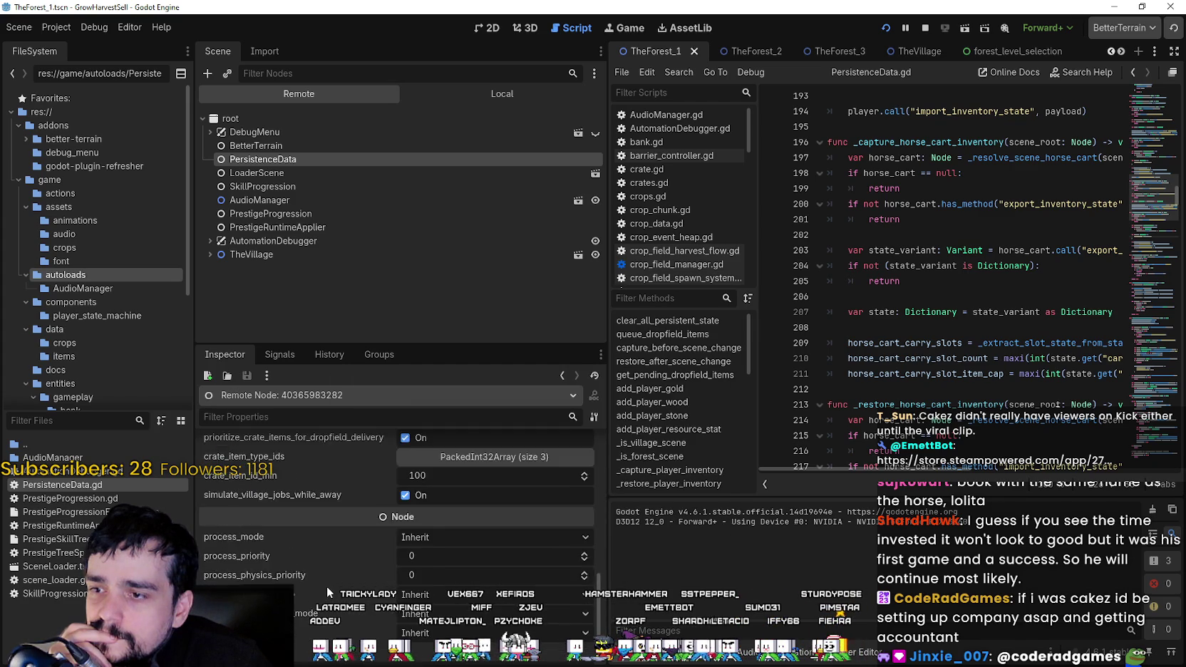
key("alt+Tab")
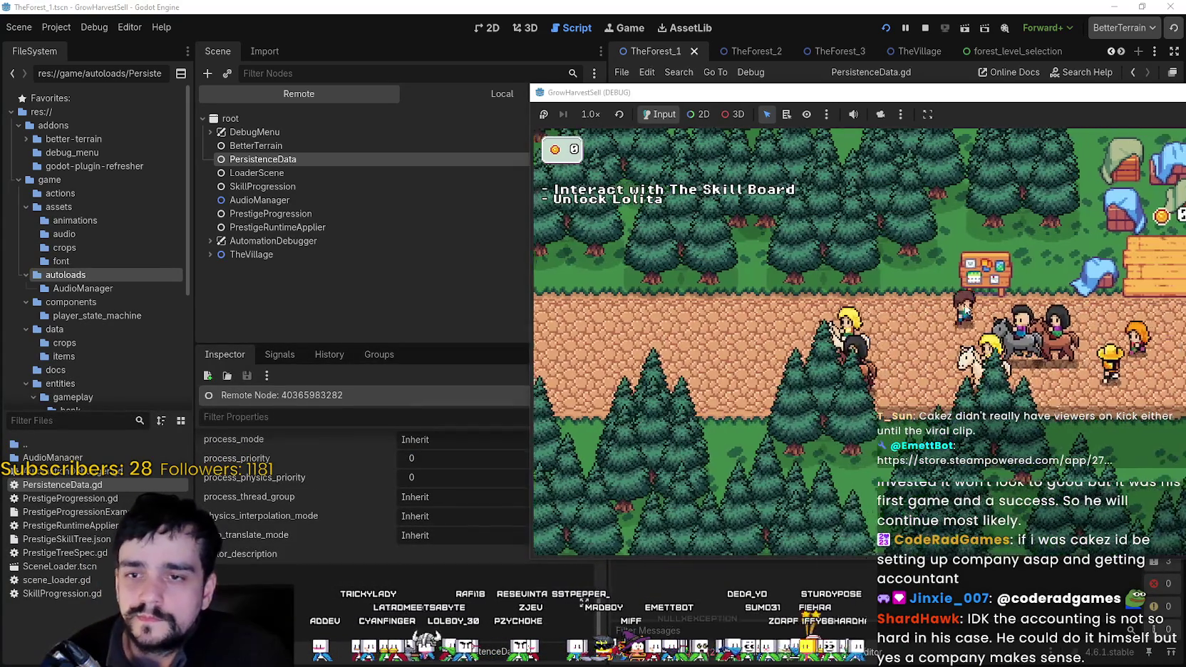
Unlock the Lolita skill on the in-game Skill Board.
key("e")
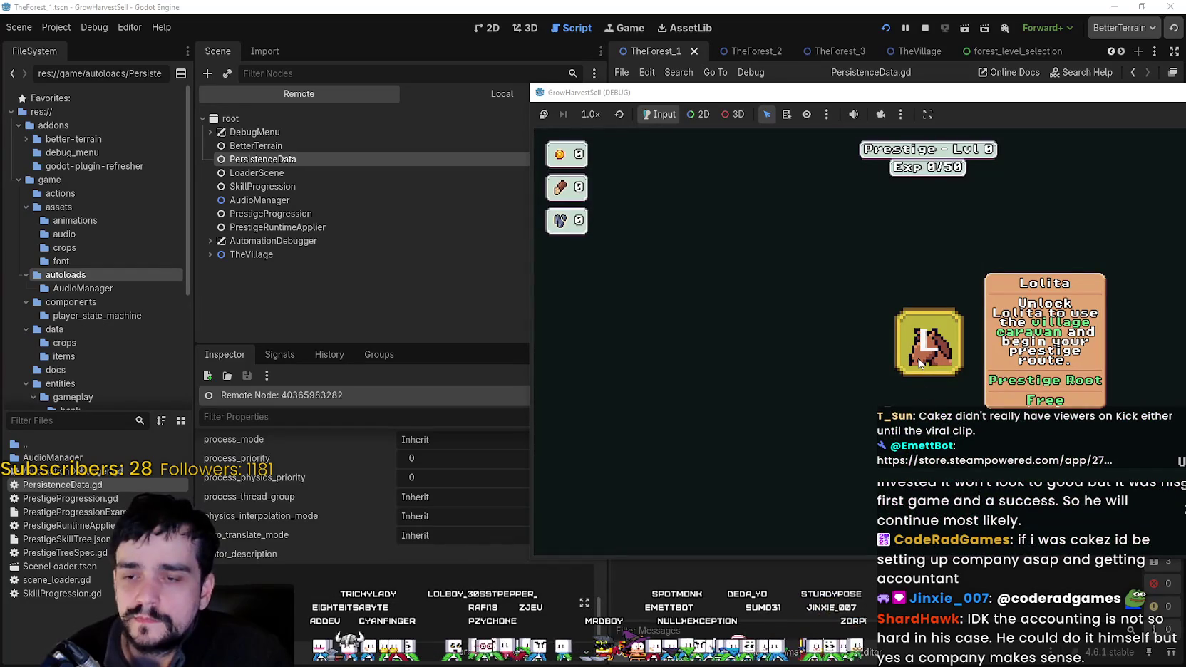
left_click(920, 364)
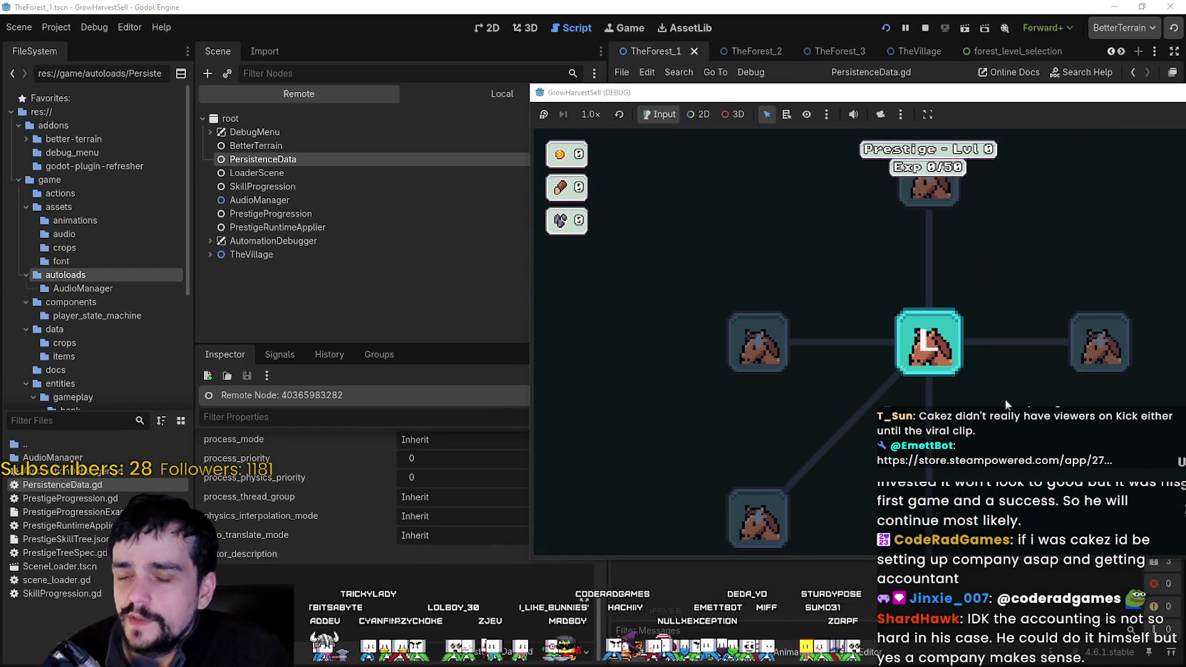
key("e")
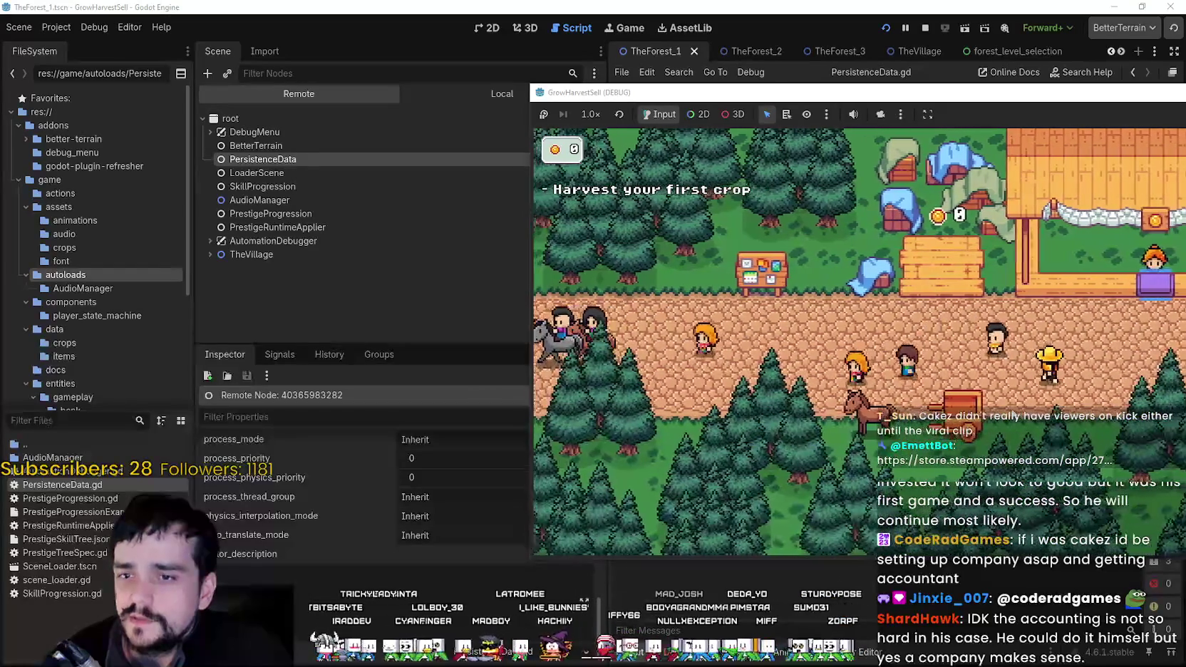
In the Remote tree, inspect HorseCartVillage's _carry_slot_item_types array, which holds 12 entries.
left_click(362, 146)
left_click(354, 159)
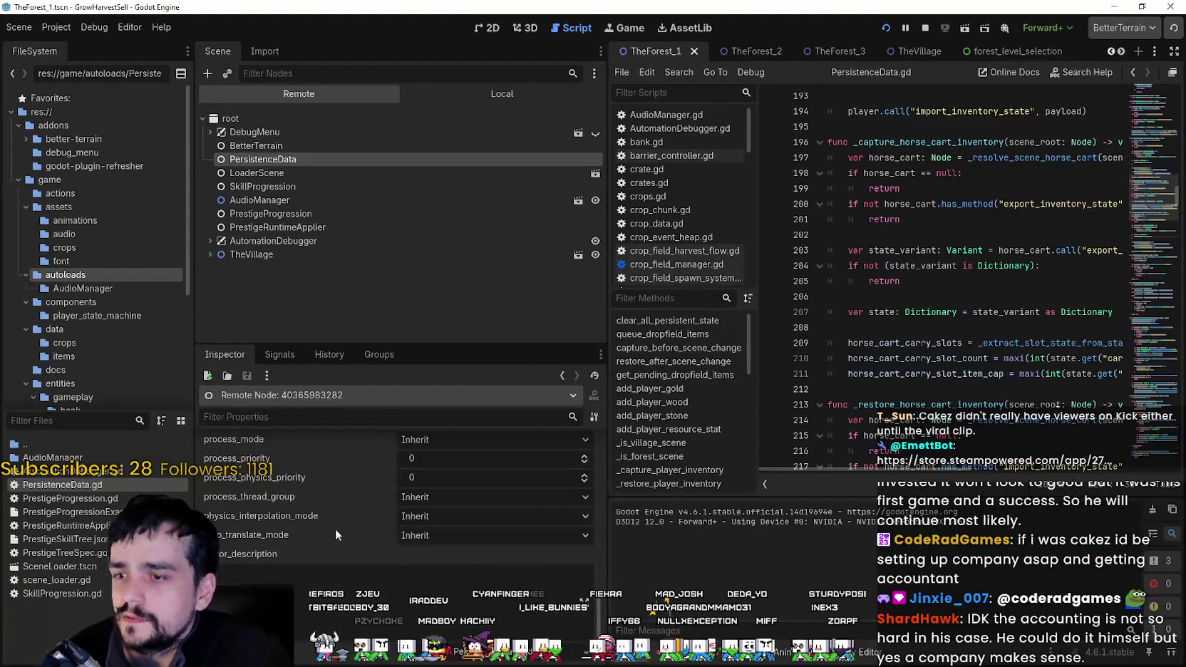
scroll(373, 541, "down", 10)
scroll(372, 598, "down", 10)
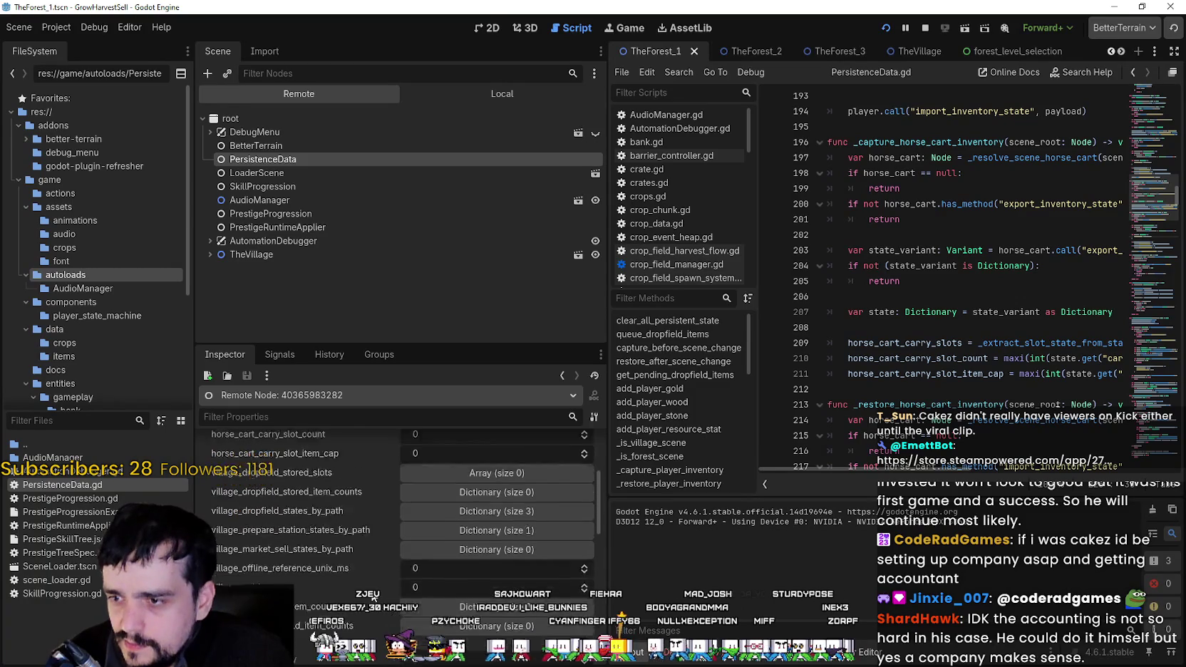
scroll(381, 459, "up", 1)
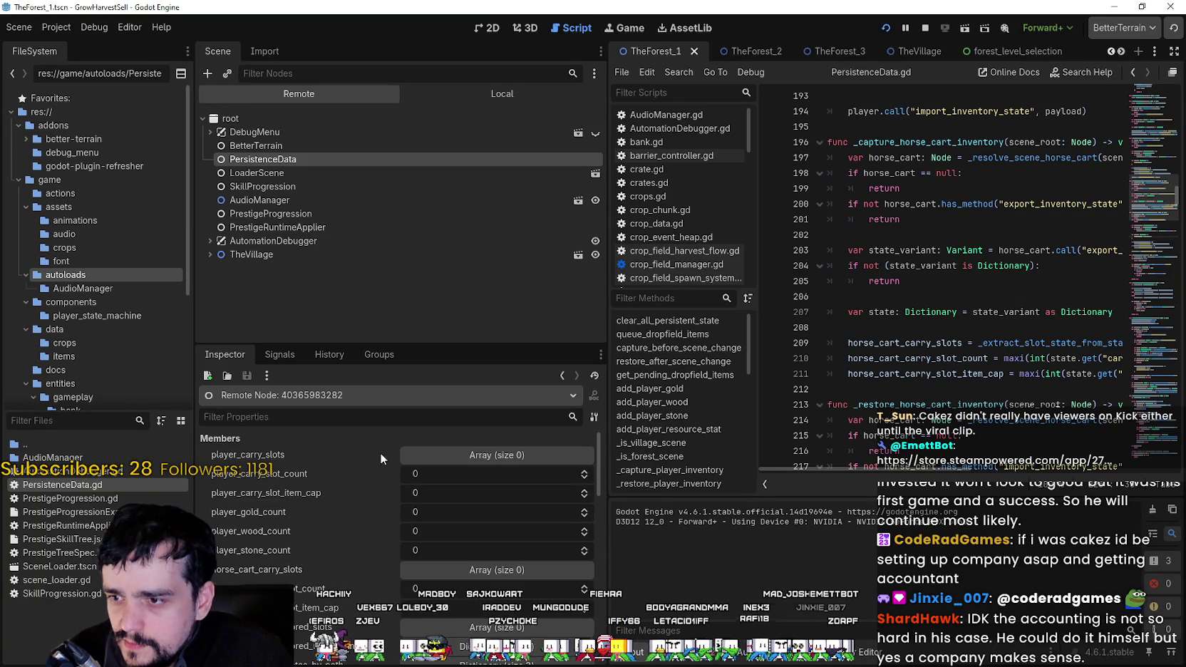
scroll(242, 285, "down", 3)
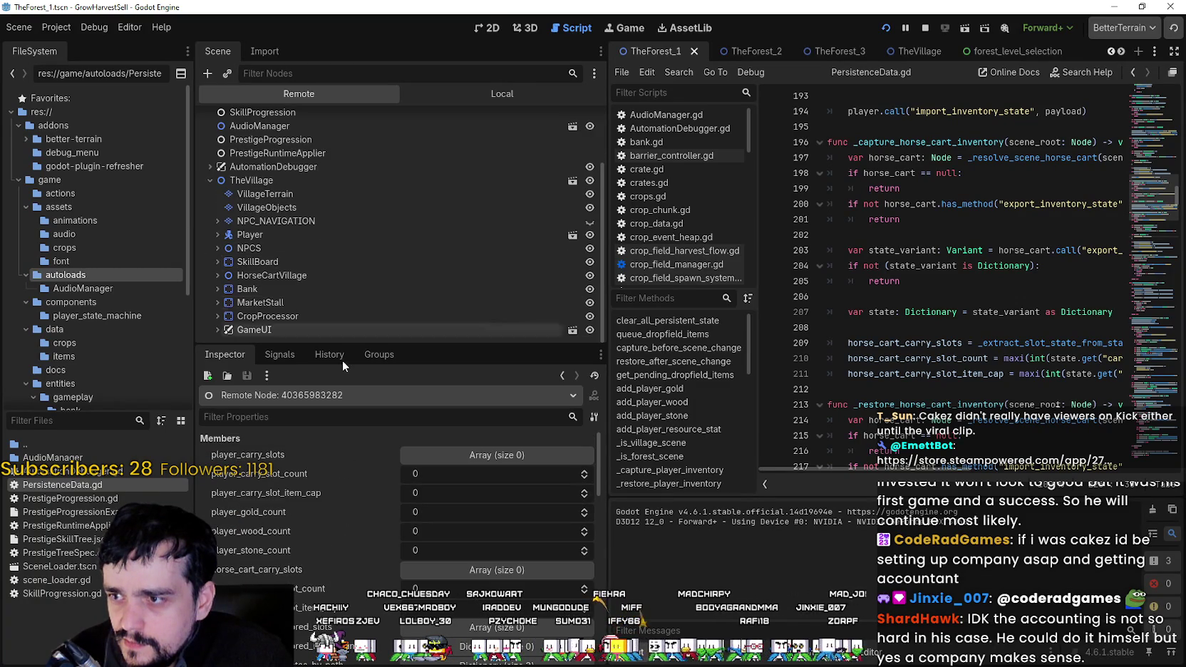
double_click(271, 278)
scroll(333, 605, "down", 3)
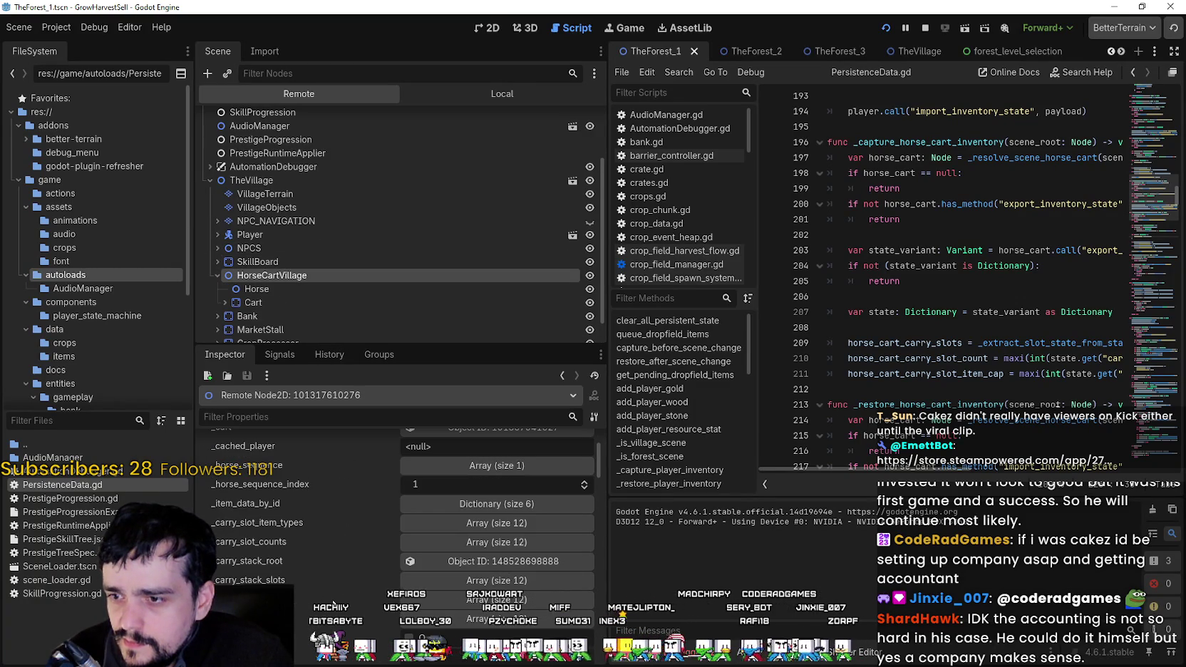
left_click(535, 520)
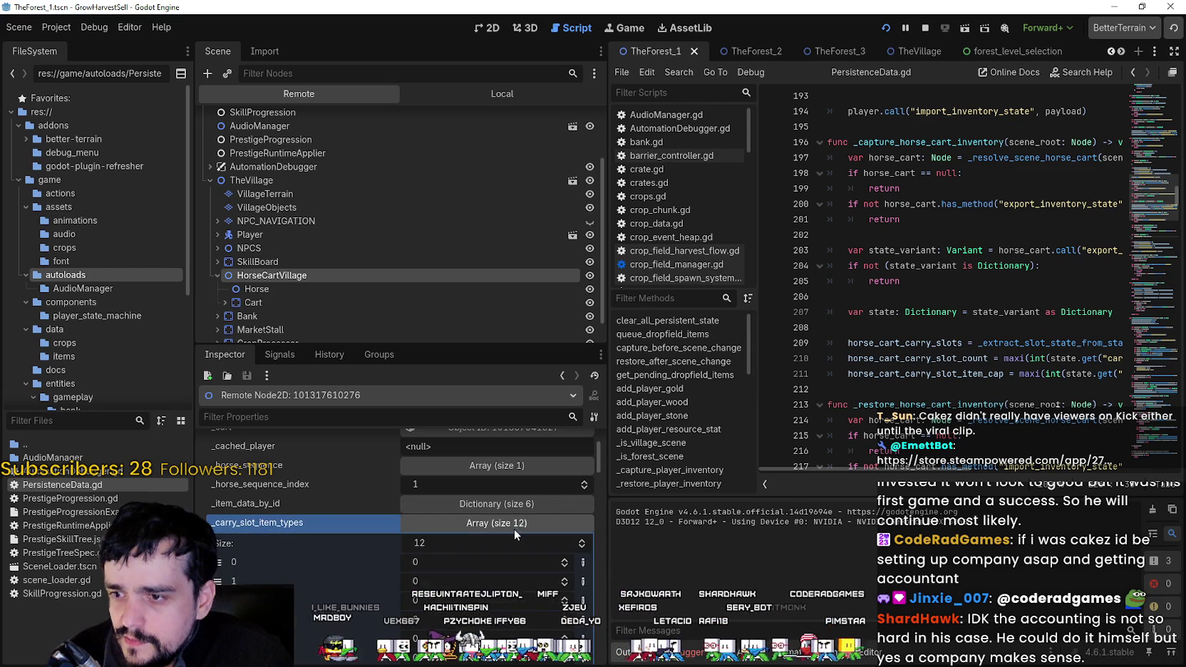
left_click(516, 531)
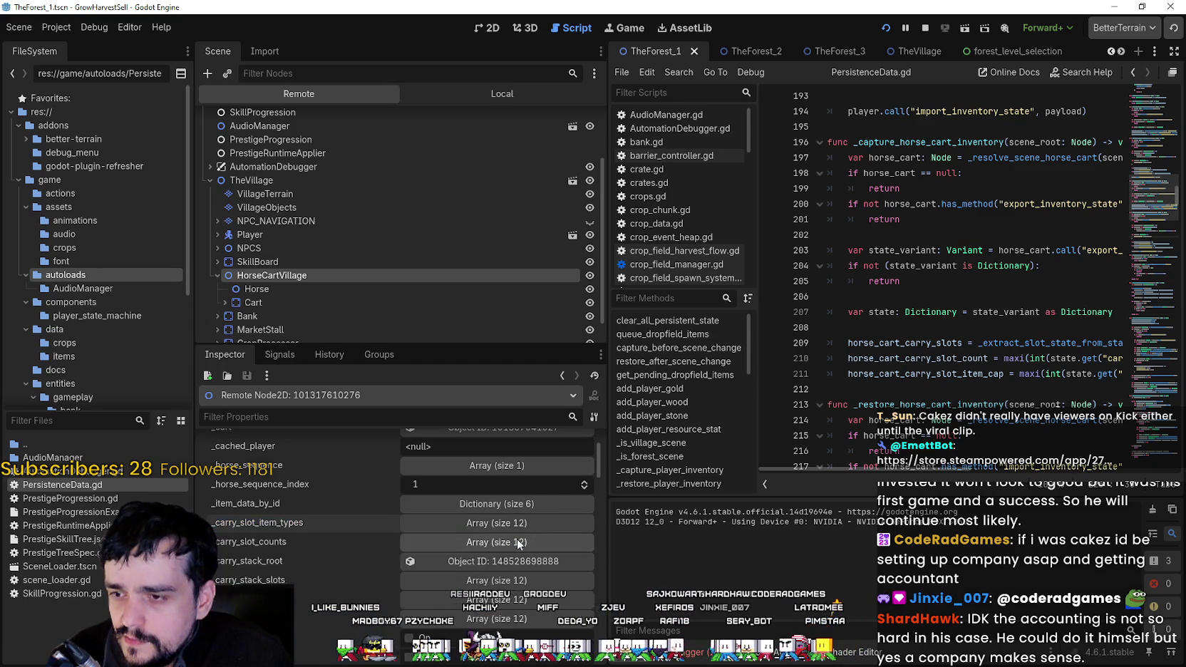
Set HorseCartVillage carry_slot_count to 1 and carry_slot_item_cap to 4, save, and rerun the game.
left_click(926, 28)
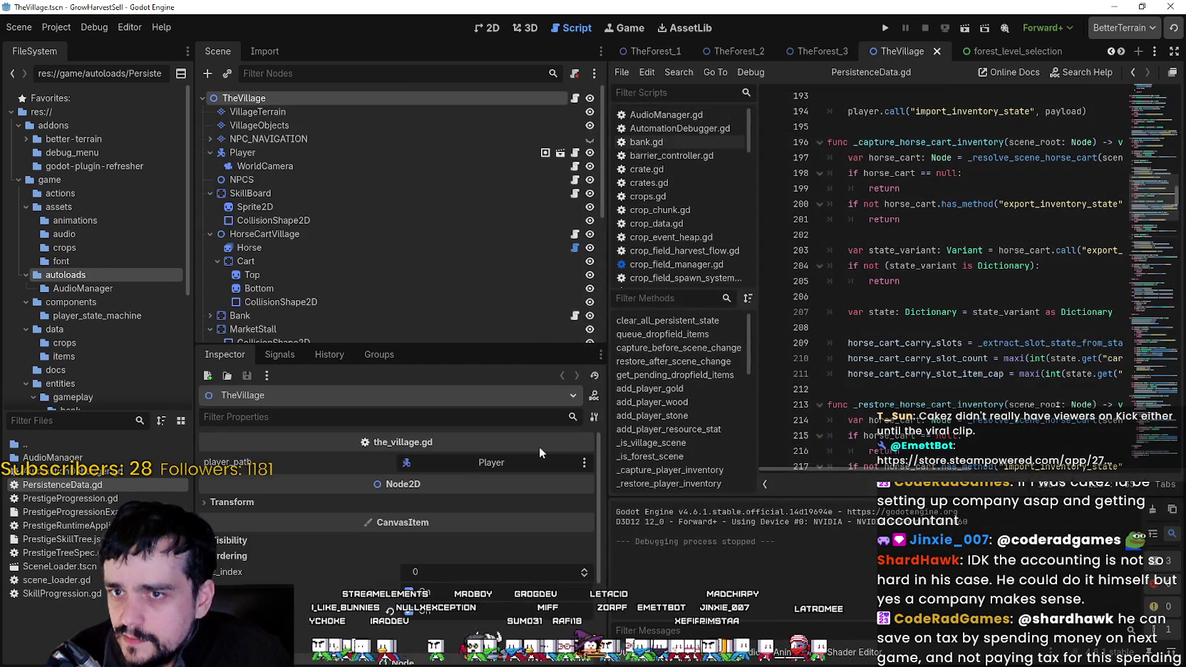
left_click(262, 234)
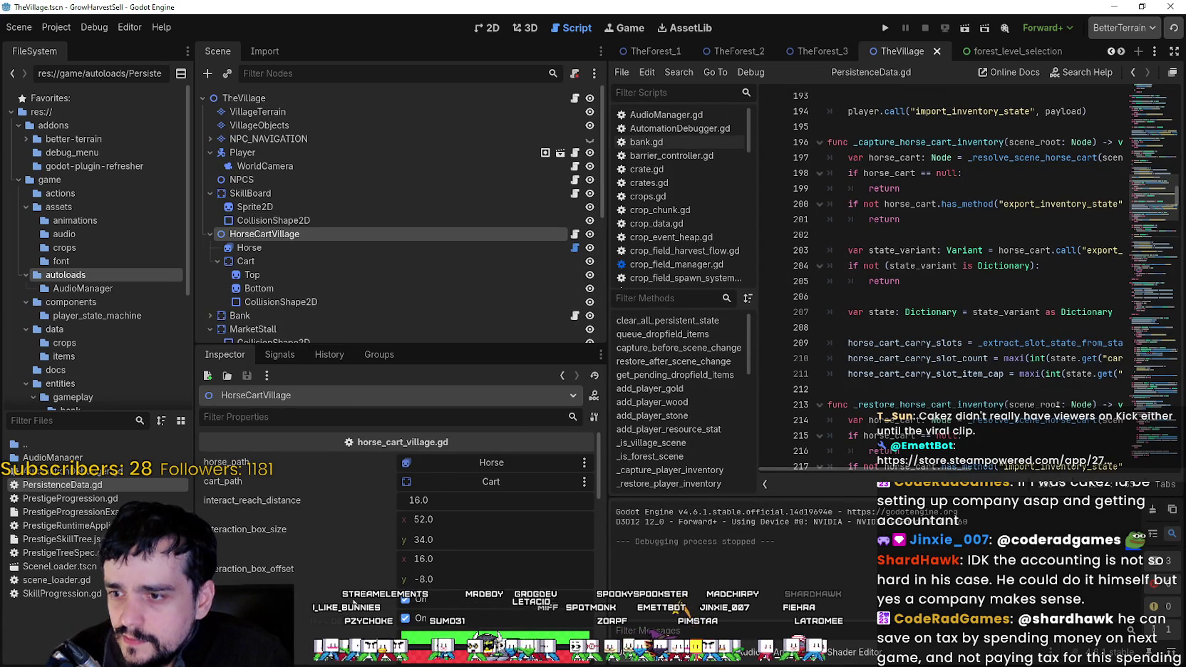
scroll(400, 514, "down", 5)
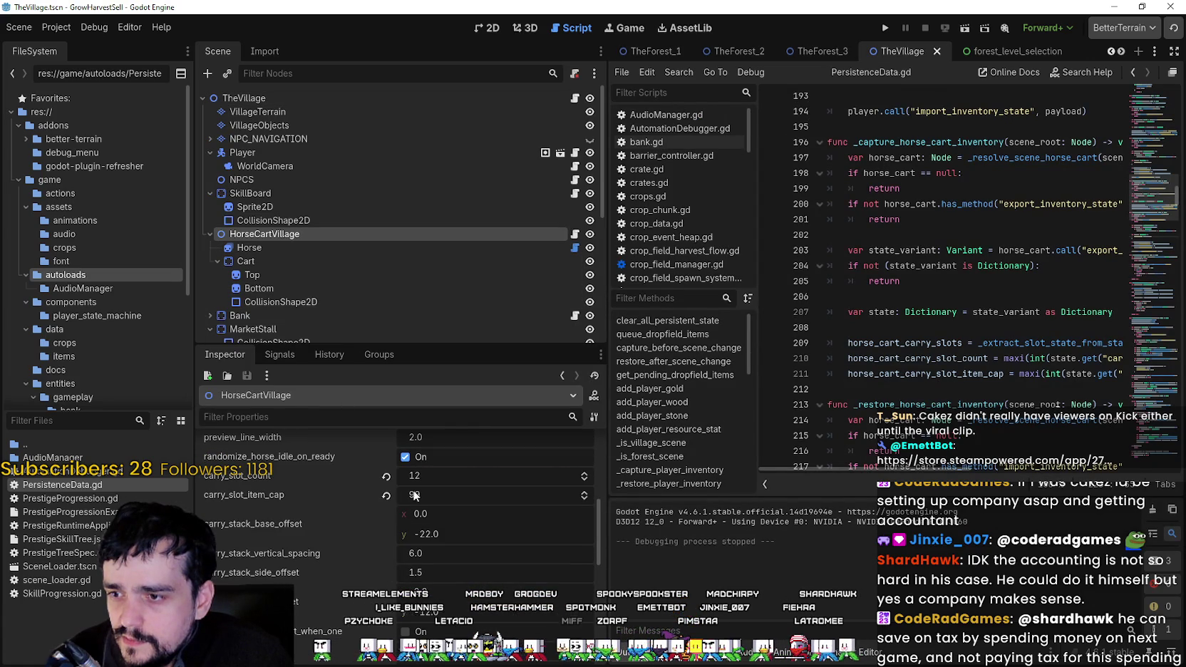
key("ctrl+s")
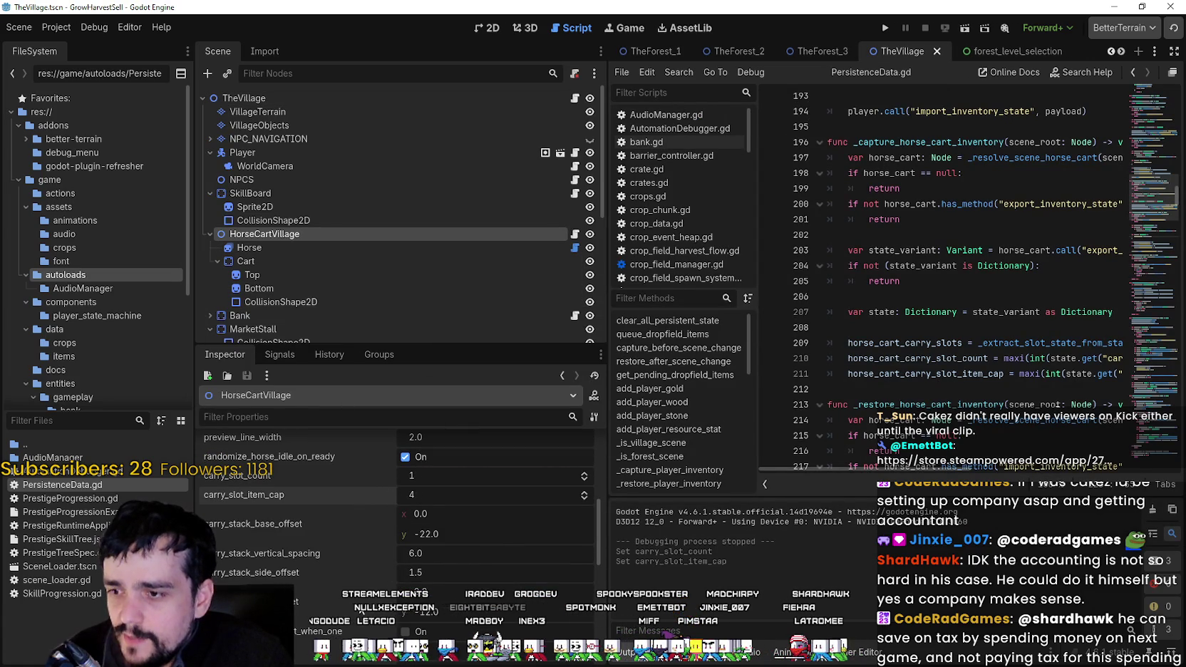
scroll(359, 605, "down", 3)
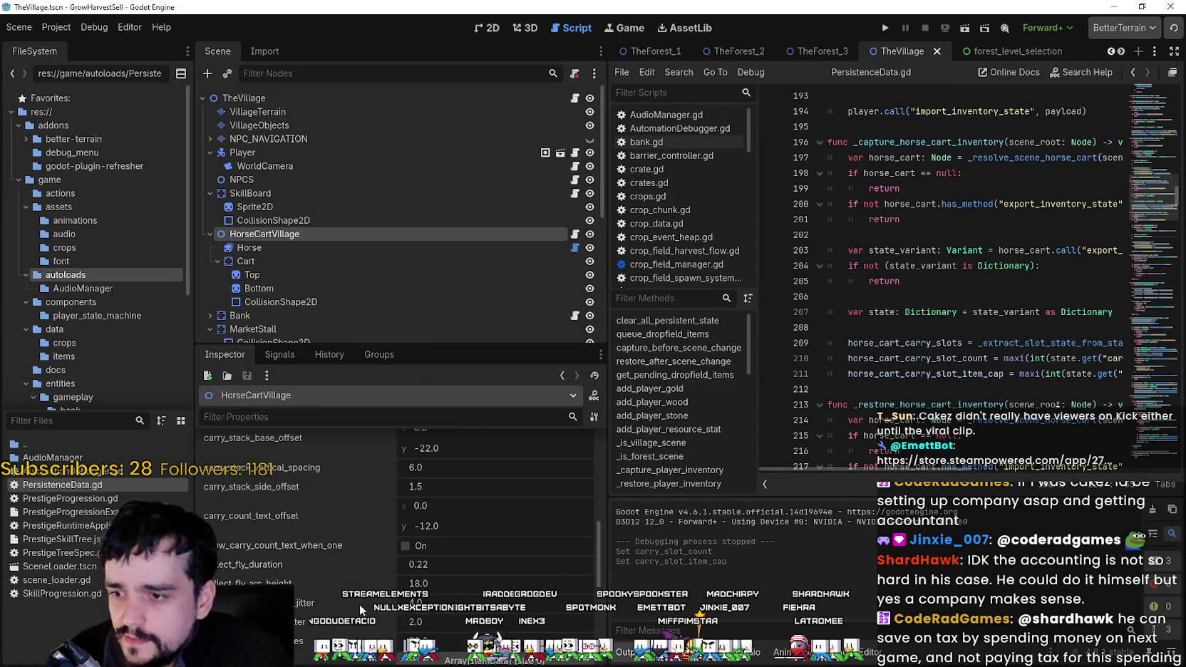
left_click(884, 27)
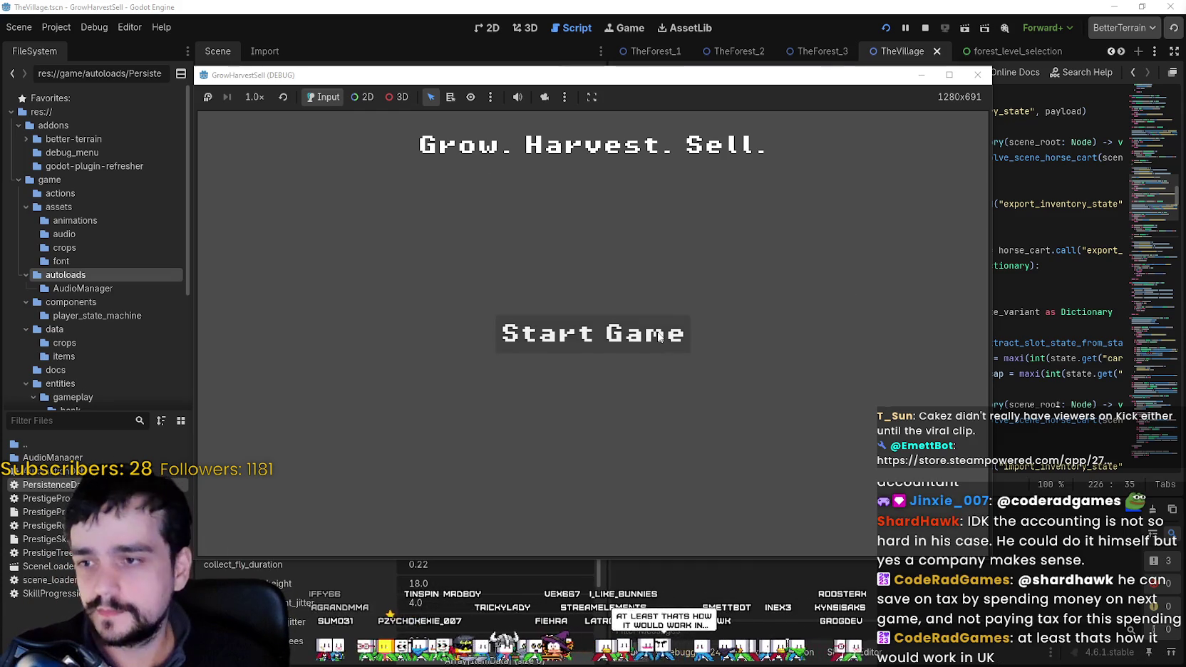
Maximize the game window, start a new game, and walk to the Skill Board.
left_click(955, 78)
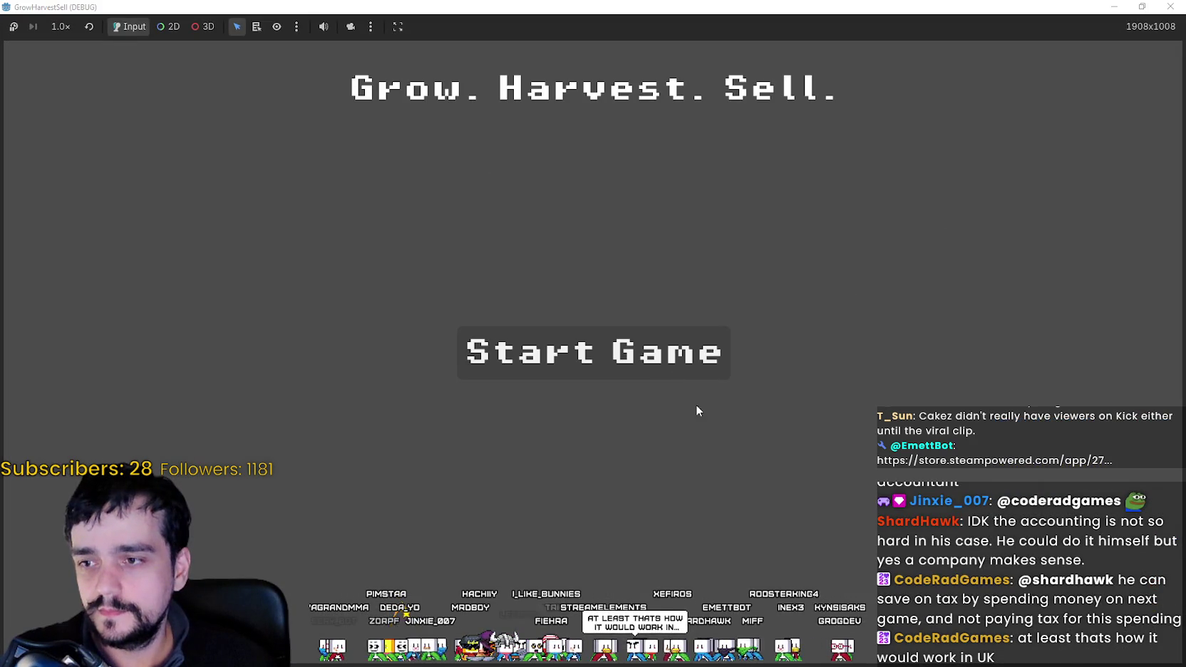
left_click(700, 357)
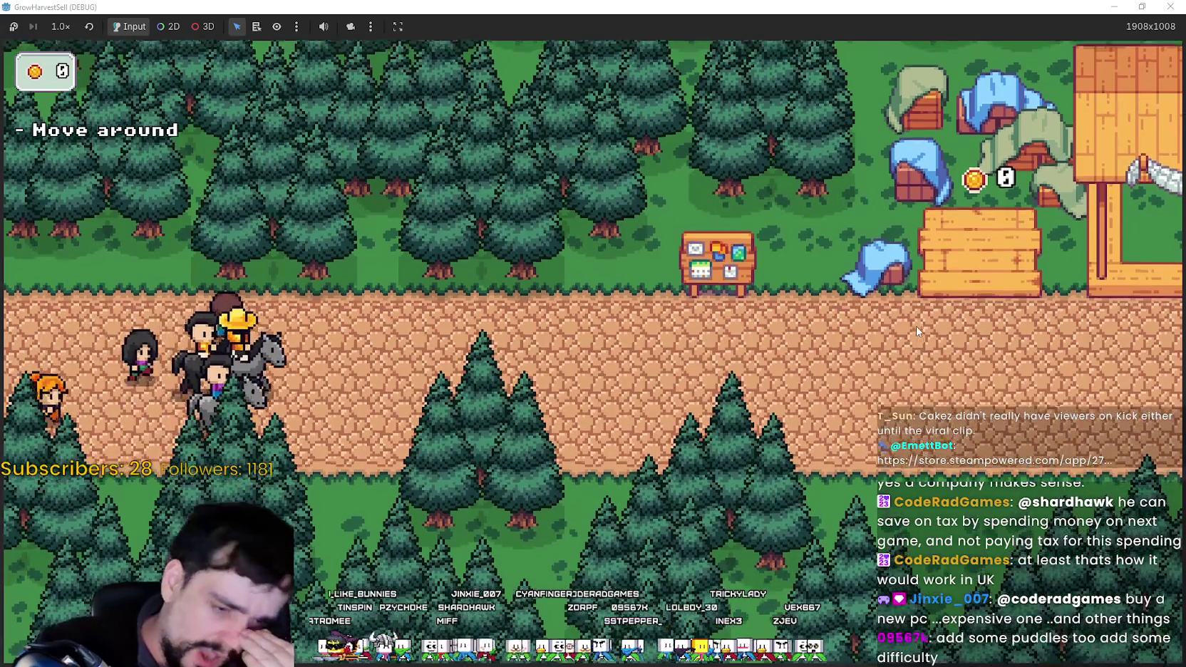
key("d")
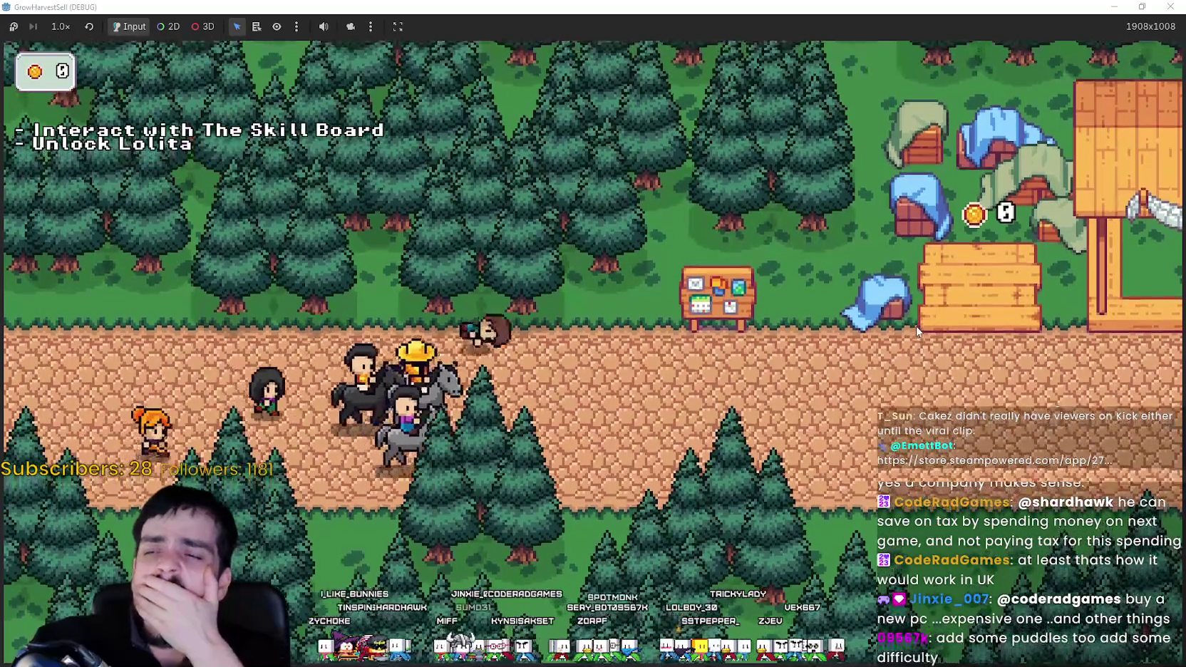
key("w")
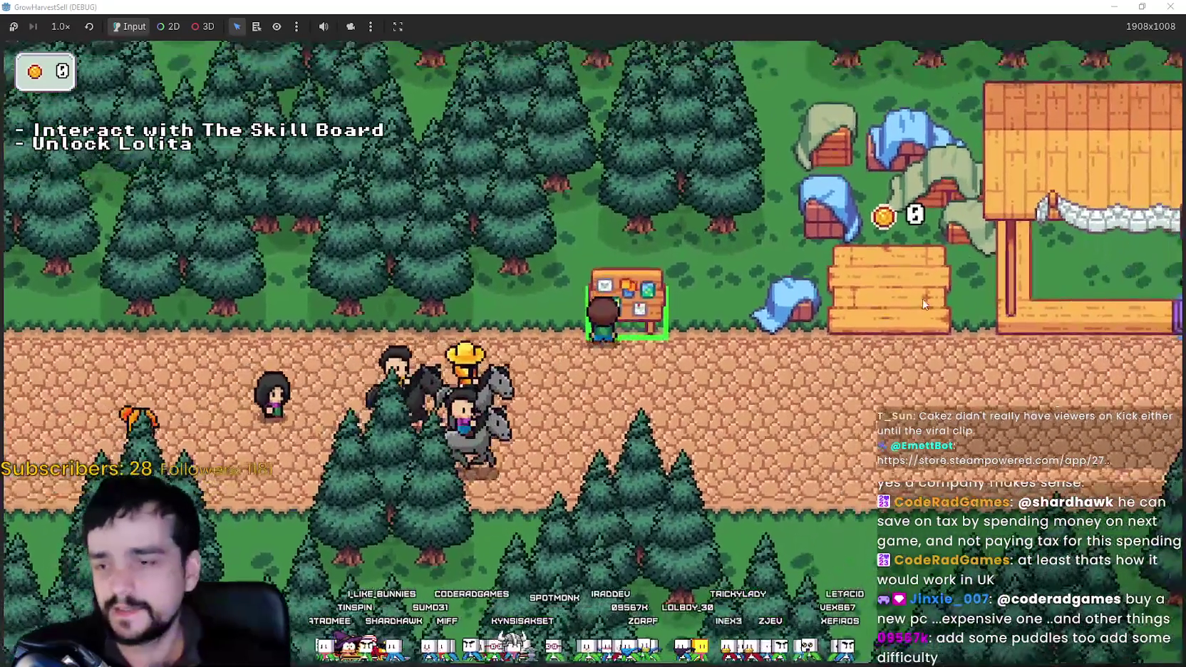
Unlock Lolita on the Skill Board, pan the skill tree, and close it.
key("e")
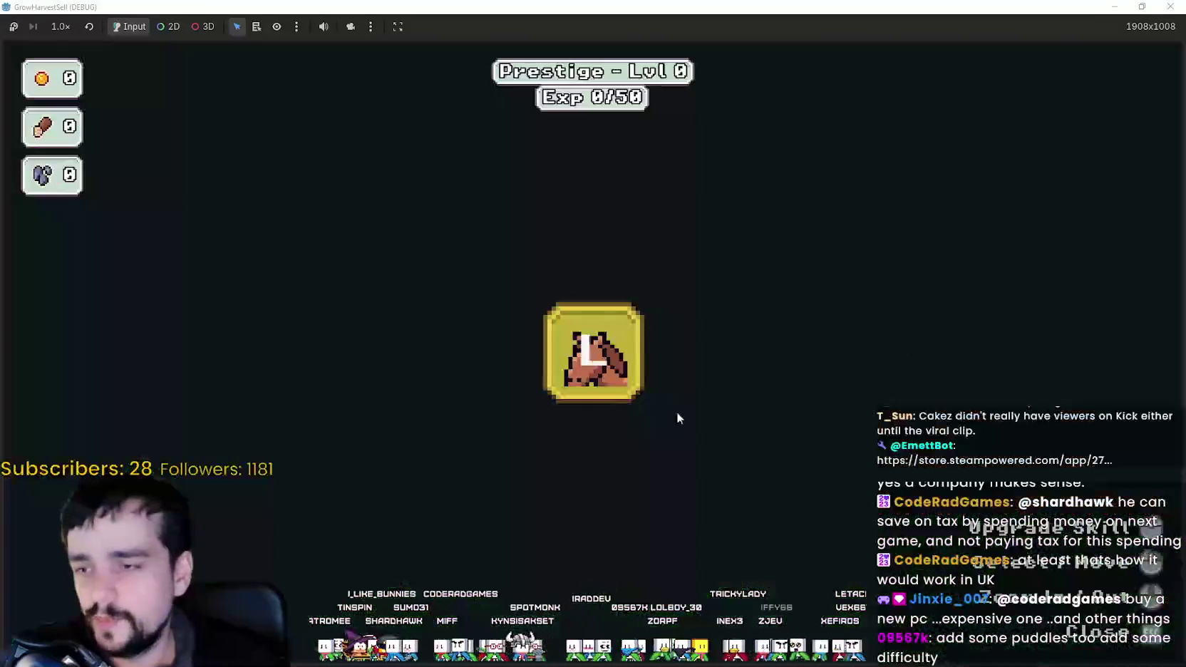
left_click(620, 367)
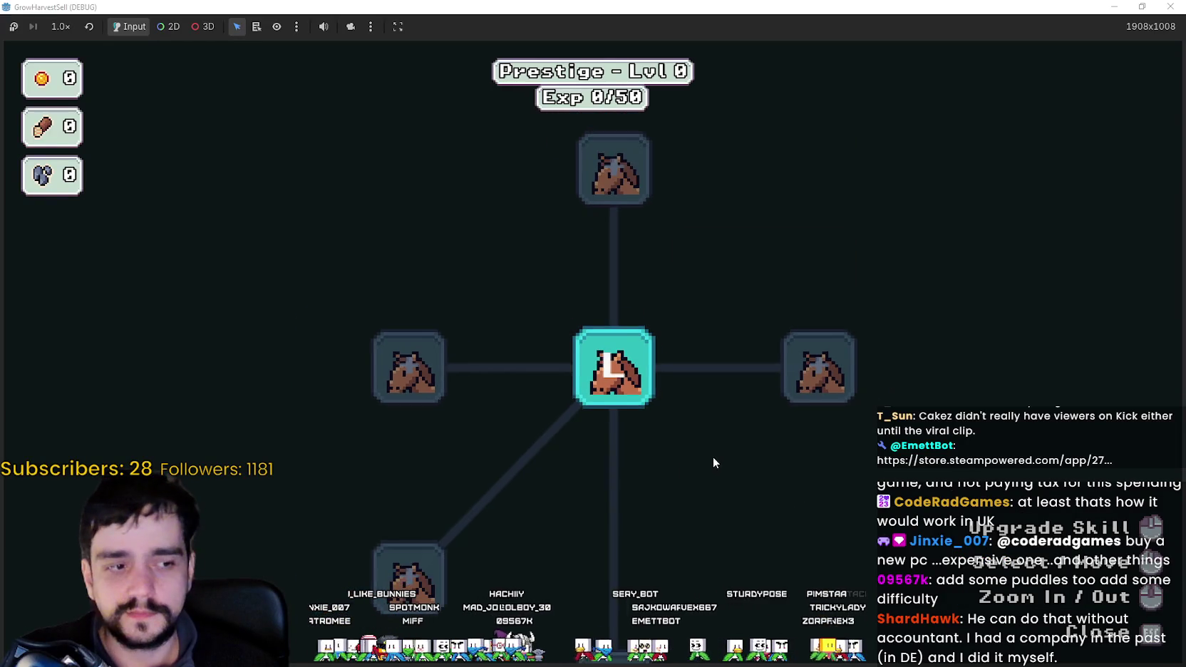
scroll(714, 462, "down", 2)
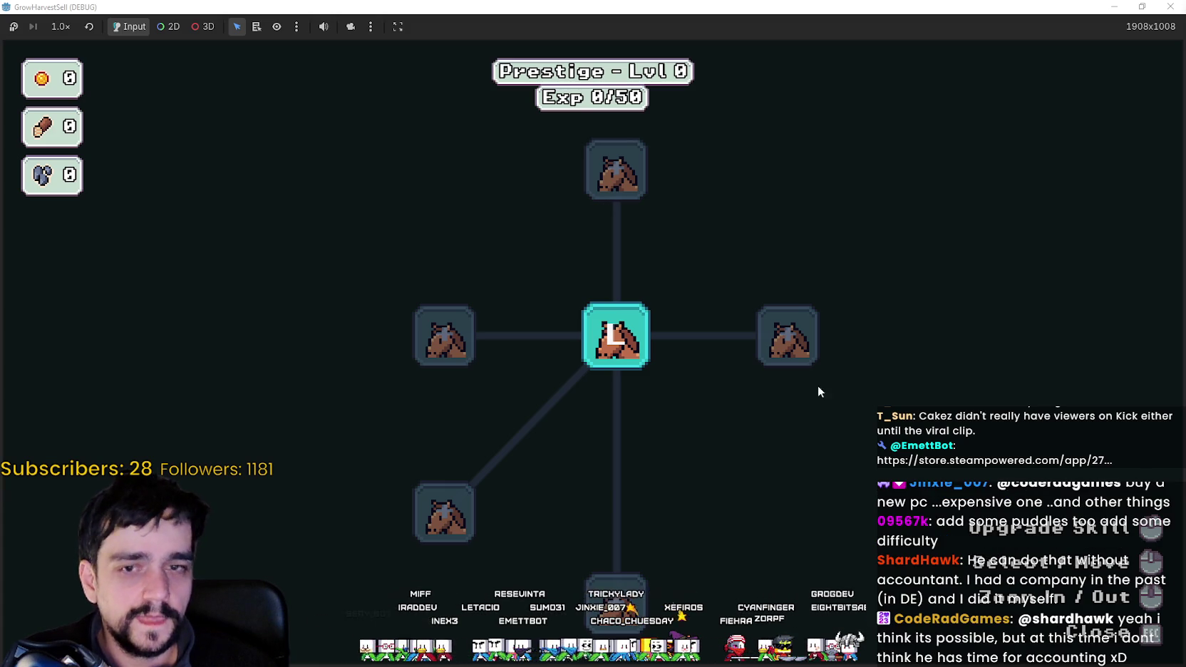
scroll(737, 449, "down", 1)
left_click_drag(737, 449, 684, 414)
key("Escape")
At the quest board, choose Stage 1 and travel to the forest.
key("a")
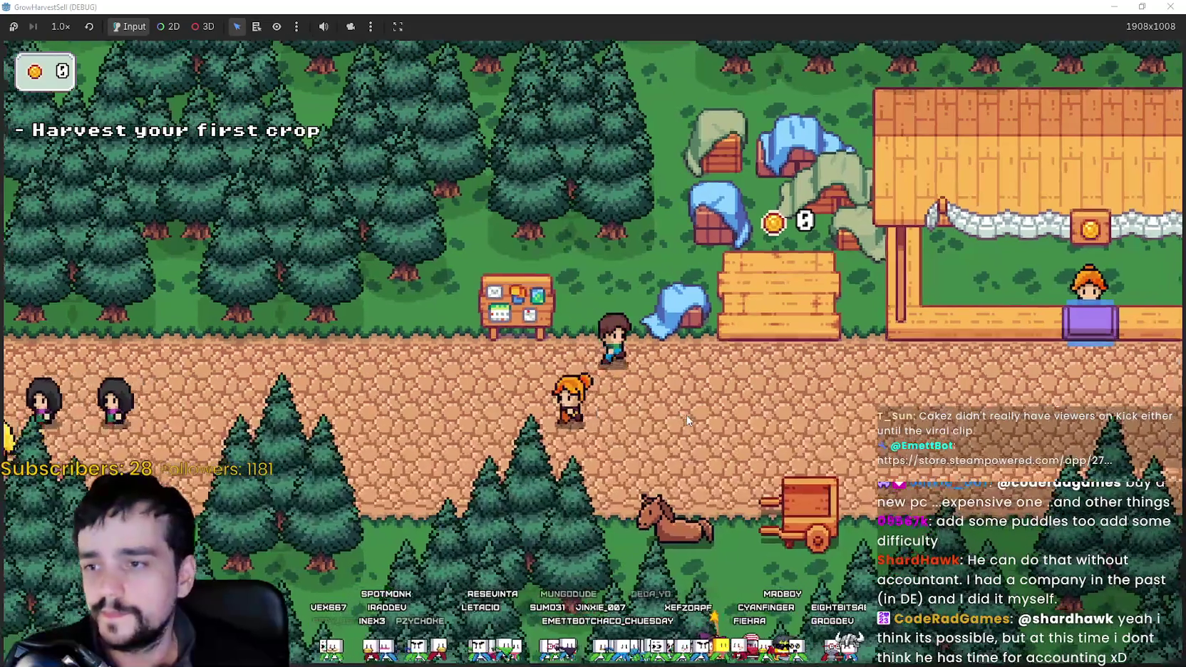
key("w")
key("e")
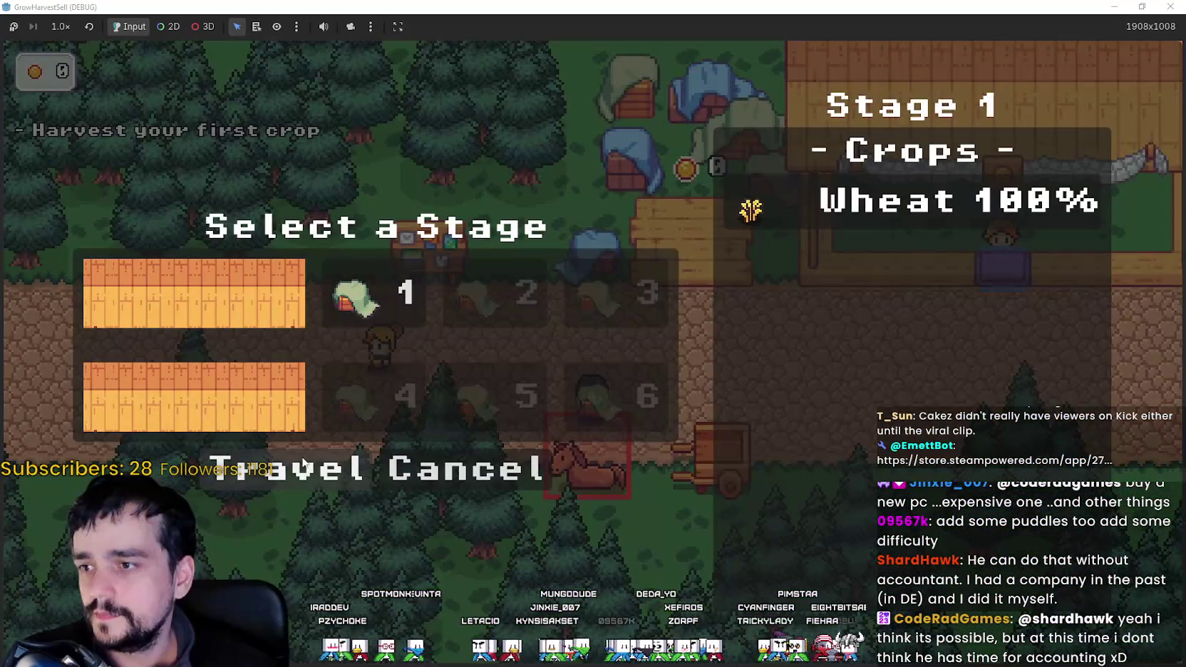
left_click(303, 465)
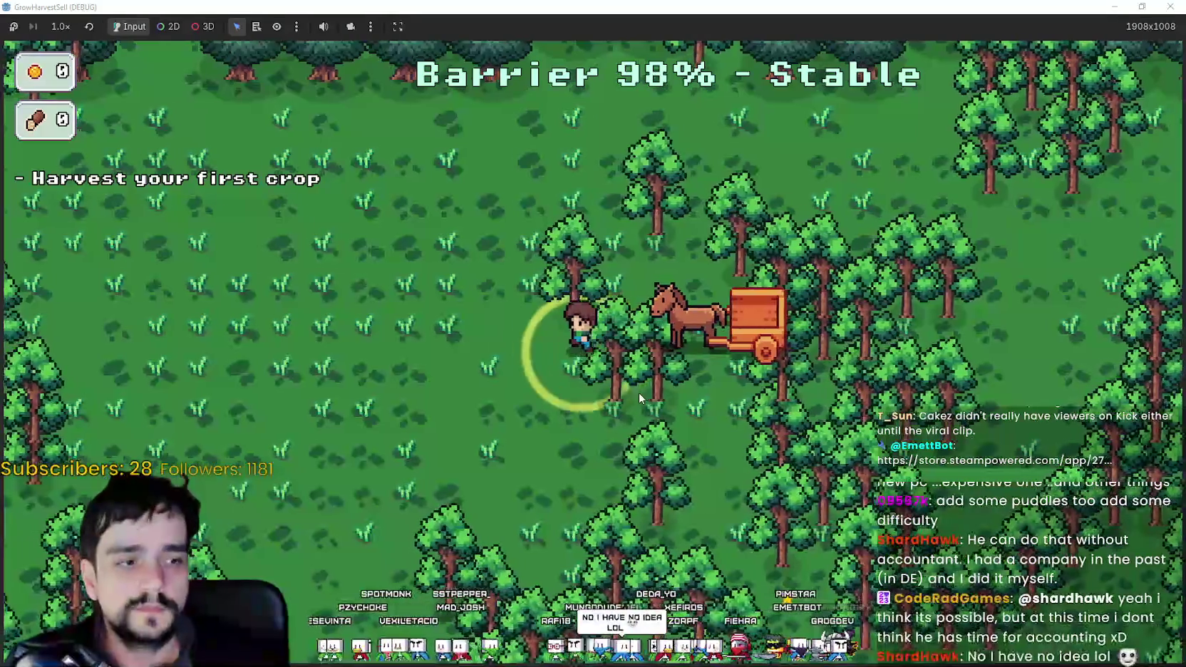
Walk through the forest past the horse cart into the crop field.
key("a")
key("s")
key("d")
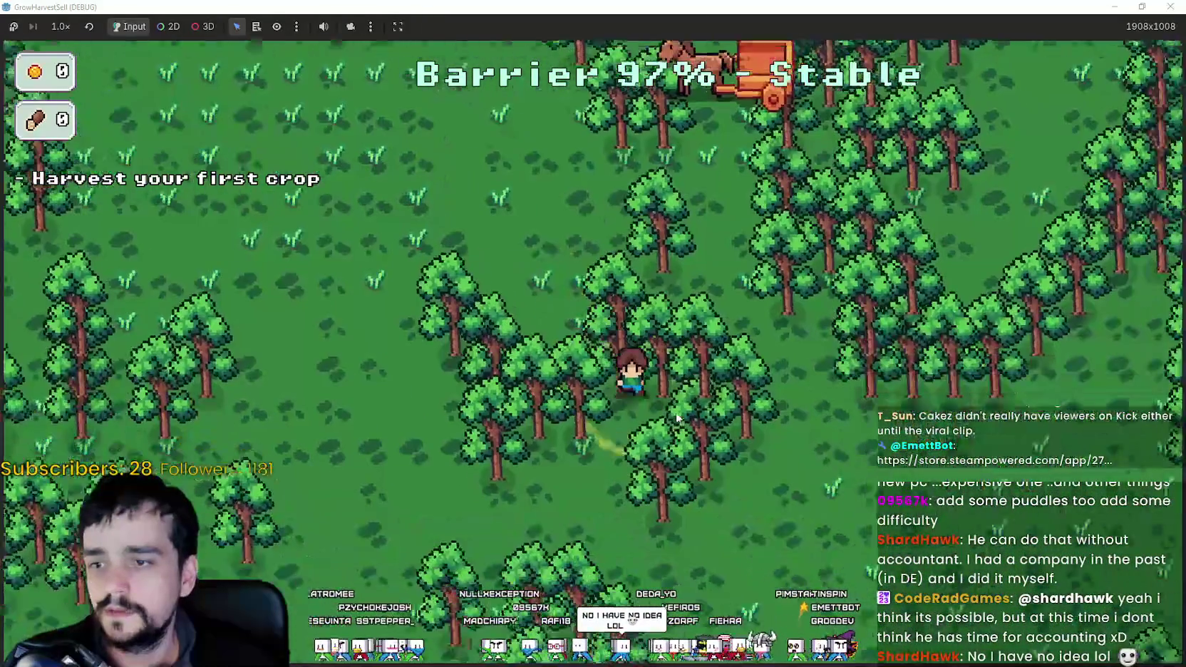
key("w")
key("a")
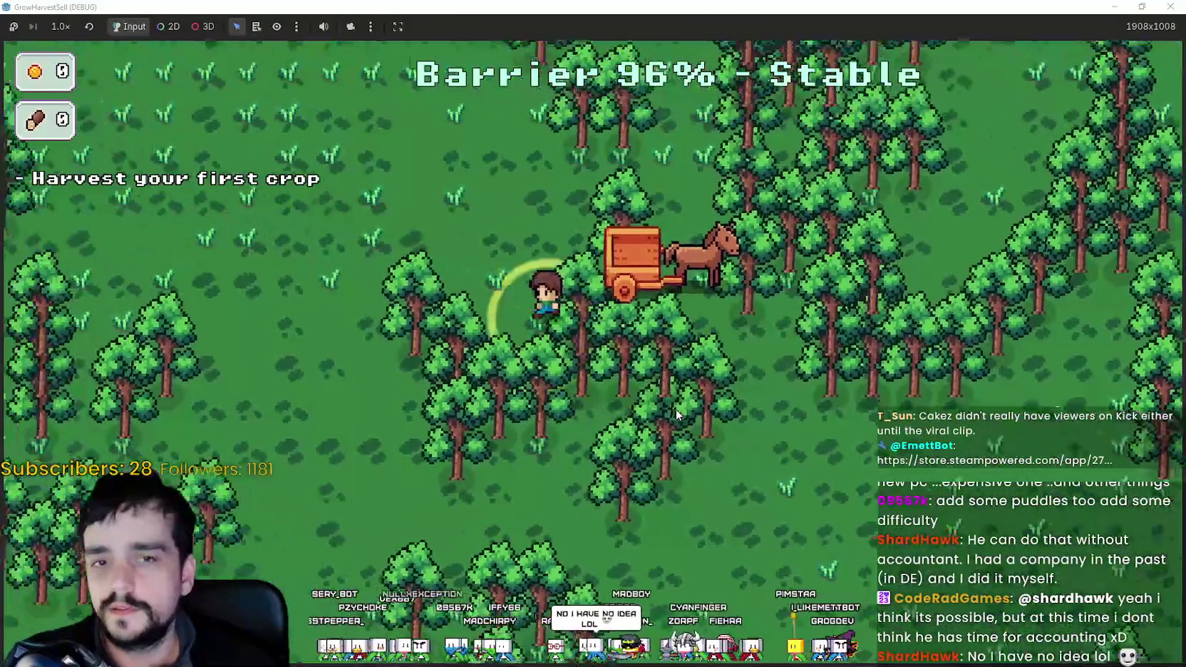
key("w")
key("d")
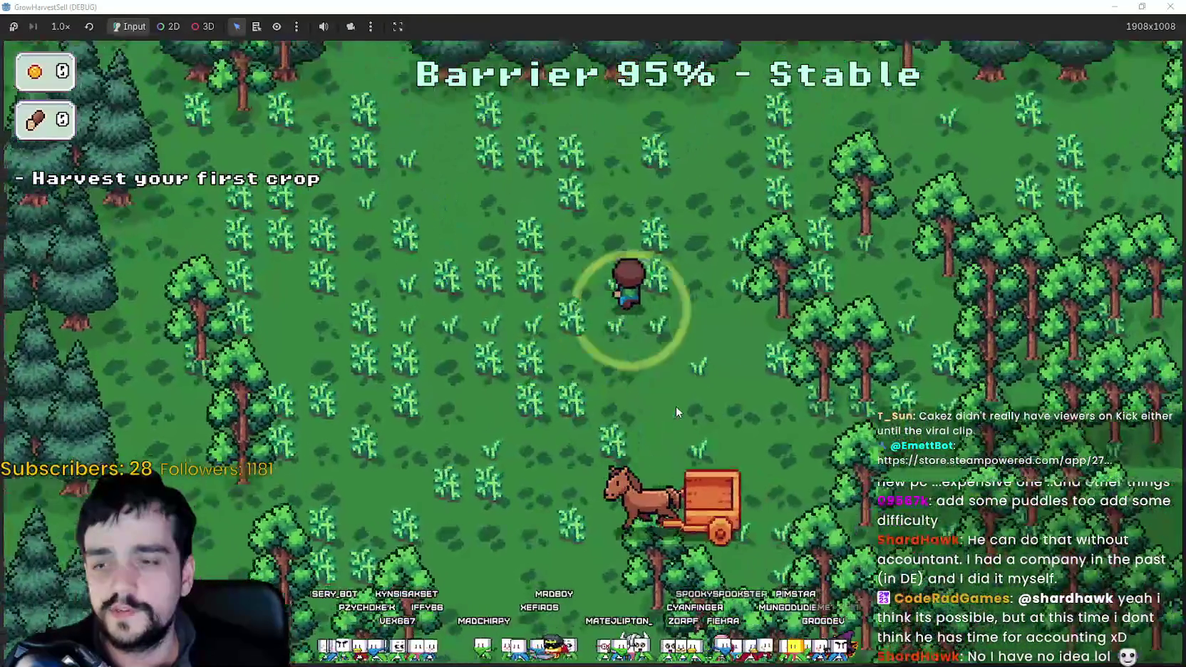
key("d")
key("s")
key("a")
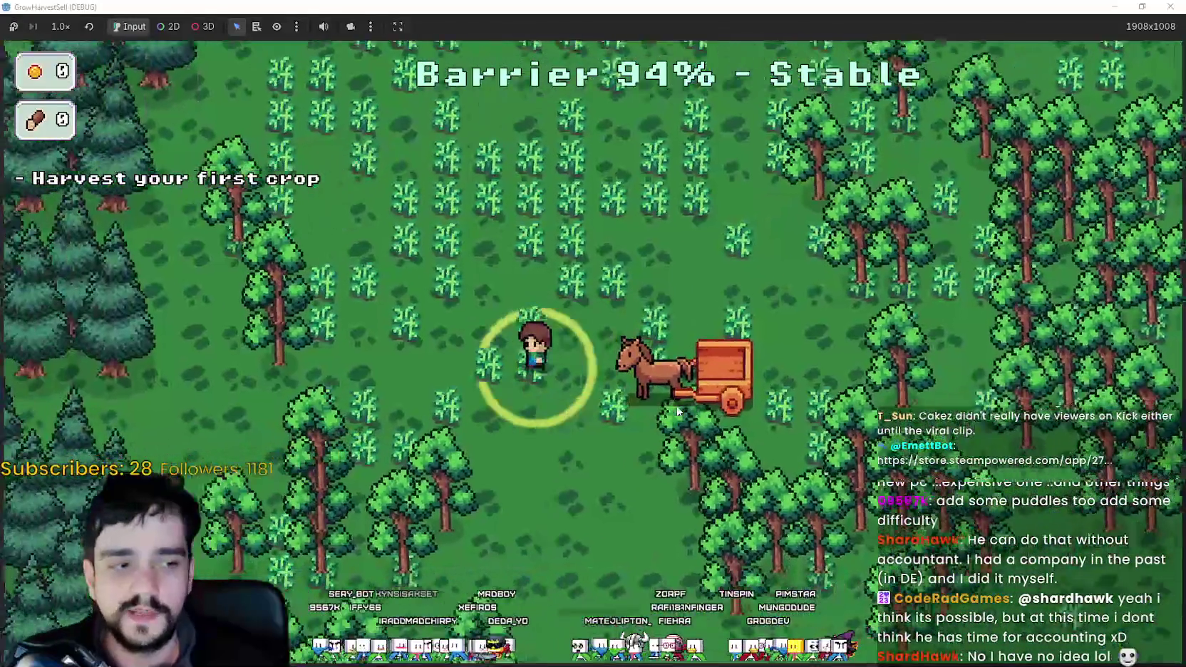
key("s")
key("d")
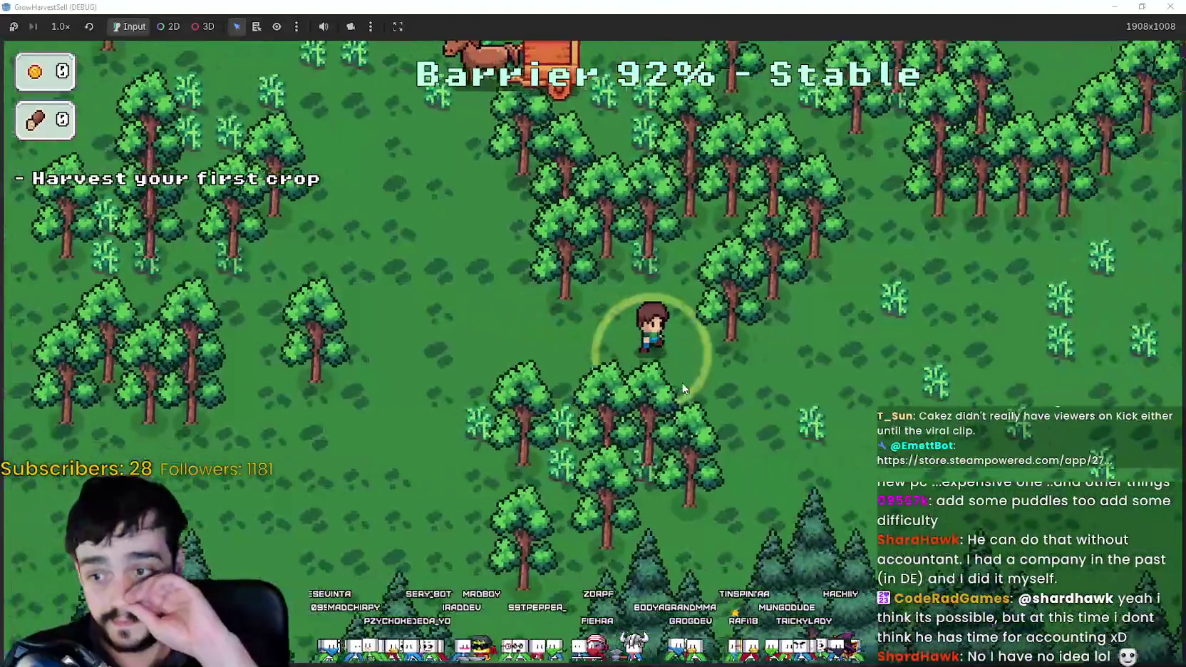
key("w")
key("a")
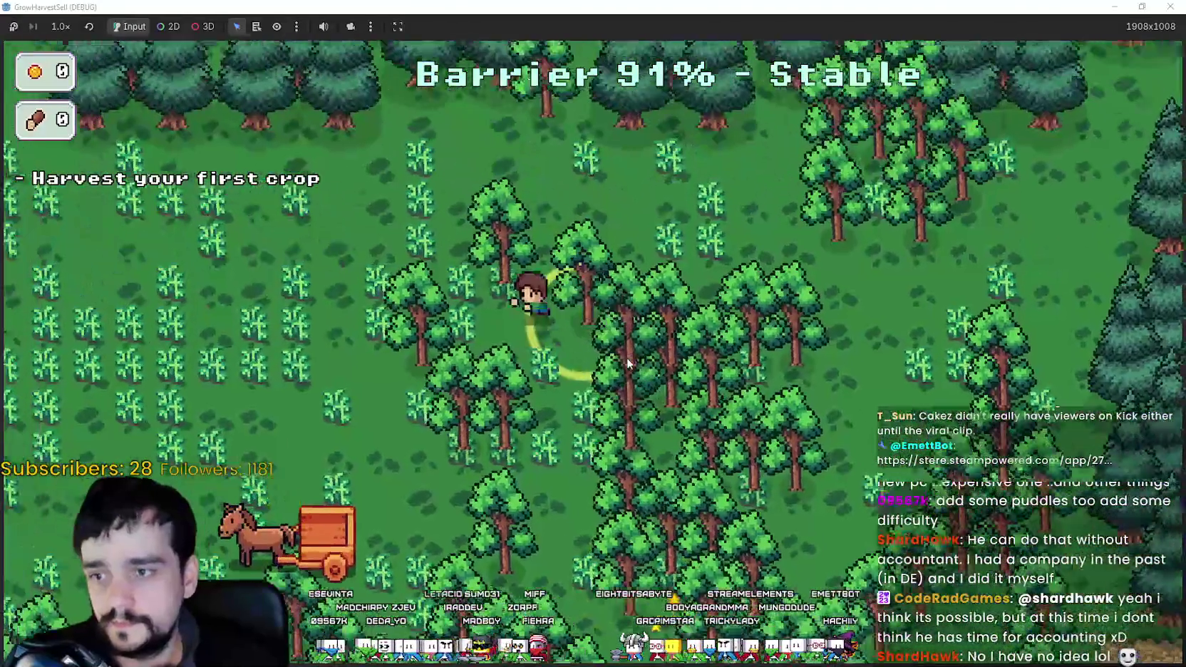
key("a")
key("s")
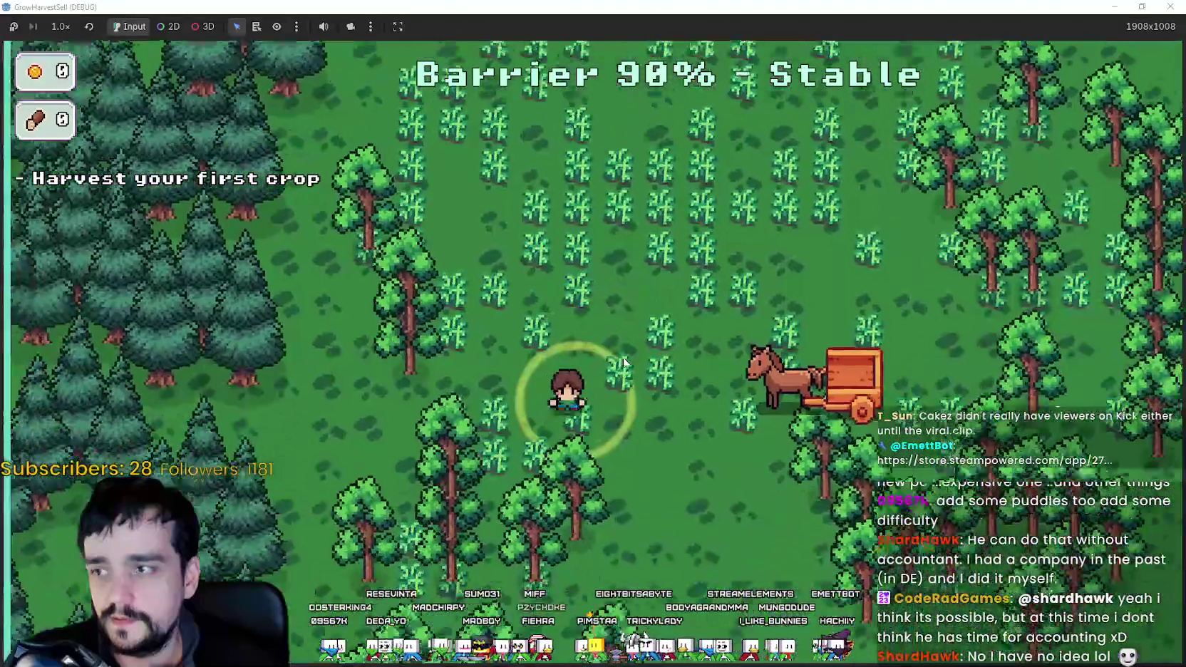
Move around the field to stand among the ripe orange crops.
key("s")
key("d")
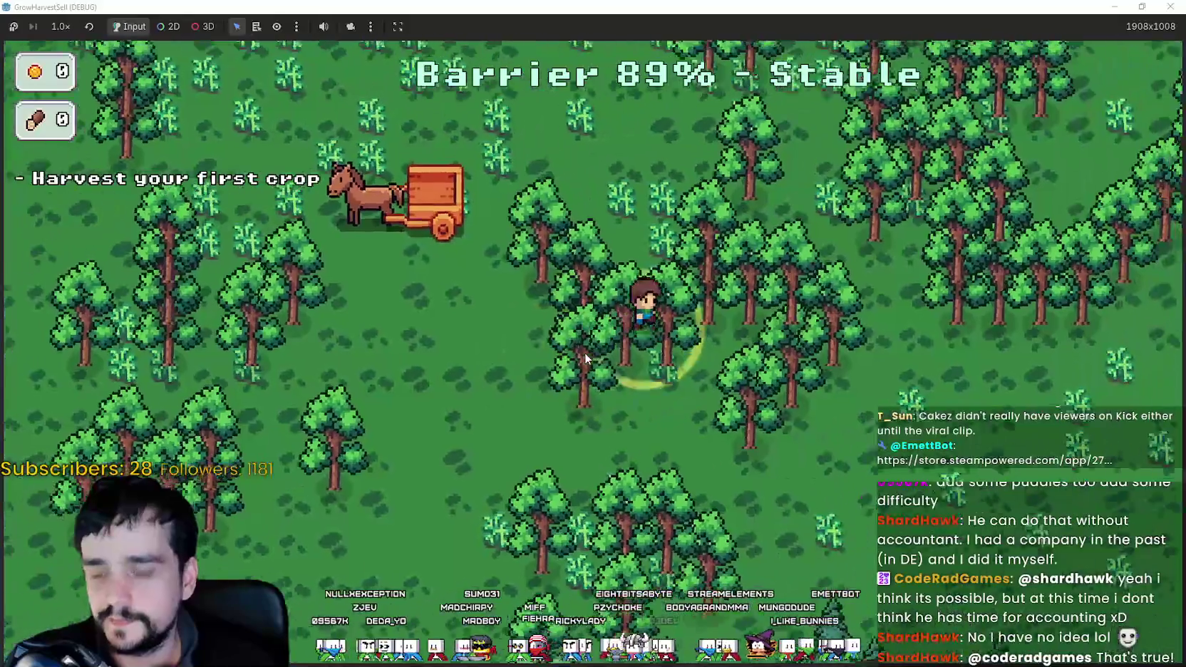
key("w")
key("s")
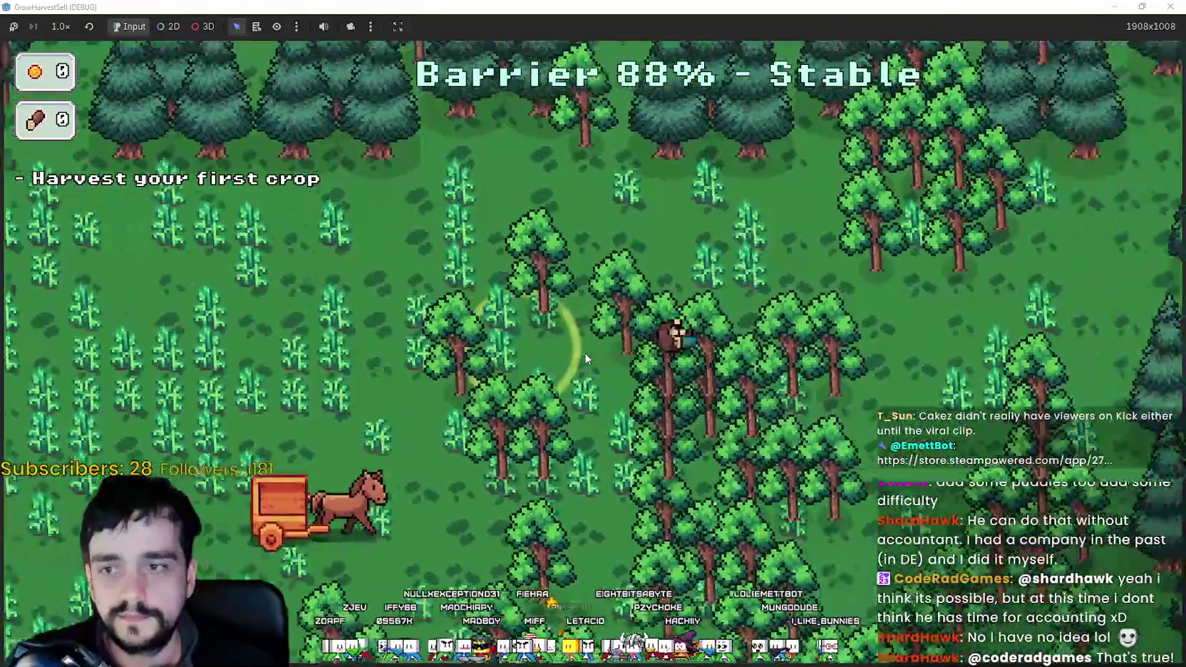
key("s")
key("a")
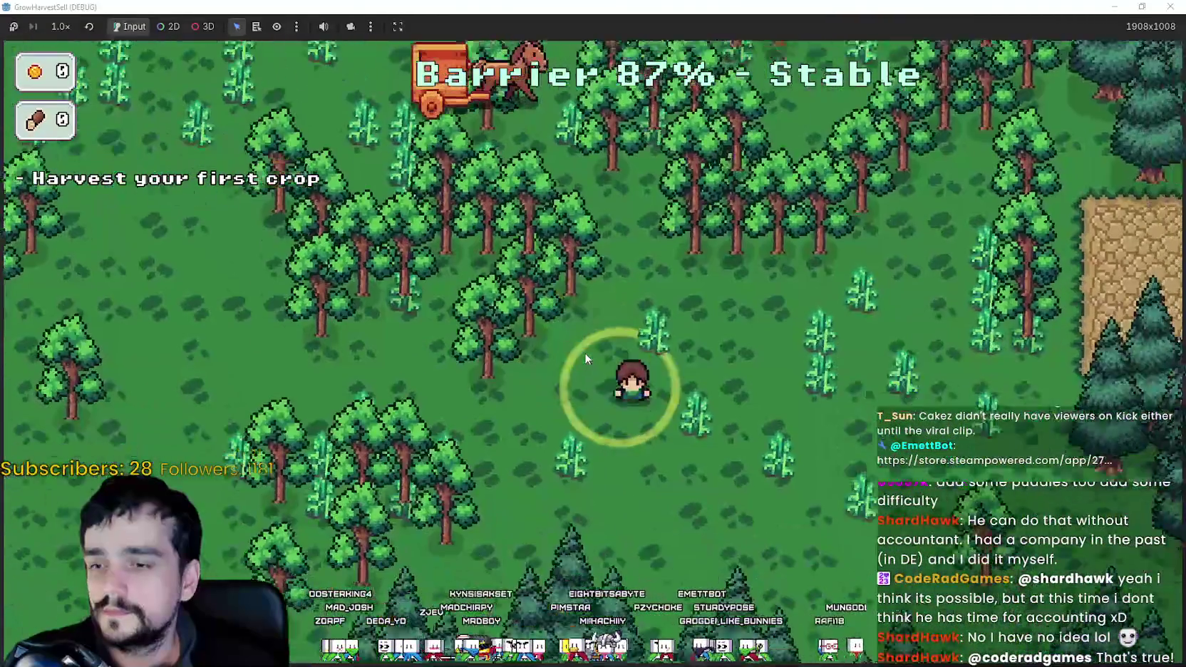
key("w")
key("a")
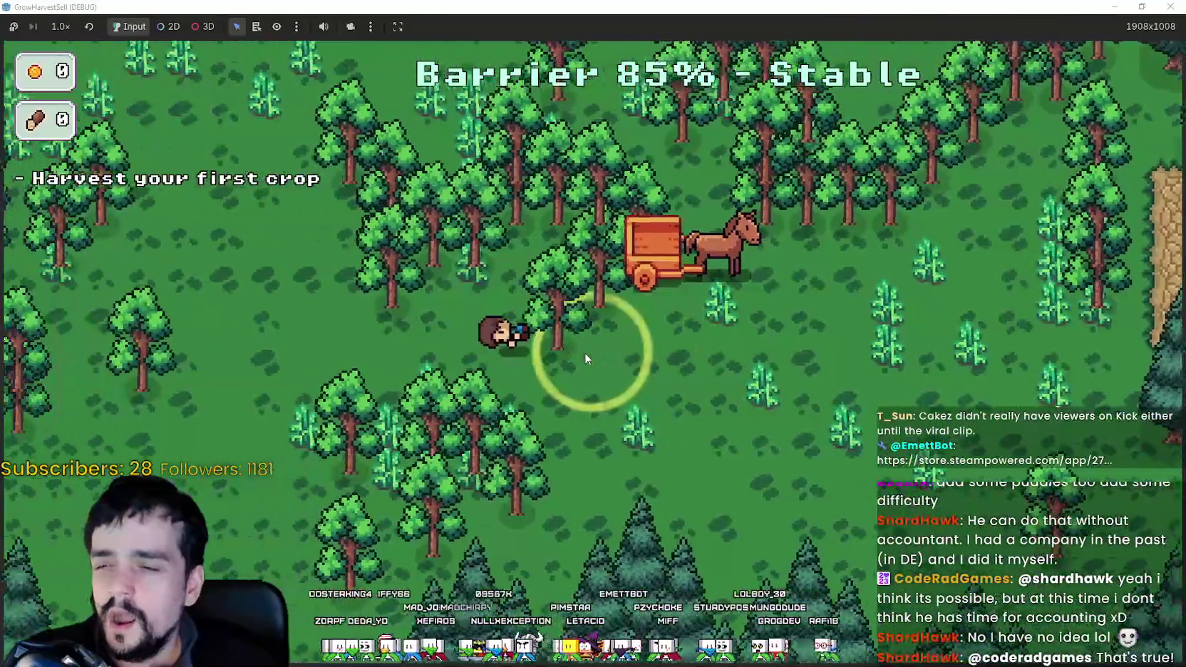
key("a")
key("w")
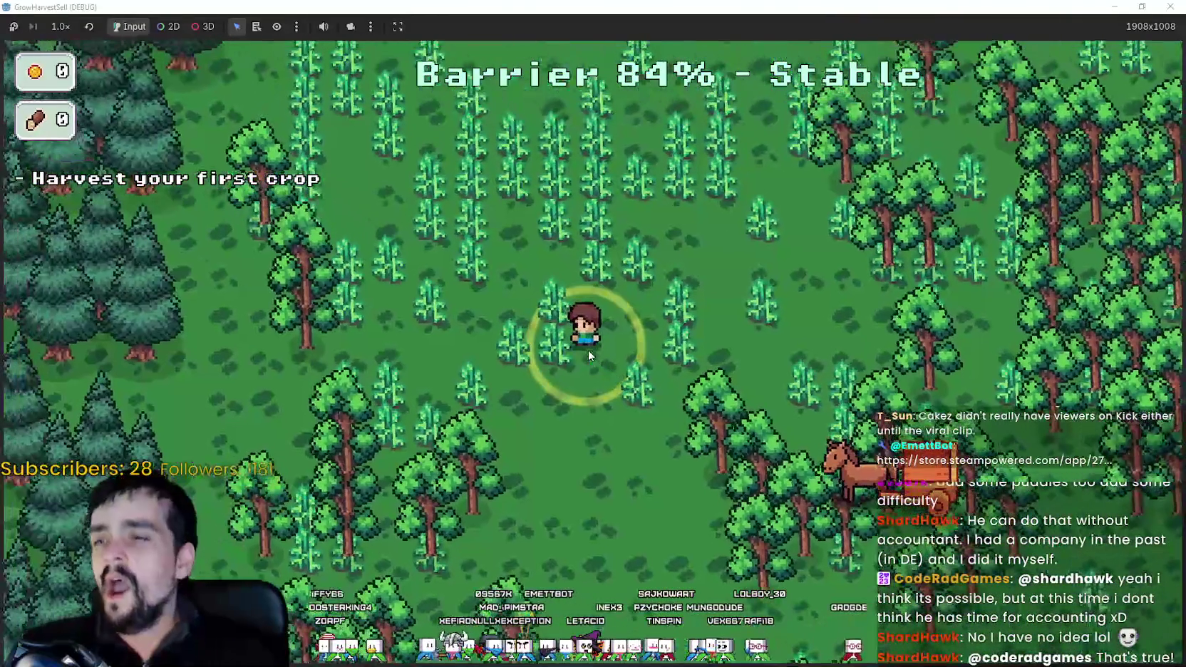
key("w")
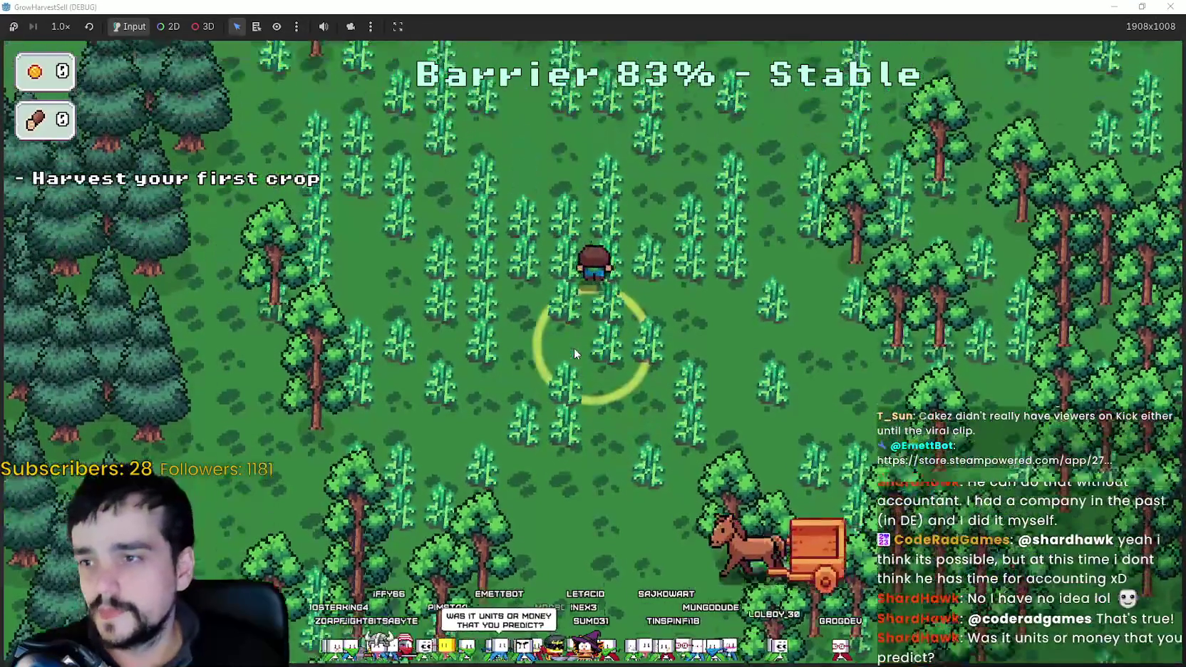
key("s")
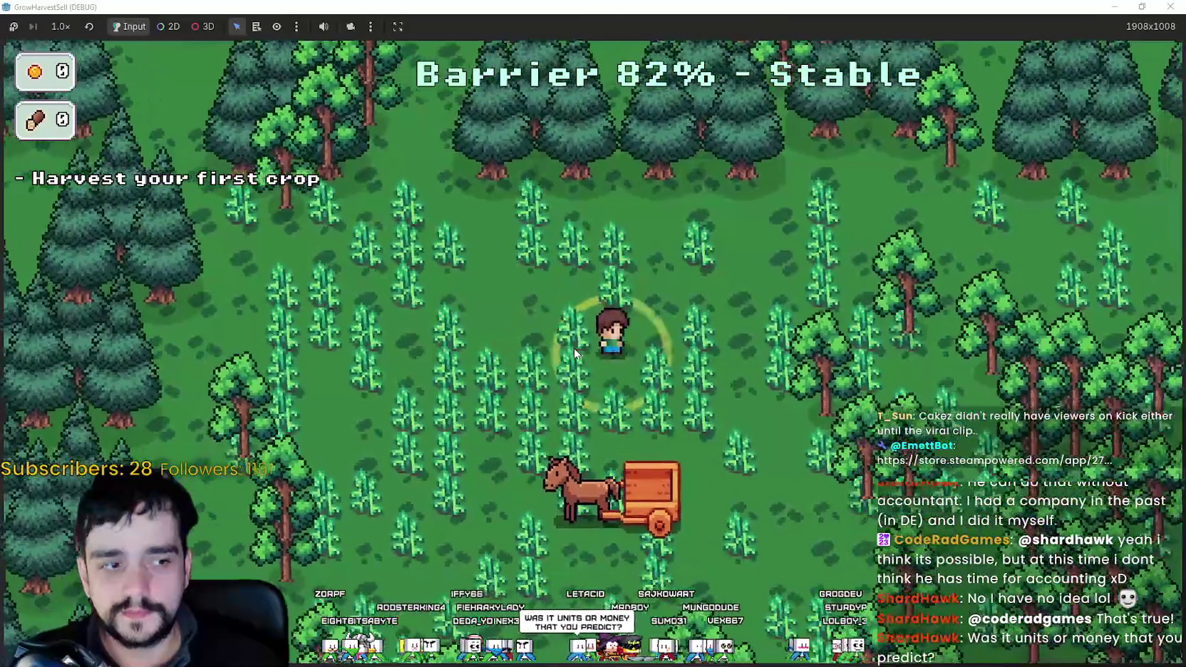
key("a")
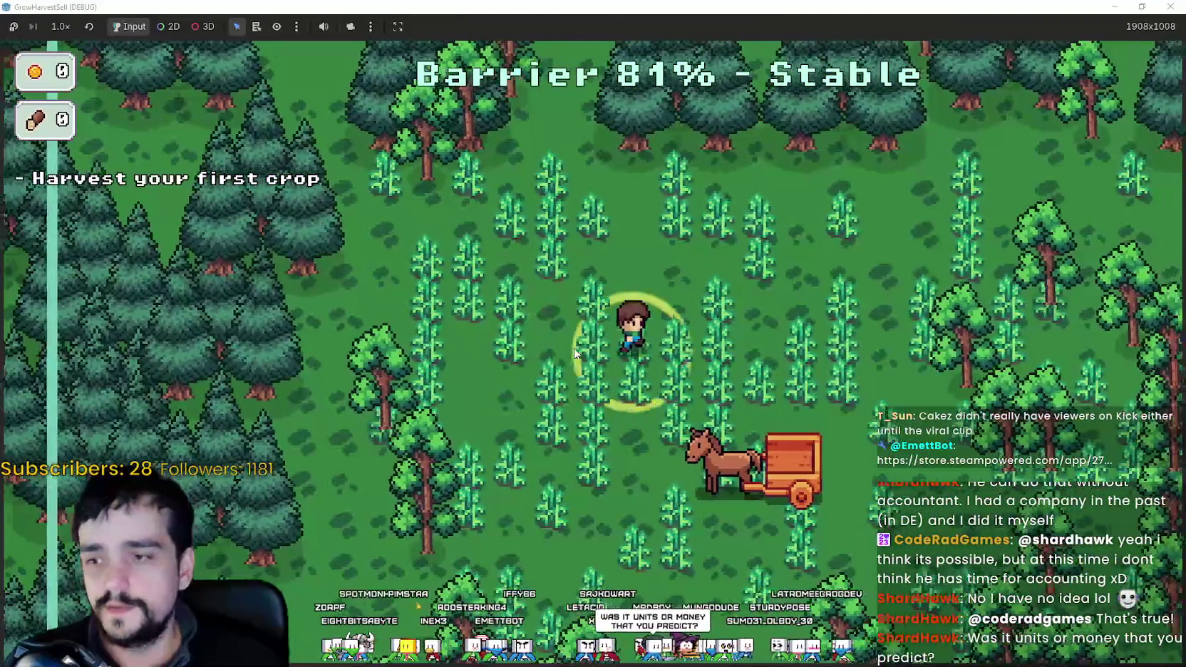
key("d")
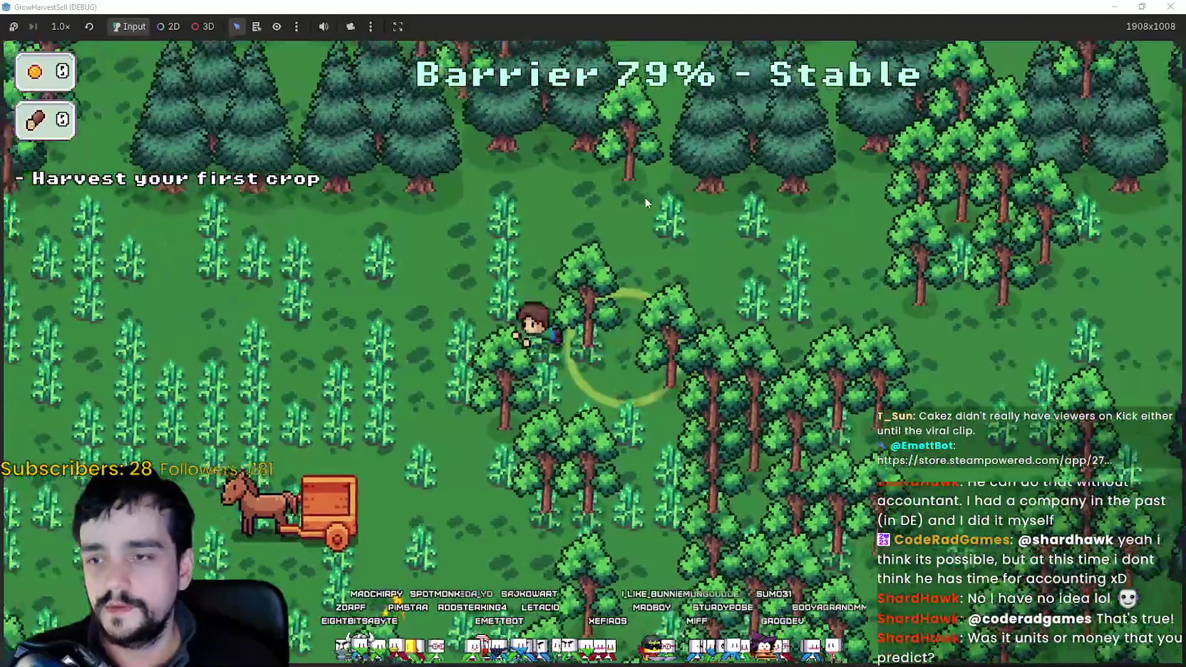
key("a")
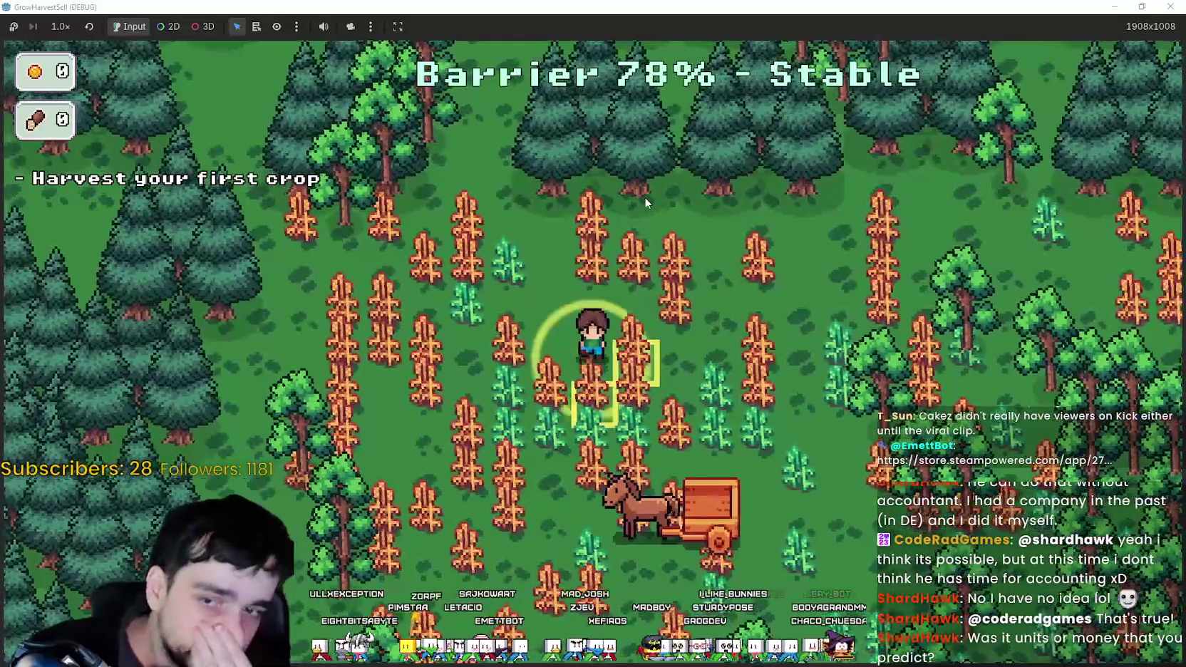
key("s")
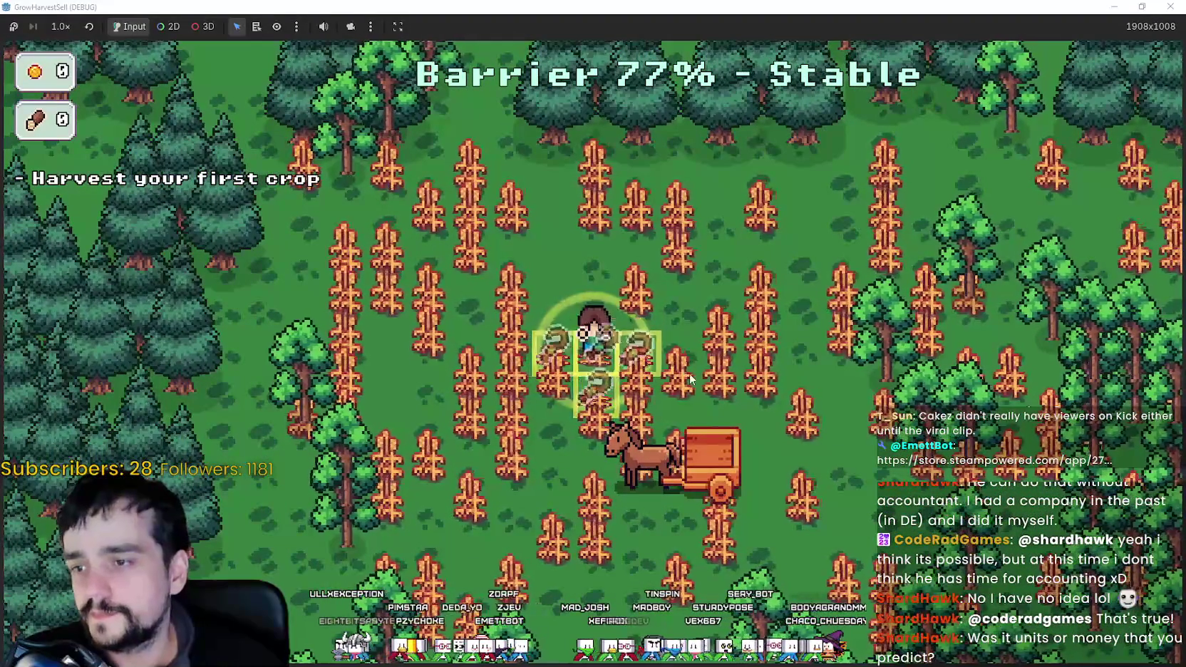
Harvest the first crops into the cart and walk to the stone exit.
key("d")
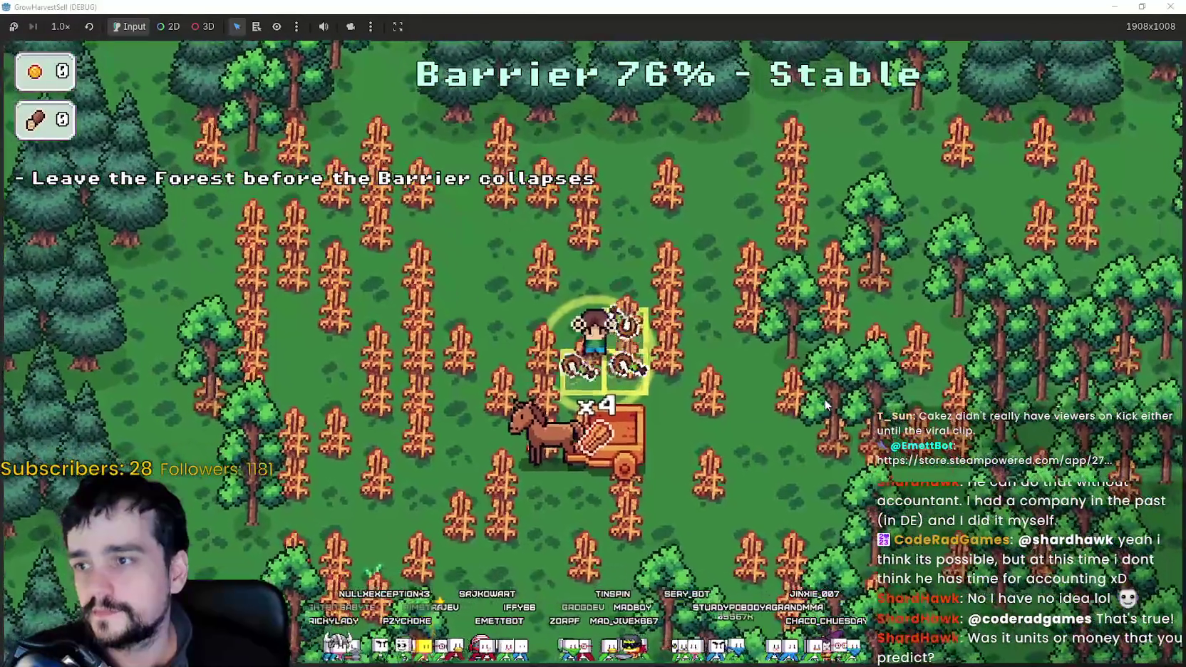
key("d")
key("s")
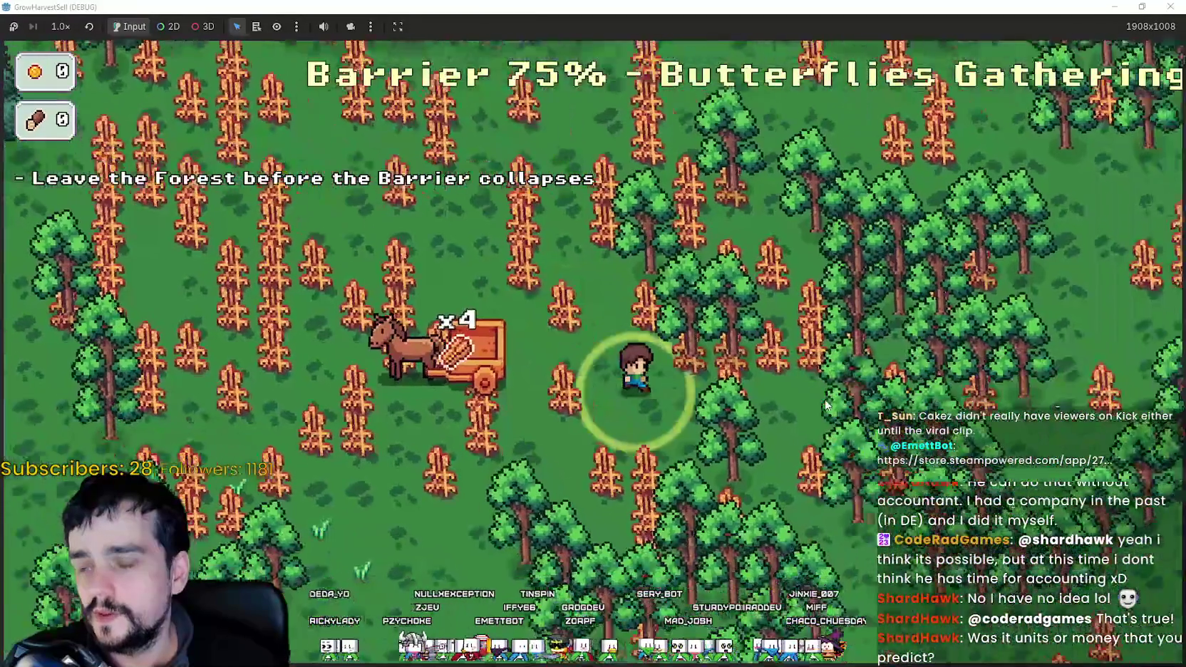
key("s")
key("d")
key("w")
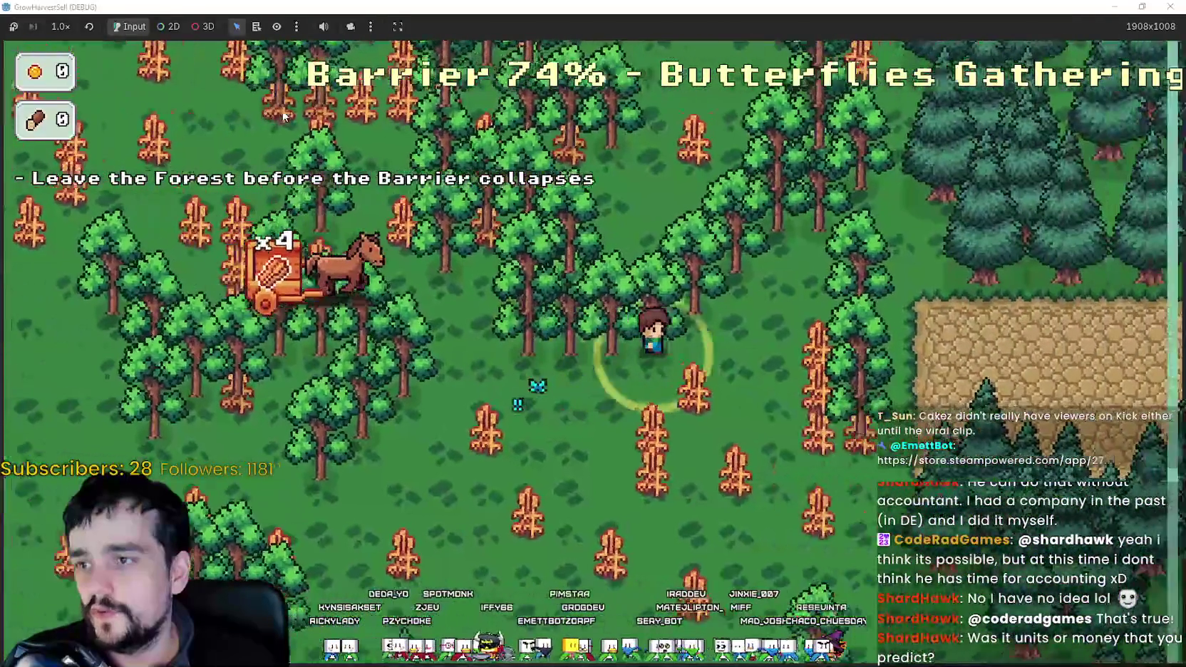
key("d")
key("a")
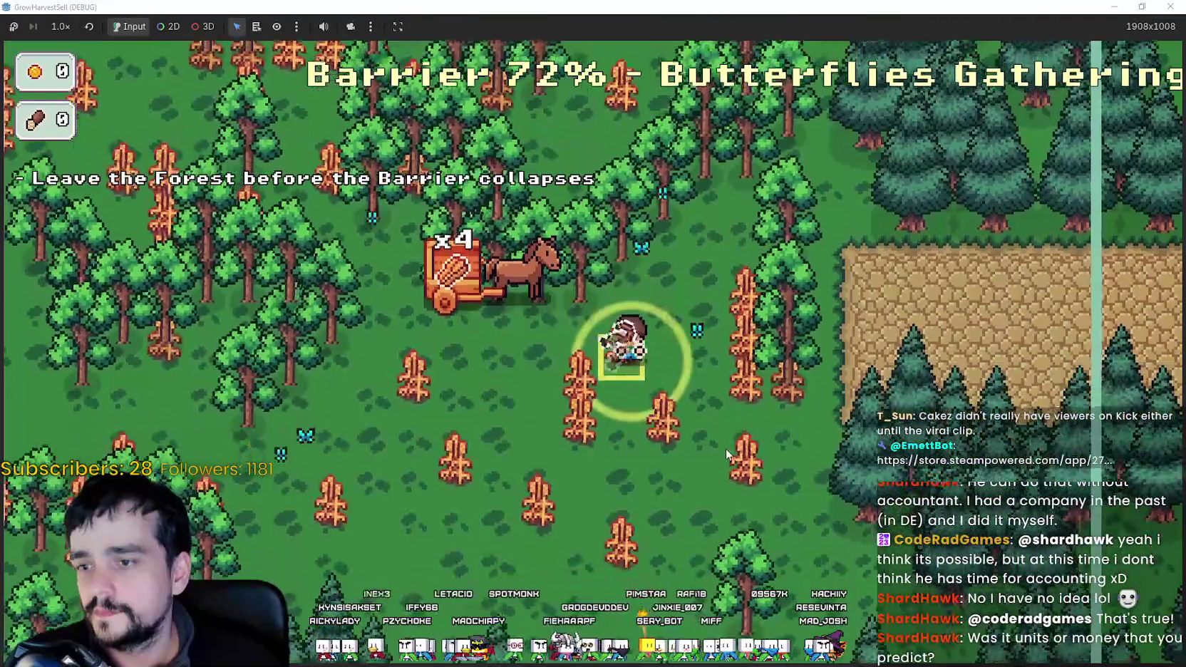
key("w")
key("d")
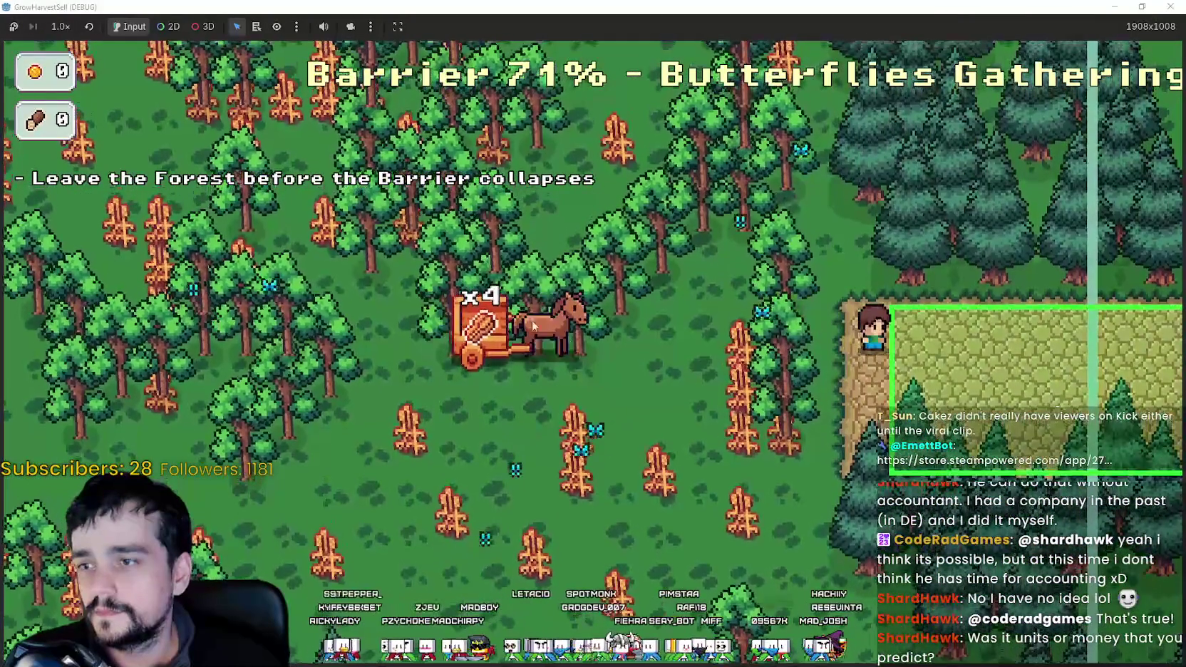
key("d")
Return home, walk the crops to the village market stall, and stop the game.
left_click(298, 578)
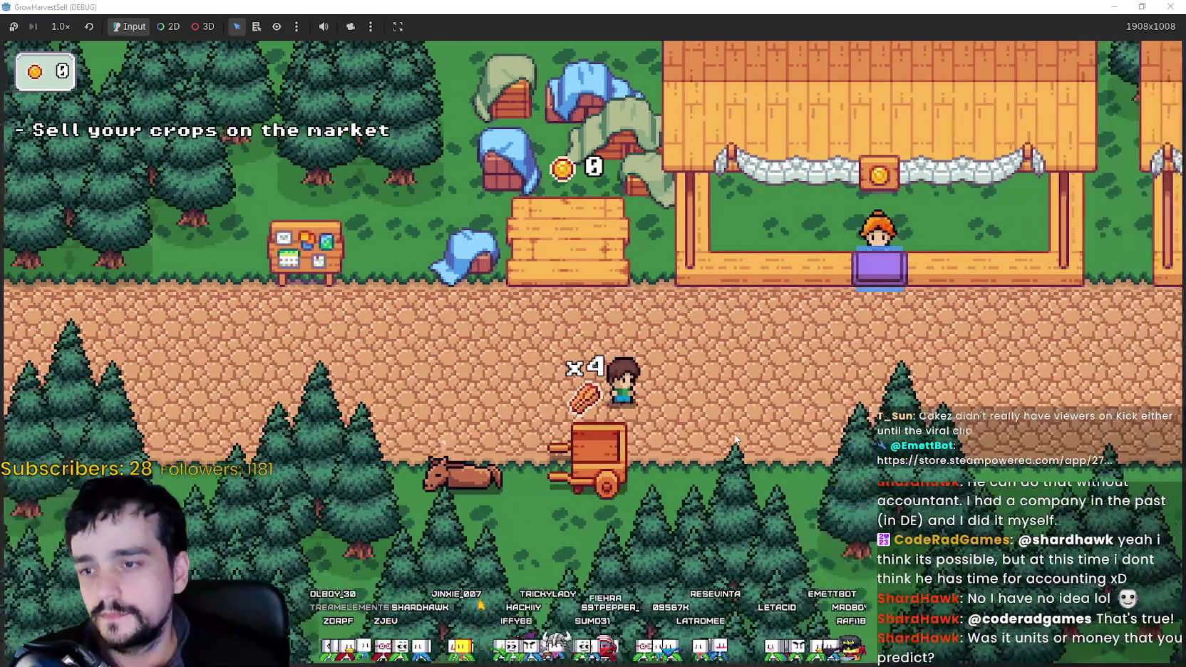
key("d")
key("w")
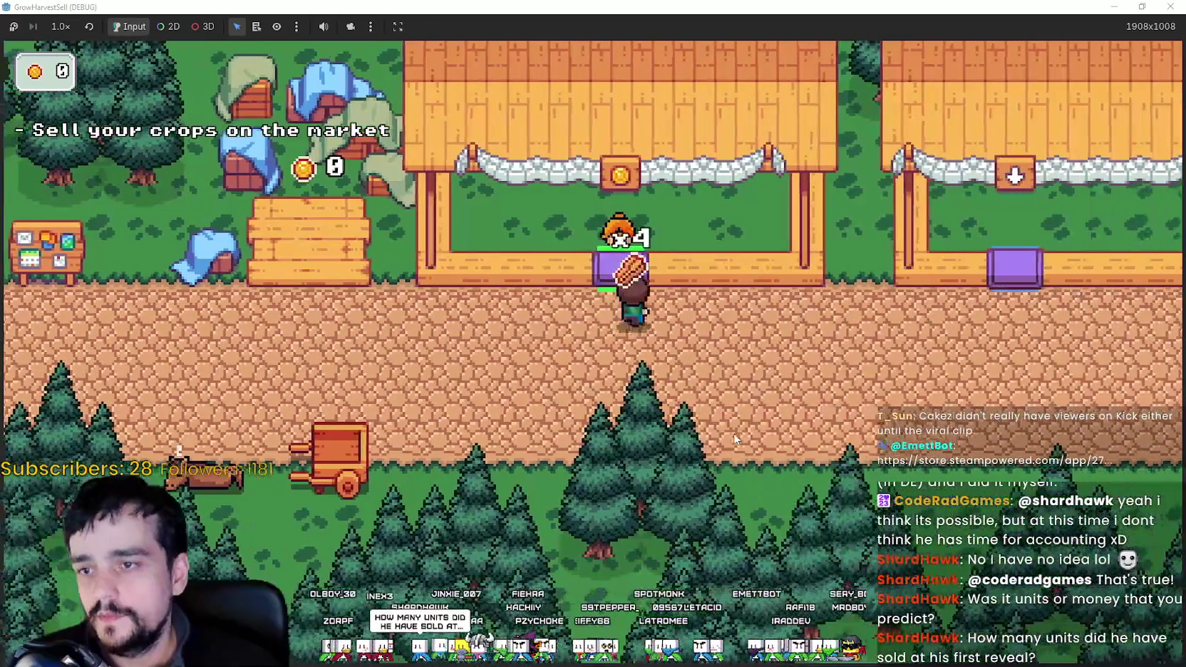
key("F8")
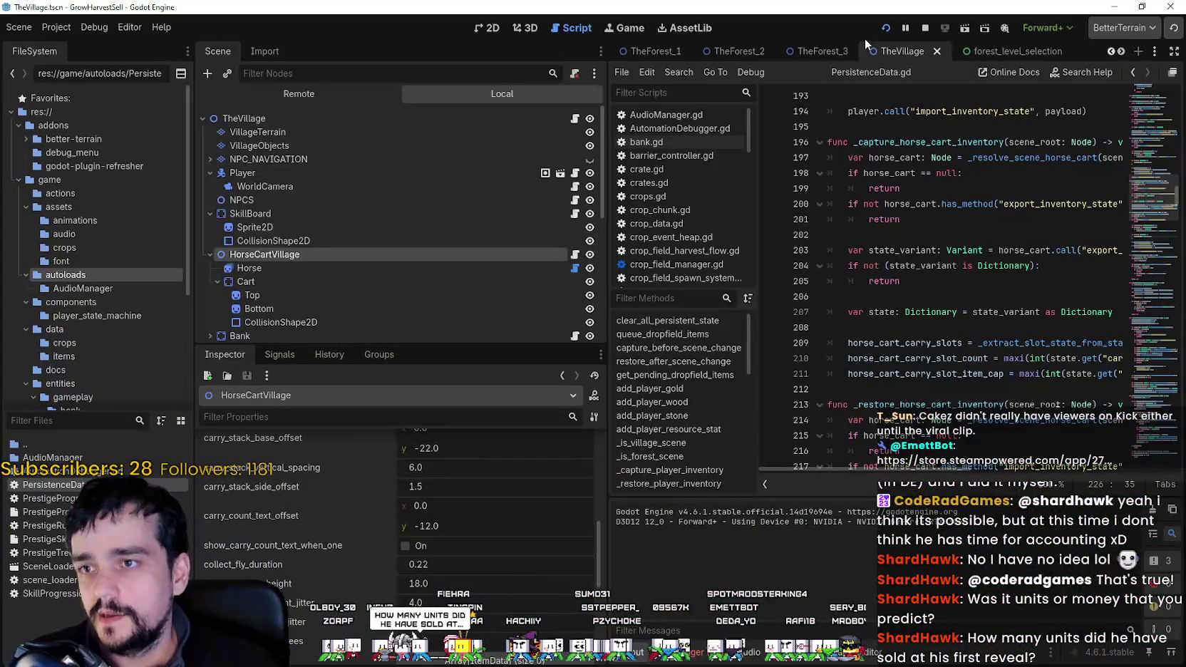
Hide the CropProcessor node, then save and launch the game in a maximised window.
left_click(490, 28)
scroll(382, 245, "down", 3)
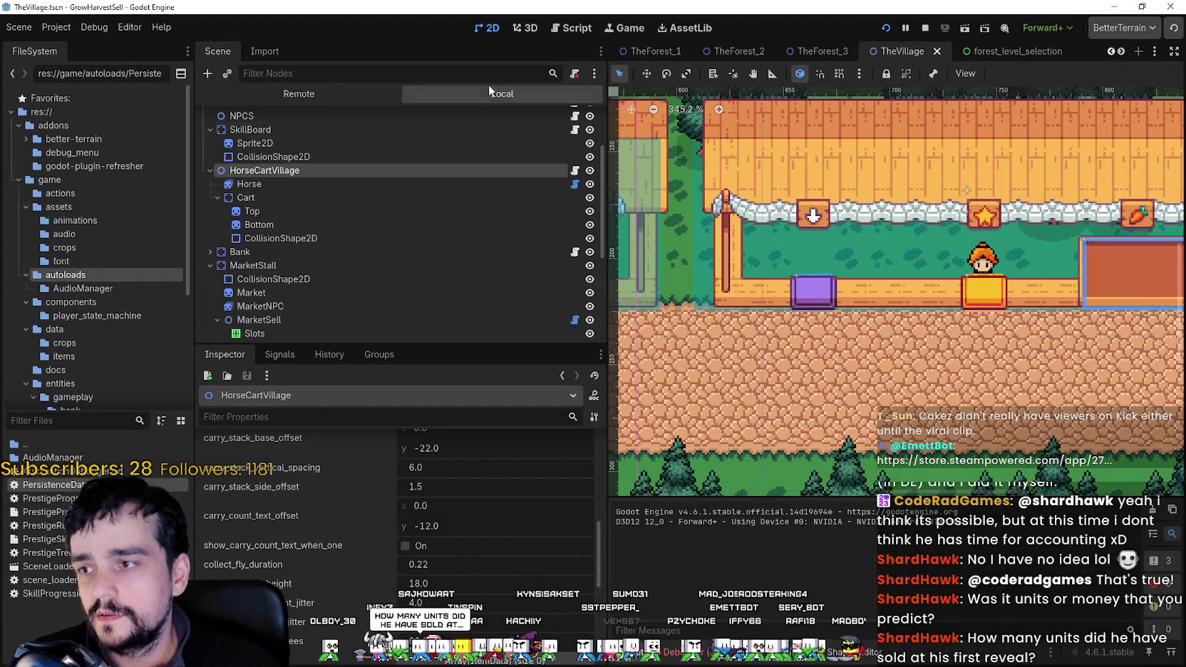
scroll(379, 226, "up", 1)
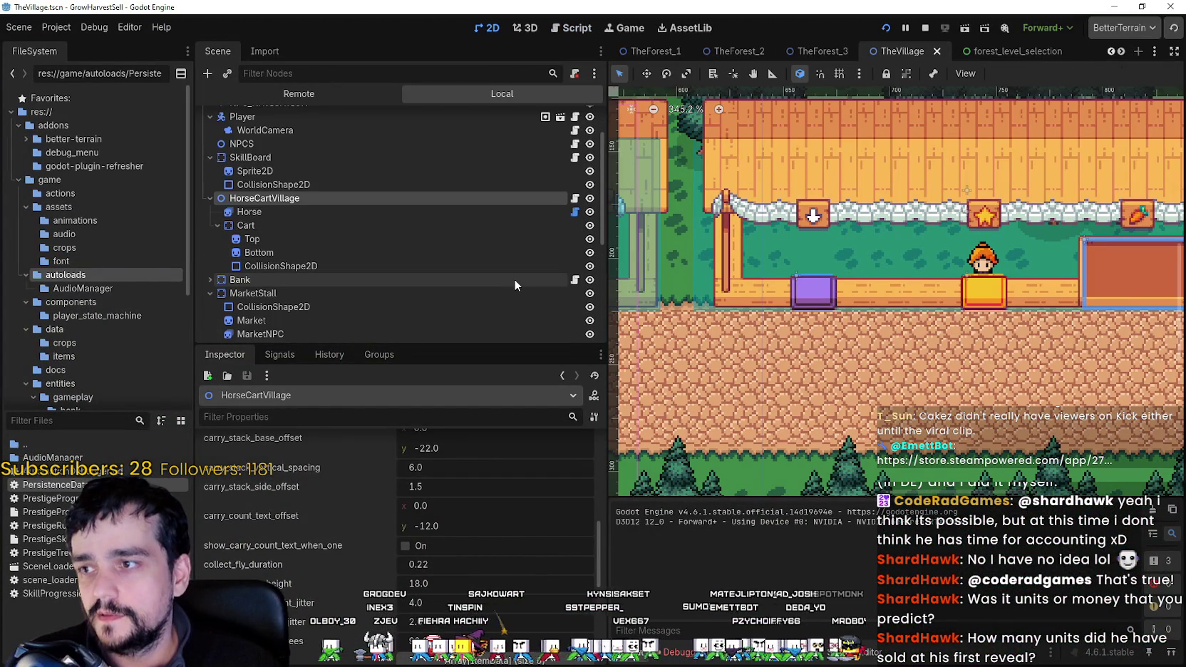
scroll(510, 278, "down", 3)
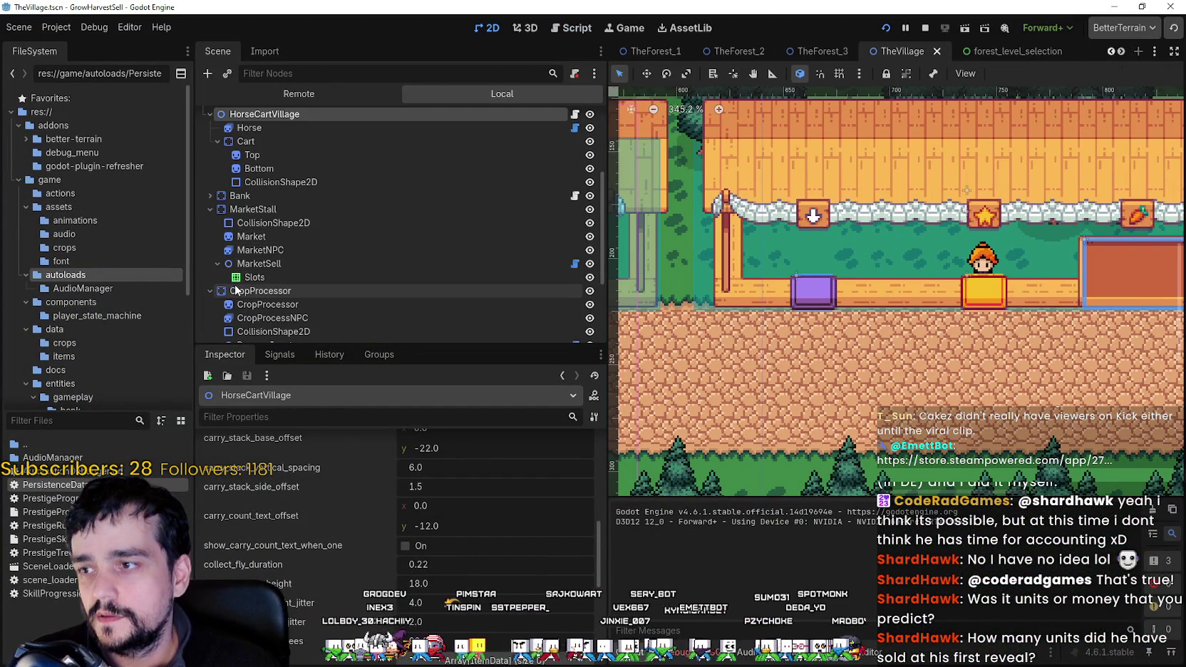
left_click(236, 289)
left_click(591, 292)
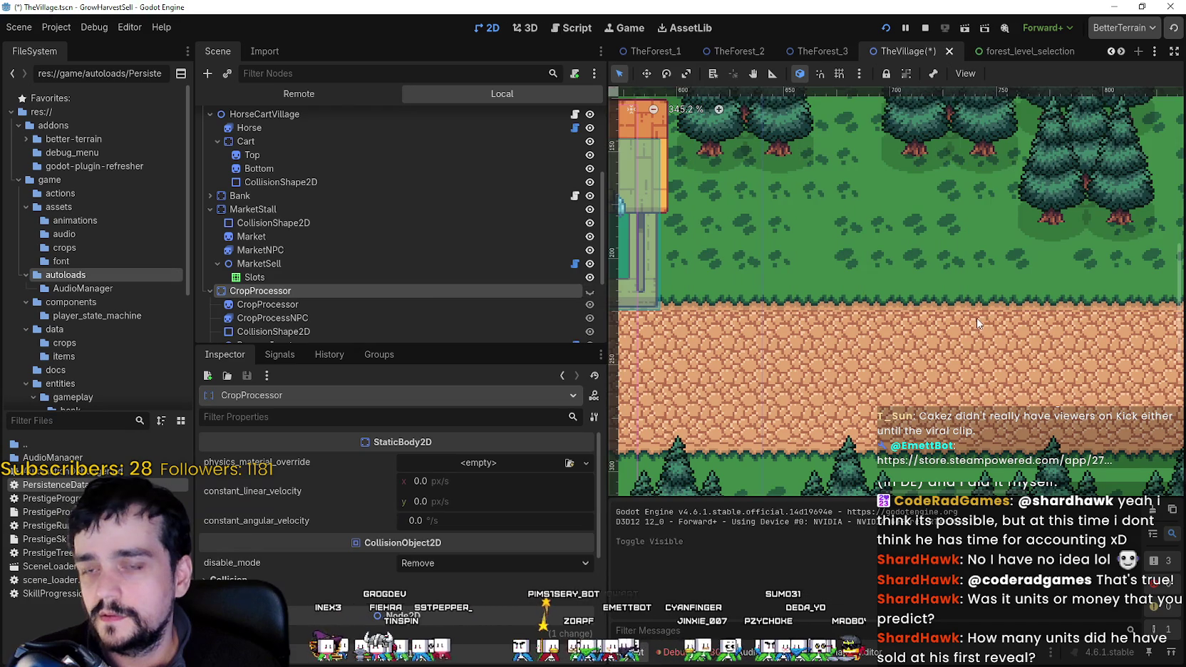
key("F6")
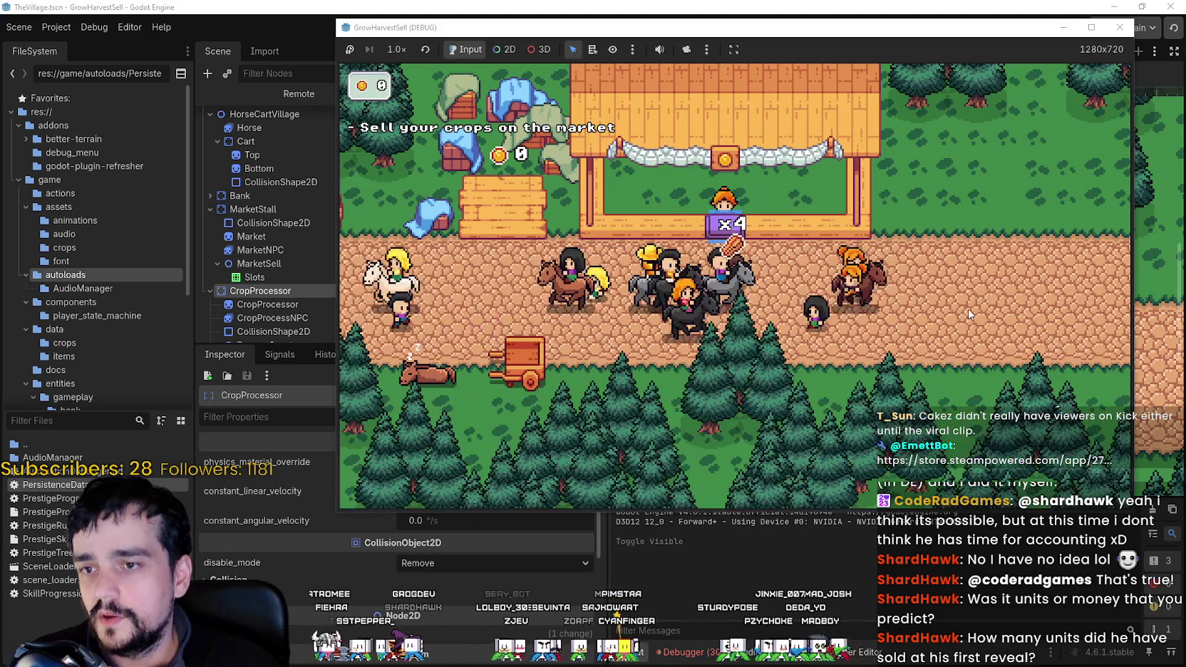
left_click(1090, 27)
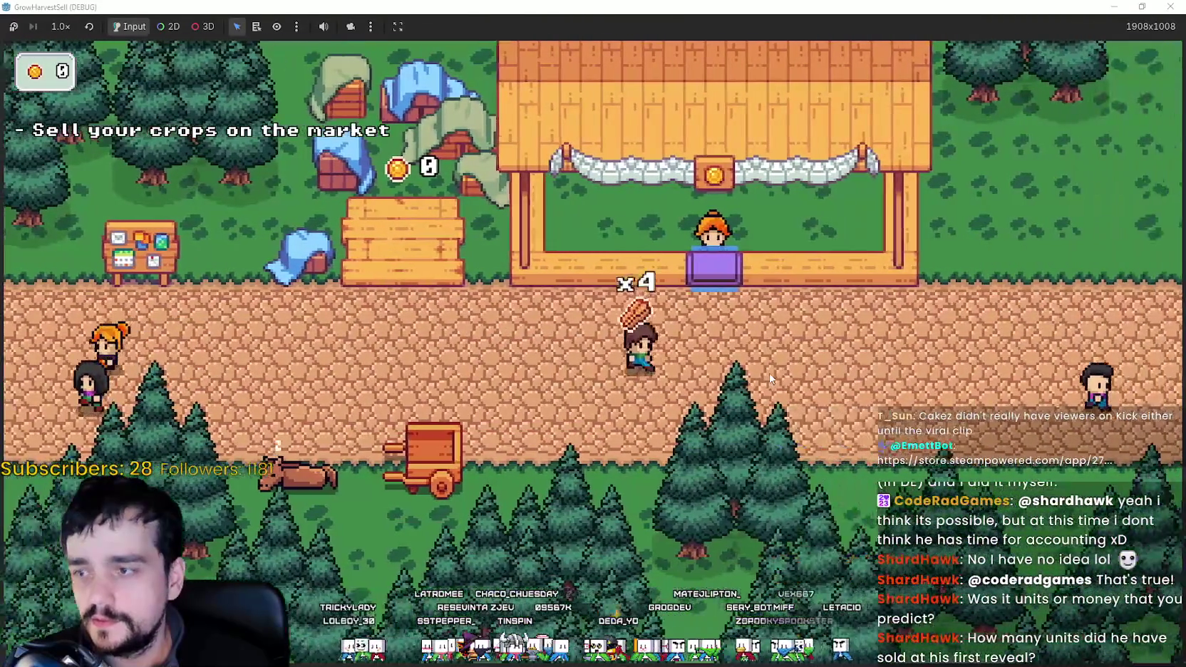
Sell the carried crops at the market stall, then head toward the bank.
key("w")
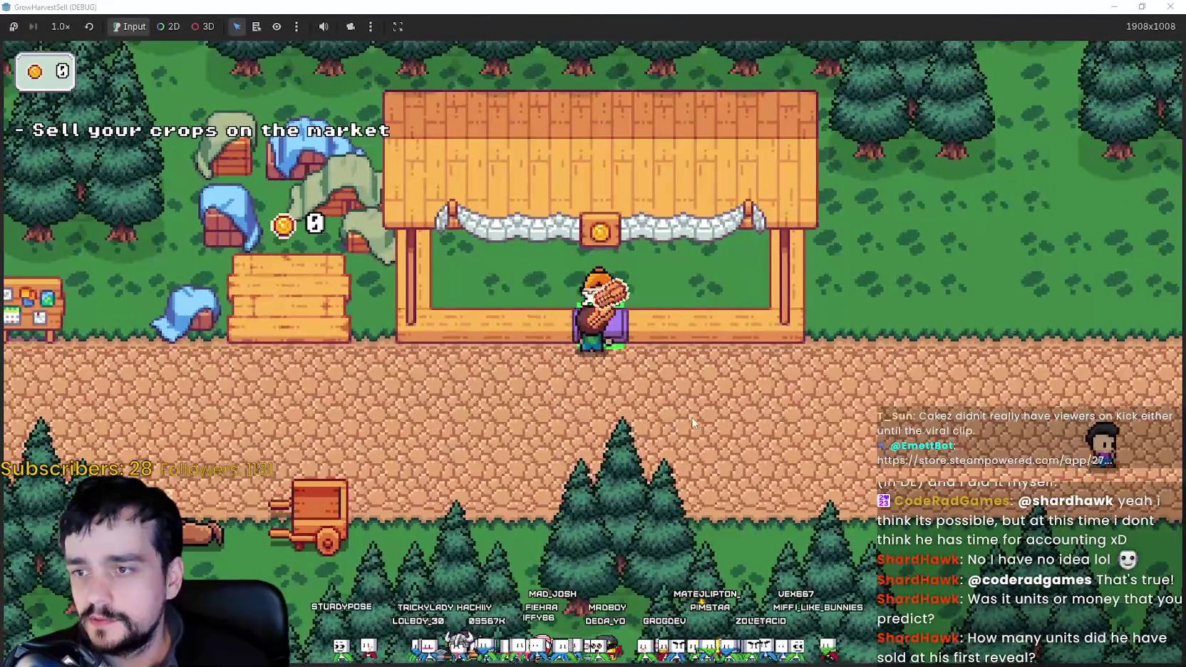
key("s")
key("a")
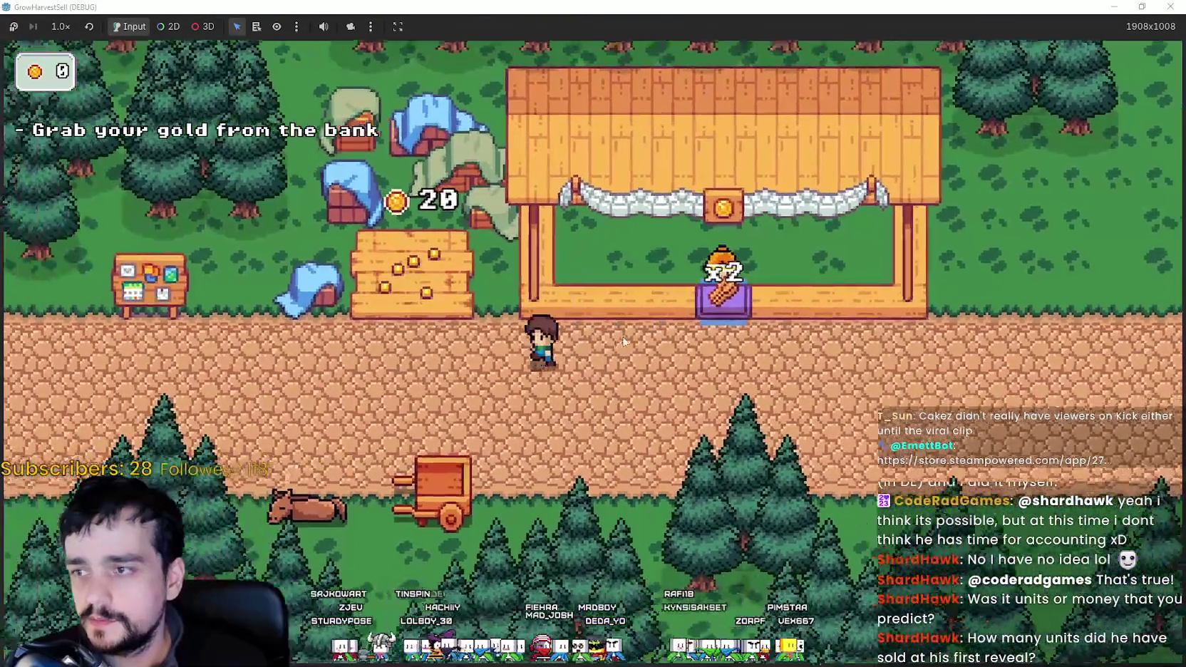
key("w")
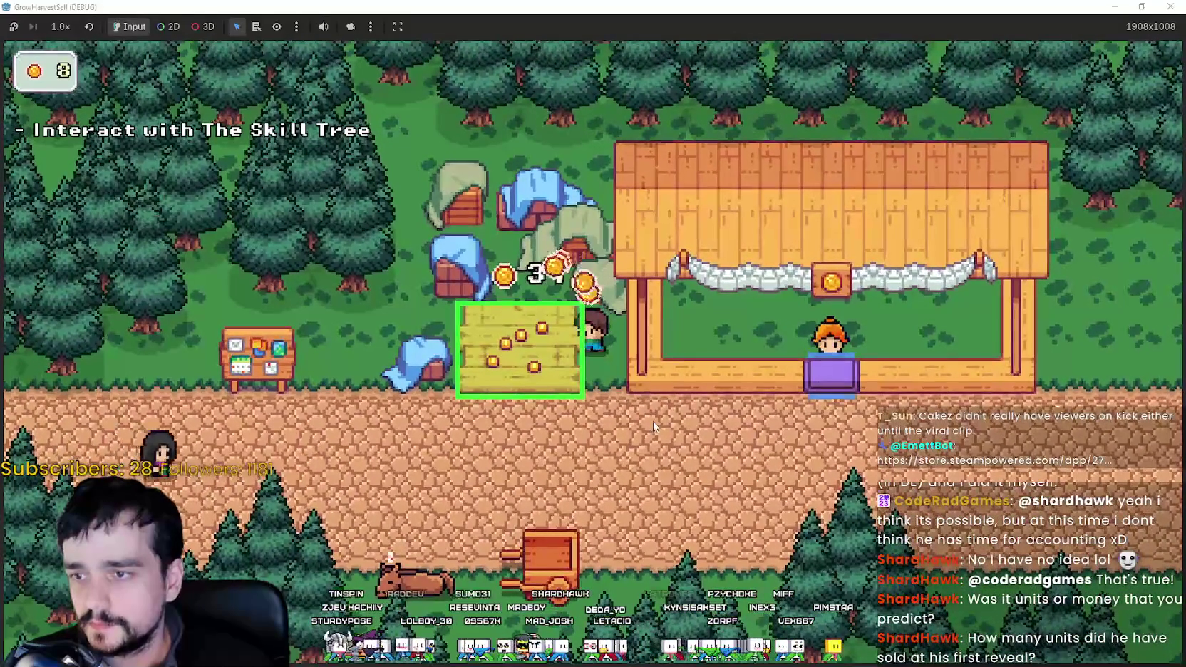
Collect the 40 gold from the bank and open the skill-tree board.
key("s")
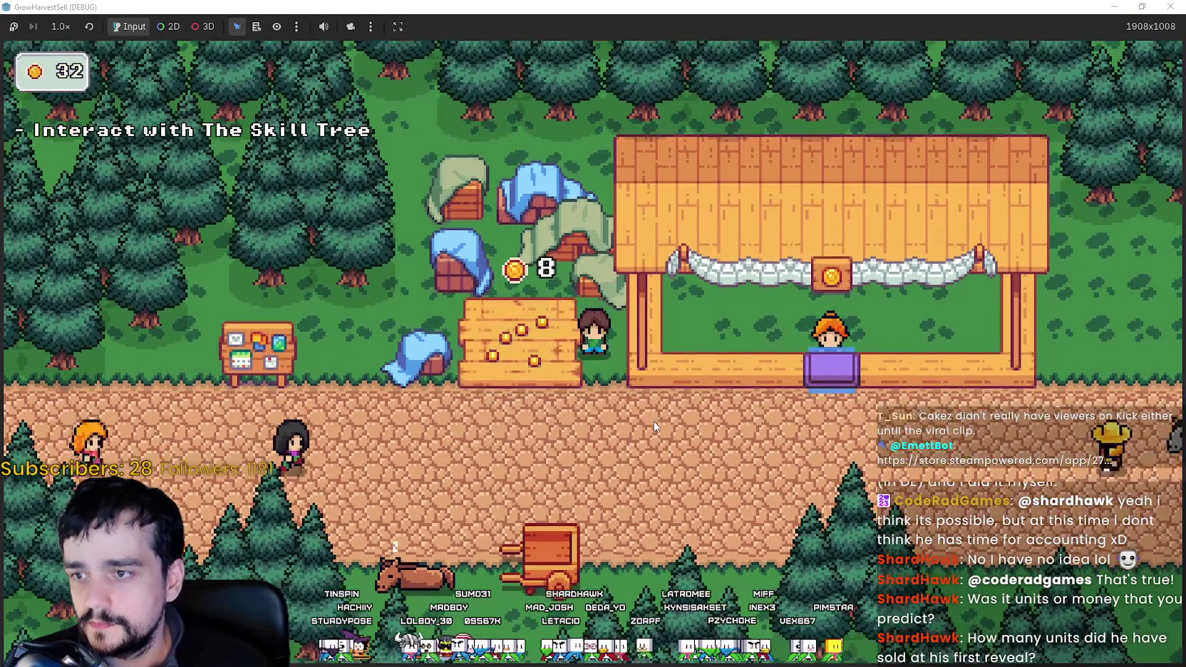
key("s")
key("a")
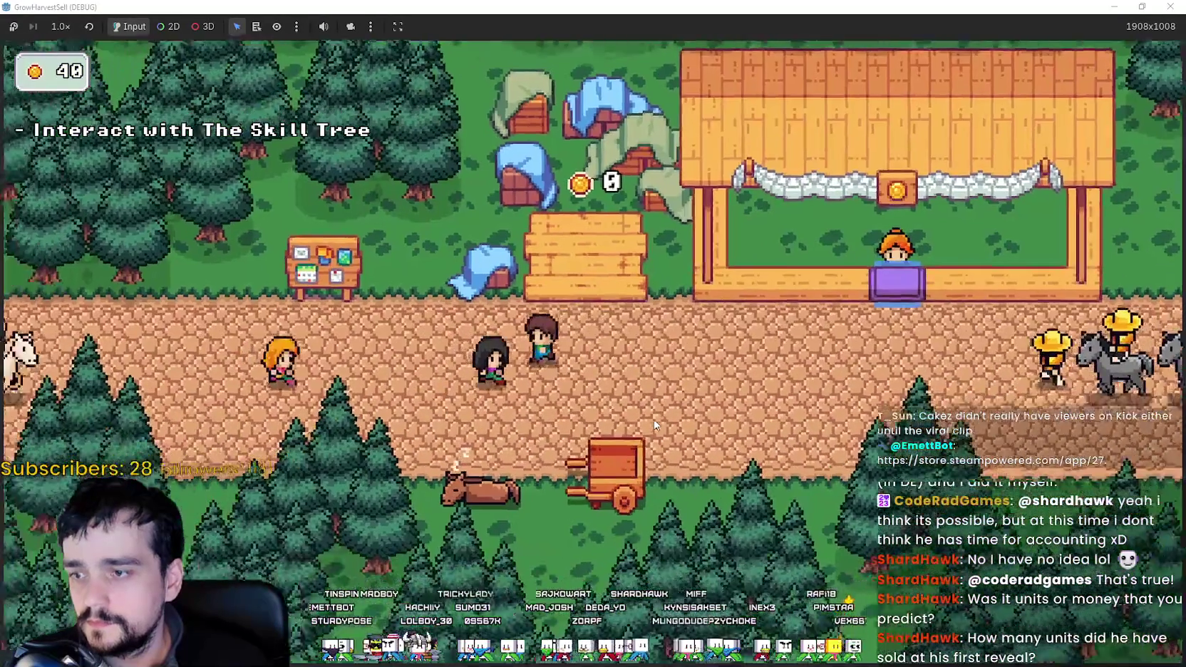
key("a")
key("e")
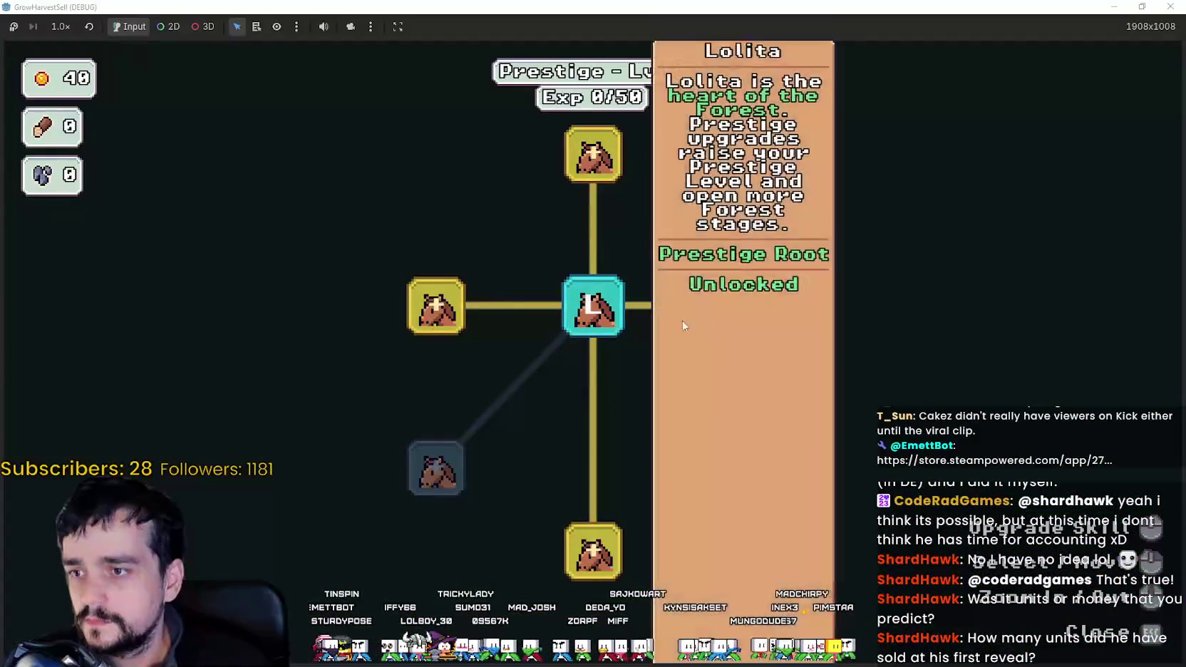
Buy Resource Domain, Crop Domain Damage and Cart Slots I, leaving 5 gold, then close the tree.
mouse_move(740, 302)
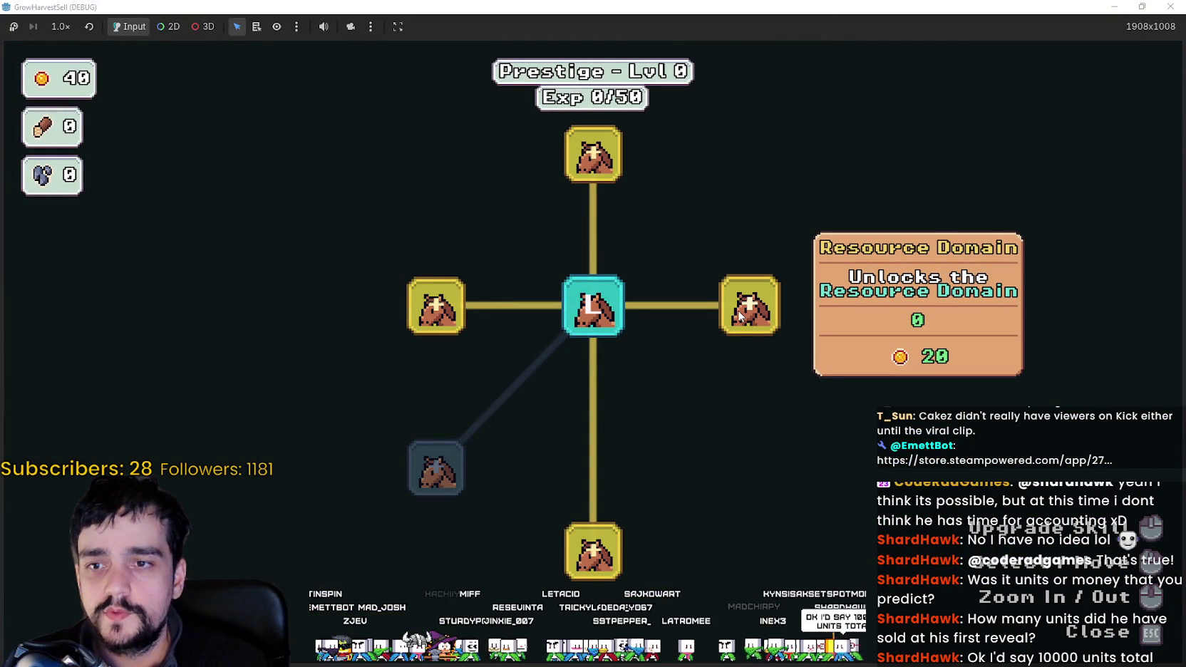
left_click(735, 331)
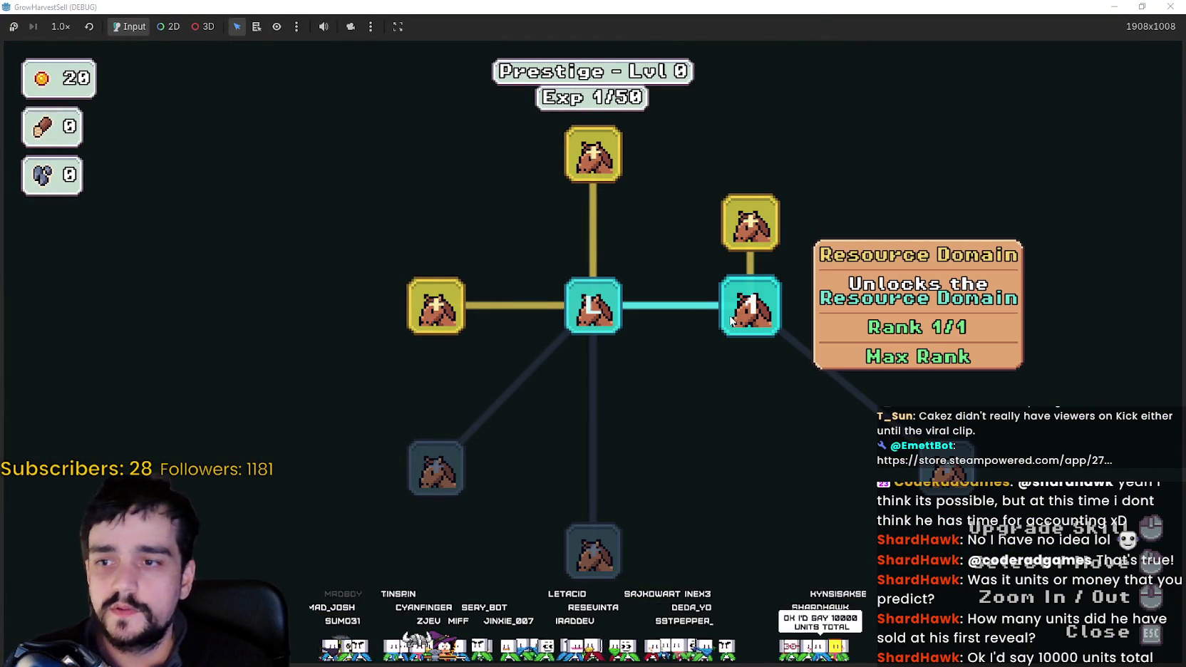
mouse_move(434, 361)
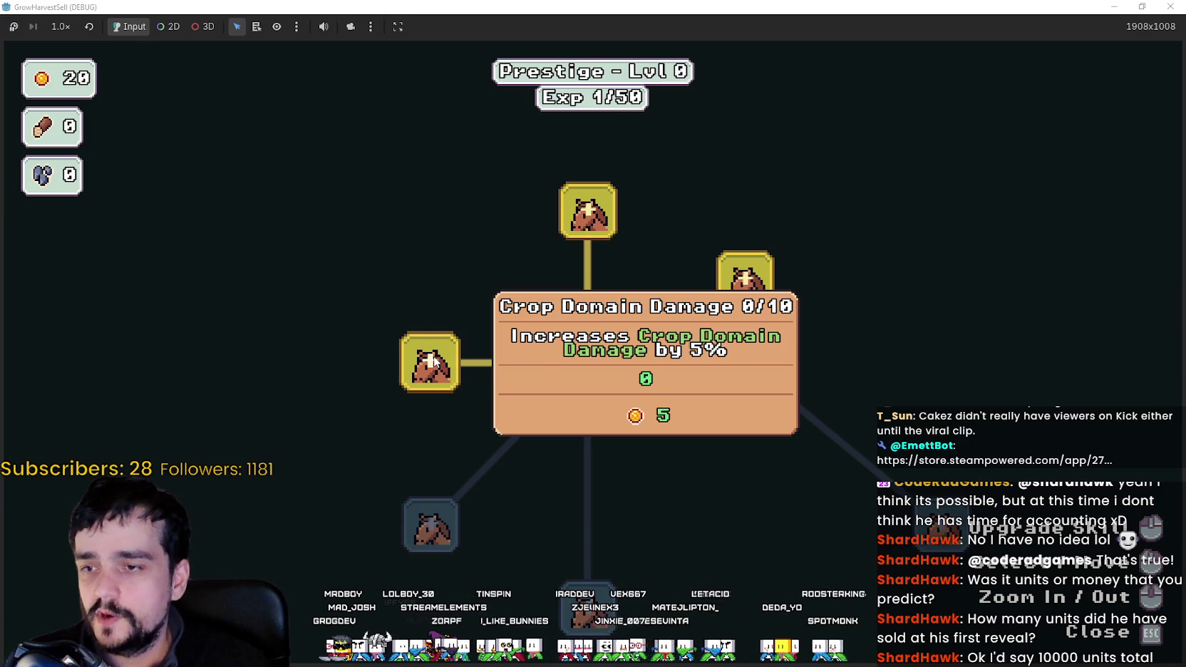
left_click(432, 361)
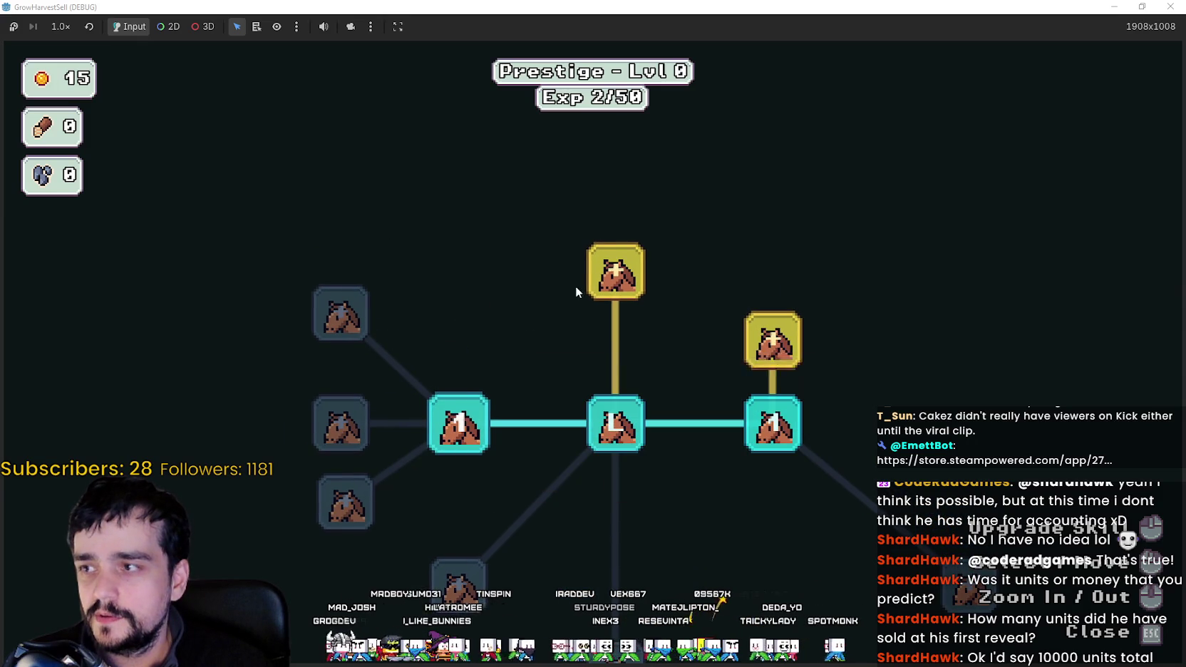
mouse_move(594, 274)
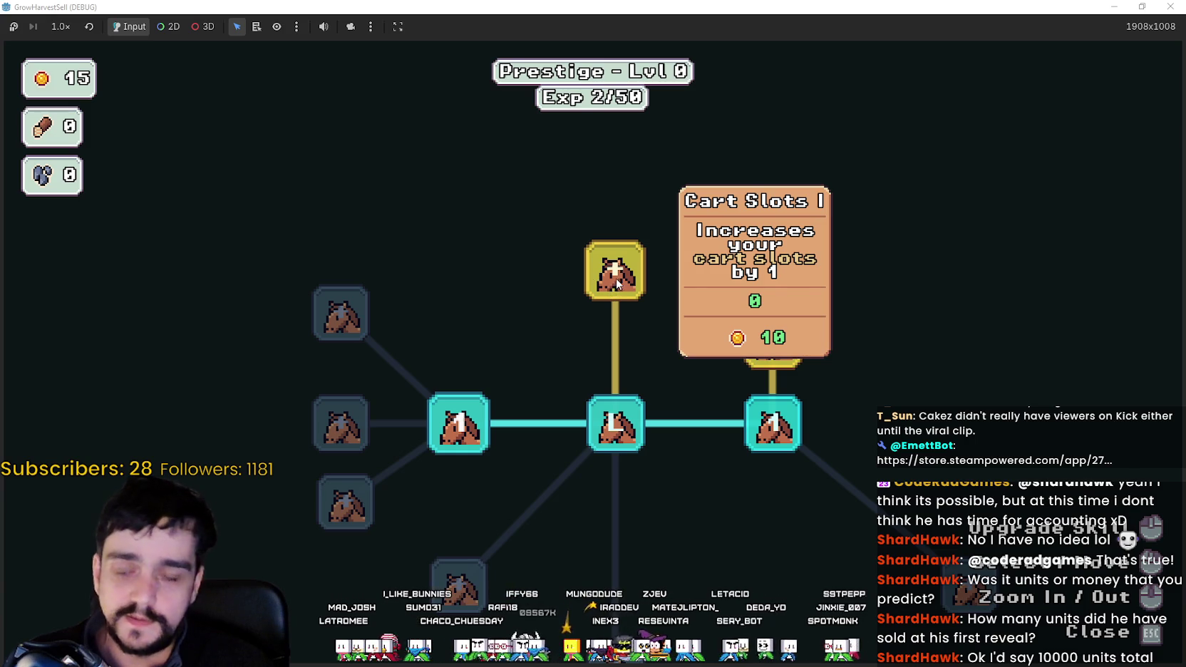
left_click(617, 283)
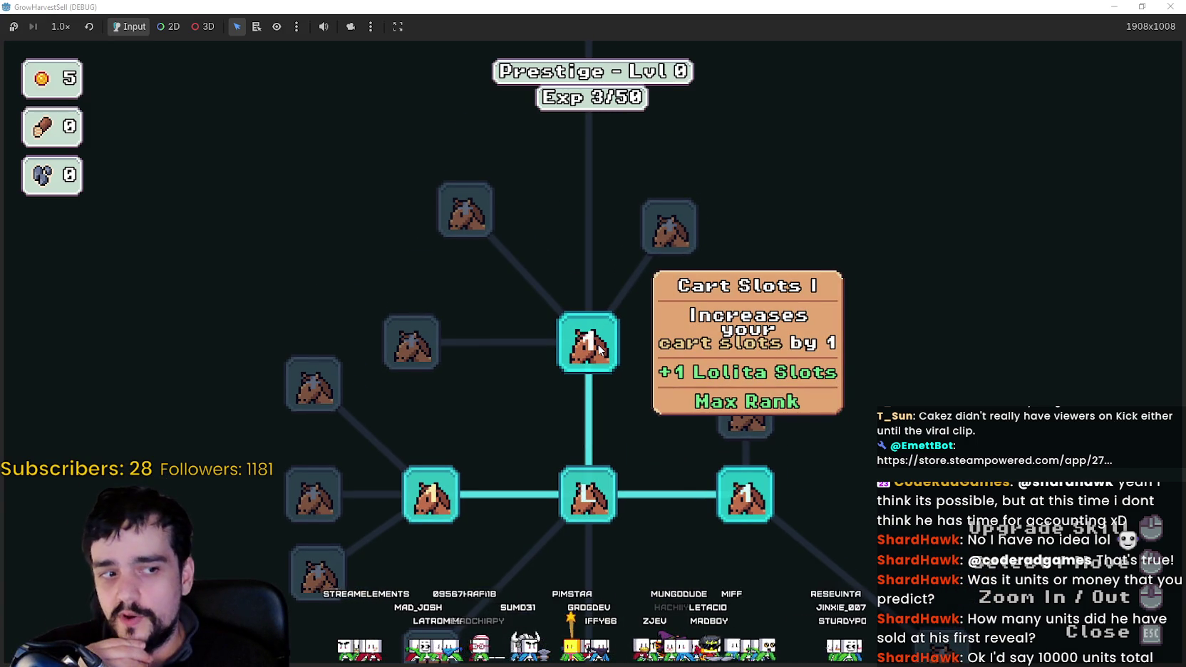
key("Escape")
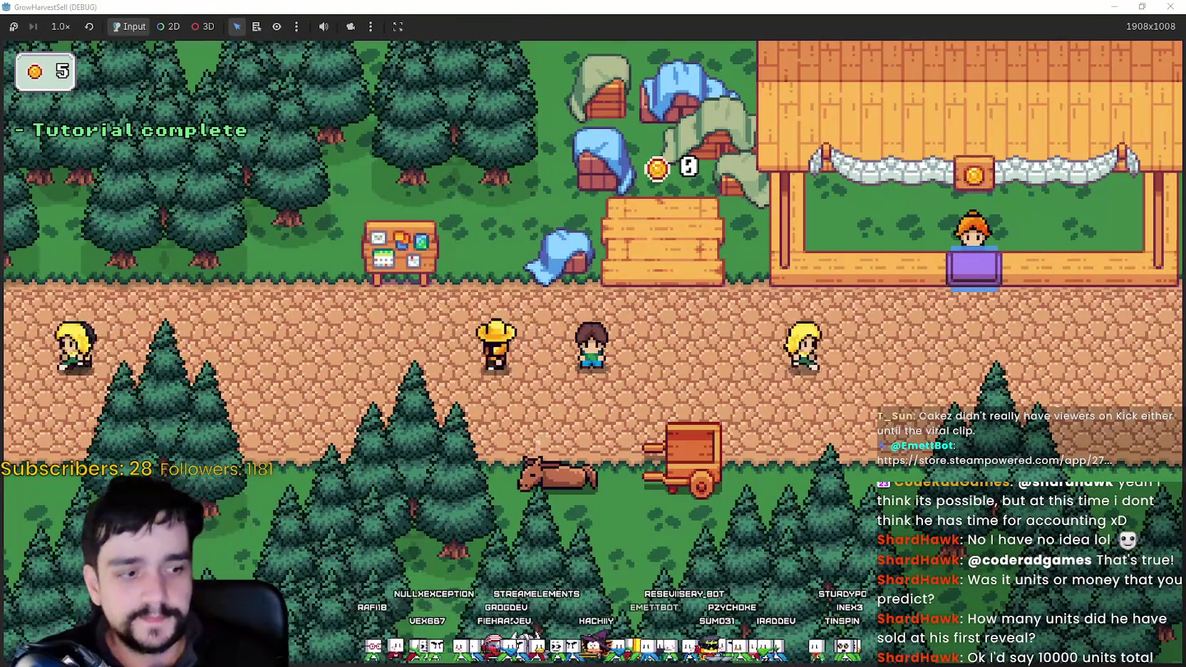
In Notepad, move the 11,111 prediction line higher and start a new viewer entry predicting 10,000.
key("alt+Tab")
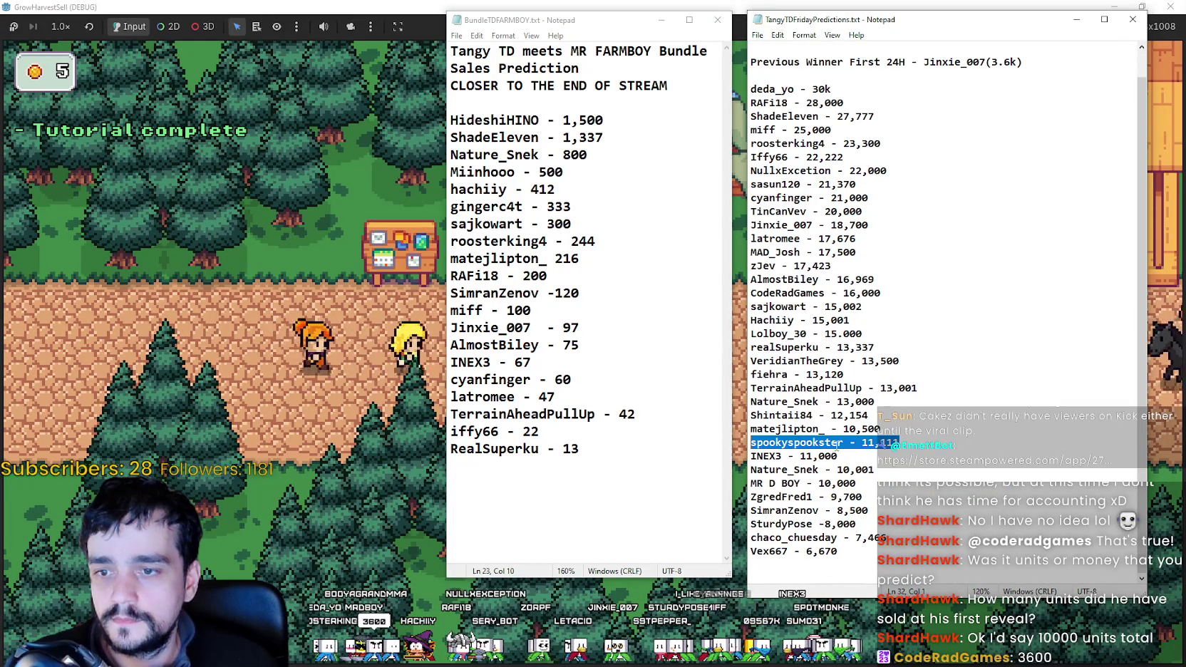
key("BackSpace")
left_click(899, 432)
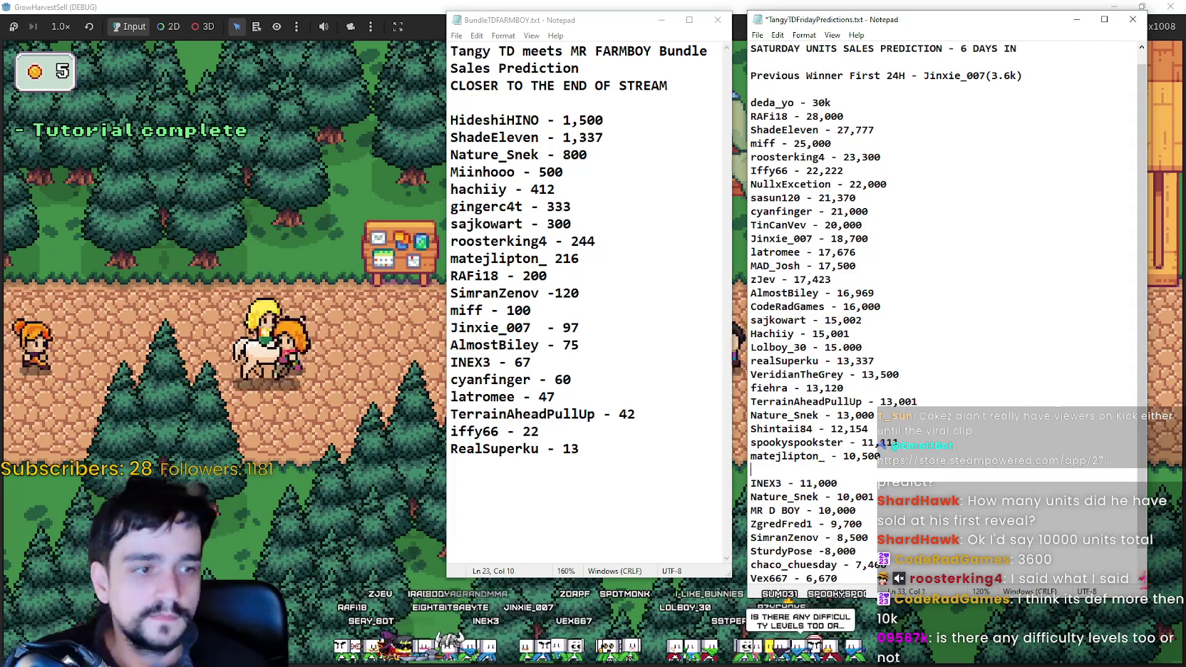
type("ShardHawk -")
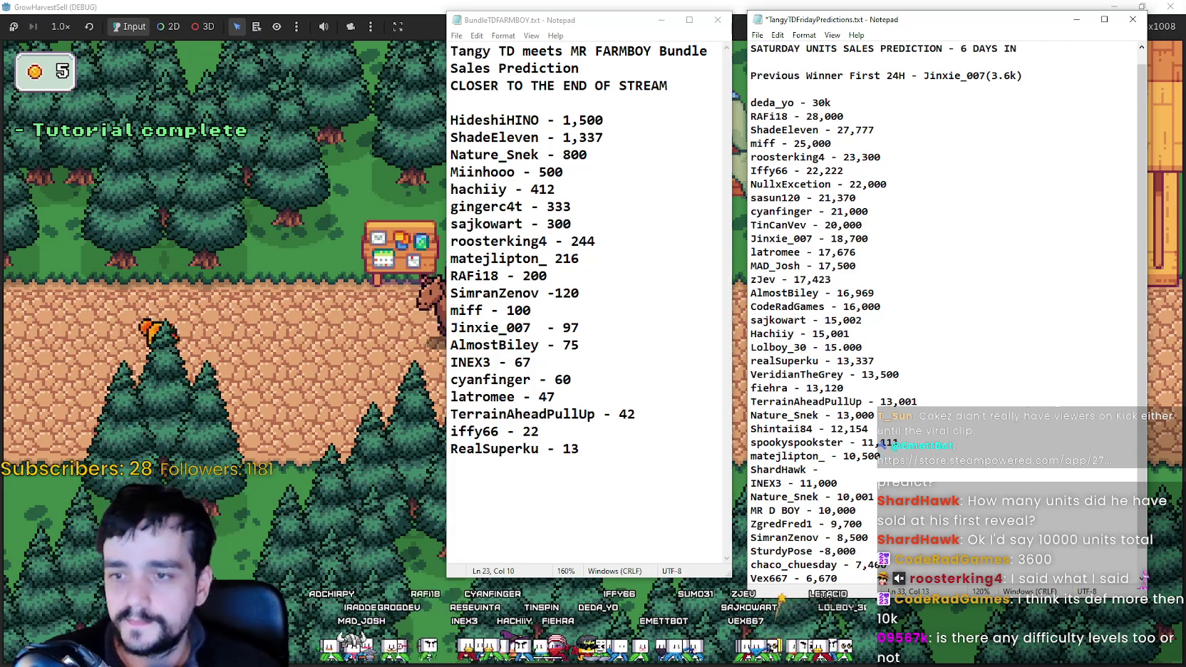
type("1-,")
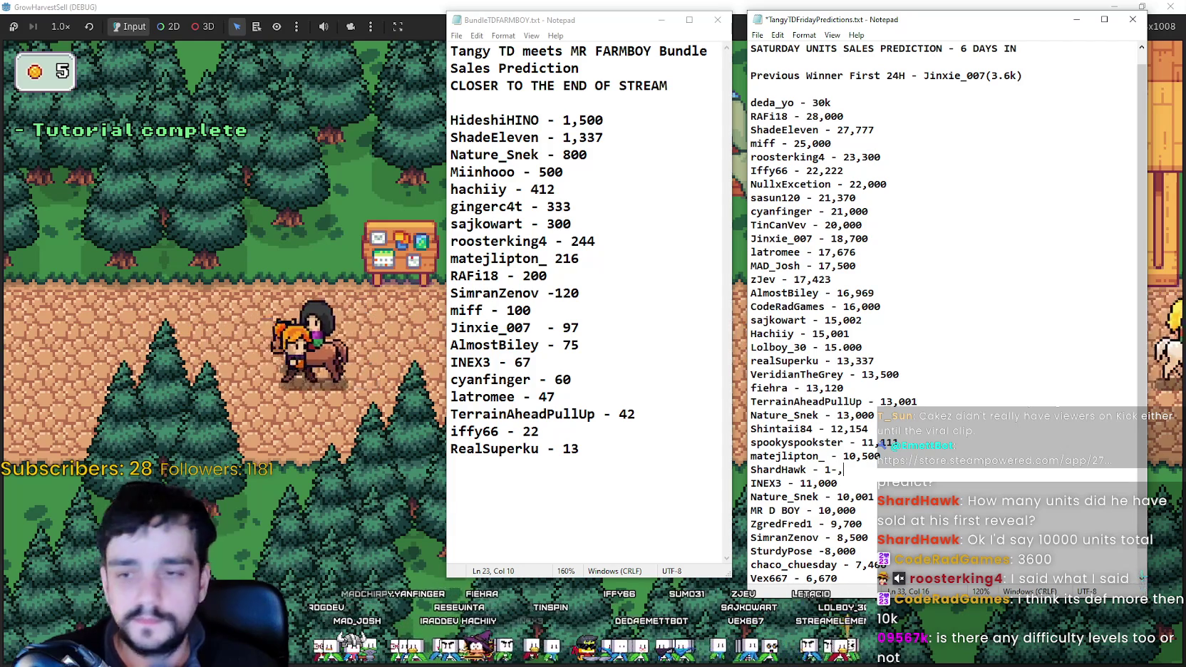
type("000")
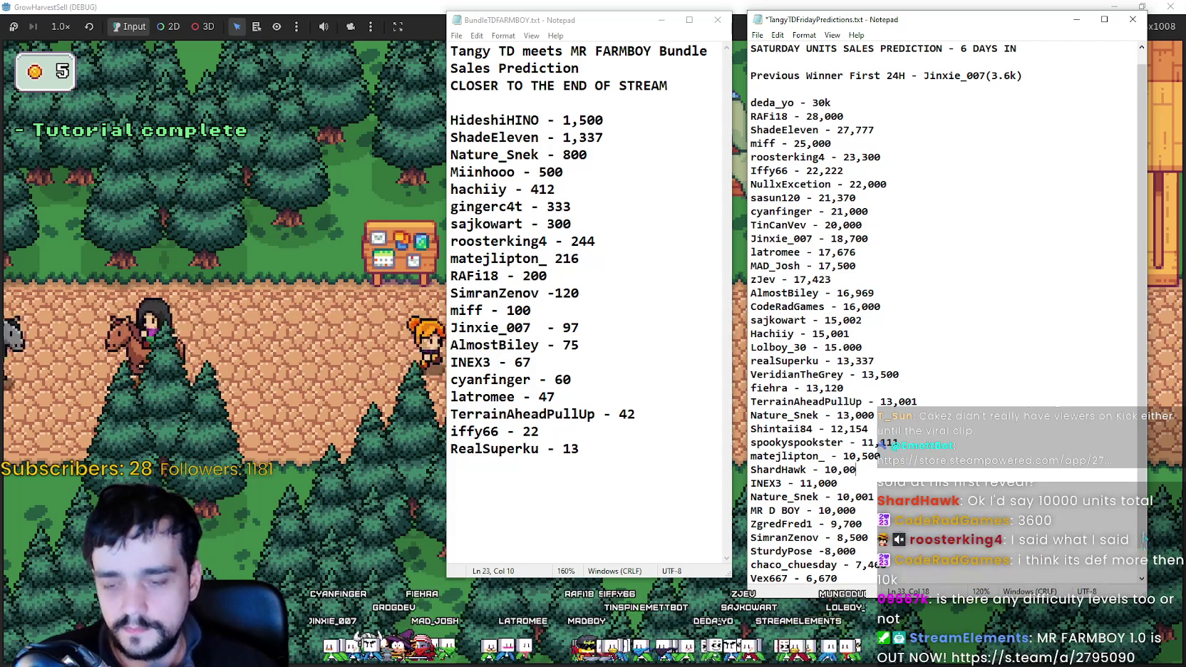
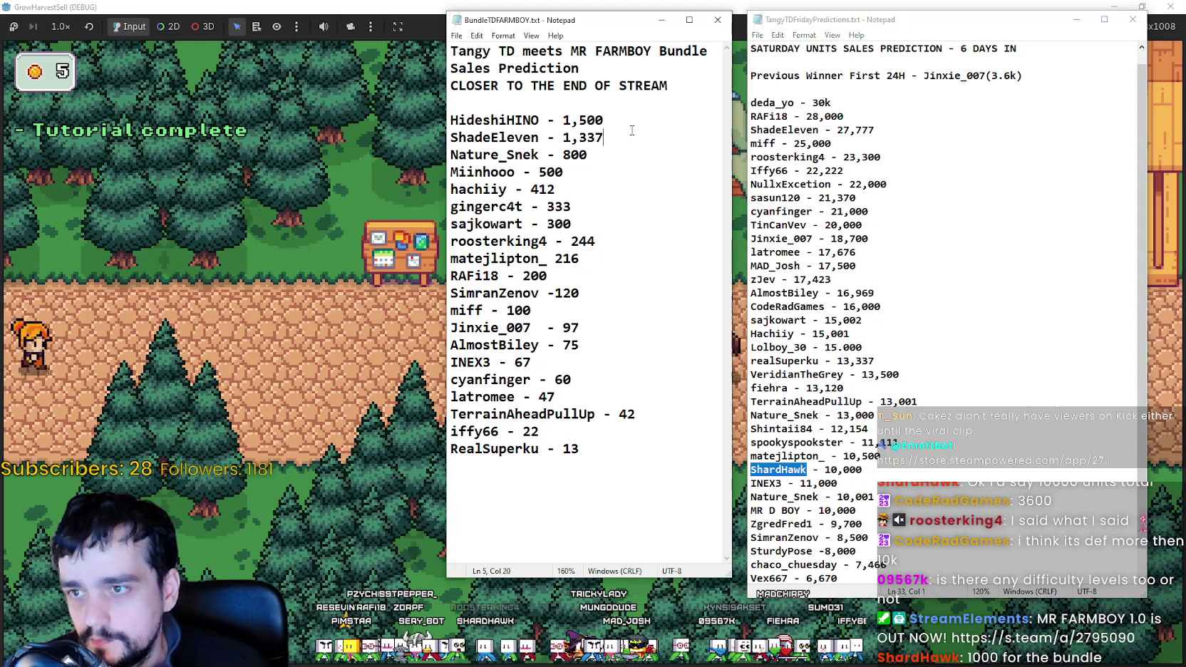
Add a 1,000 prediction line with the chatter's pasted name below the 1,337 entry.
key("Return")
type("ShardHawk")
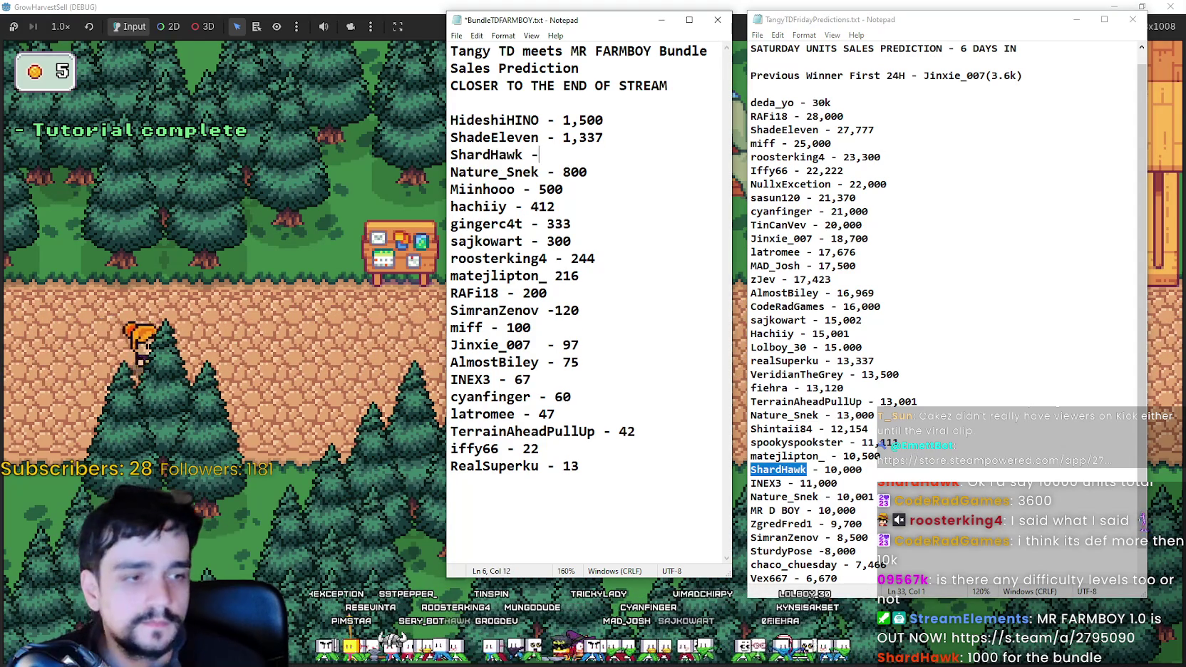
type("1,0")
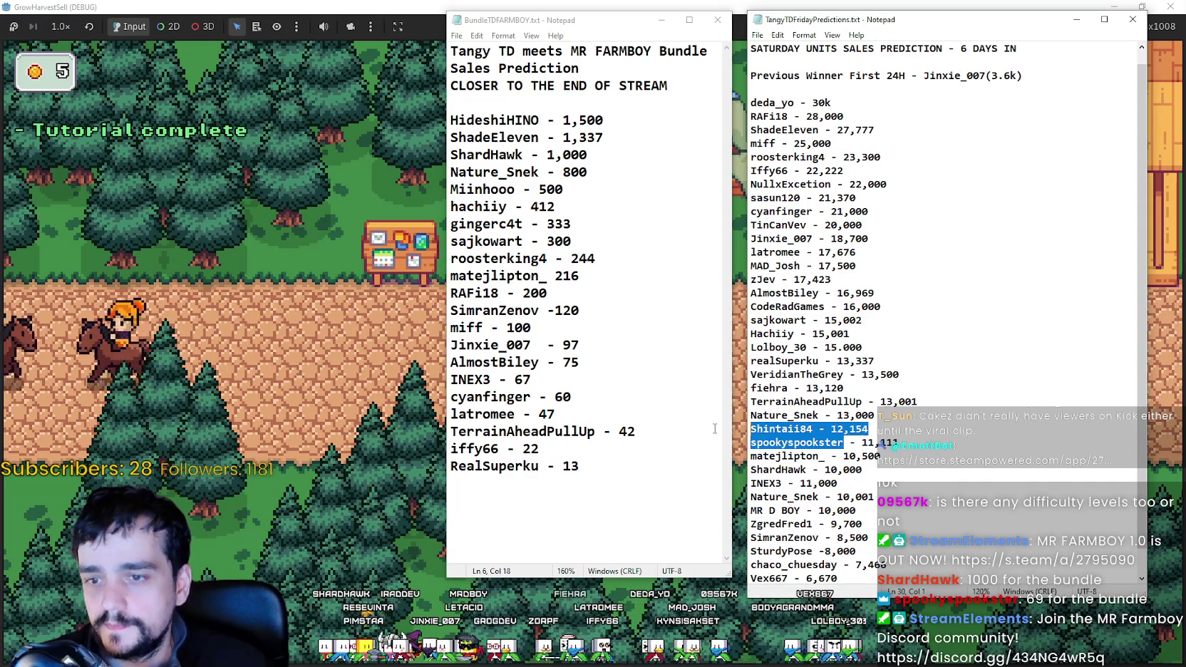
Insert the viewer's 69 prediction on a new line after the 75 entry, then return to the game.
left_click(627, 432)
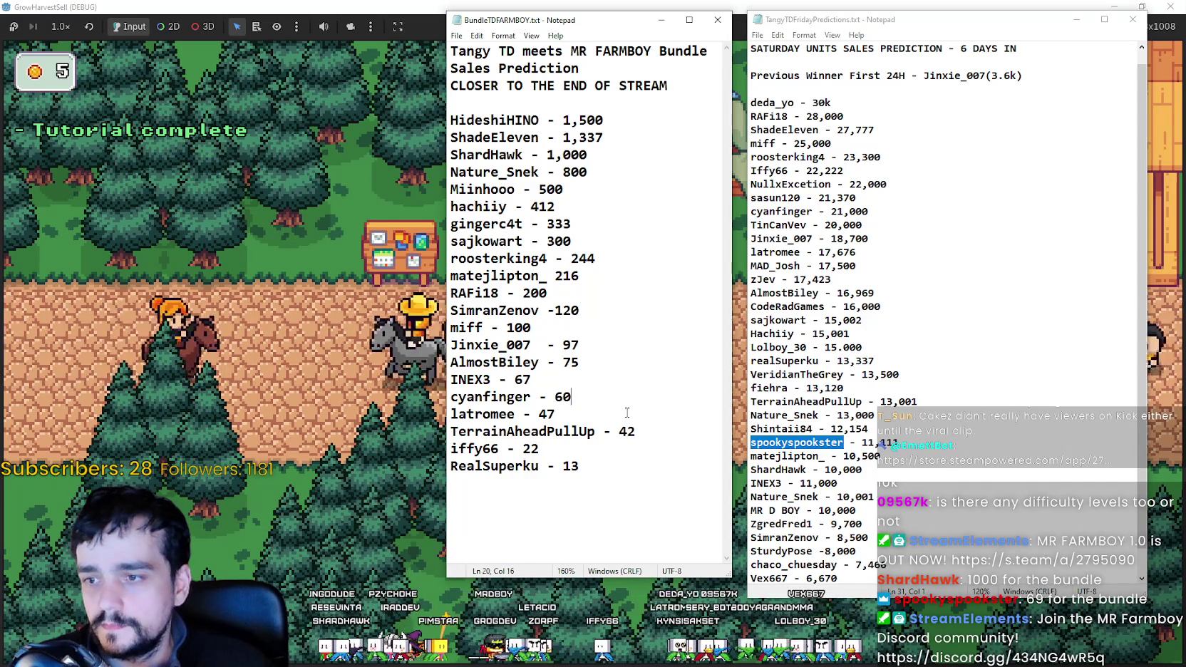
key("shift+Home")
left_click(632, 363)
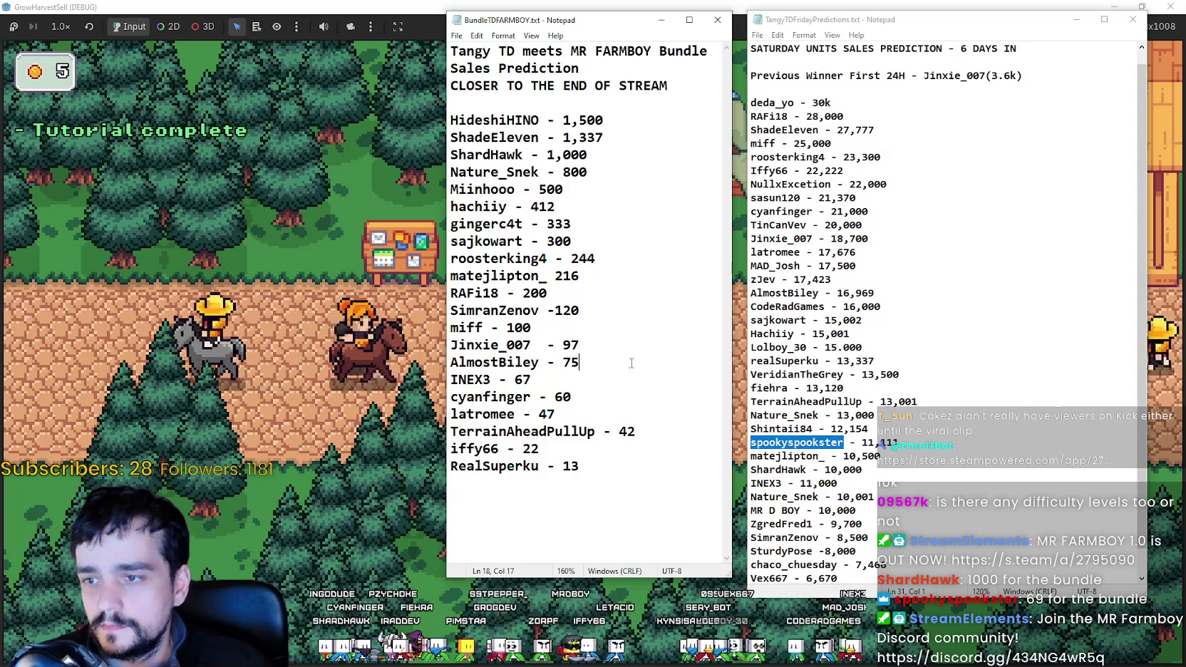
key("Return")
type("spookyspookster - 69")
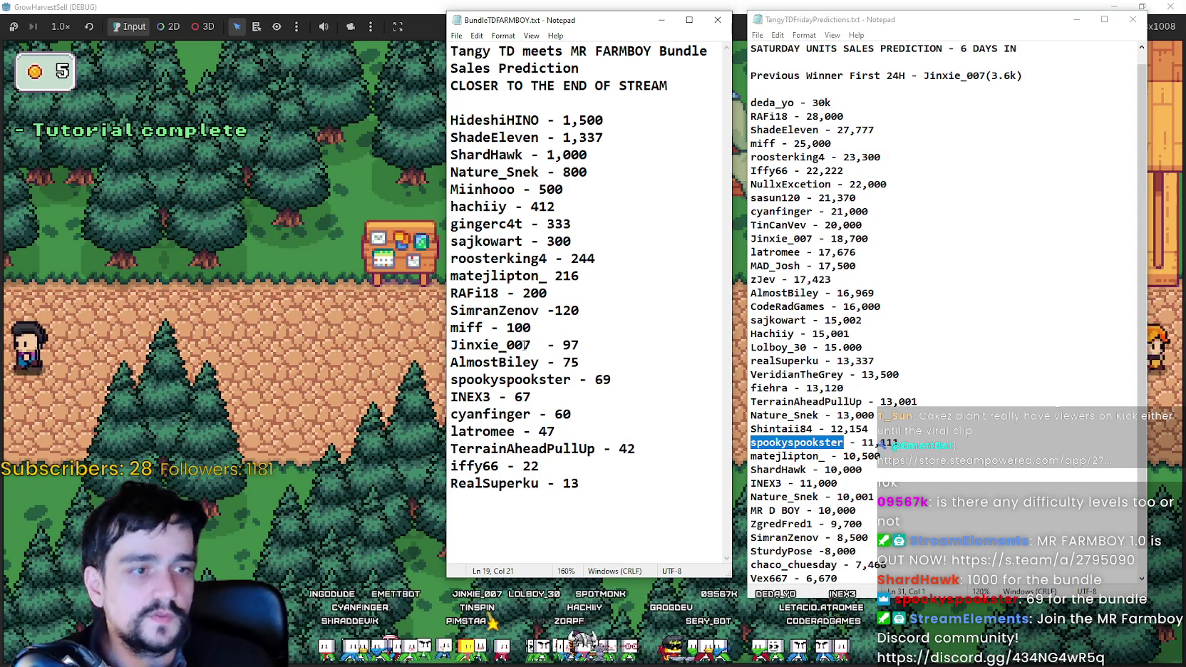
key("alt+Tab")
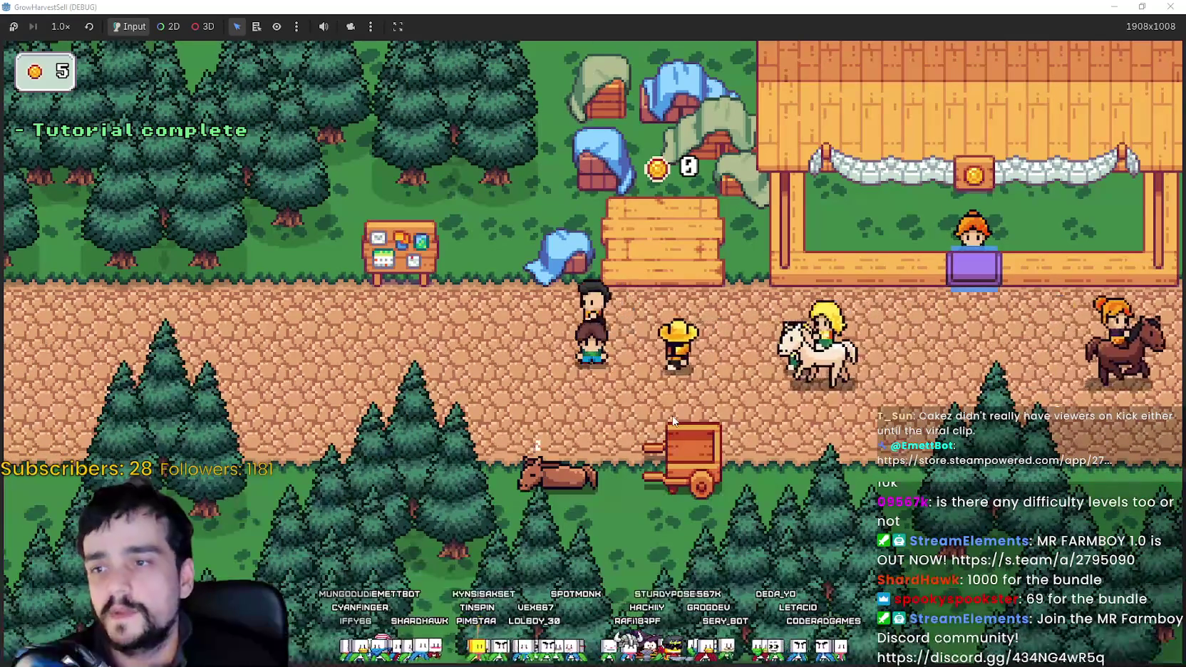
Buy the Crop Domain Damage upgrade to 2/10 in the prestige skill tree.
key("s")
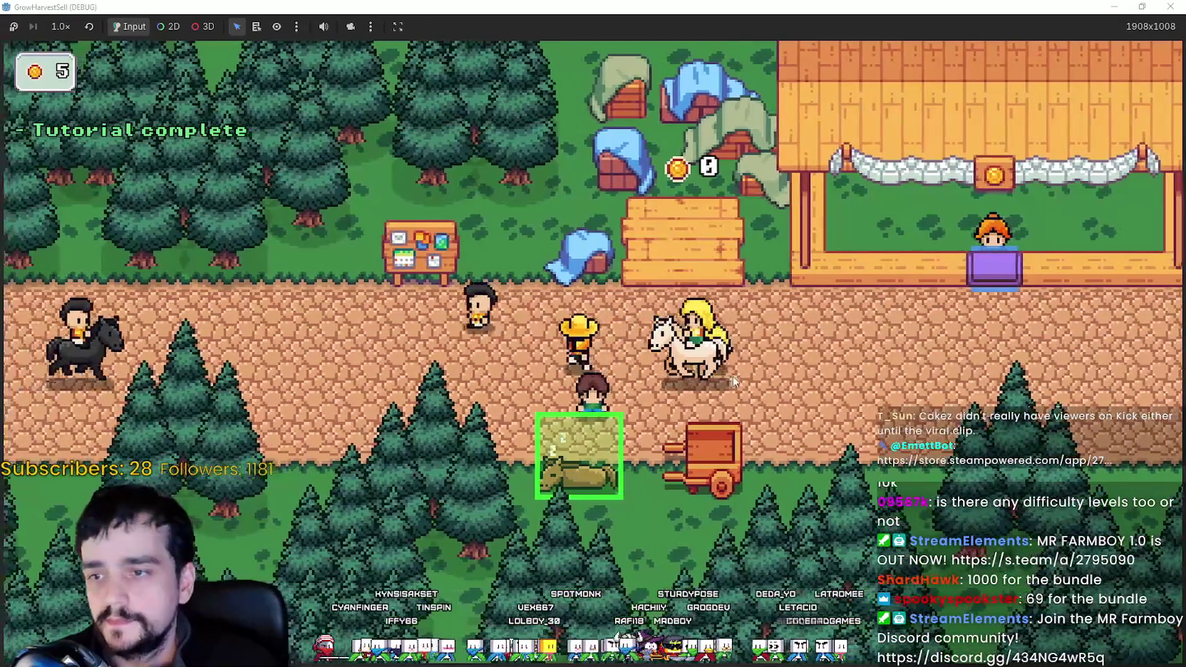
key("d")
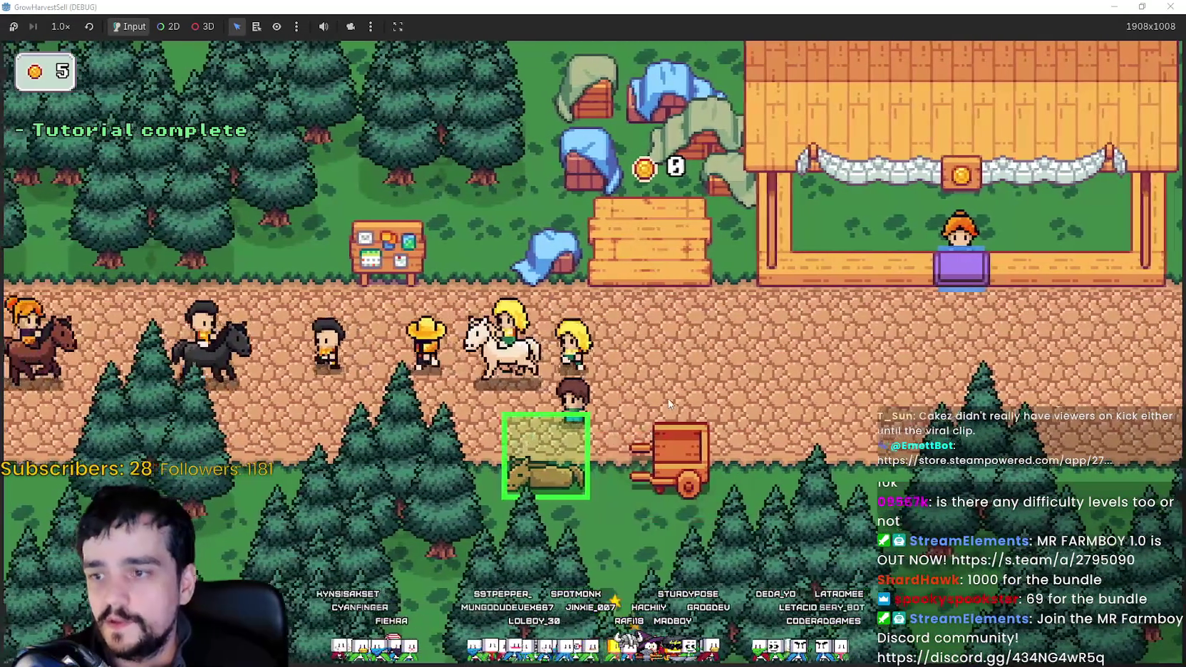
key("Tab")
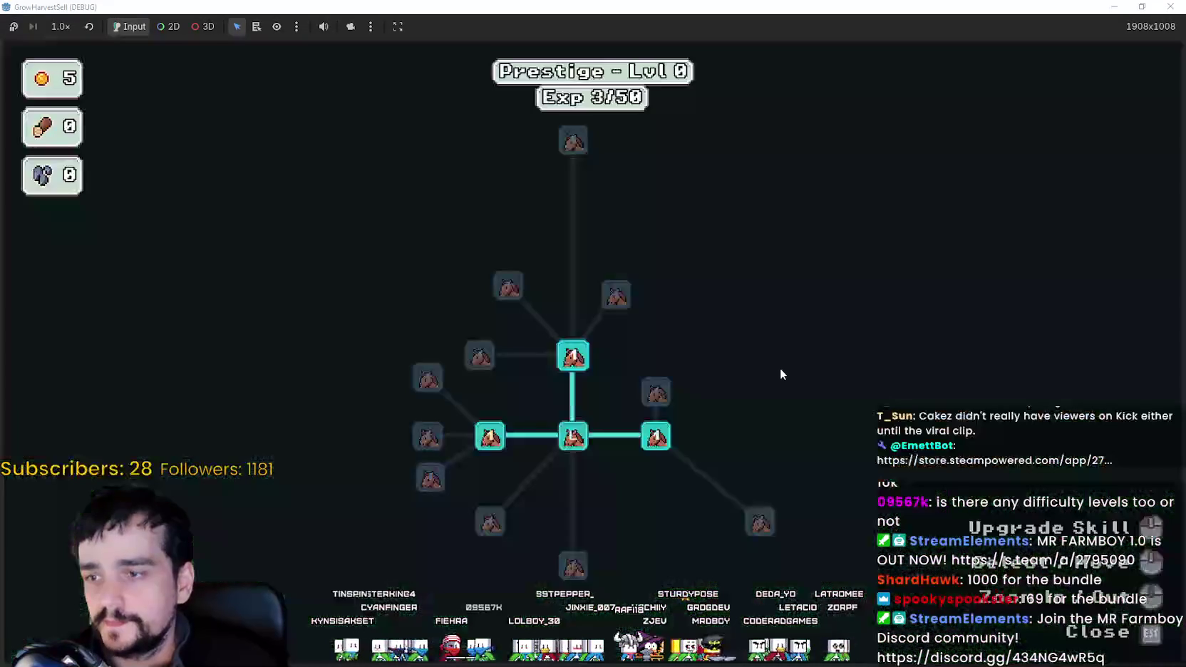
scroll(537, 442, "up", 3)
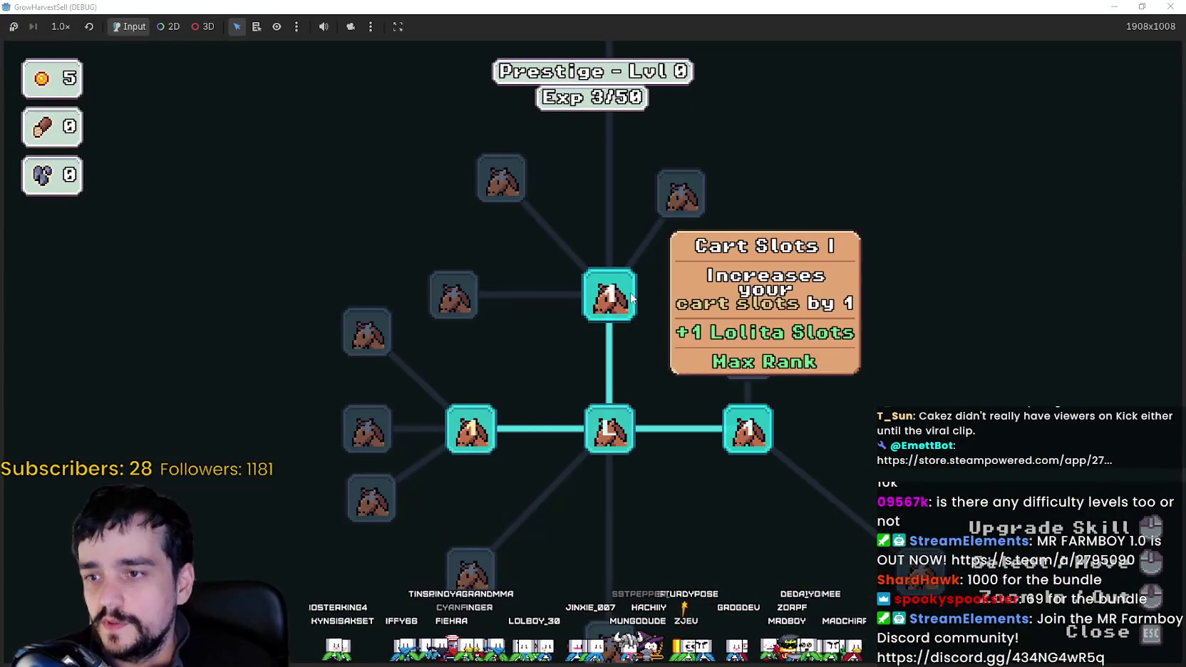
key("a")
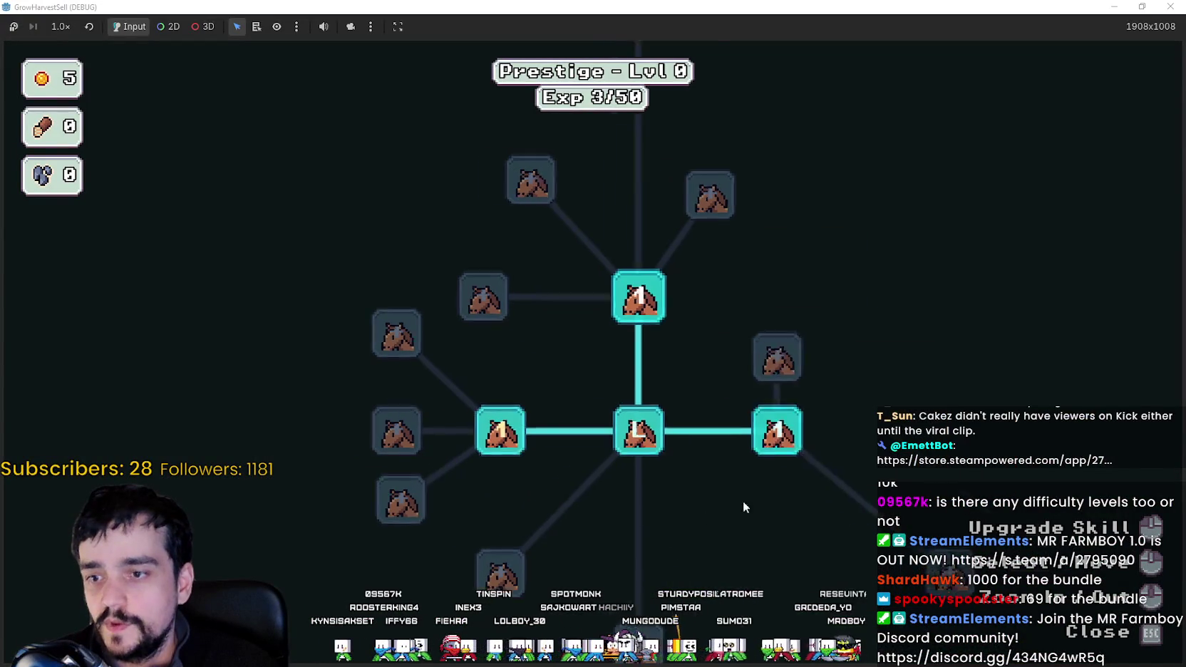
key("s")
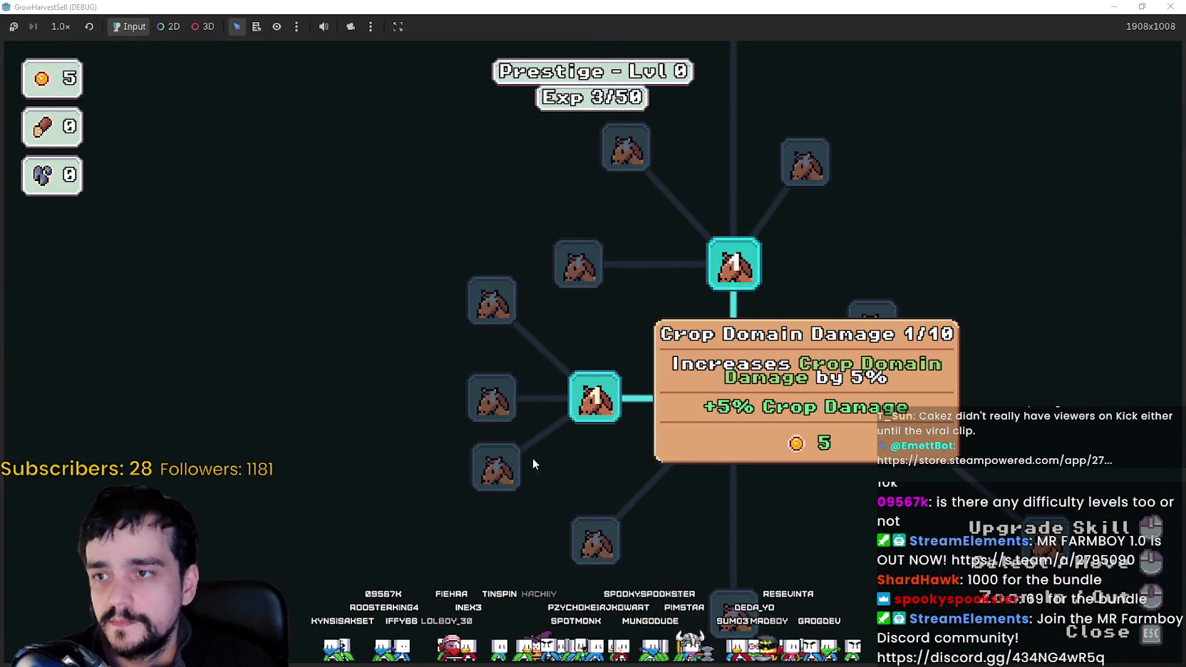
left_click(533, 458)
key("Escape")
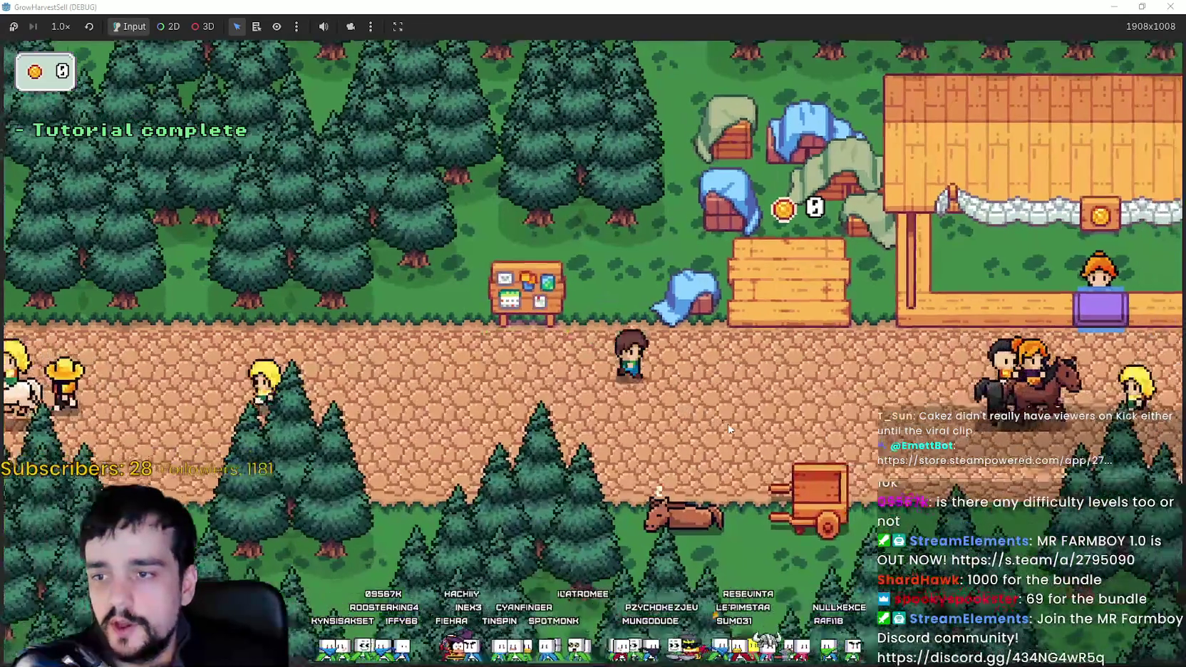
Travel from the horse cart to Stage 1, The Forest.
key("s")
key("e")
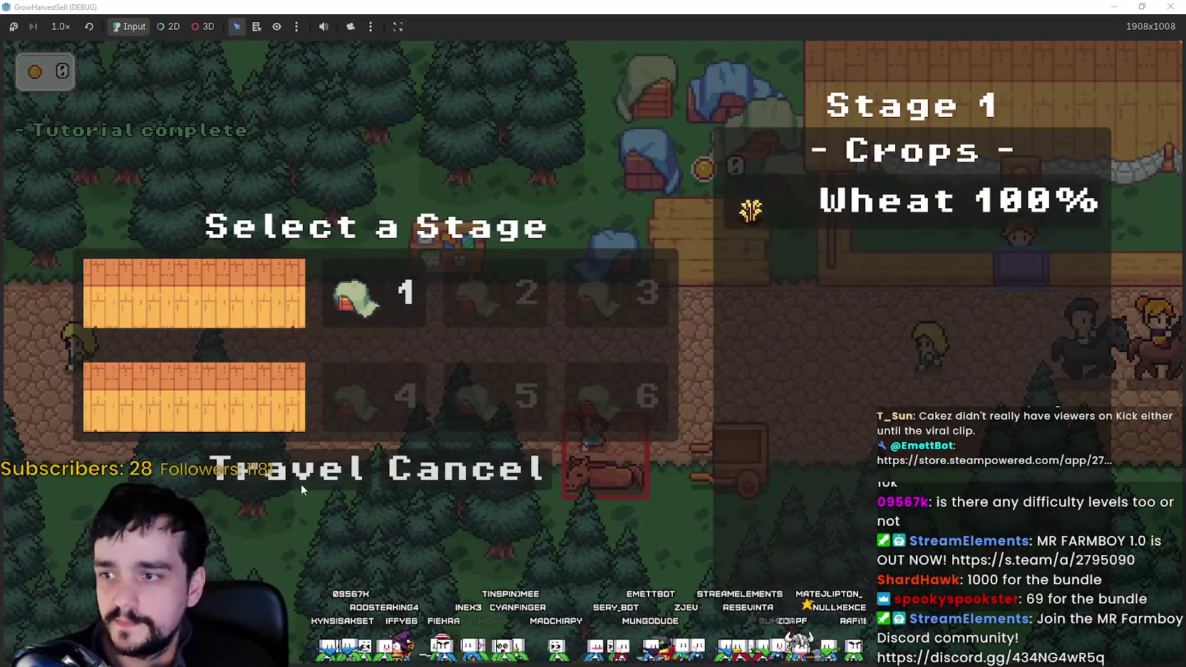
key("e")
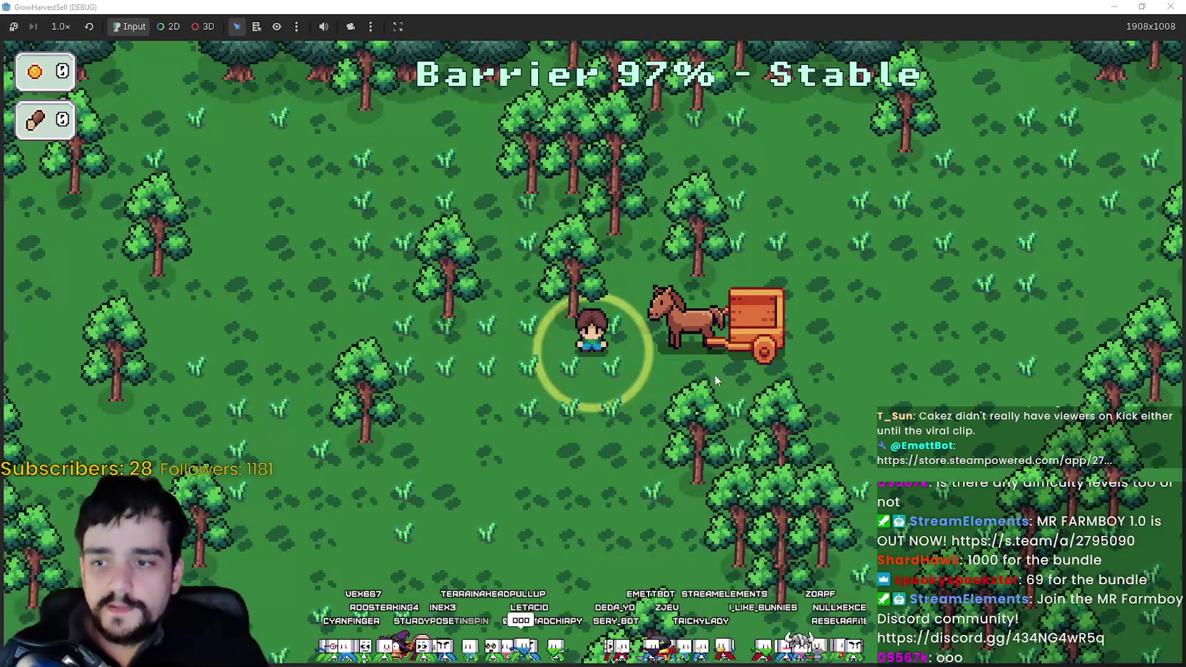
Walk into the forest and chop the trees around the cart for wood.
key("d")
key("s")
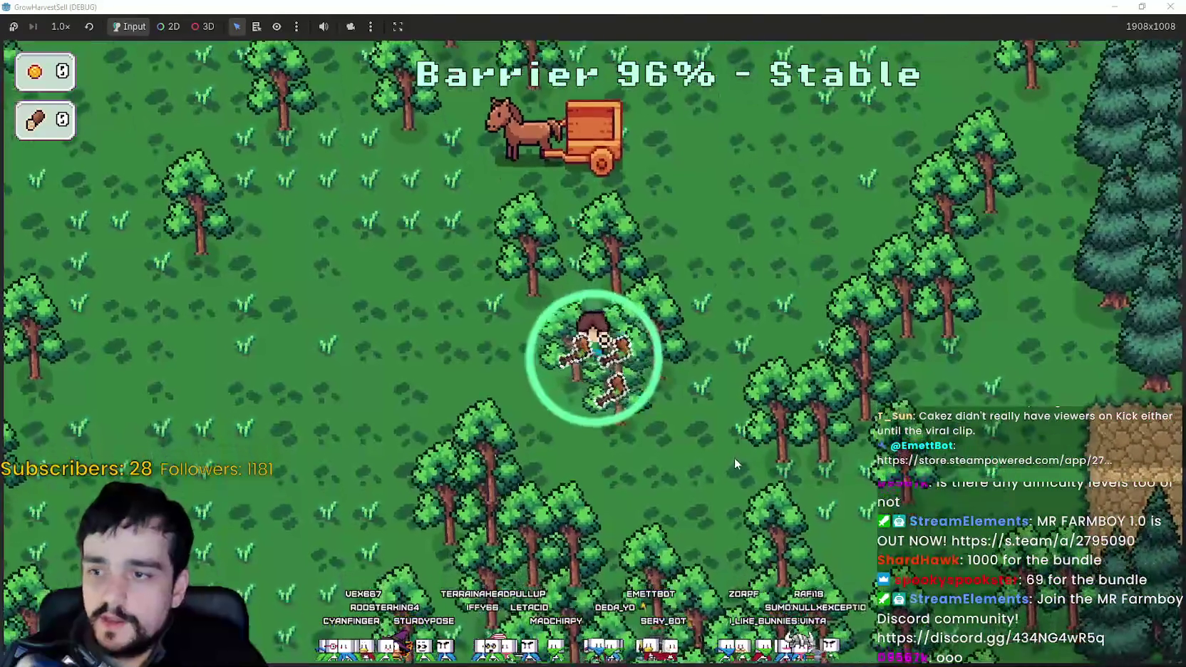
key("a")
key("d")
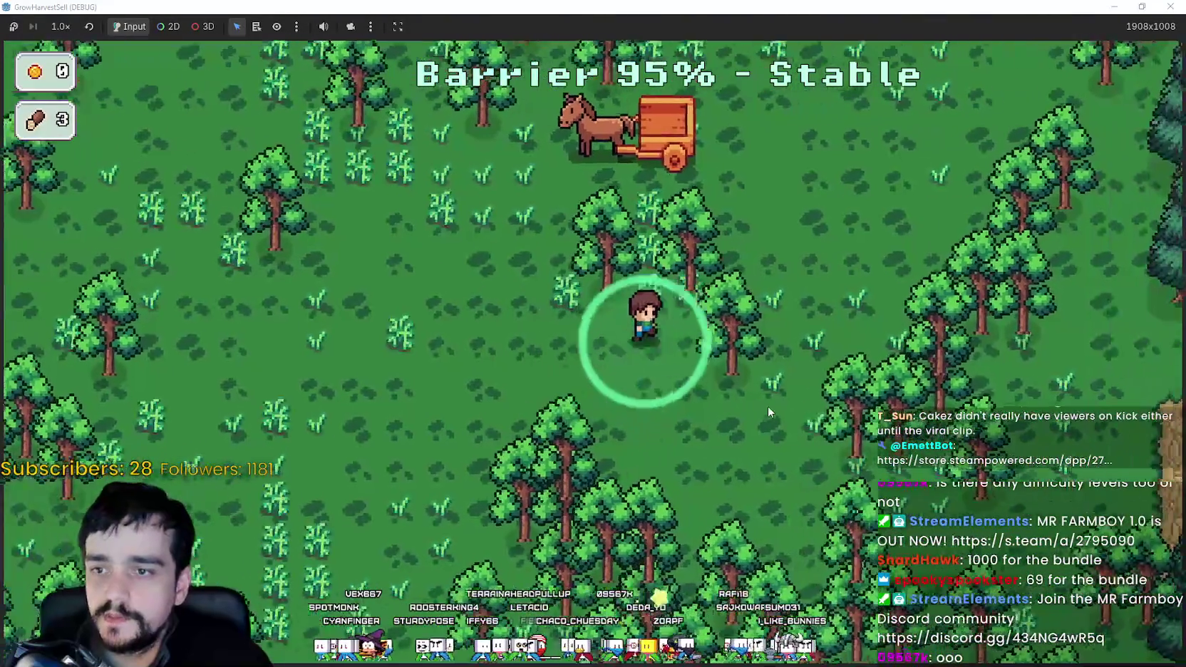
key("a")
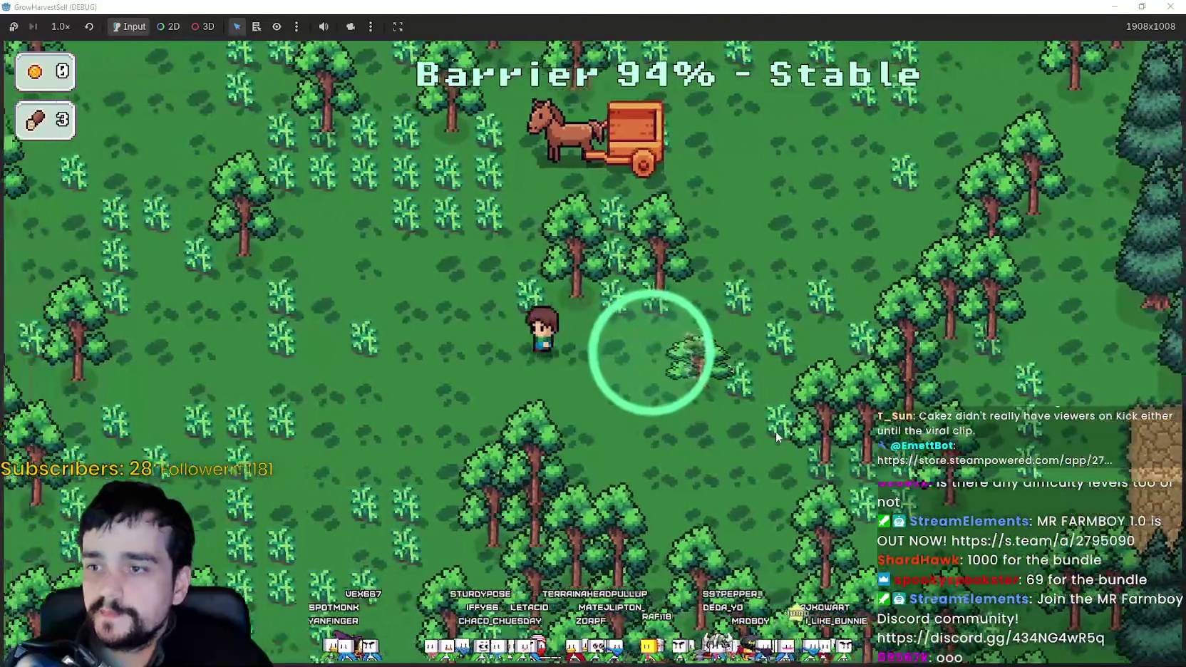
key("s")
key("d")
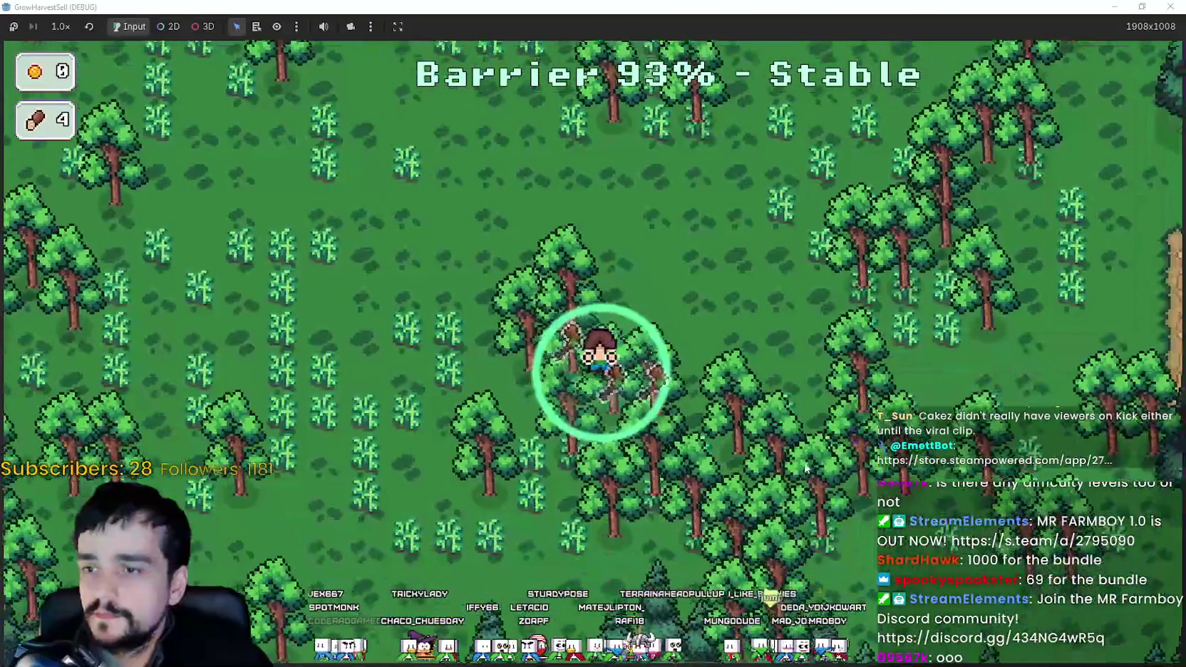
key("w")
key("s")
key("d")
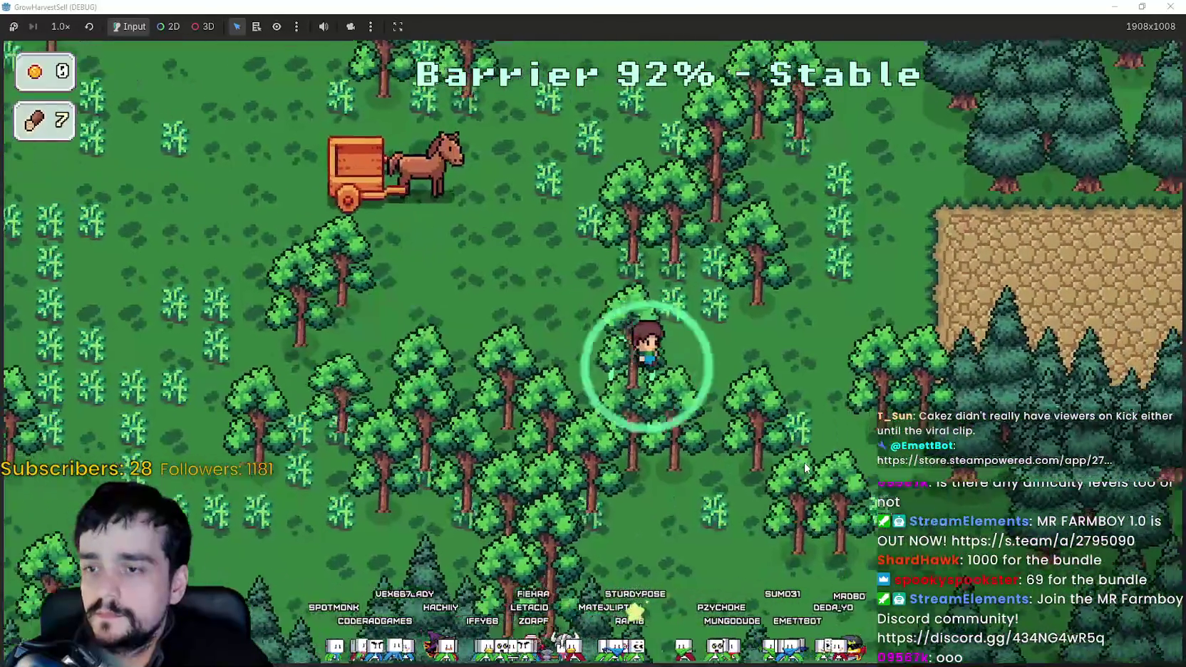
key("a")
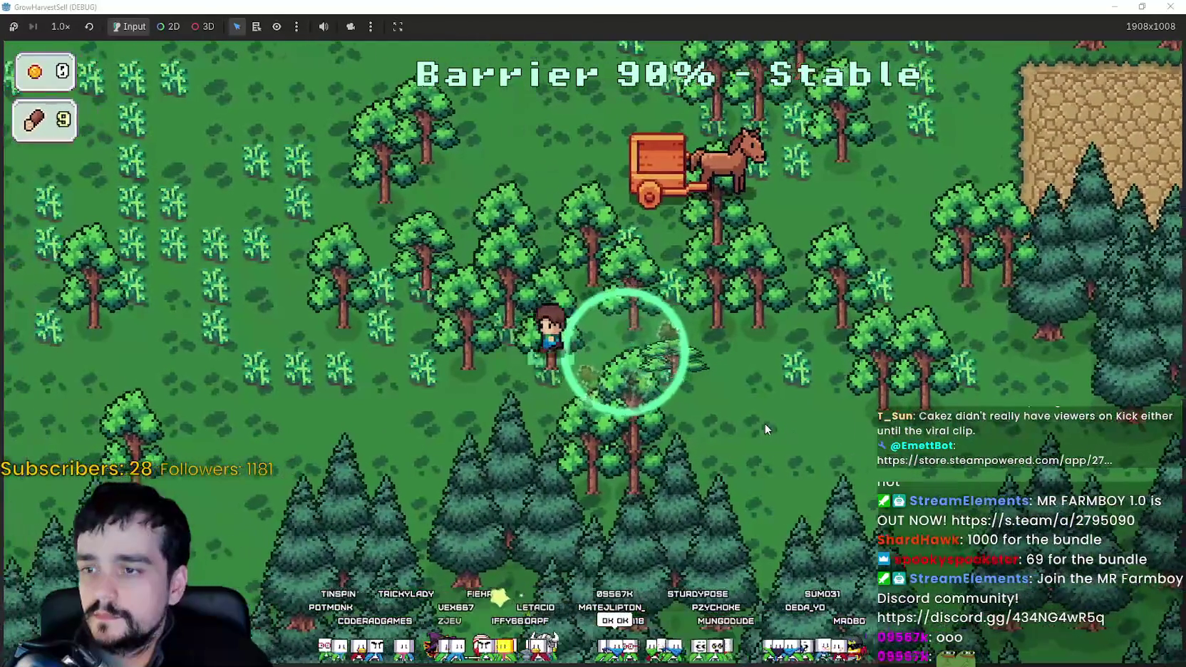
key("w")
key("d")
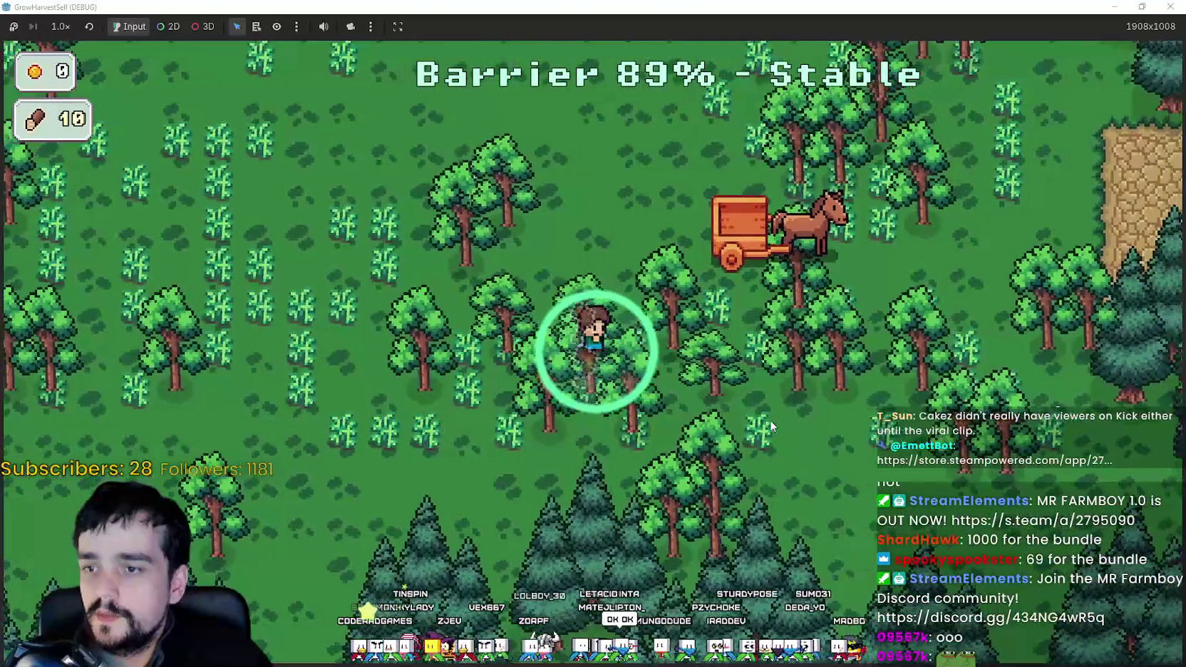
key("s")
key("d")
key("d")
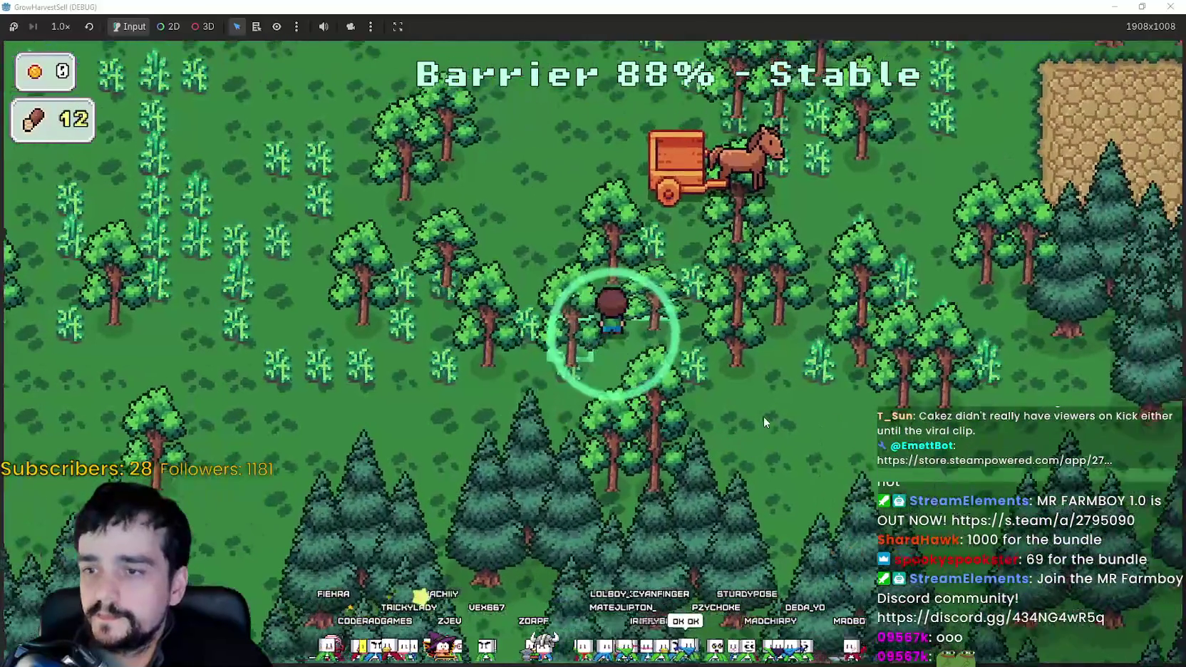
key("w")
key("d")
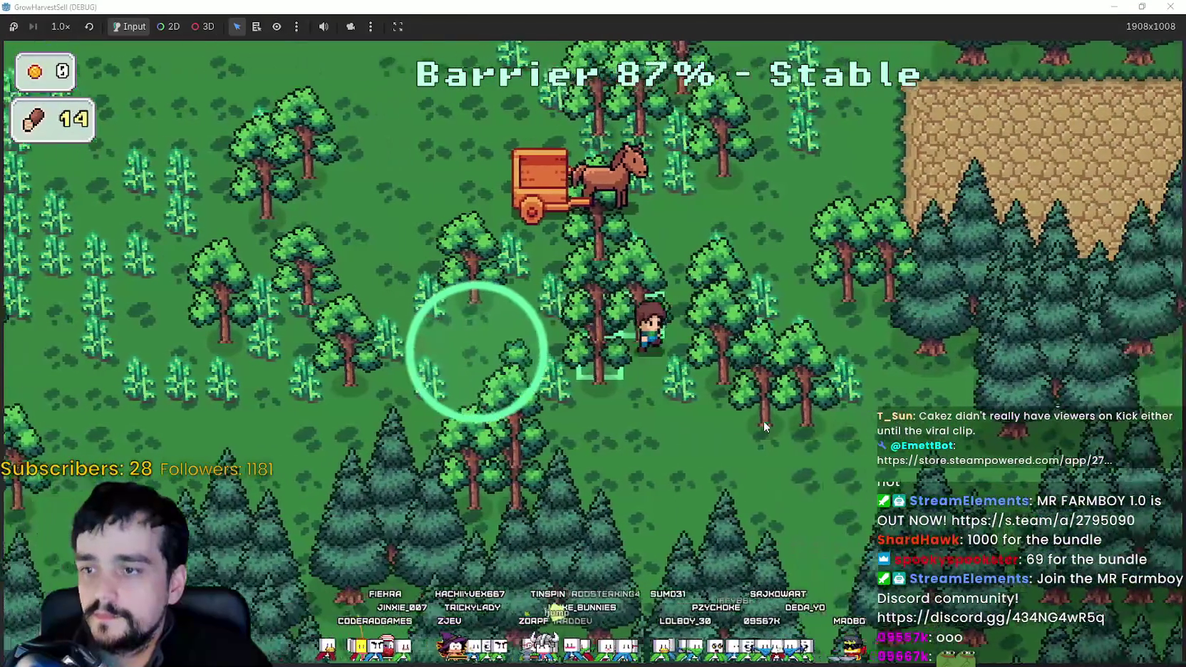
key("a")
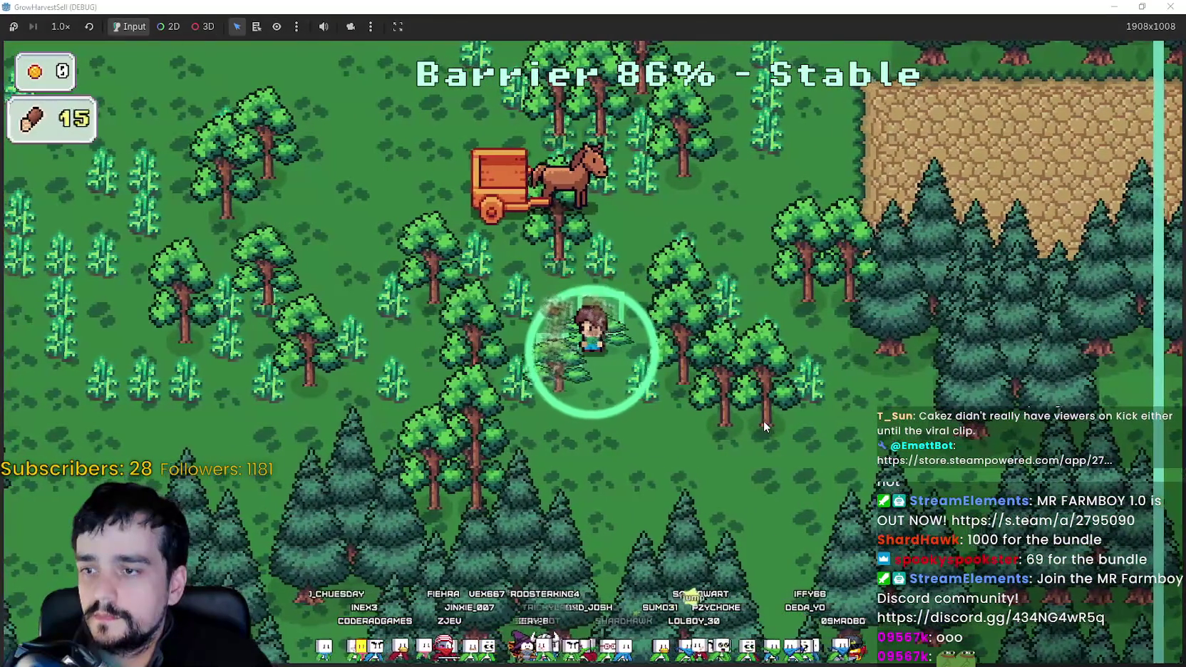
key("s")
key("d")
key("w")
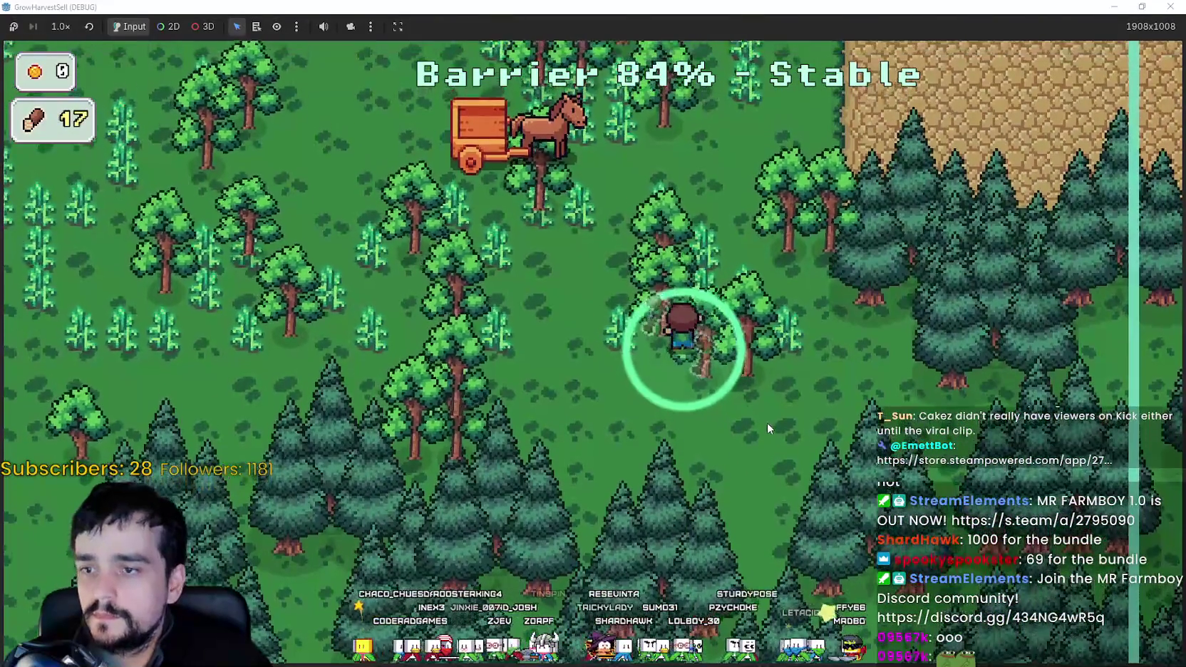
key("a")
key("a")
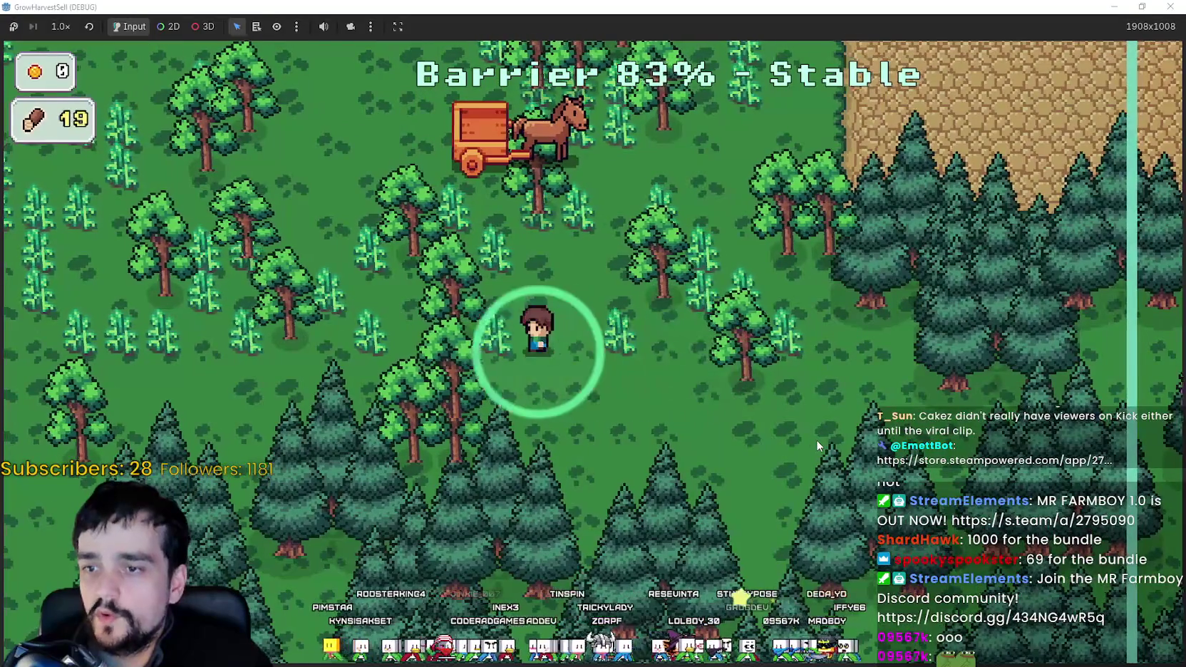
key("s")
key("d")
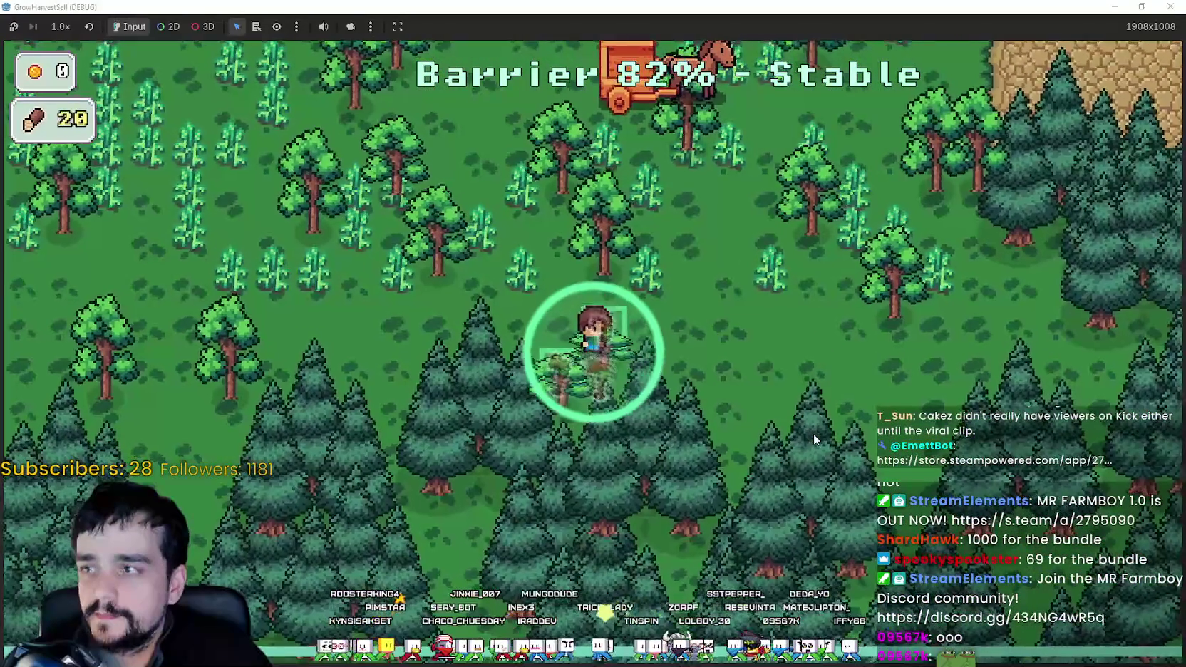
key("a")
key("w")
key("w")
key("d")
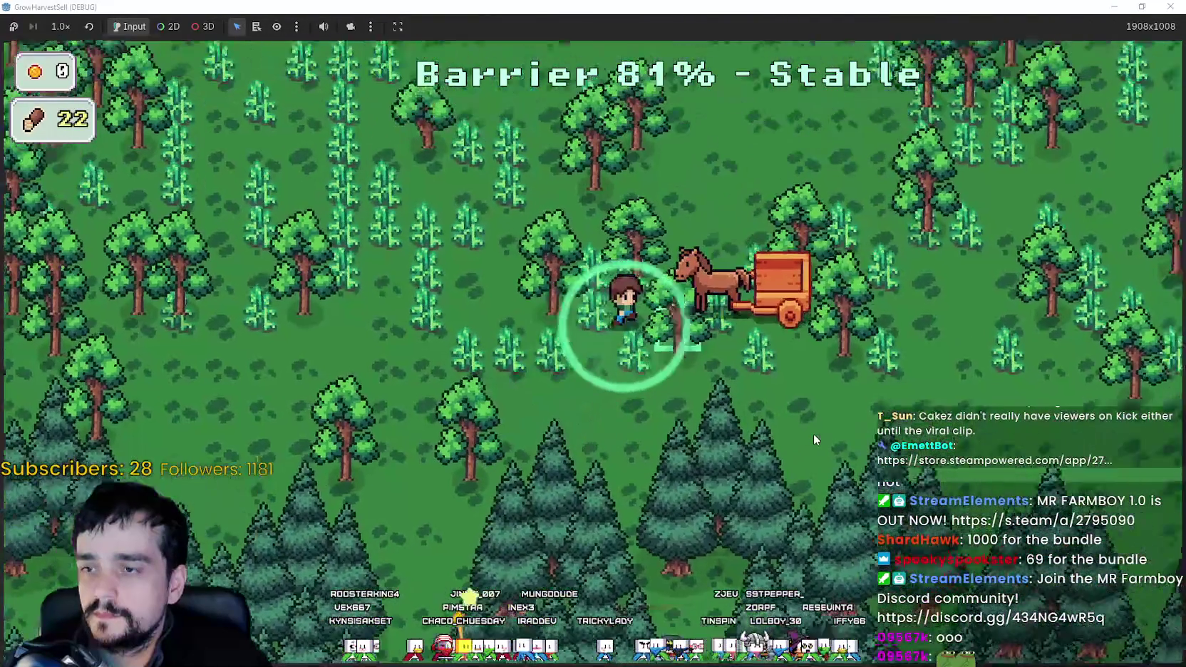
key("a")
key("a")
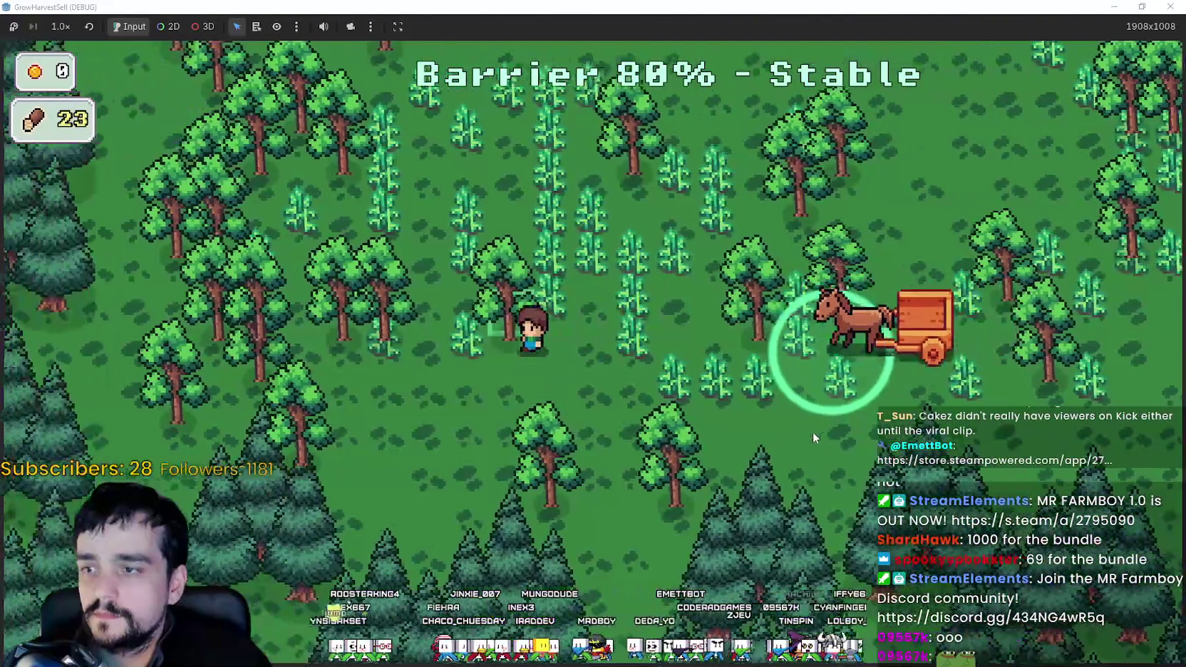
key("w")
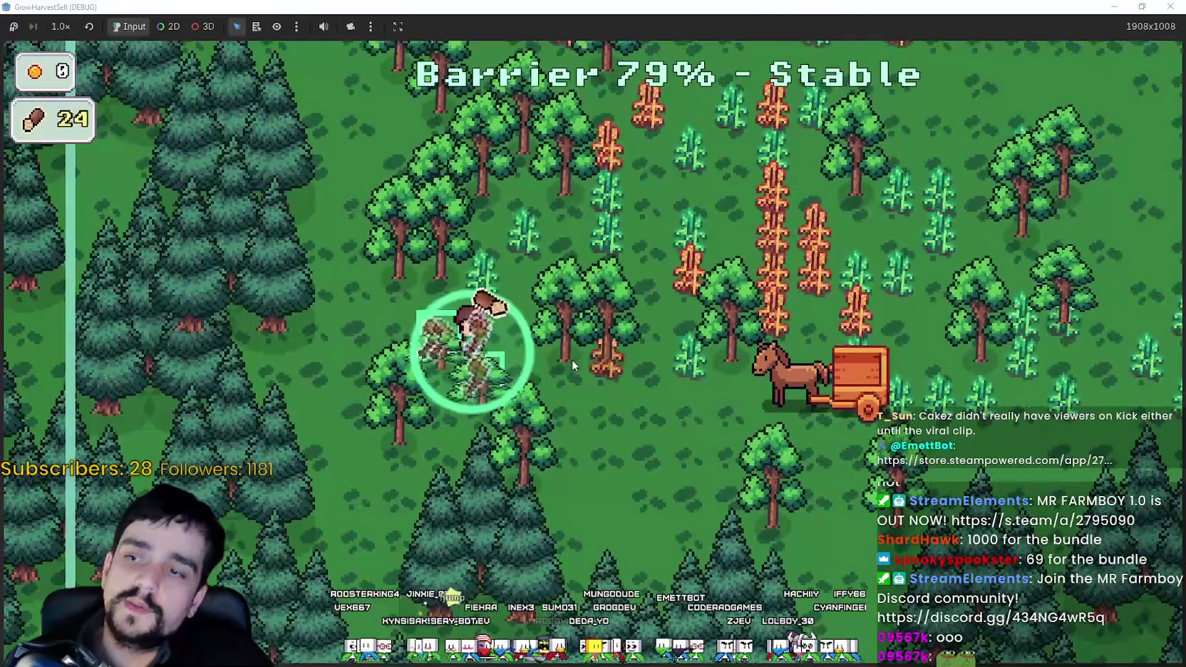
key("w")
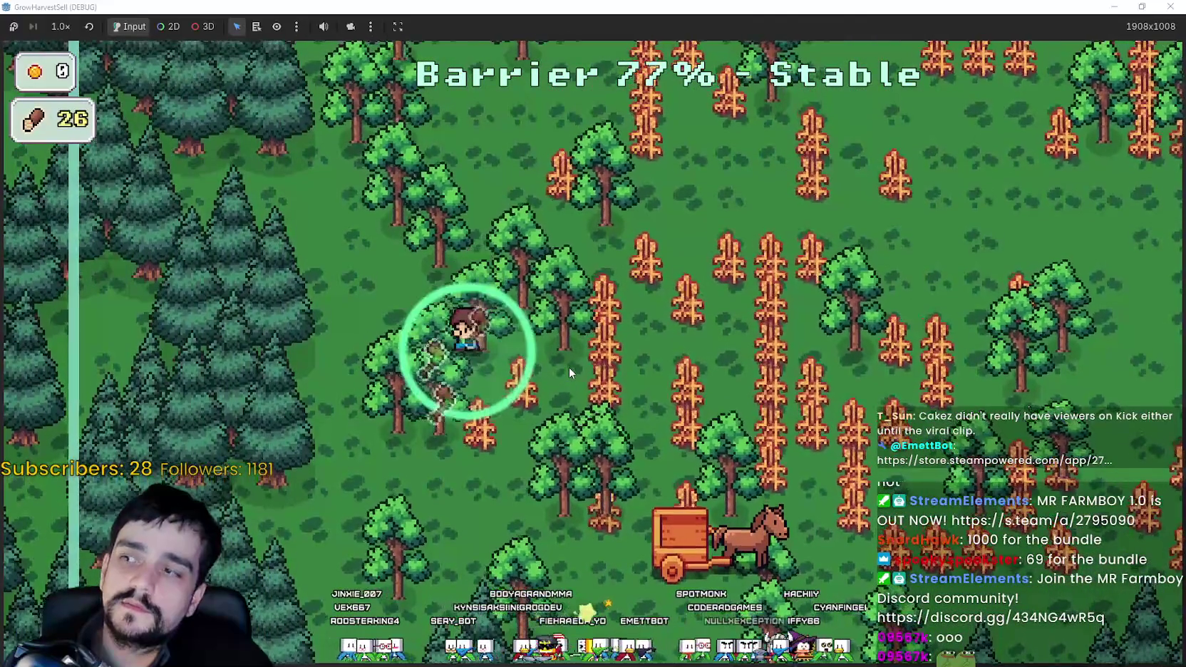
key("d")
Keep harvesting across the field until the stage ends with 12 crops and 41 wood.
key("a")
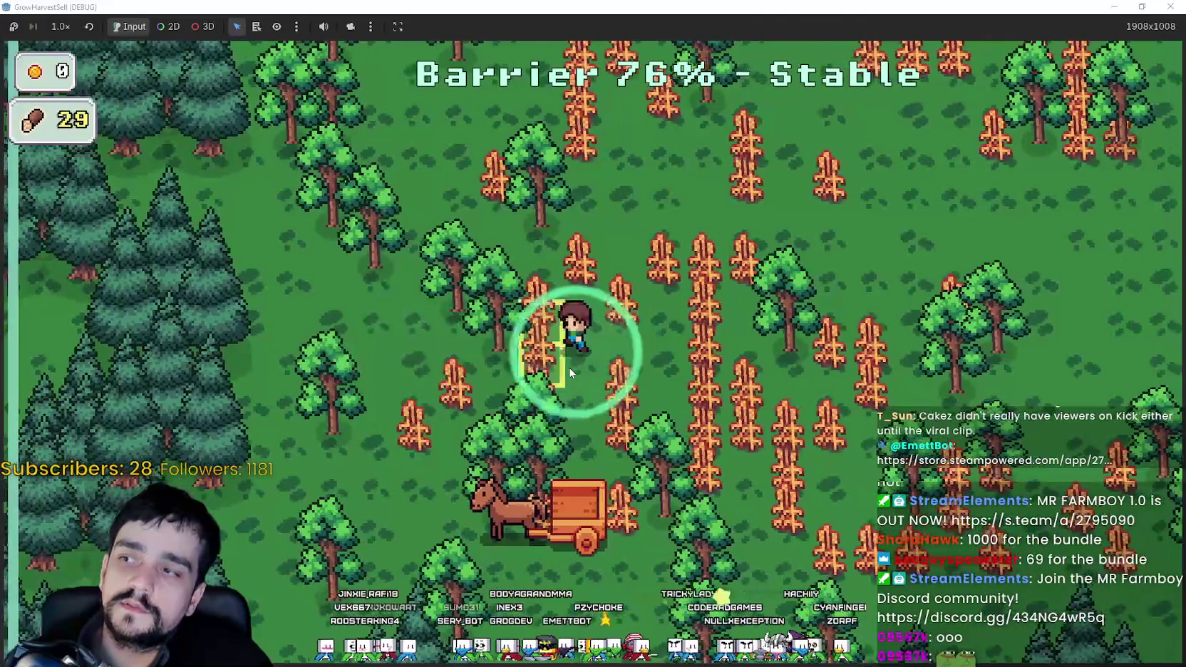
key("w")
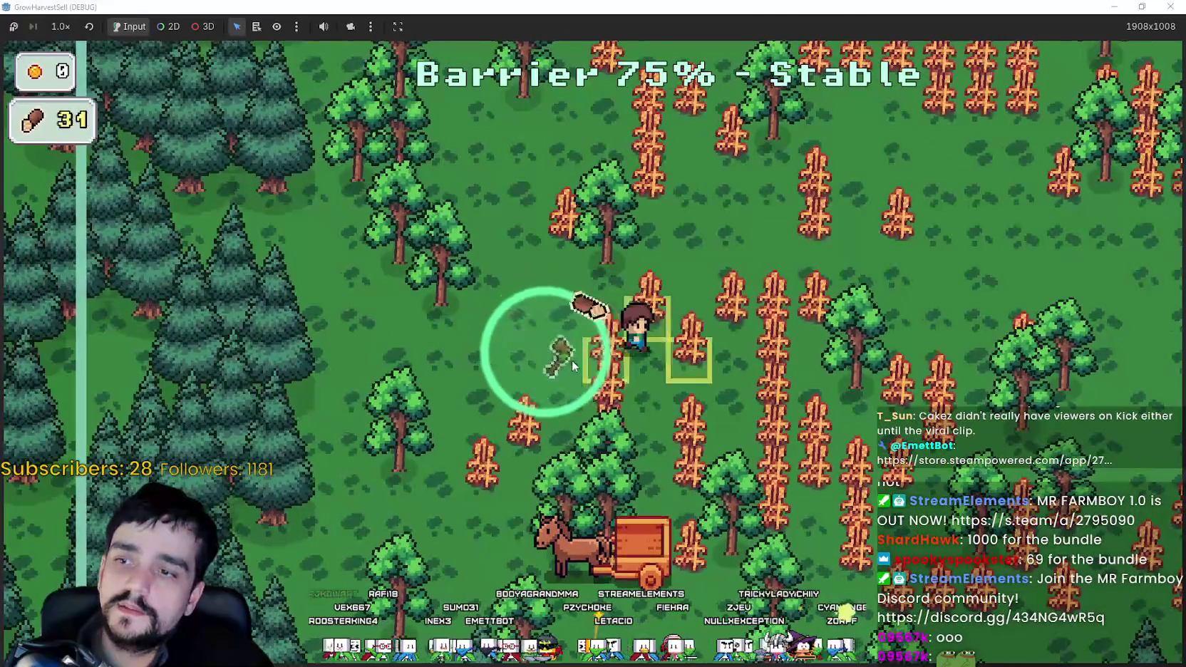
key("d")
key("s")
key("s")
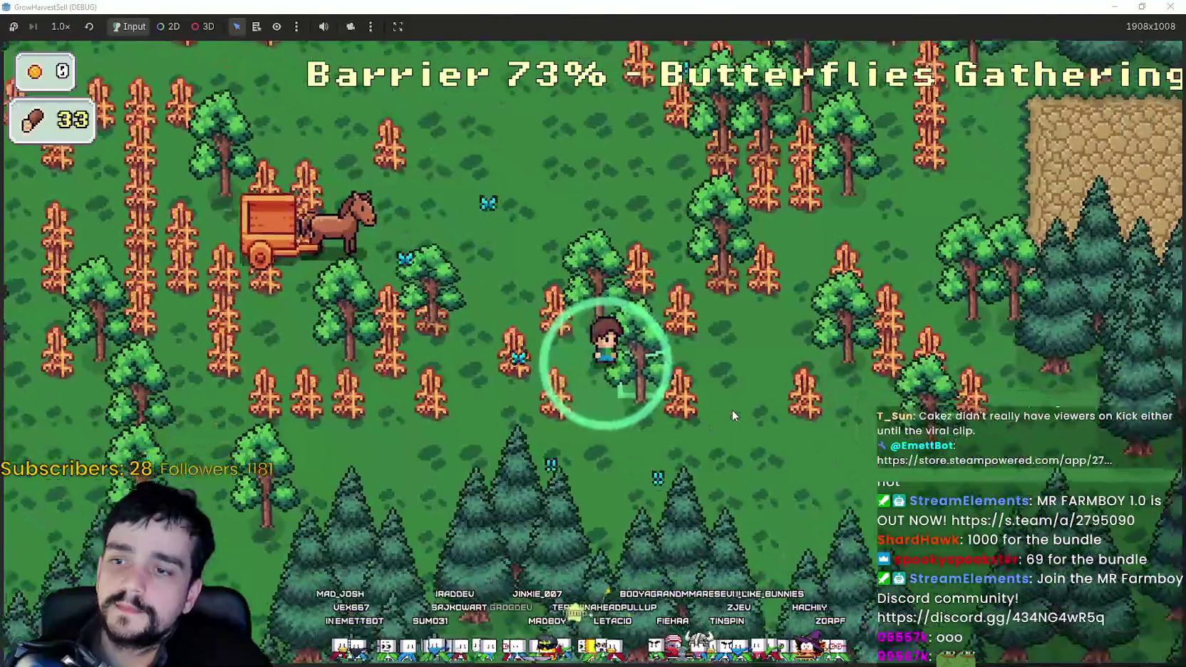
key("a")
key("w")
key("w")
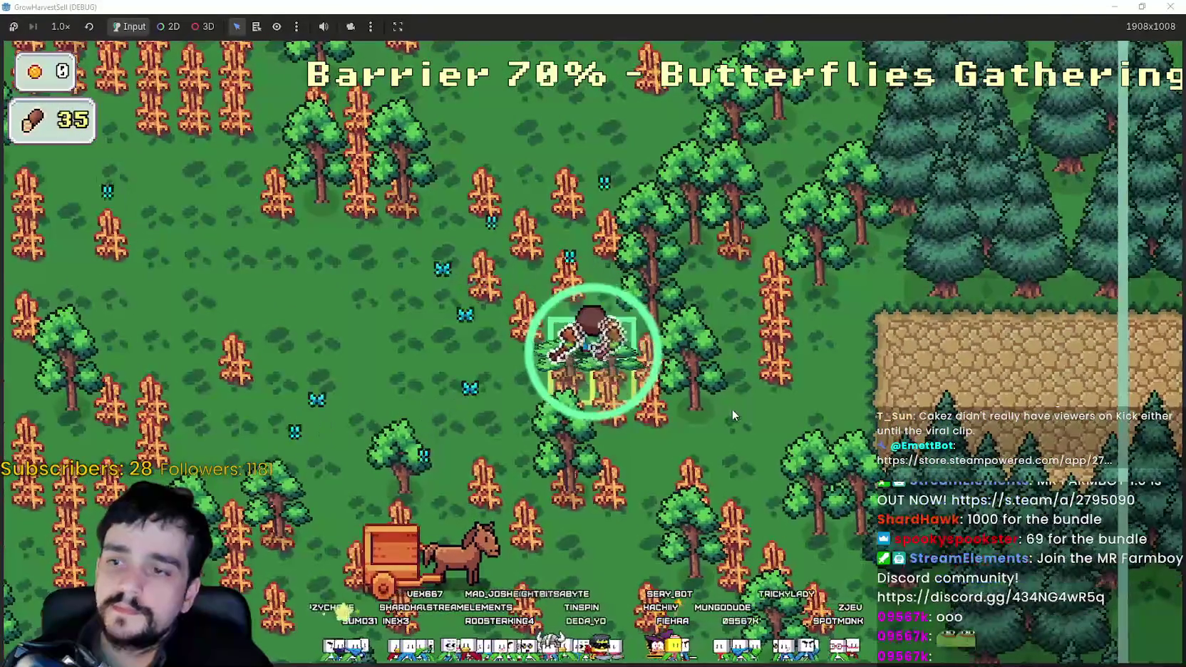
key("a")
key("w")
key("d")
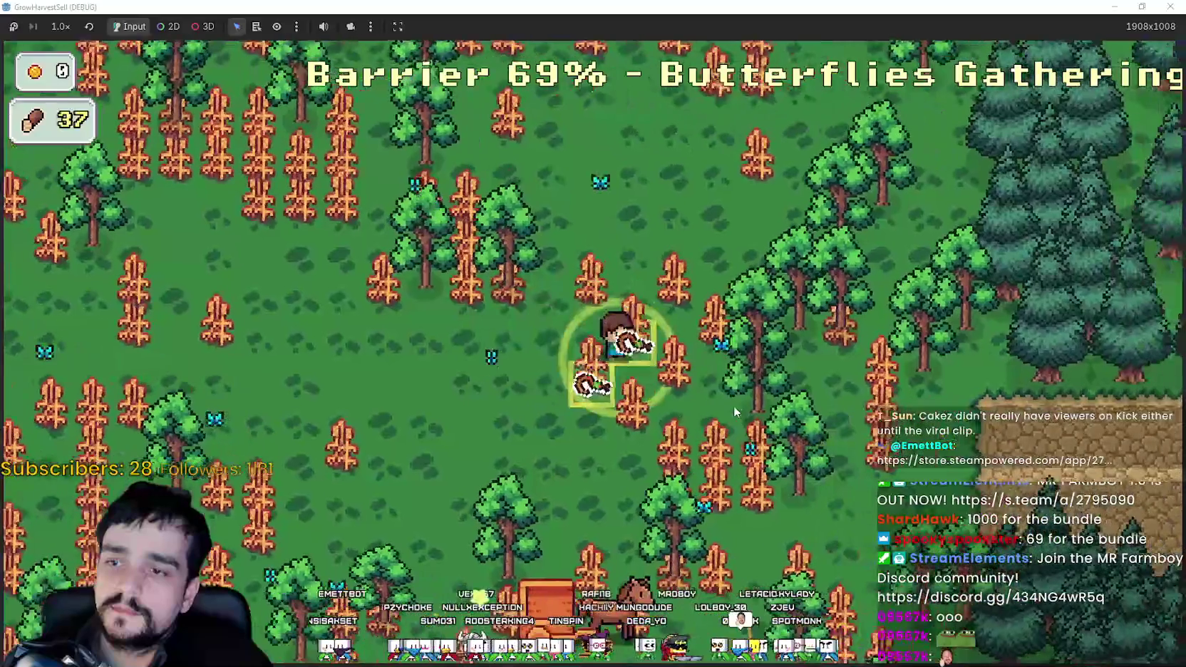
key("s")
key("d")
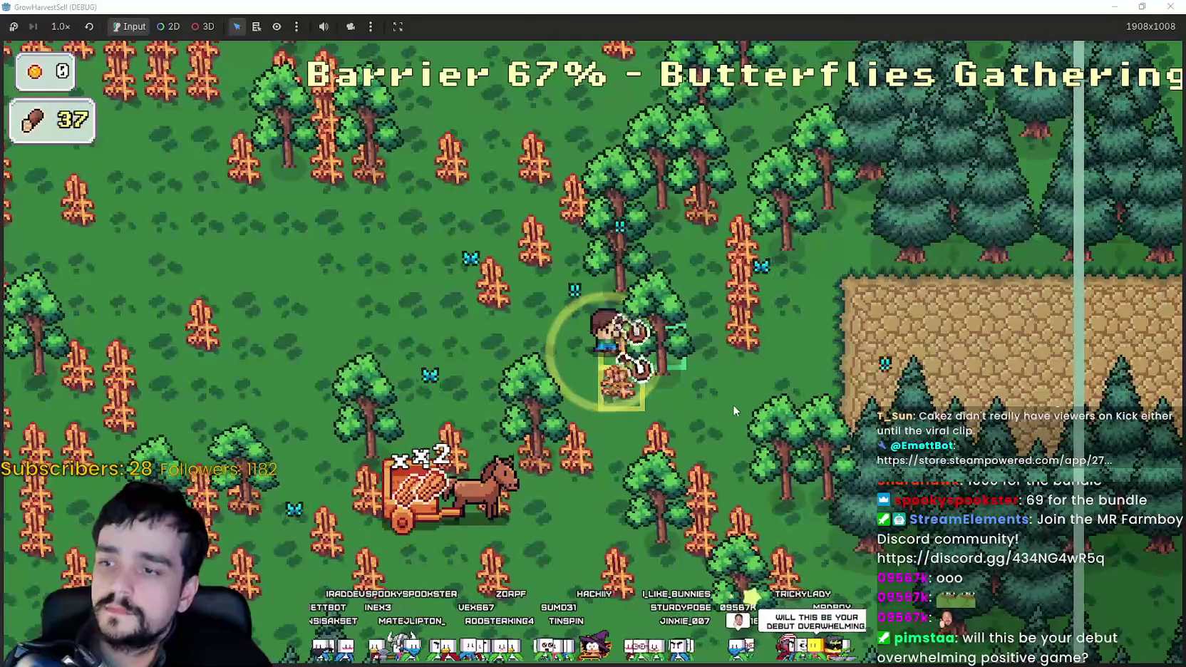
key("a")
key("a")
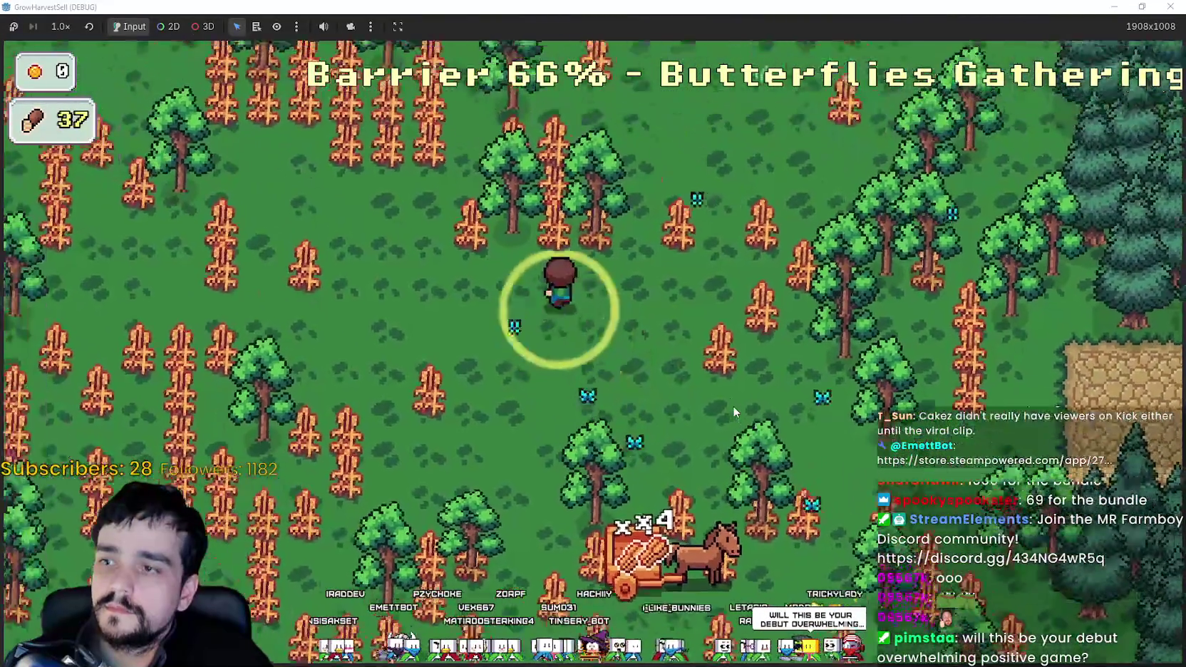
key("s")
key("d")
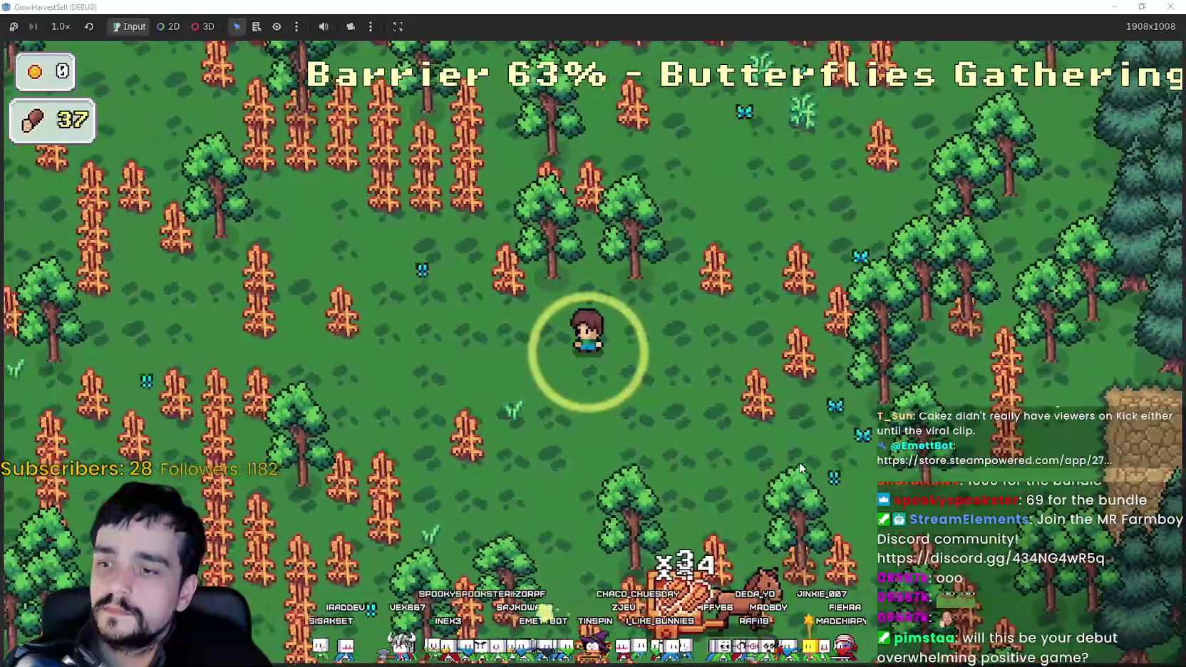
key("w")
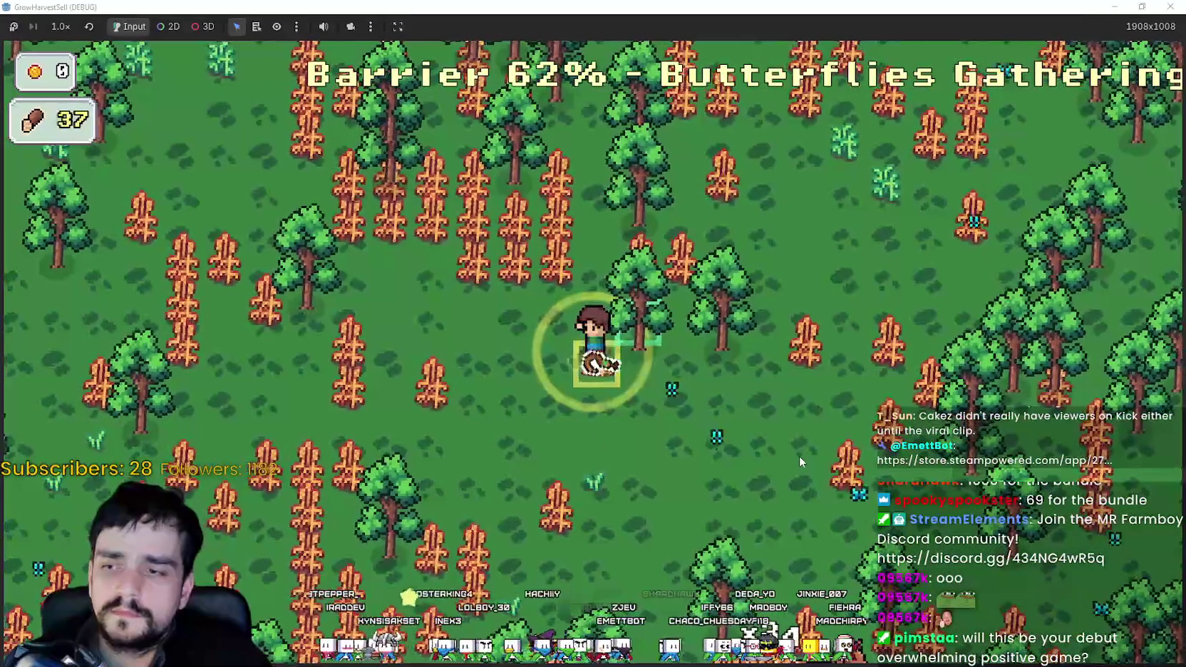
key("s")
key("a")
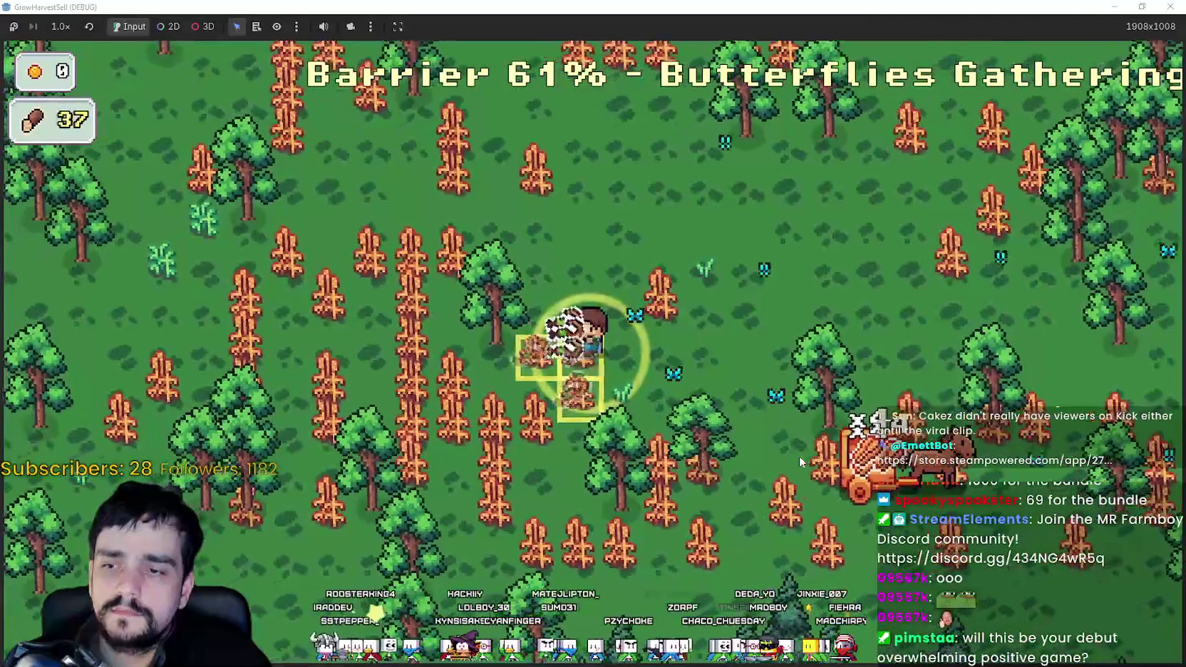
key("d")
key("d")
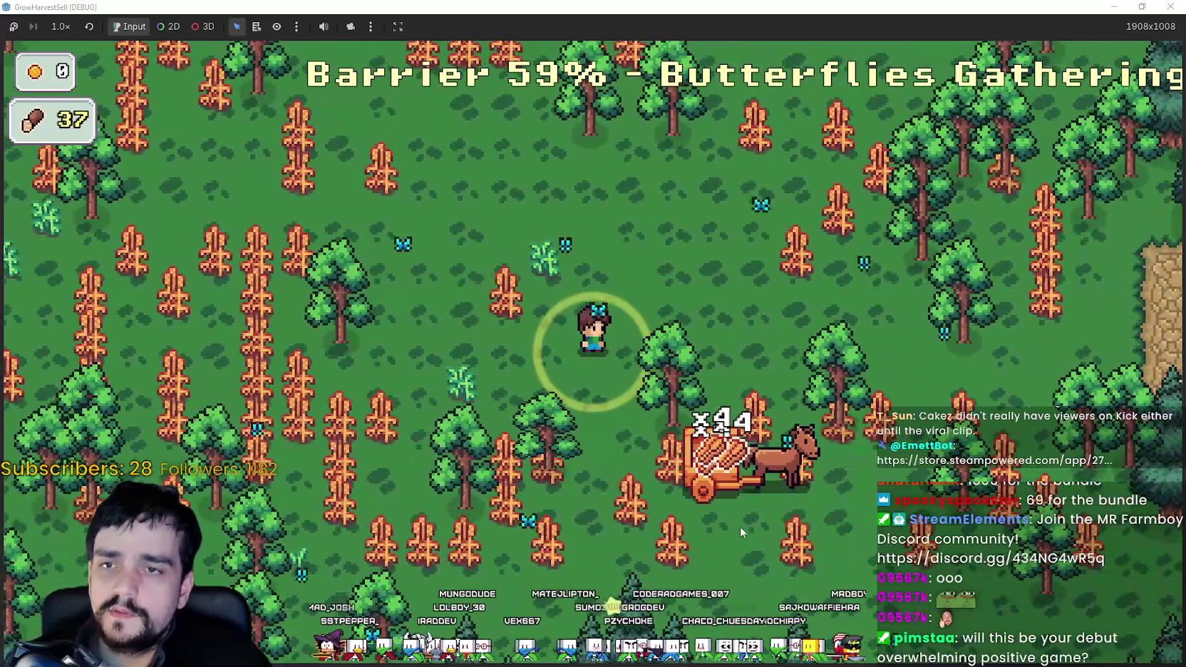
key("d")
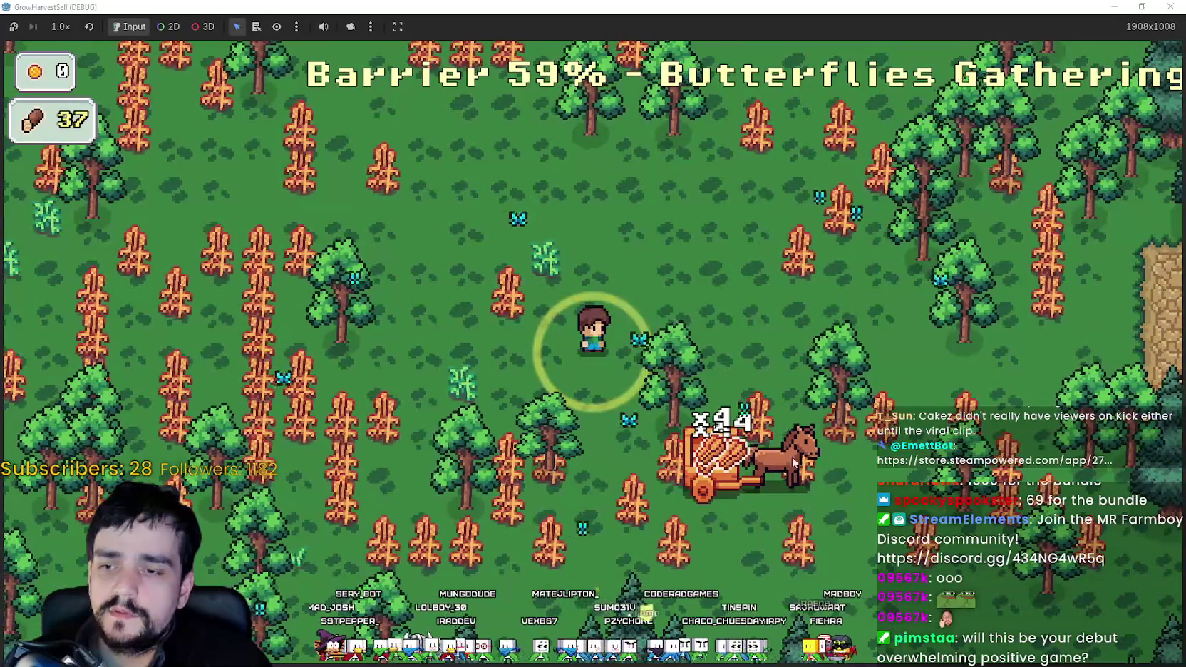
key("w")
key("w")
key("d")
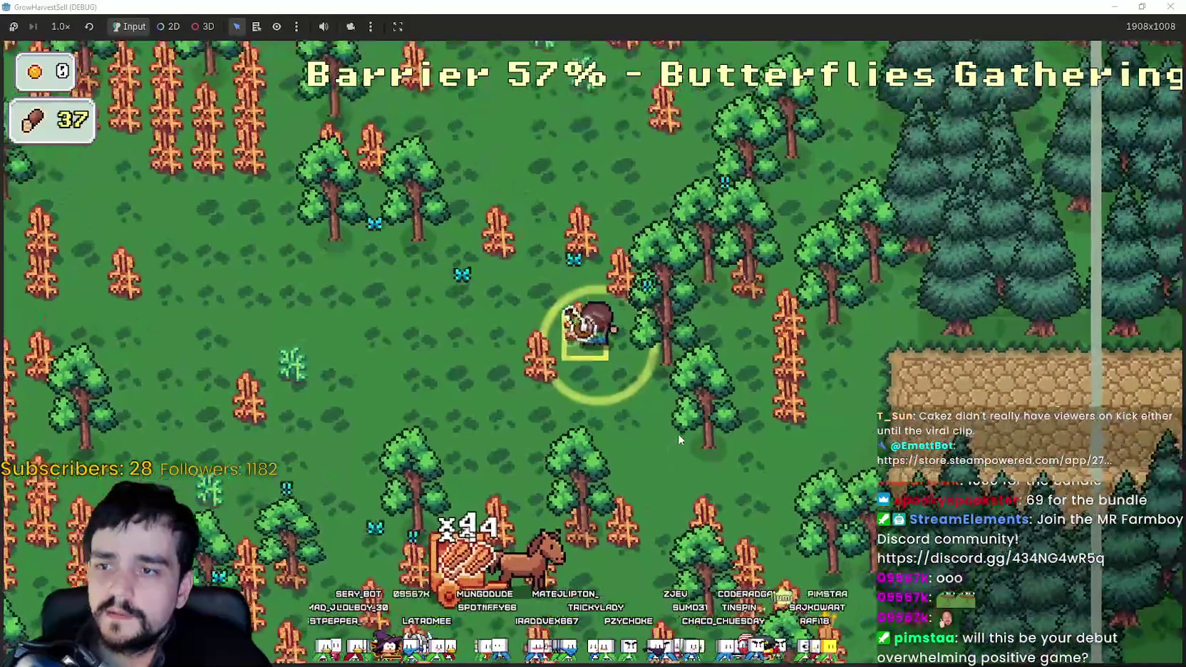
key("w")
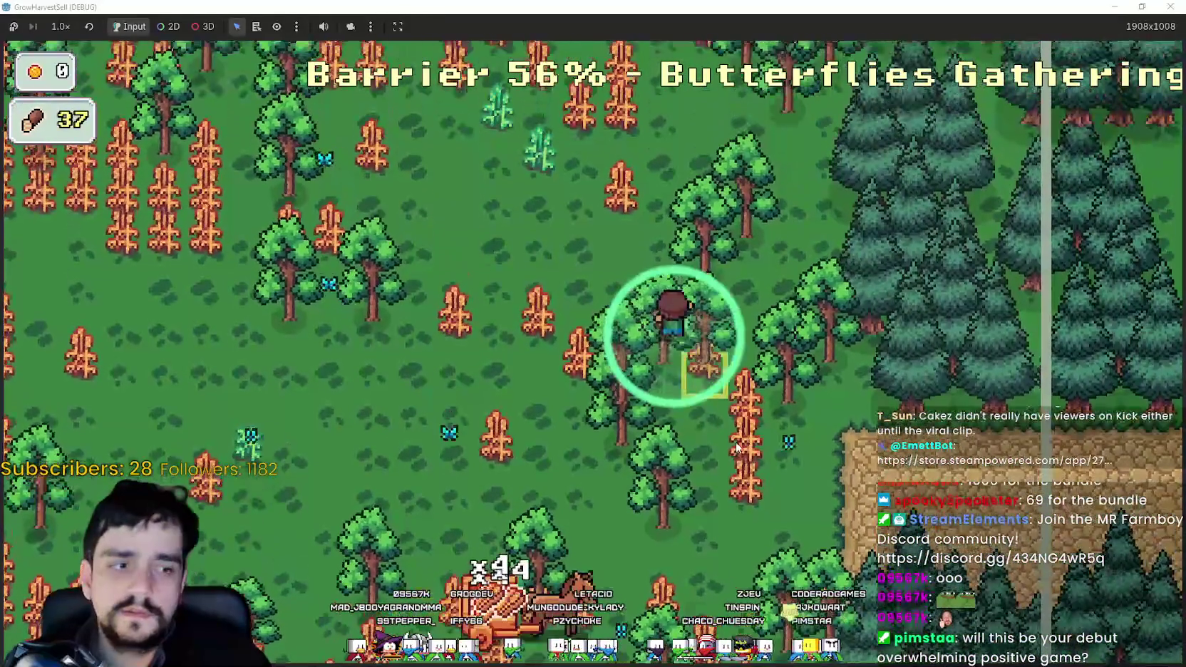
key("a")
key("d")
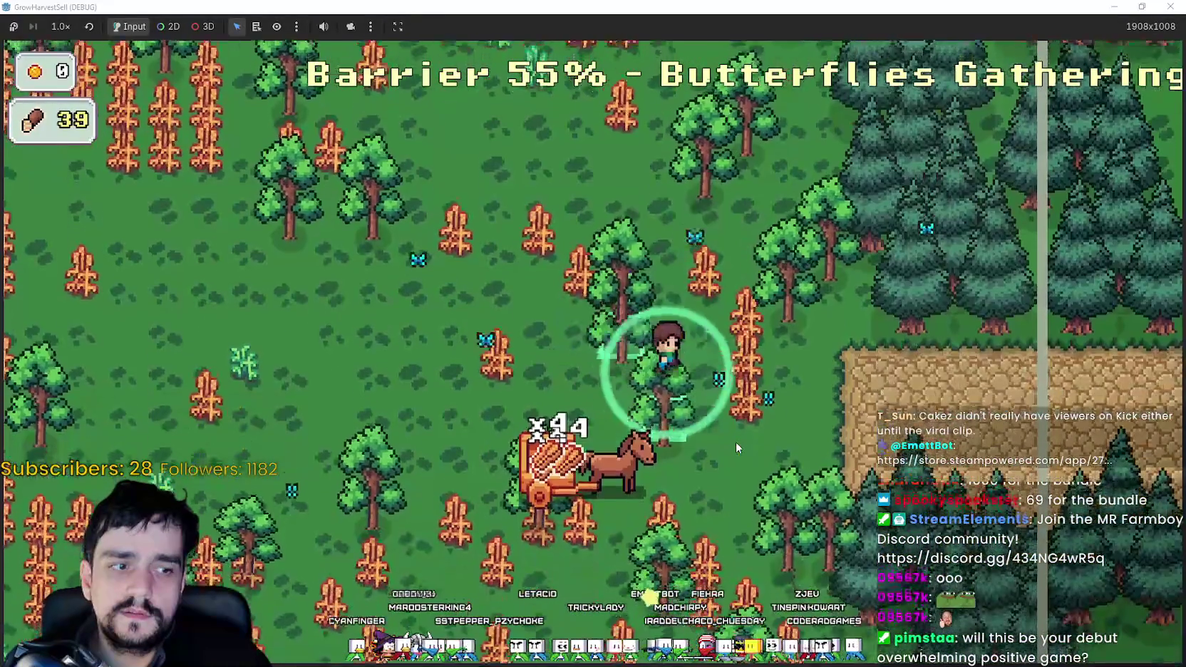
key("w")
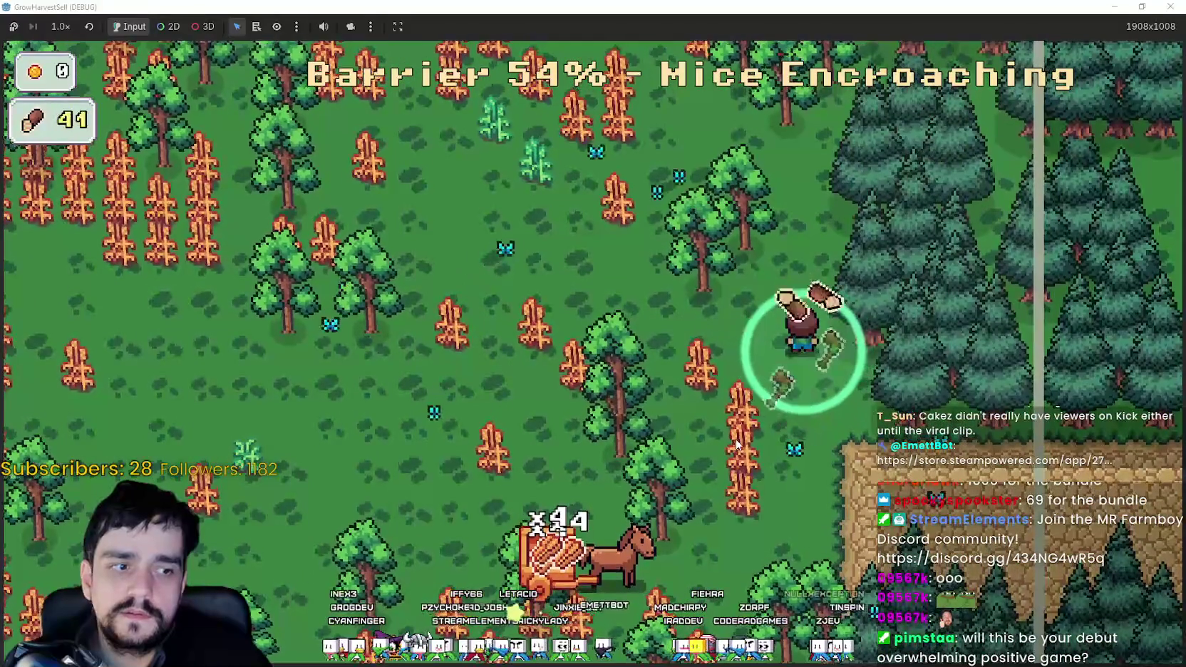
key("a")
key("s")
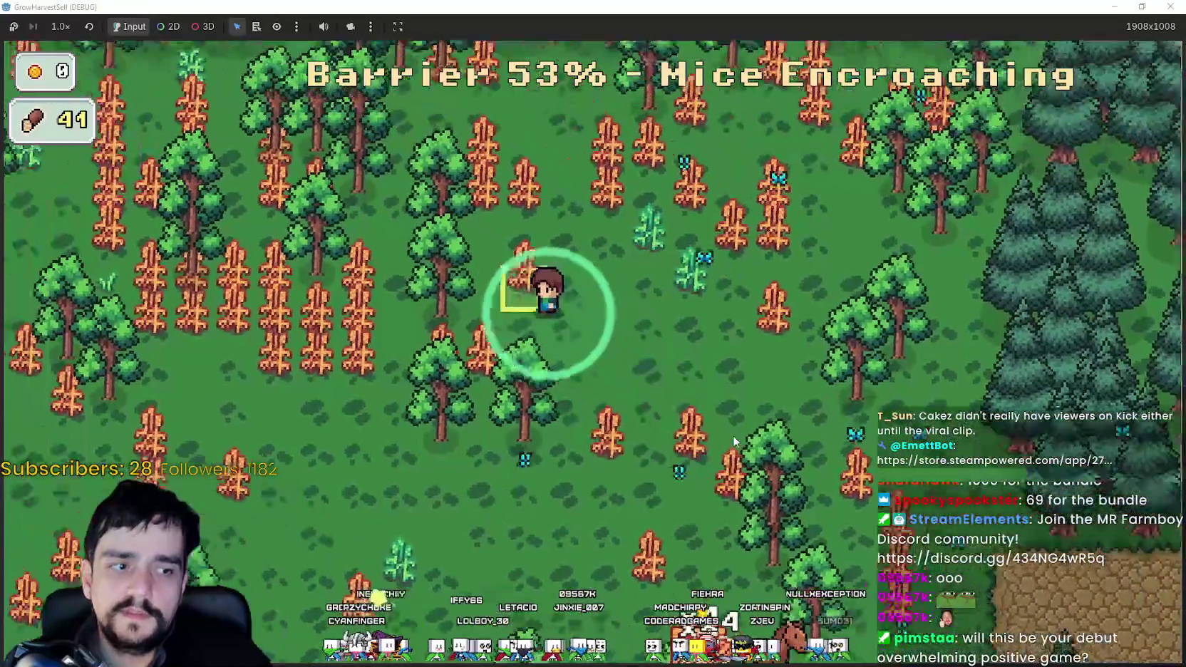
key("d")
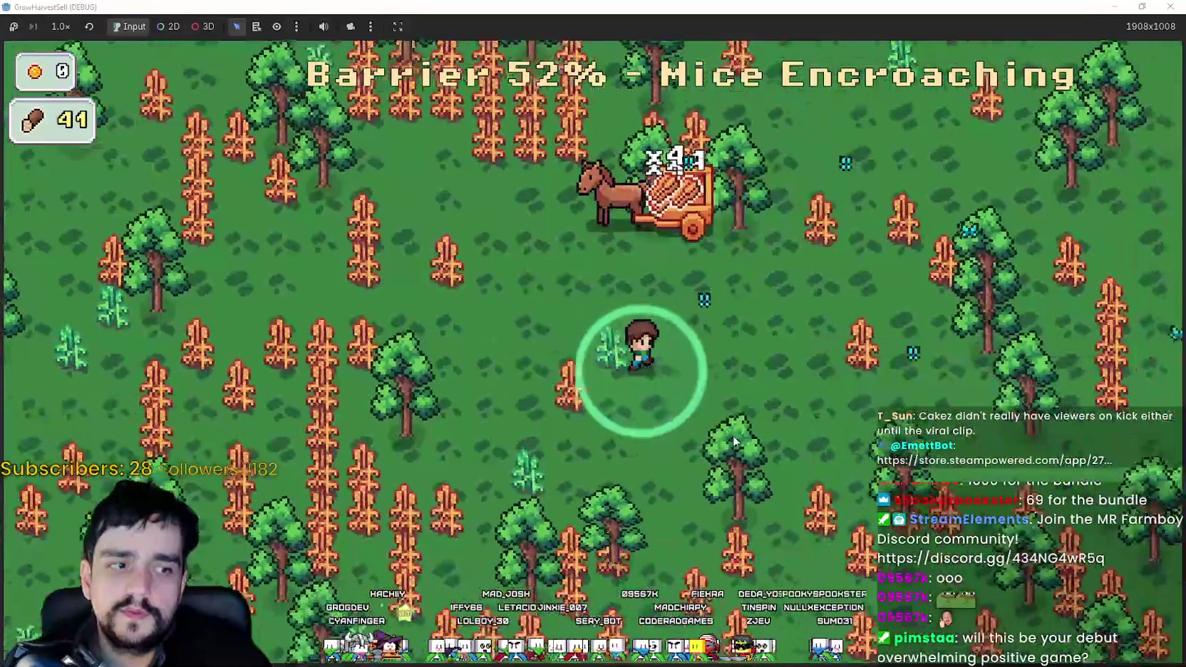
key("w")
key("a")
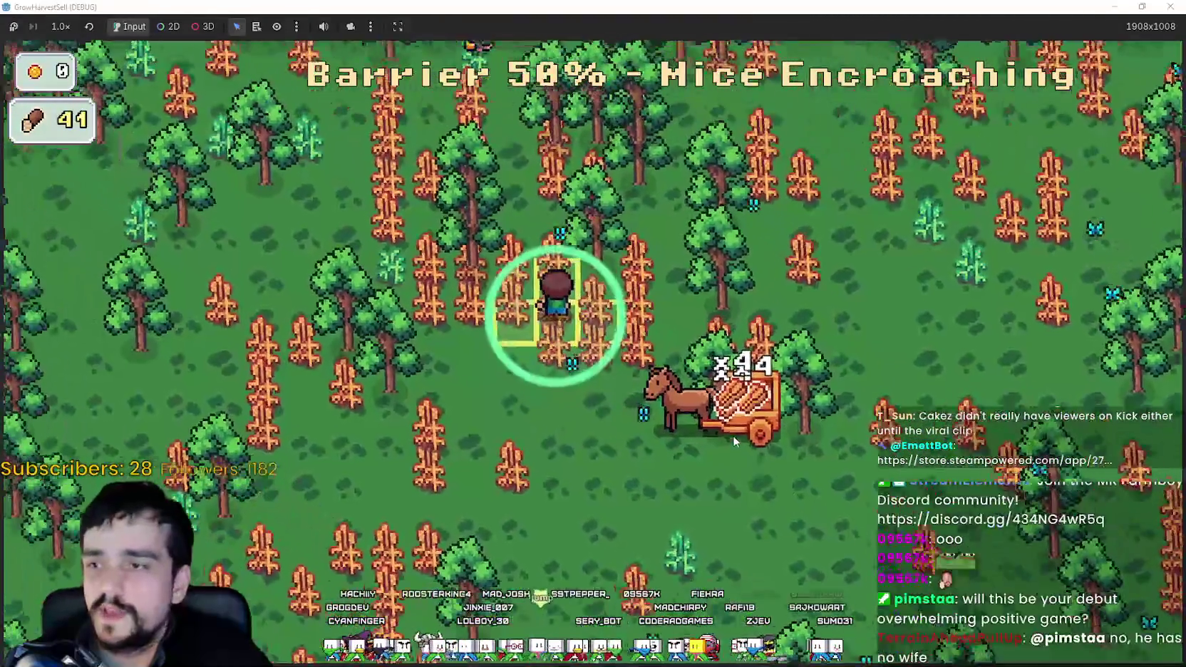
key("s")
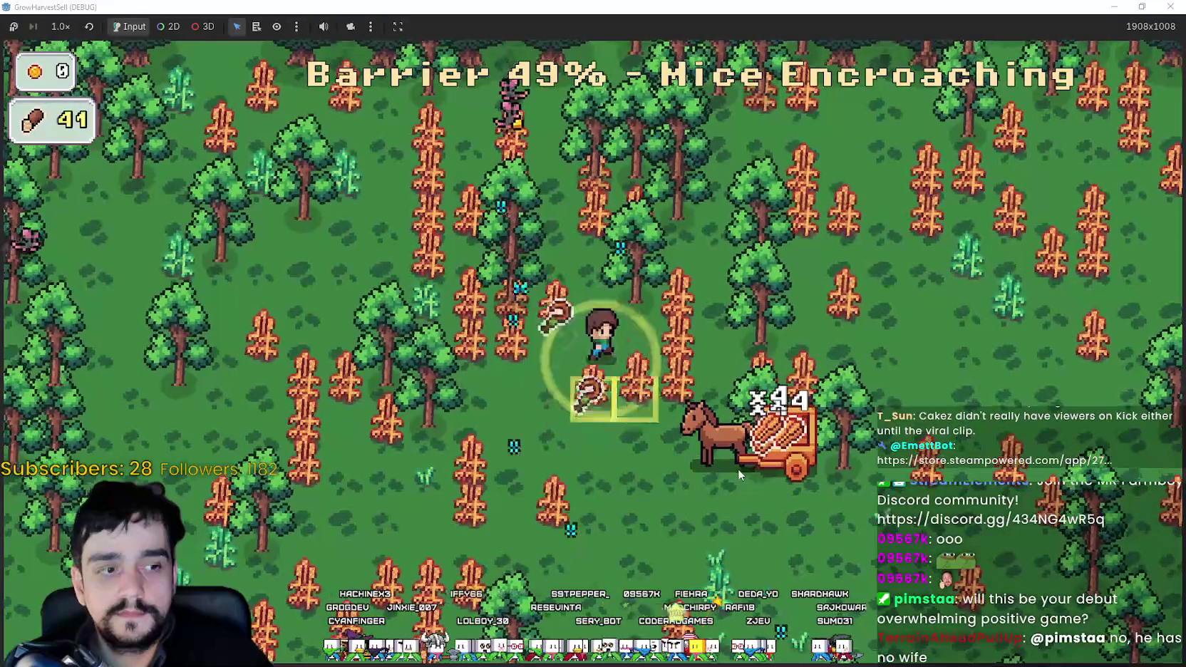
key("d")
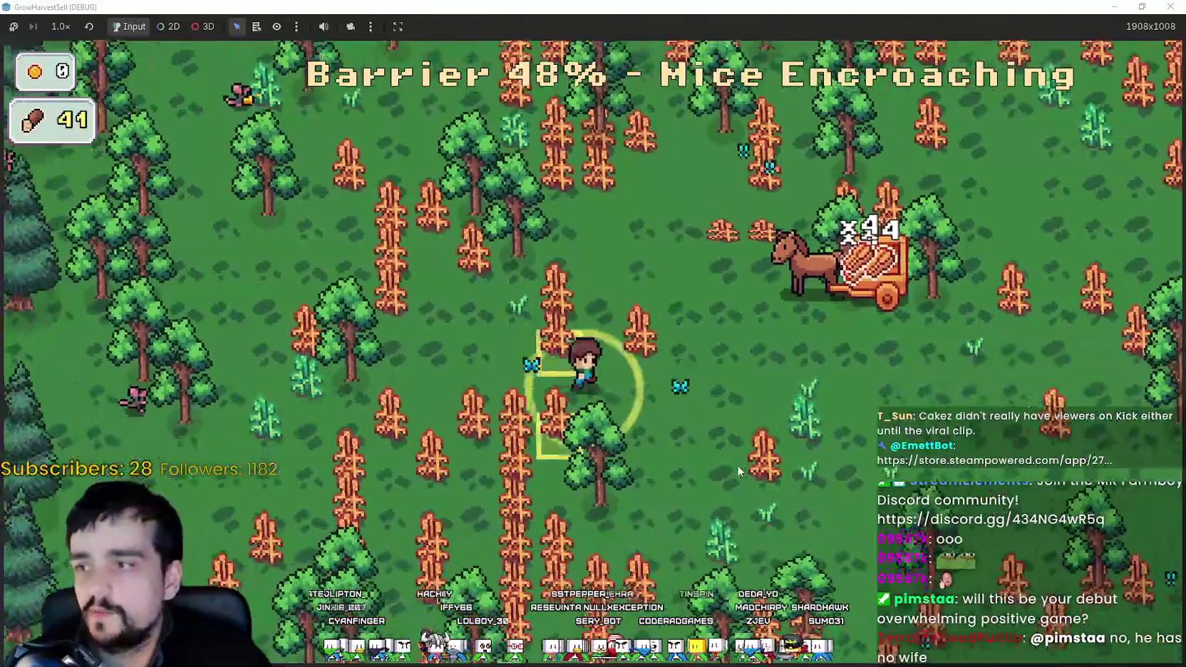
key("s")
key("d")
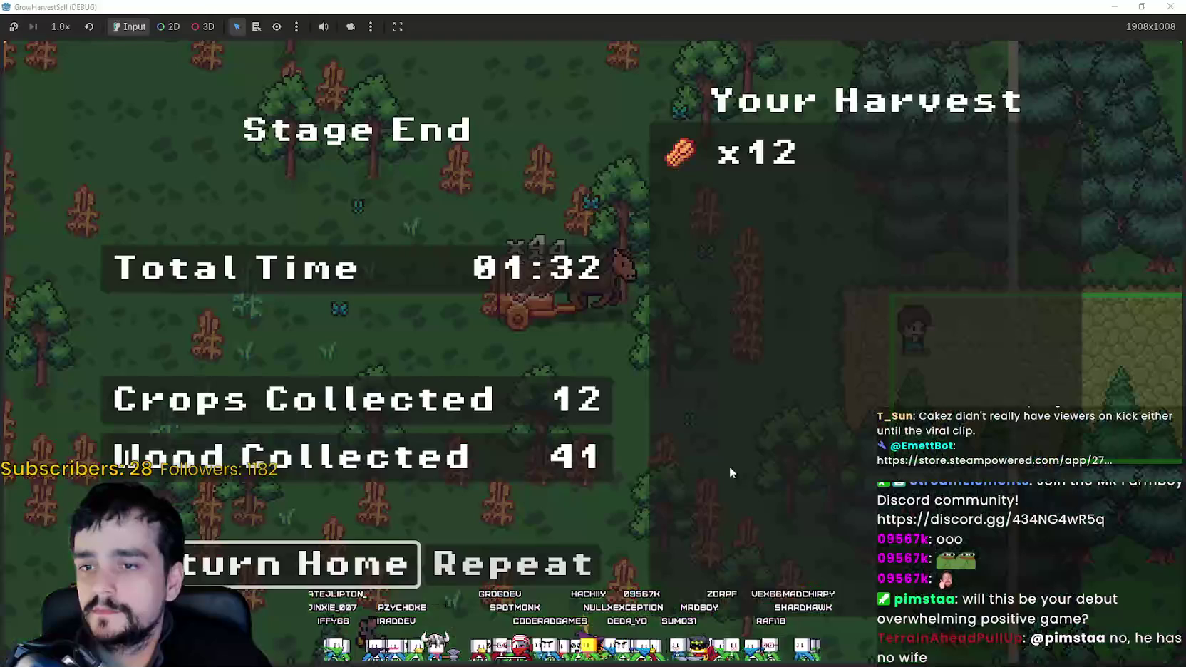
Return Home from the Stage End results to reload the village.
left_click(318, 583)
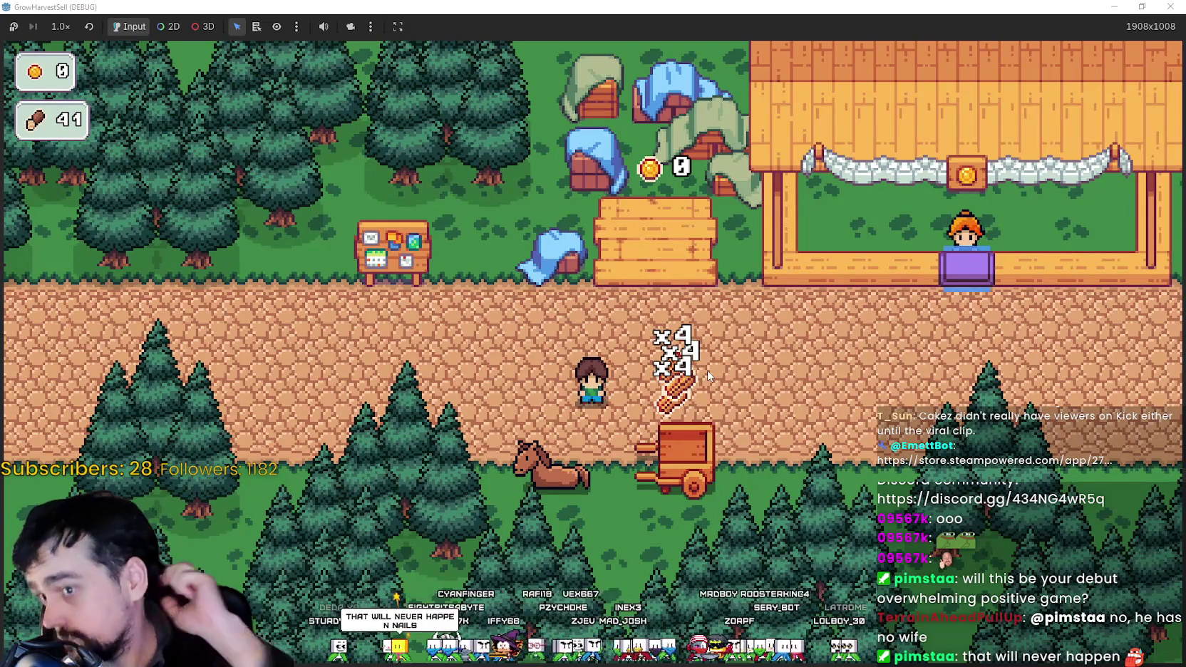
Sell the harvest at the stall for 120 coins, then bring up the prestige skill tree.
key("d")
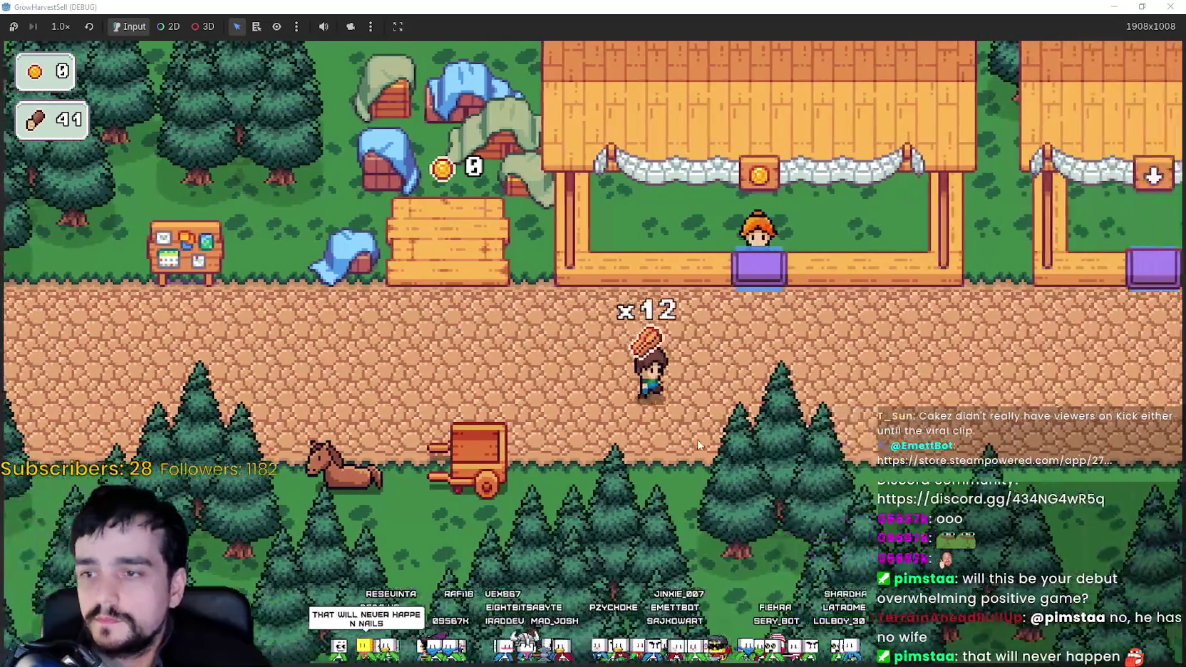
key("w")
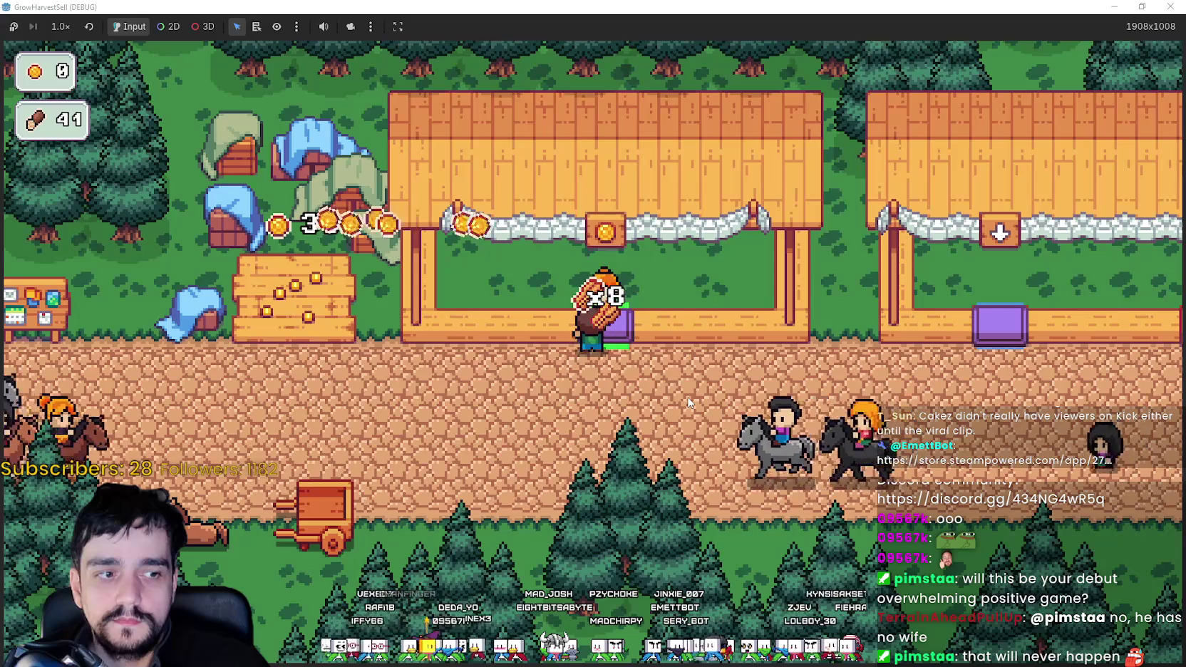
key("s")
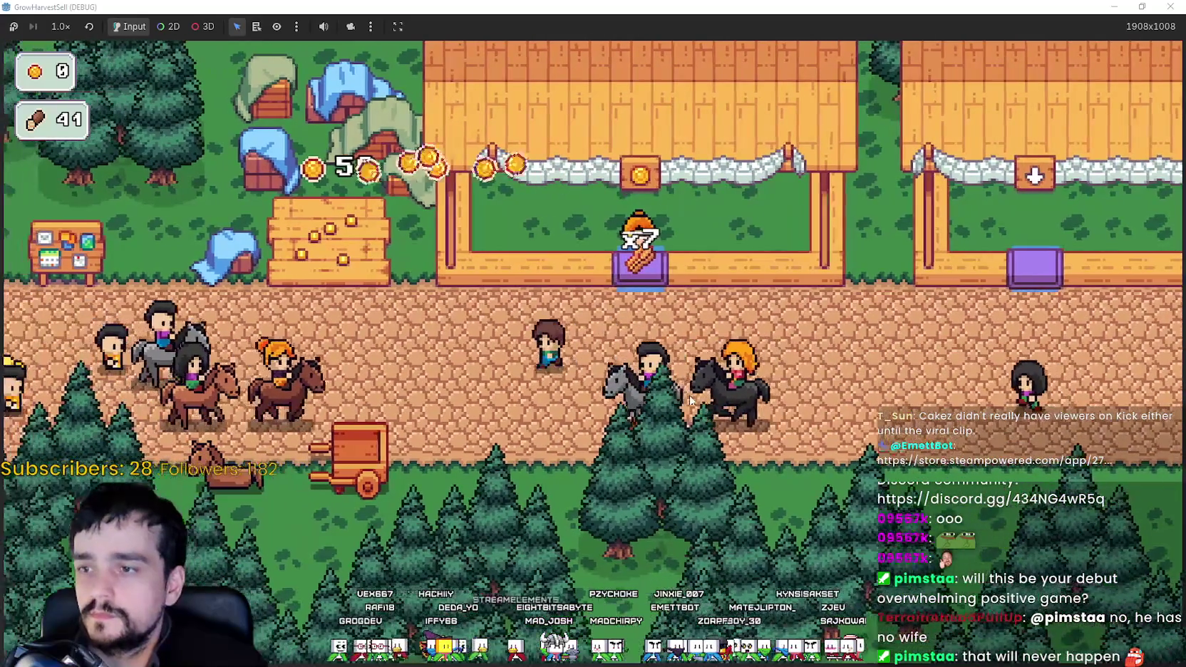
key("d")
key("w")
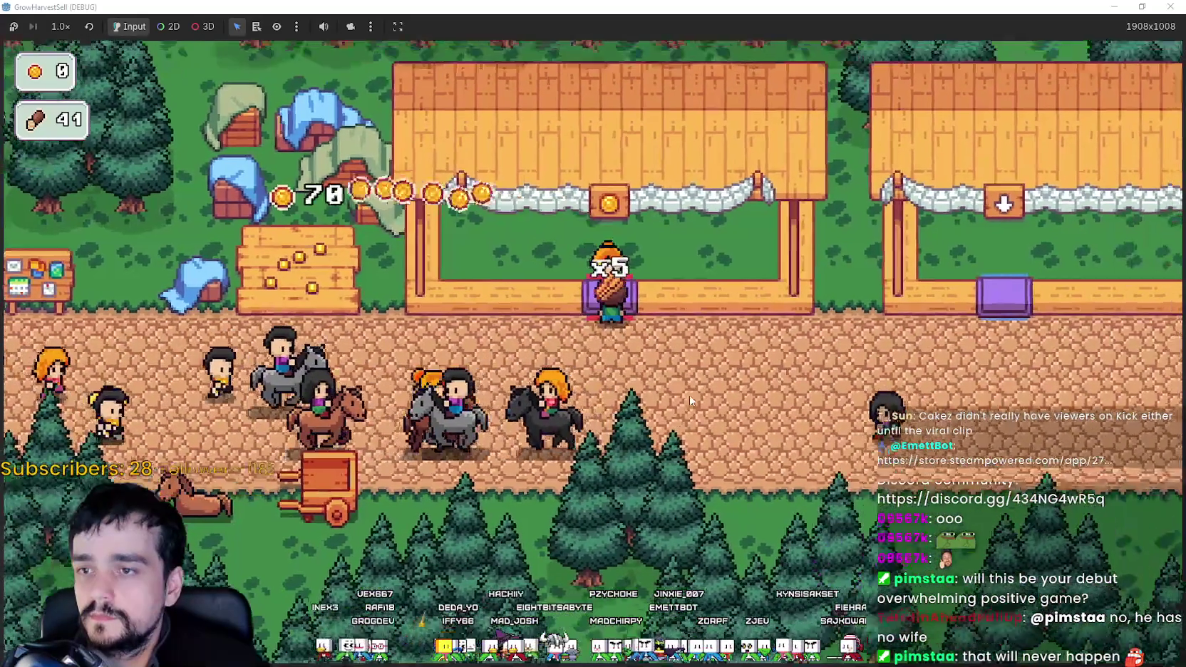
key("a")
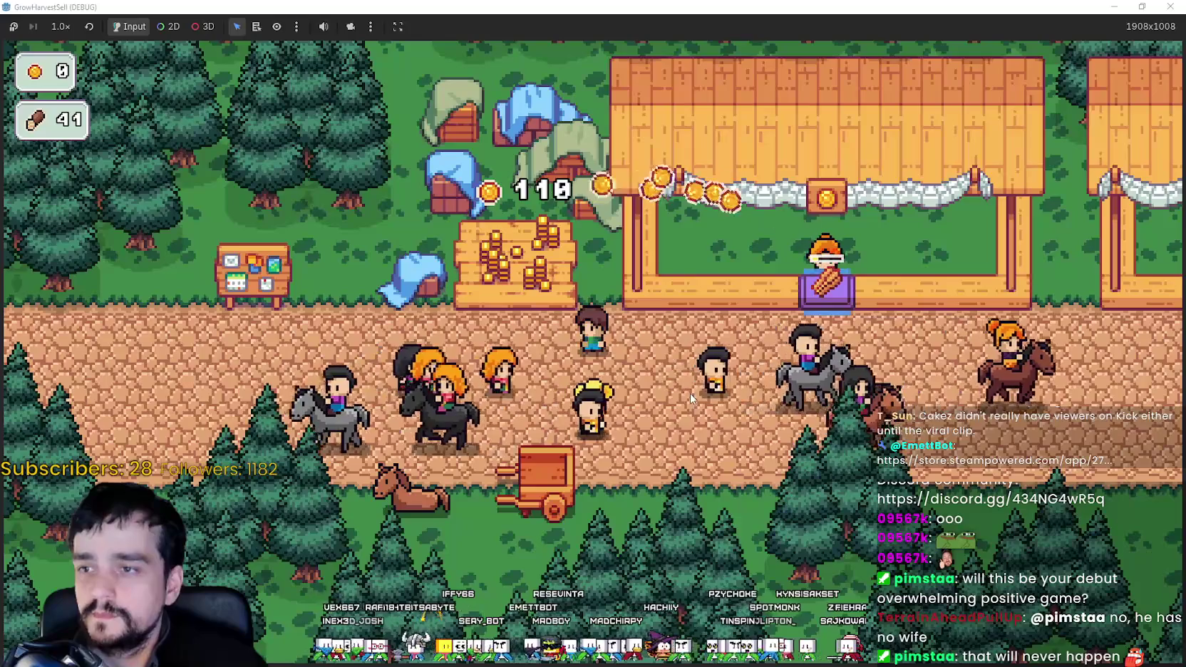
key("w")
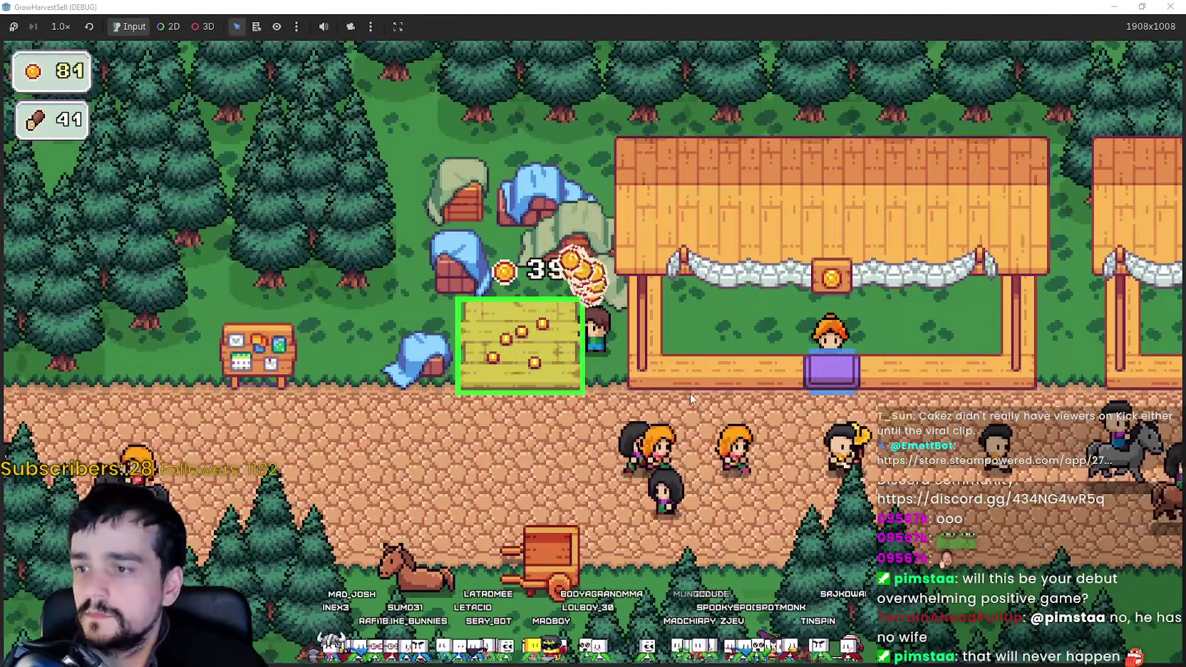
key("s")
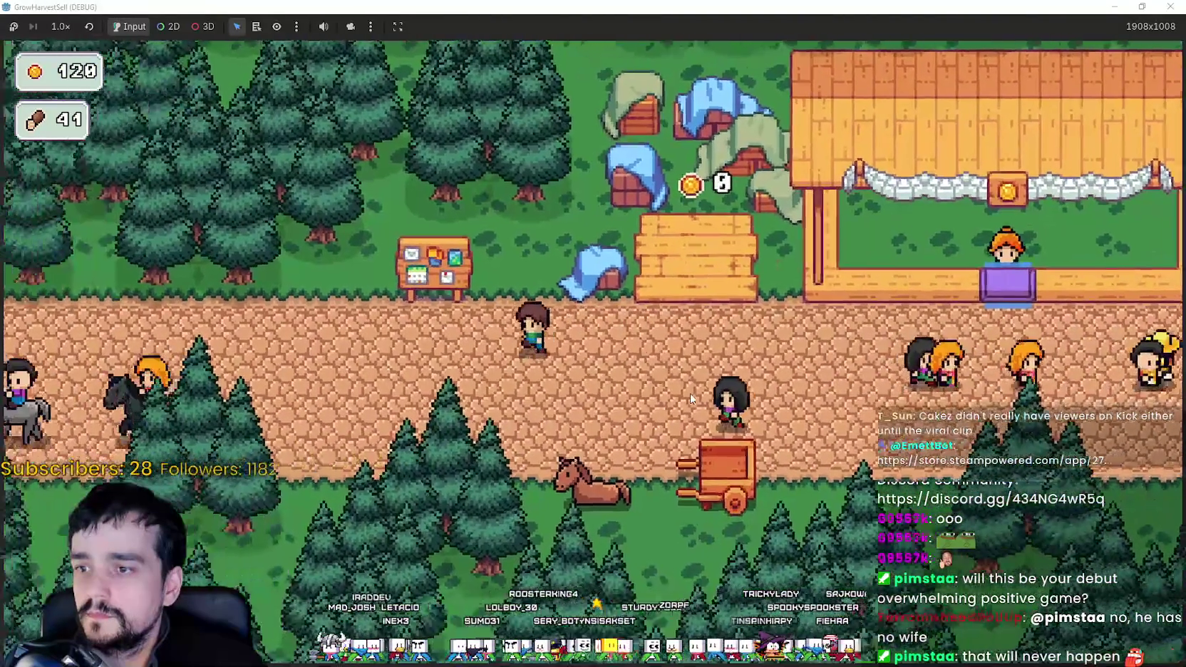
key("Tab")
scroll(608, 382, "up", 3)
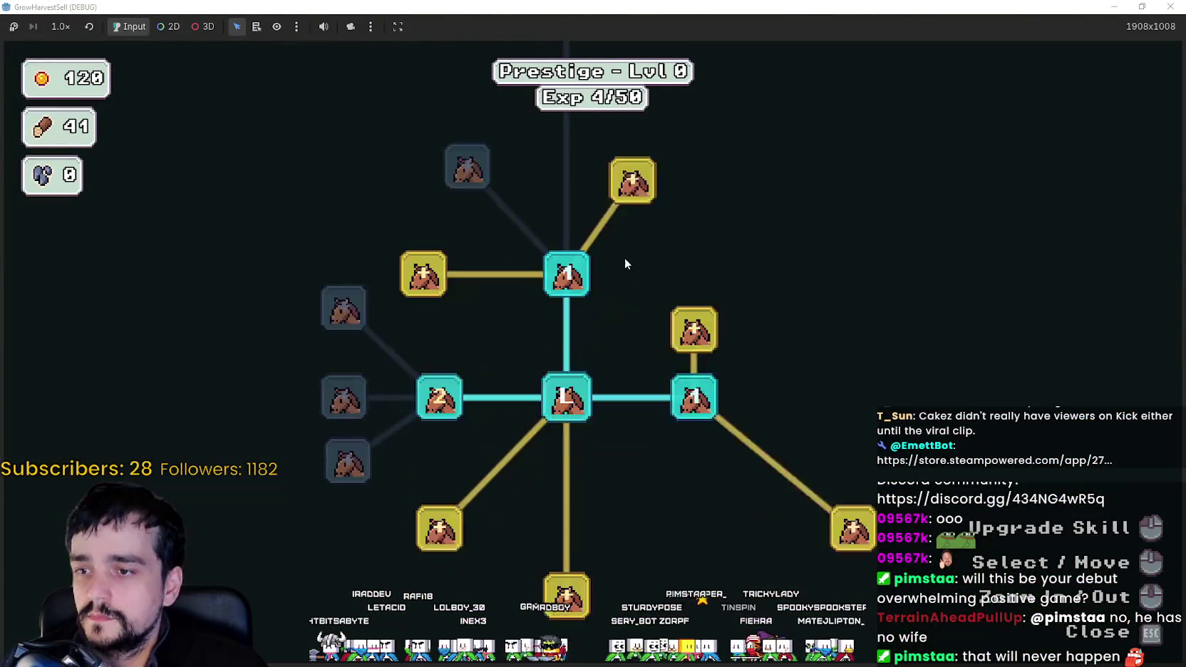
Buy the Item Capacity I skill in the prestige tree.
key("s")
mouse_move(854, 412)
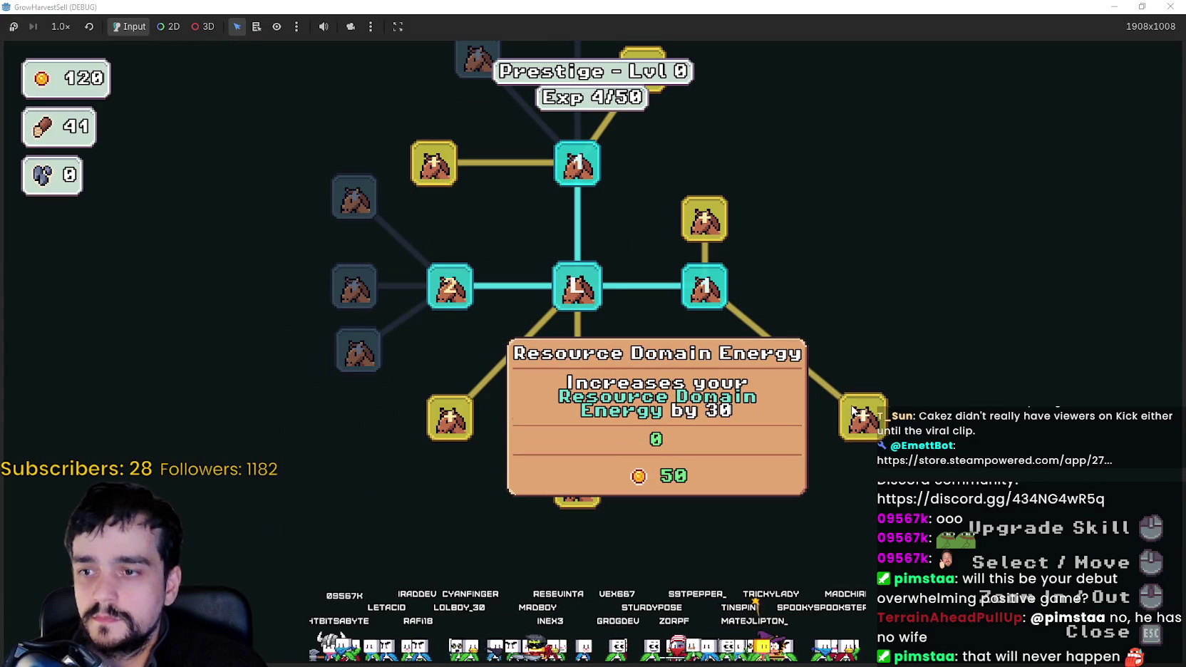
key("a")
mouse_move(679, 512)
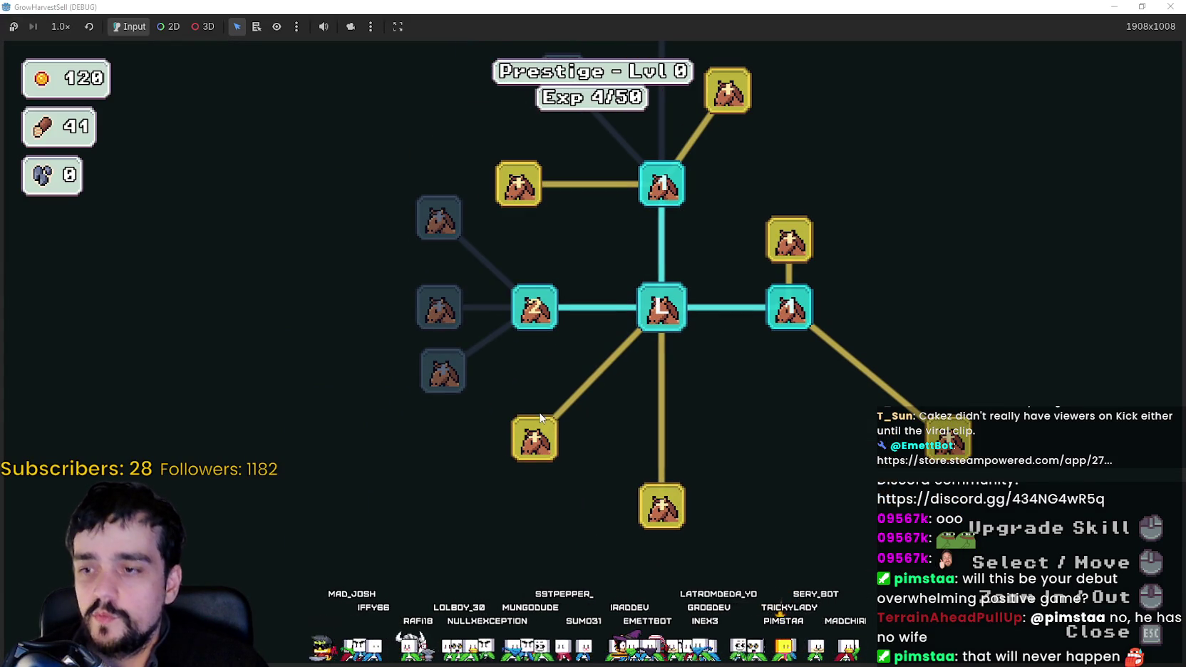
mouse_move(539, 441)
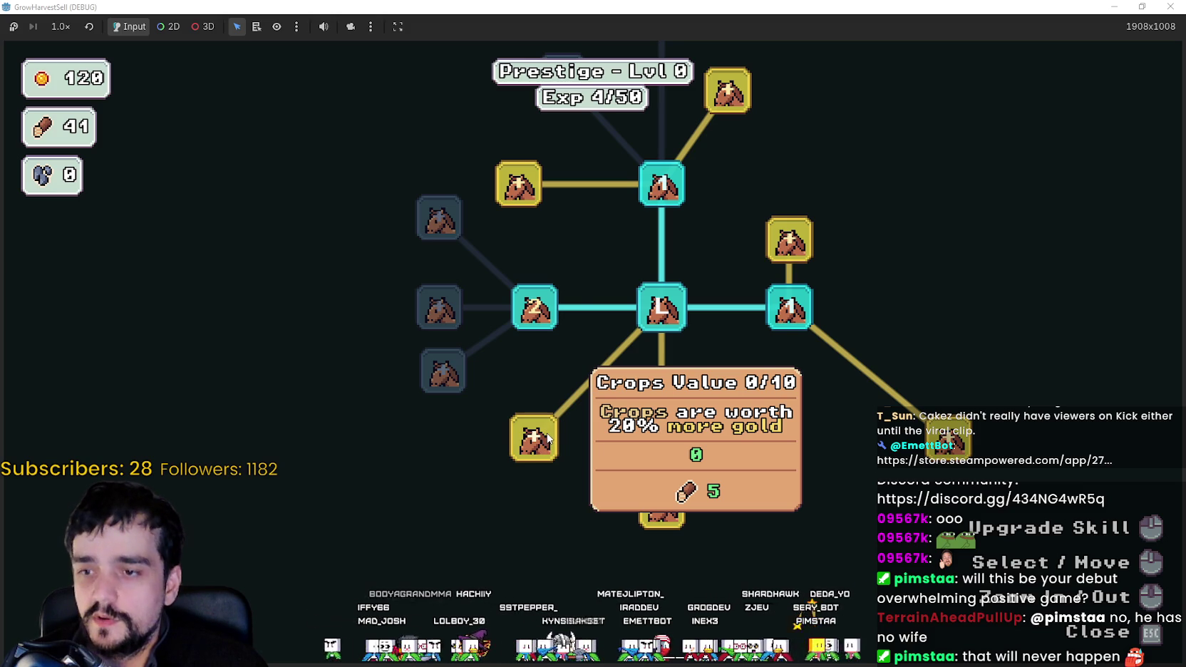
mouse_move(600, 264)
left_mouse_down()
mouse_move(653, 486)
mouse_move(565, 340)
left_mouse_up()
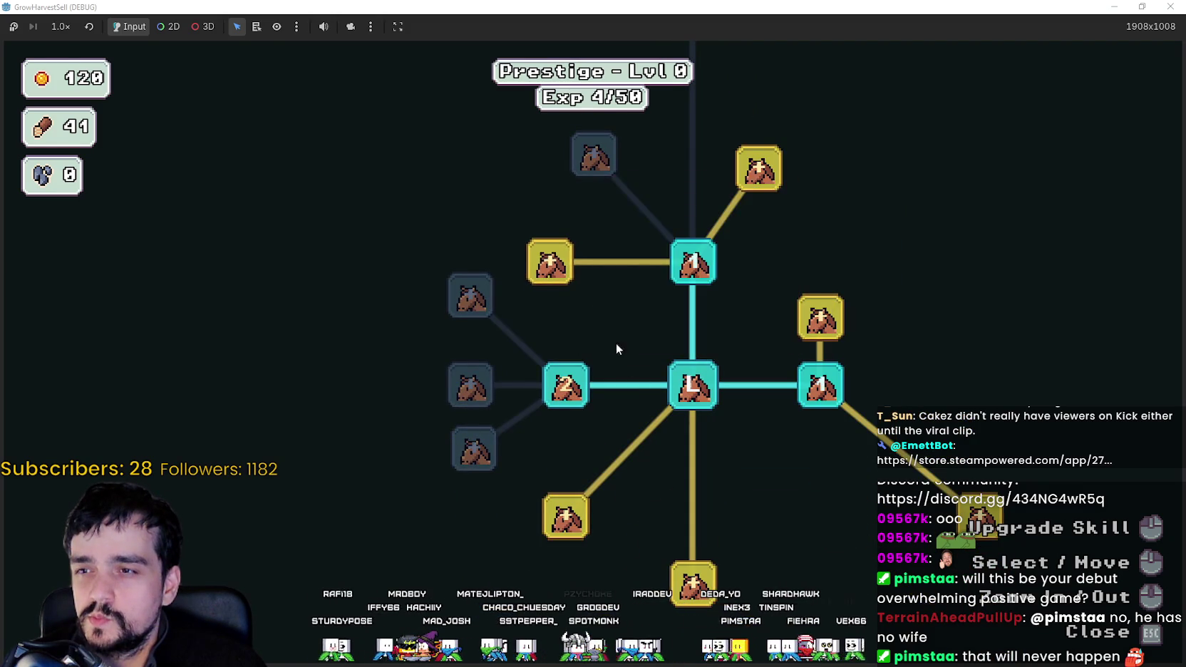
mouse_move(558, 273)
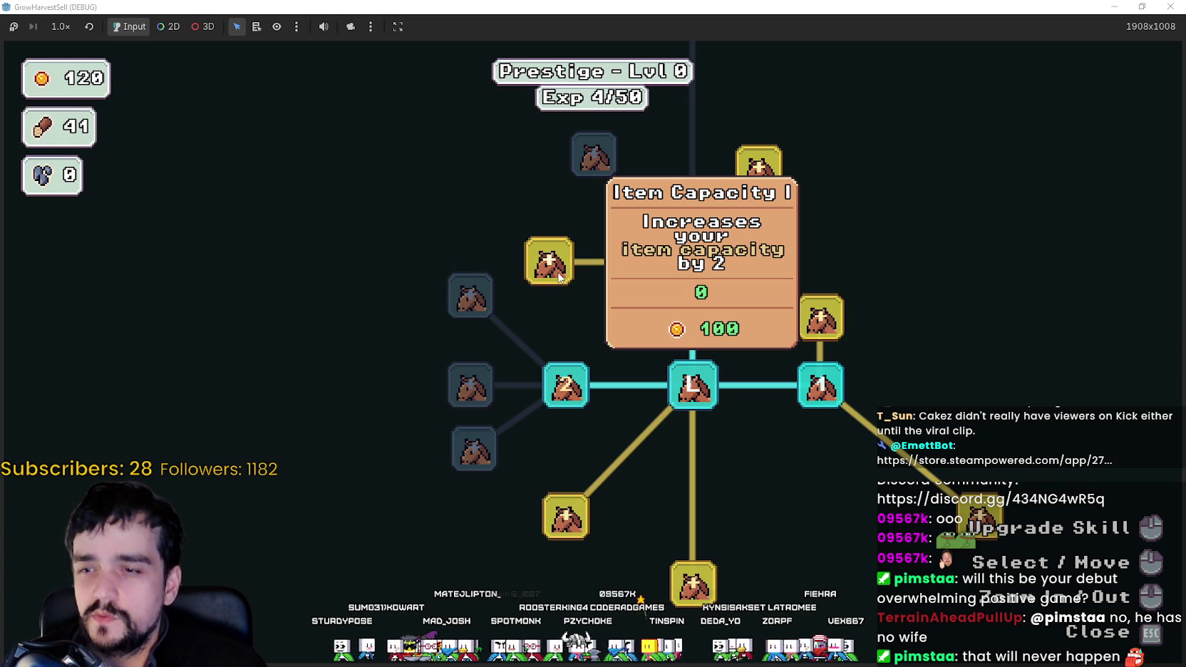
left_click(559, 273)
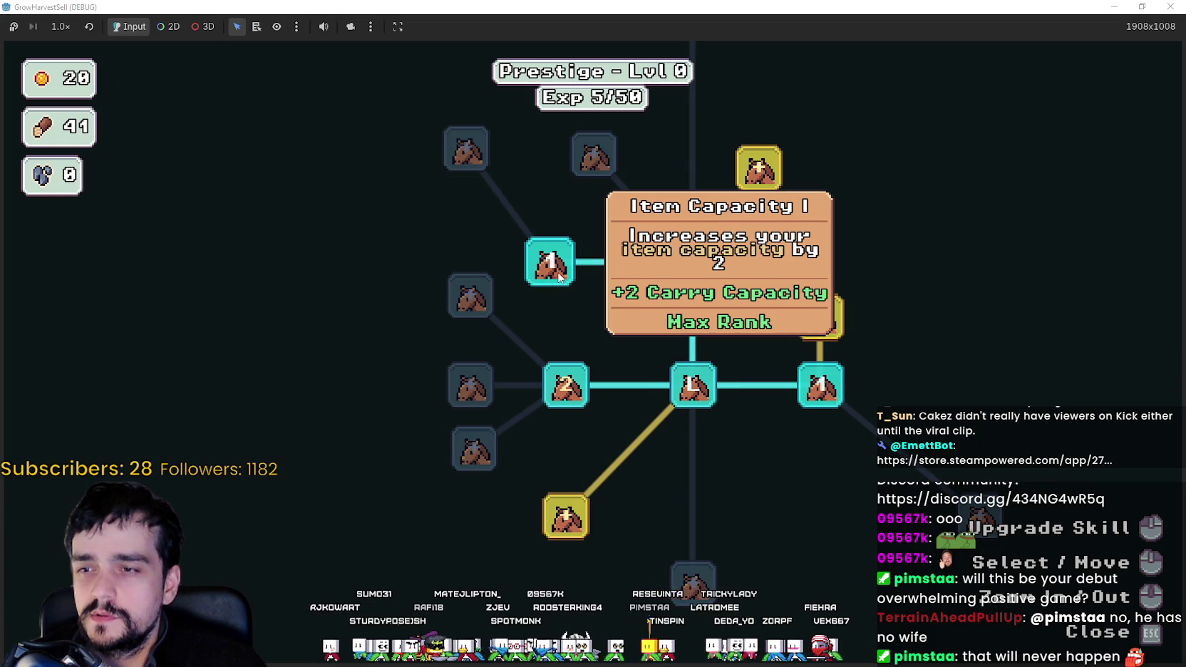
Buy the Market Slots I skill for 20 coins, leaving 0 coins.
left_click_drag(615, 317, 636, 413)
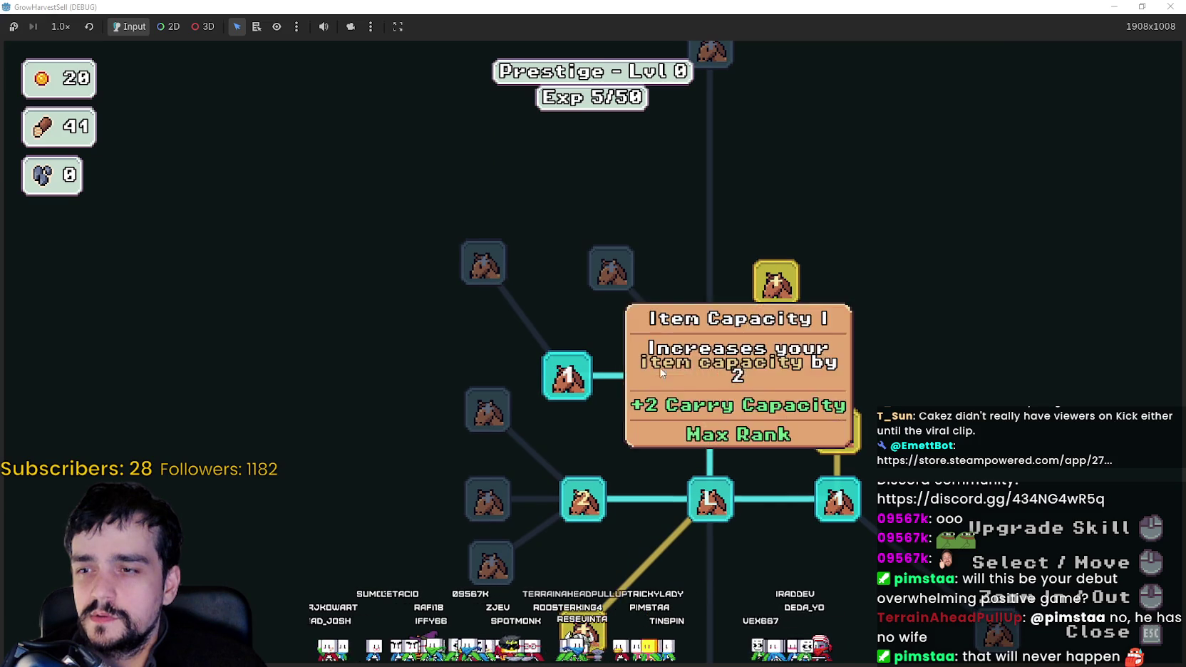
mouse_move(695, 373)
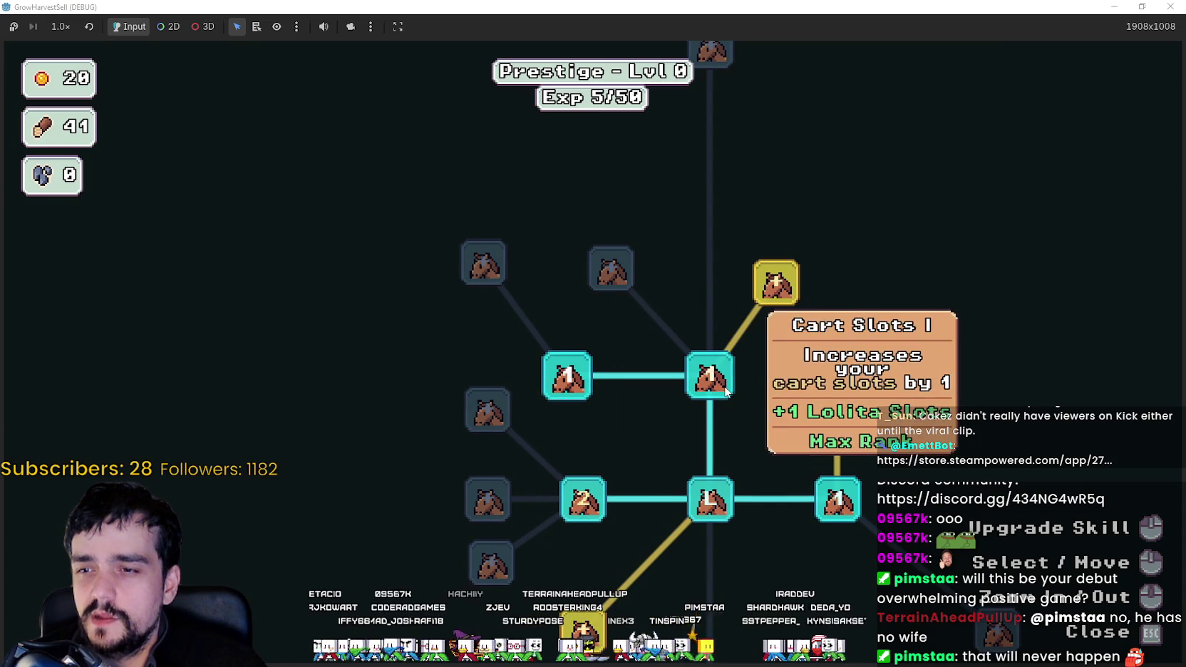
mouse_move(570, 379)
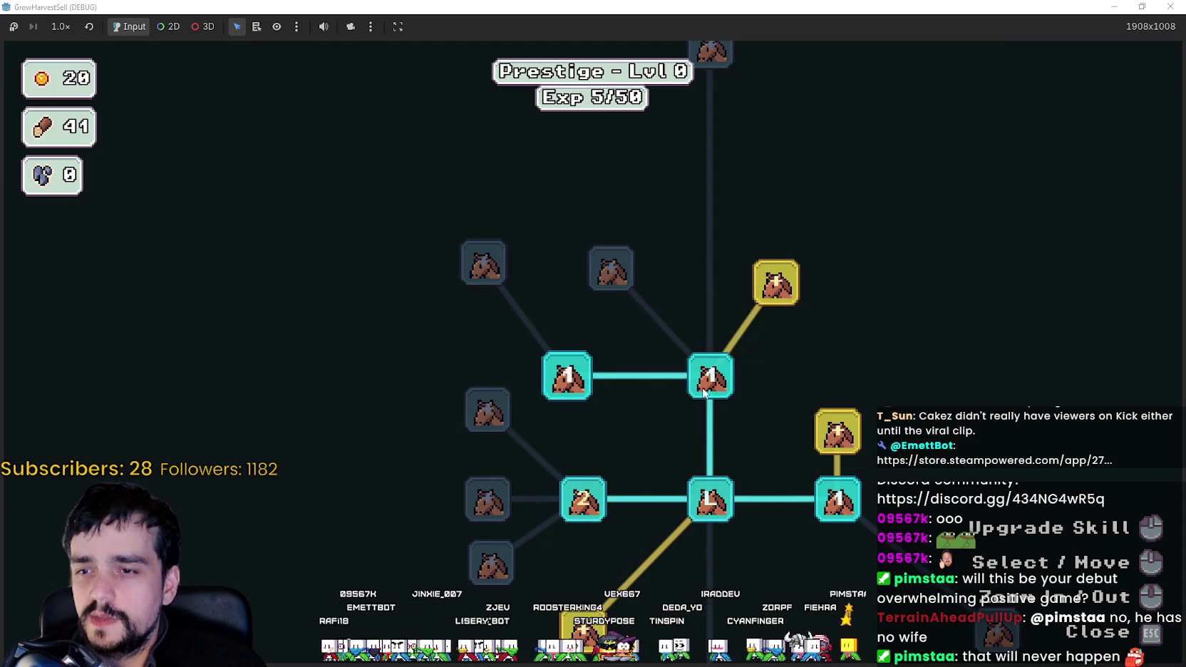
left_click_drag(580, 385, 549, 394)
mouse_move(681, 265)
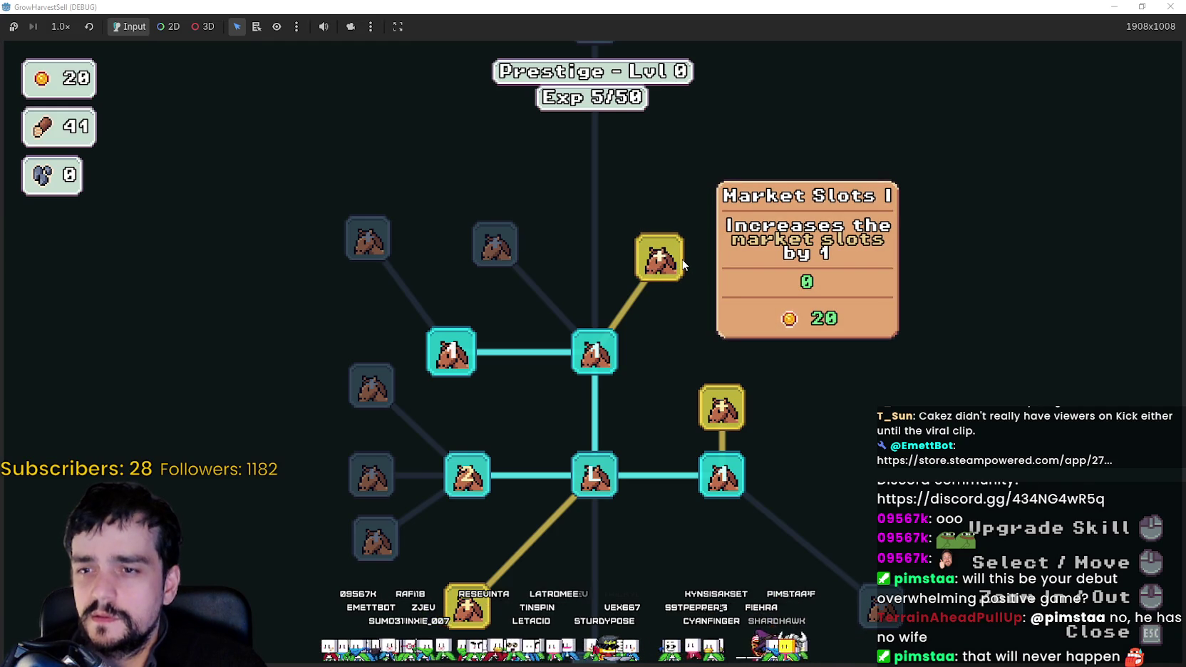
left_click(683, 267)
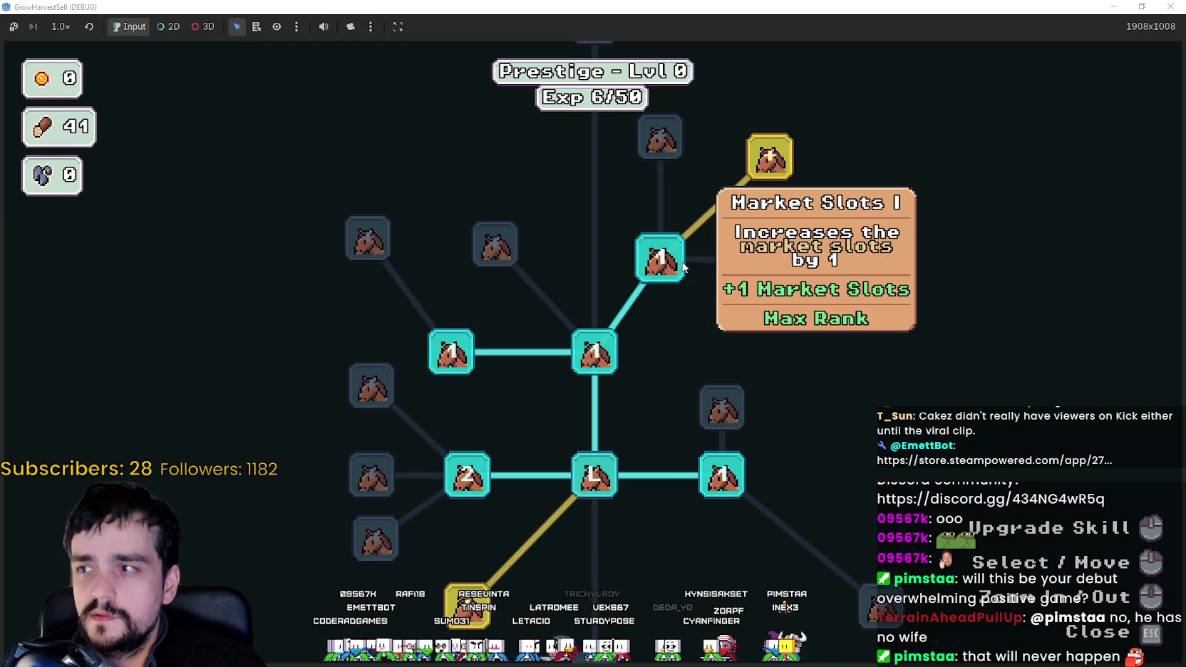
mouse_move(703, 238)
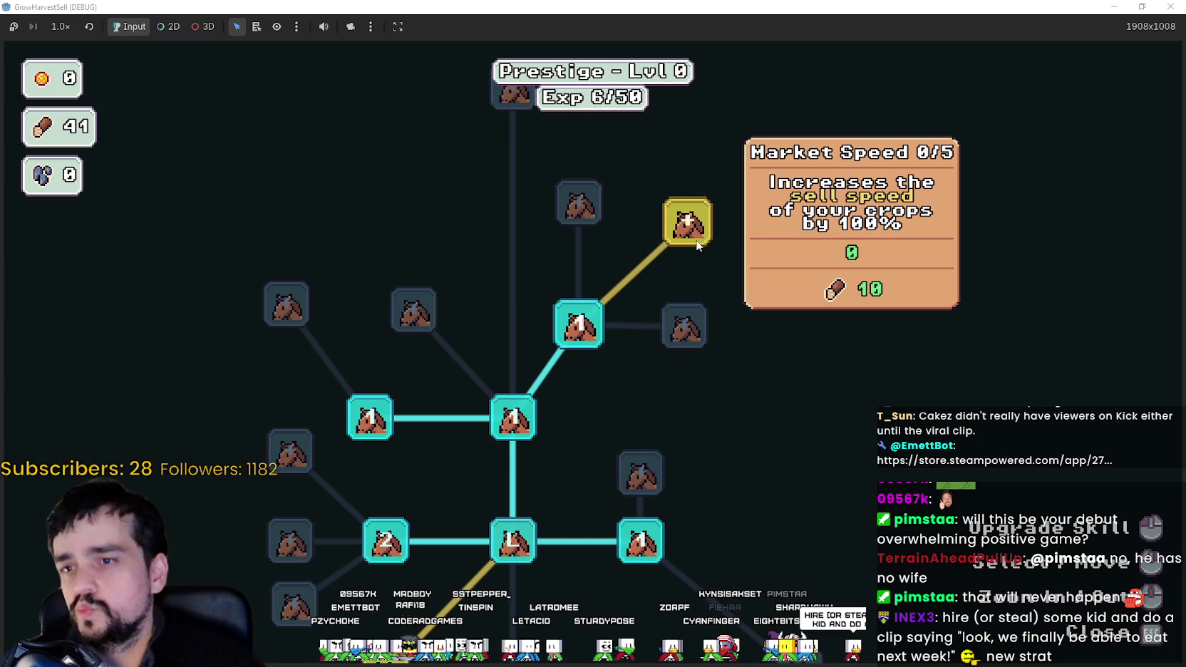
Buy Market Speed to 1/5 and raise Crops Value to 6/10.
left_click(697, 244)
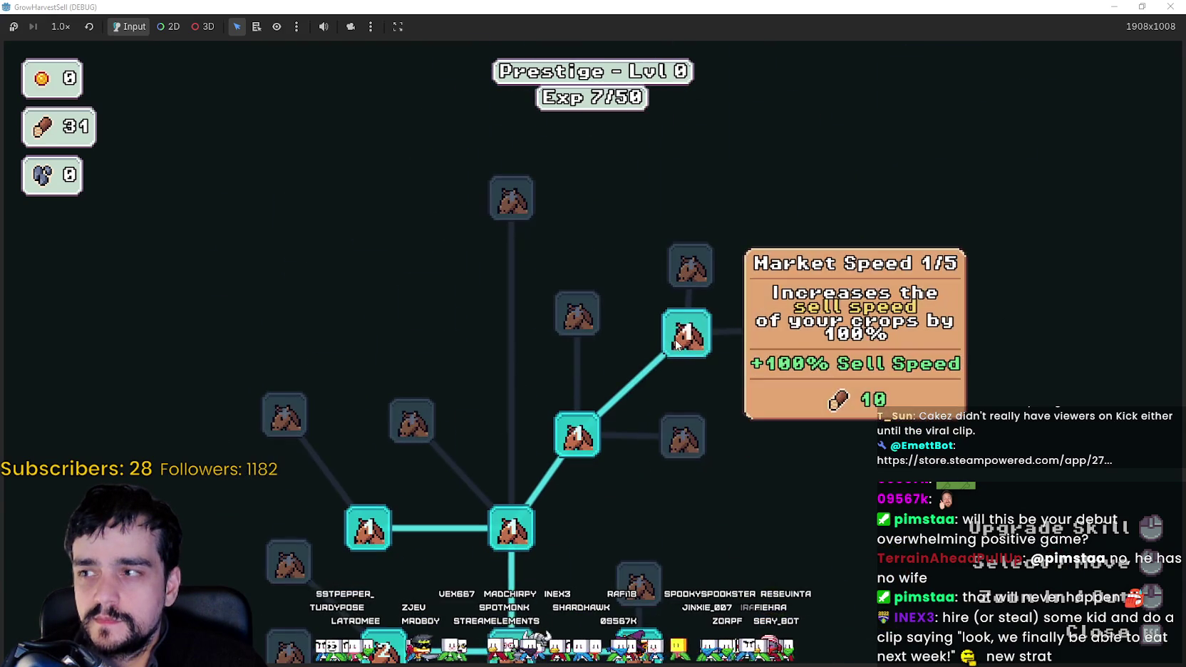
mouse_move(506, 492)
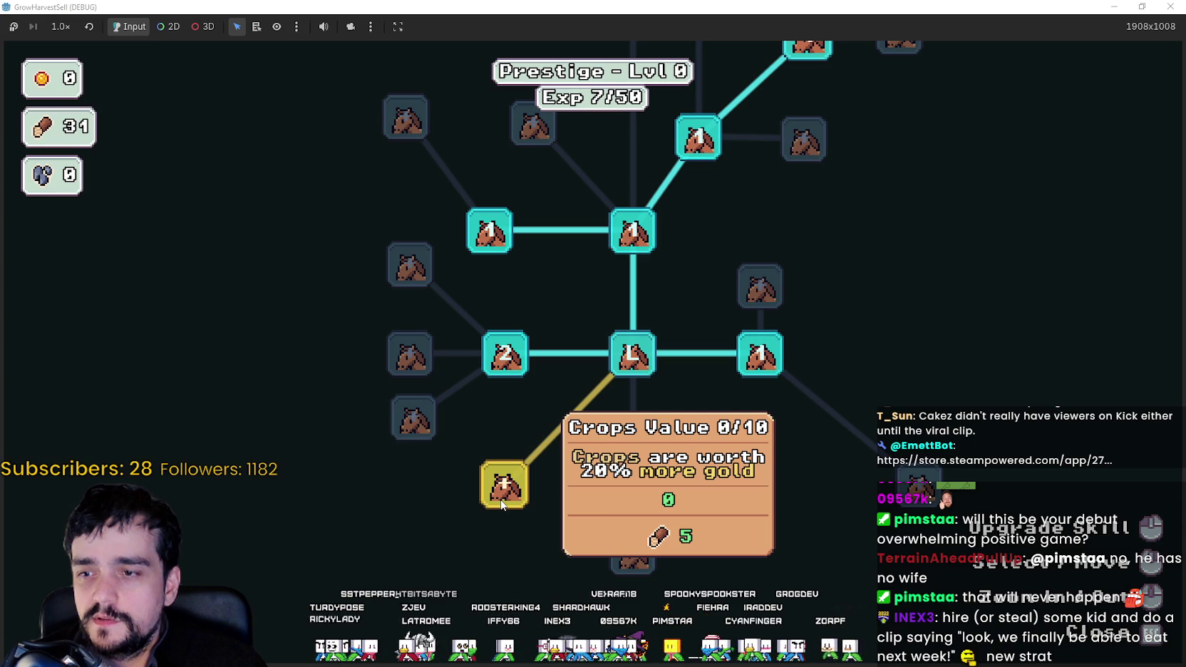
left_click(502, 504)
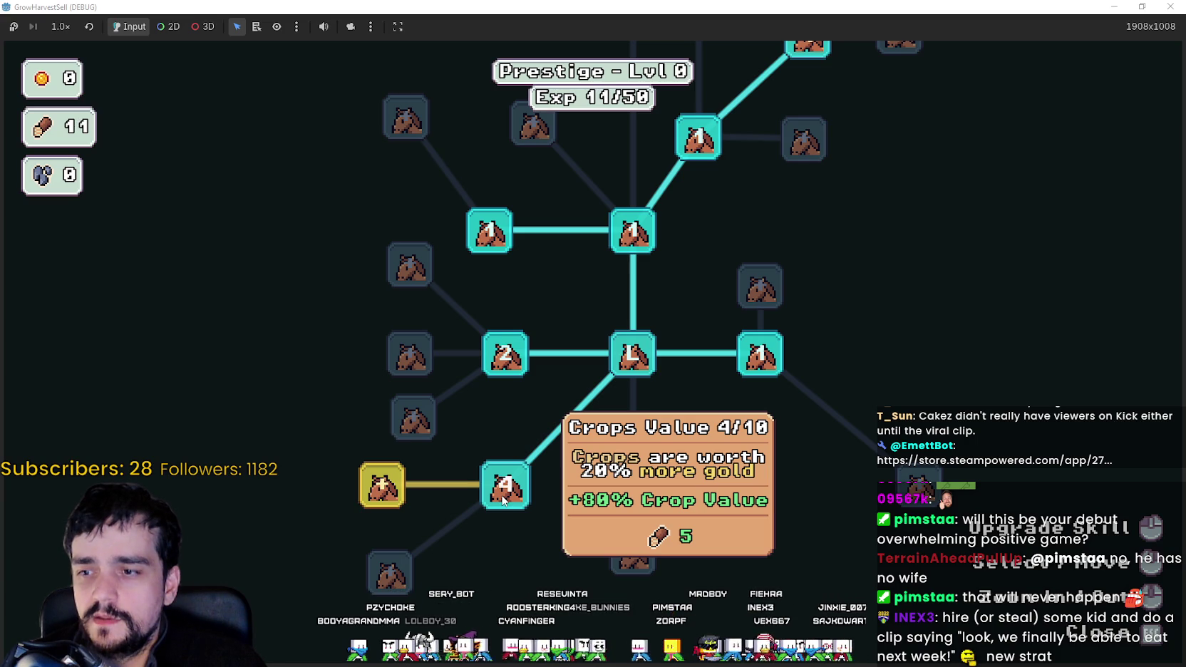
left_click(504, 501)
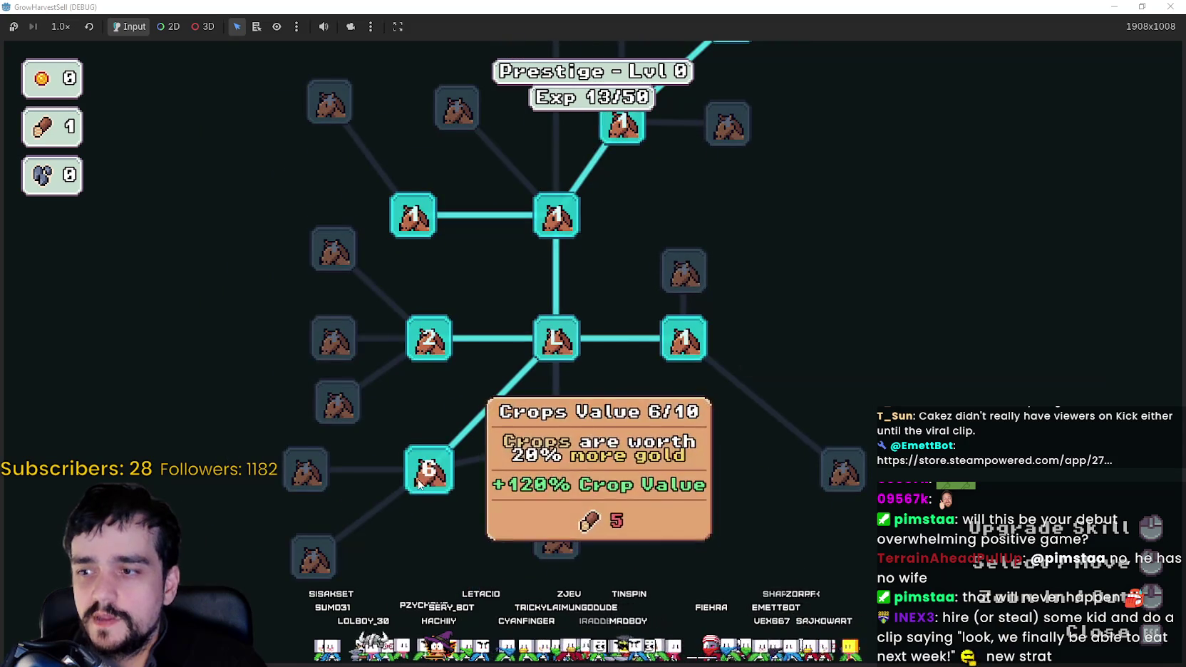
Leave the skill tree and travel to stage 1, The Forest.
key("Escape")
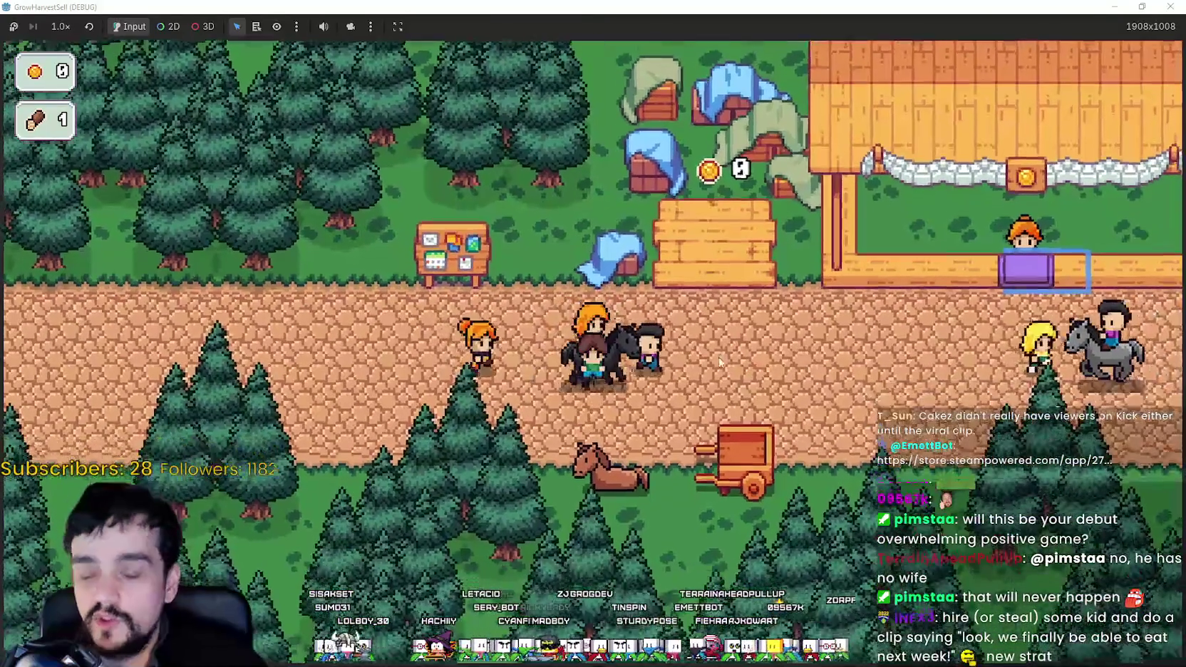
key("e")
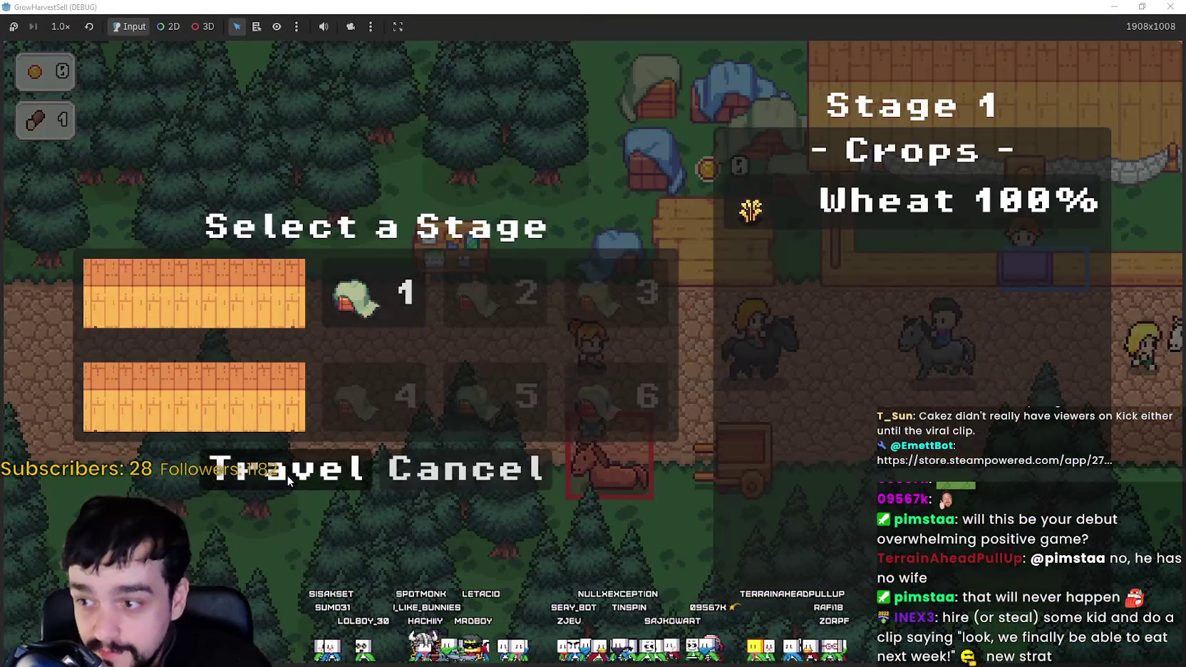
left_click(286, 475)
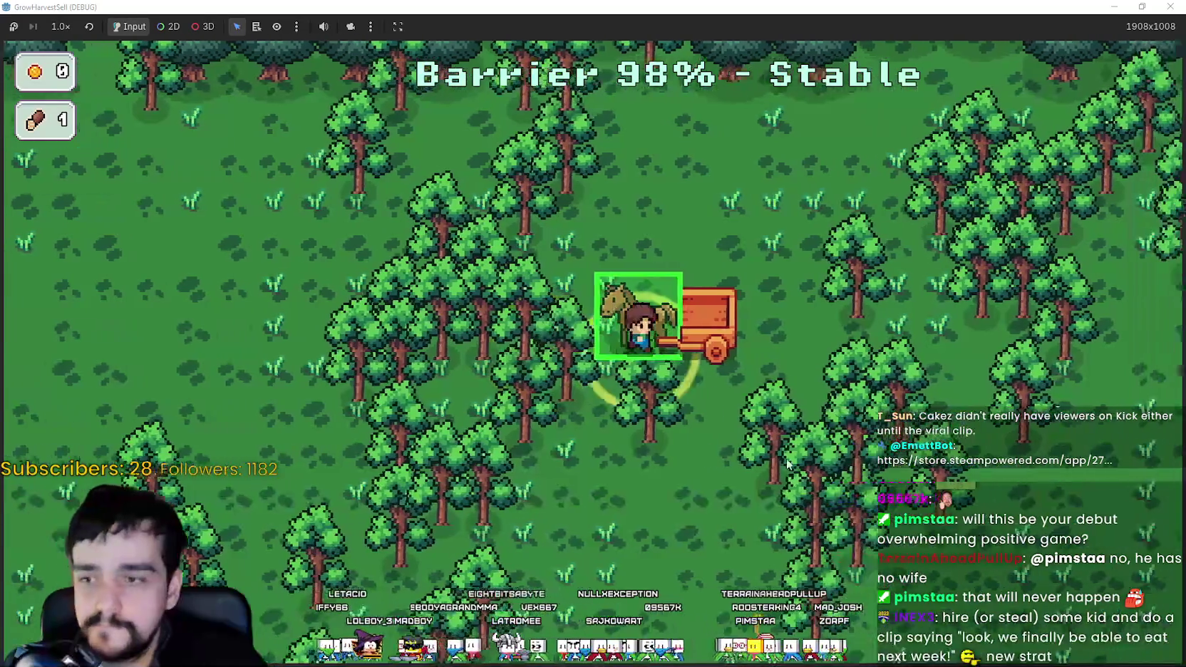
Chop trees through the first stretch of the forest after leaving the horse.
key("a")
key("d")
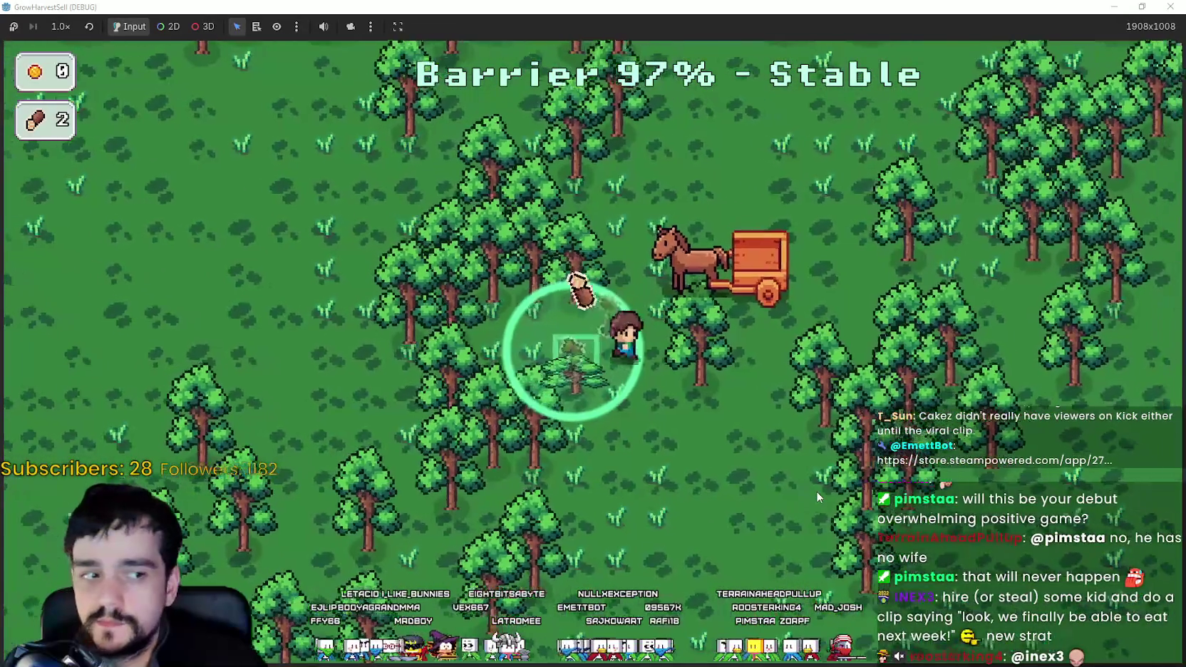
key("s")
key("d")
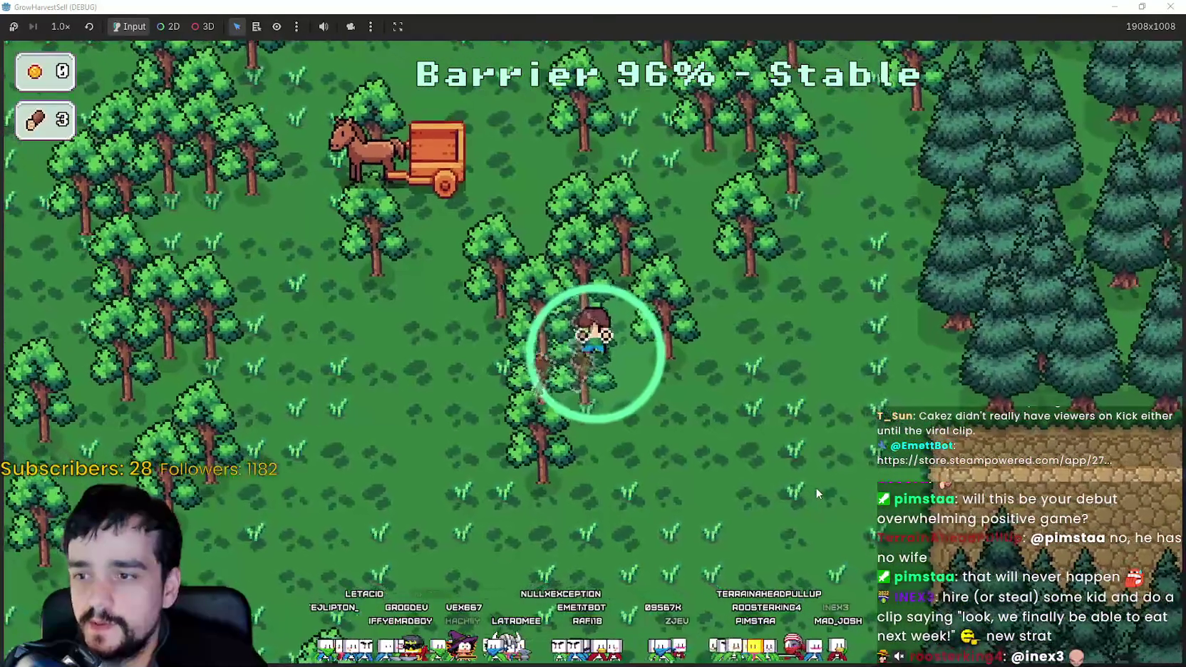
key("d")
key("w")
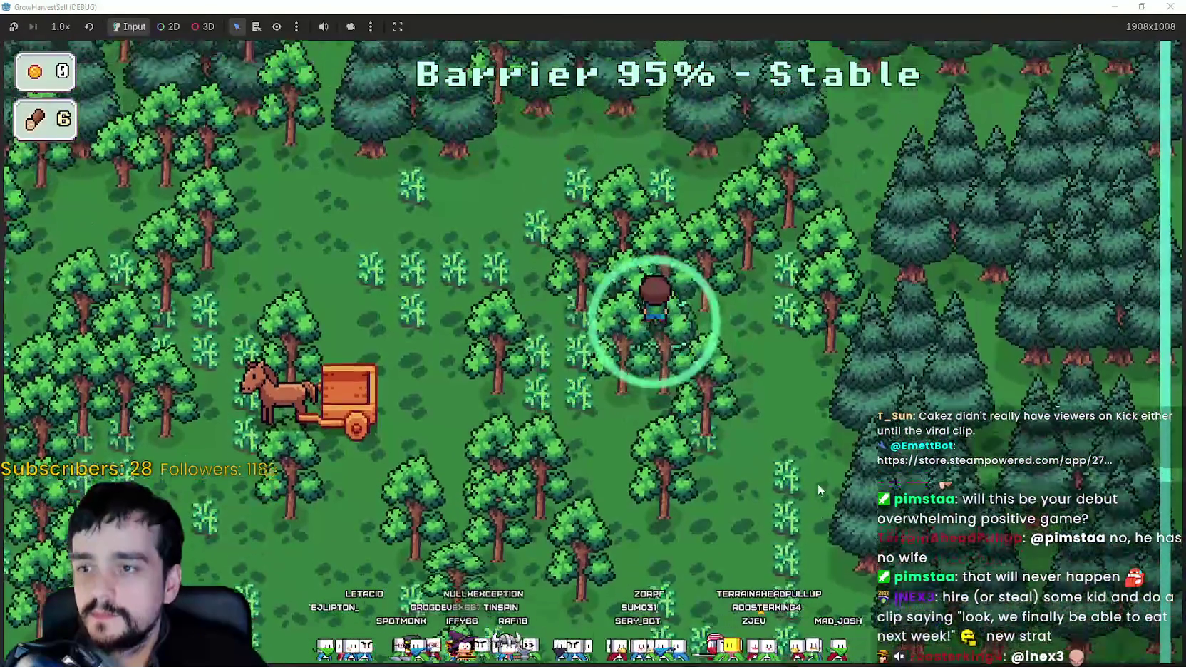
key("s")
key("a")
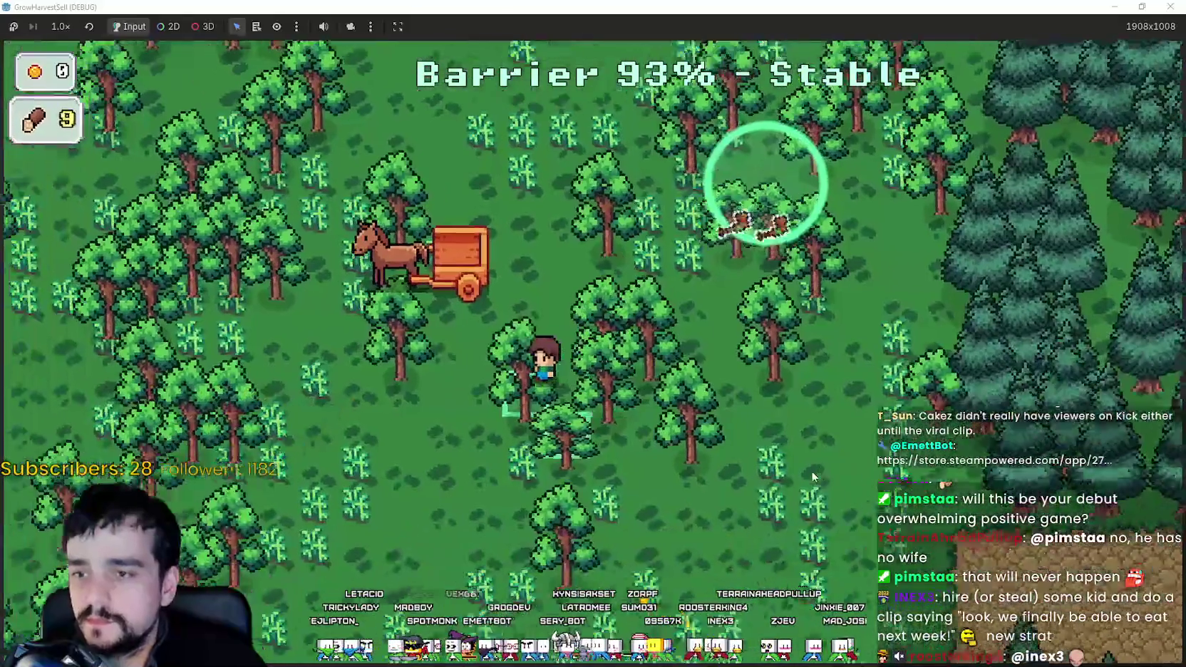
key("a")
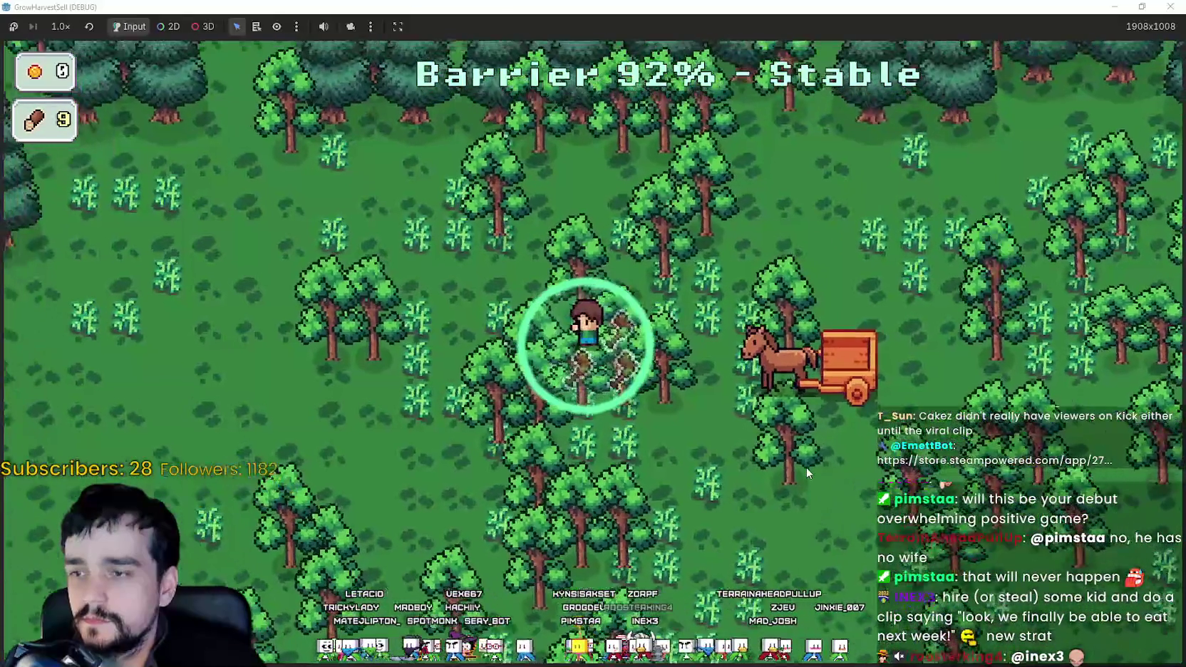
key("s")
Keep chopping down through the pines until wood reaches 32 with the barrier at 76%.
key("d")
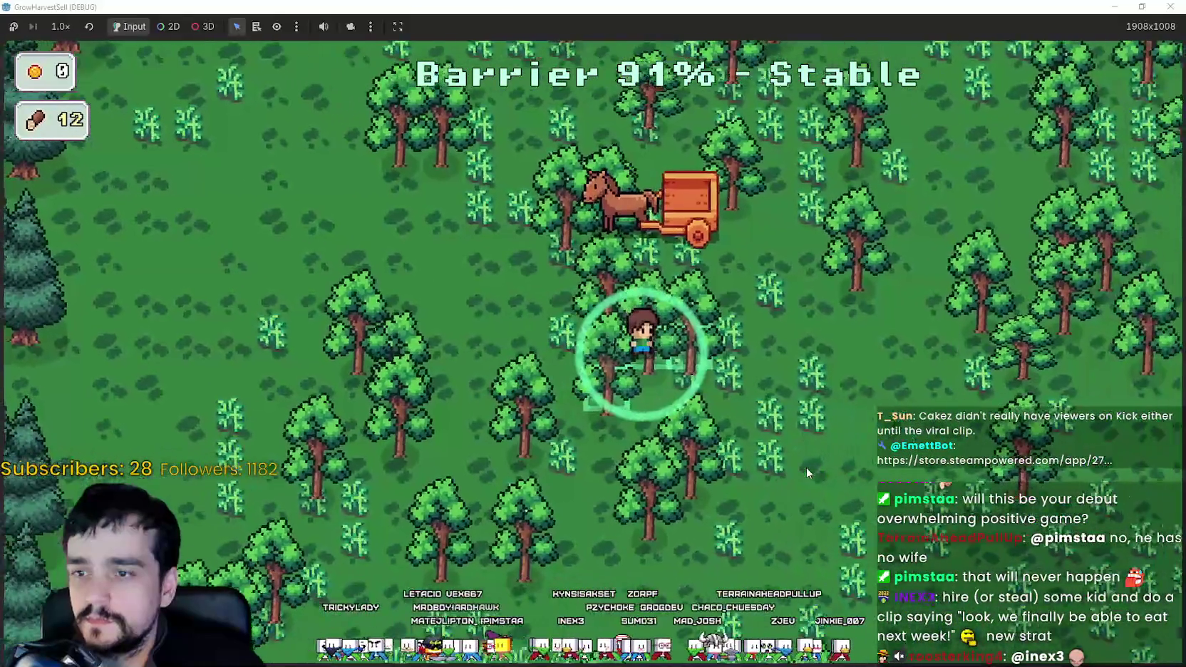
key("s")
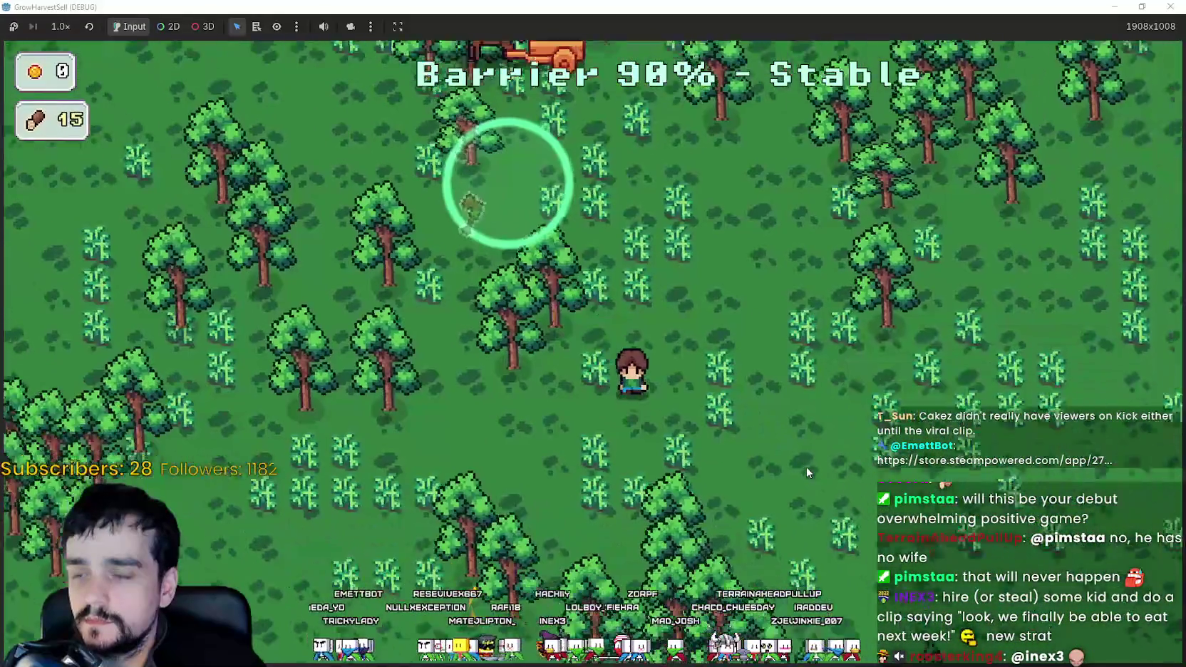
key("s")
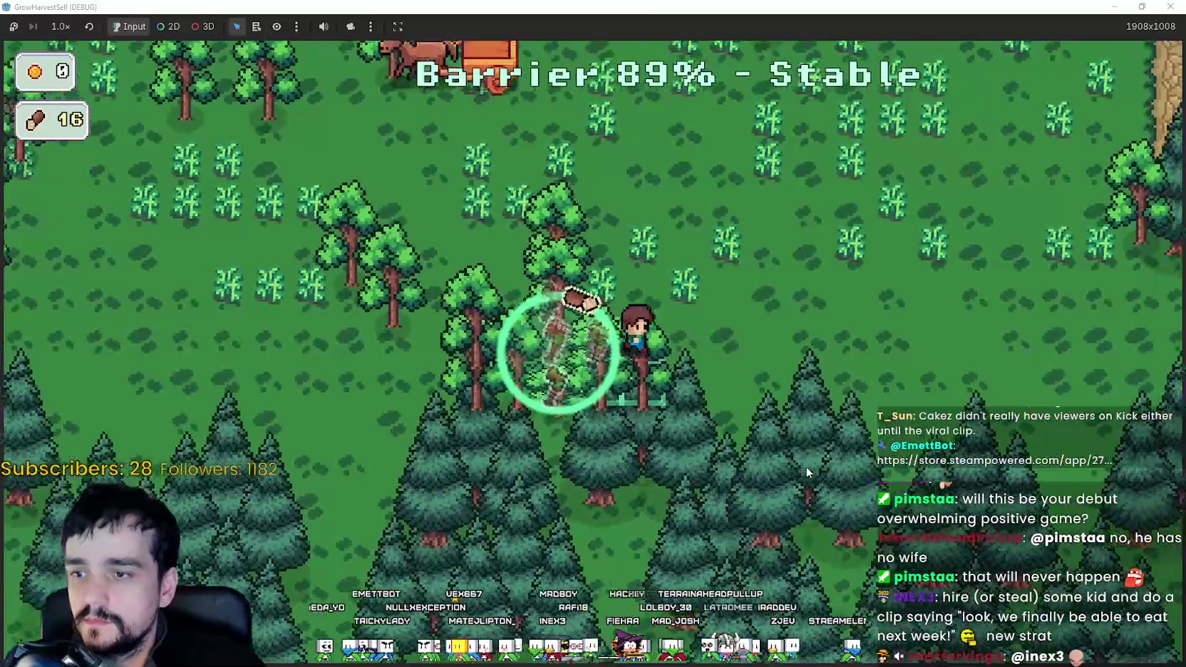
key("w")
key("d")
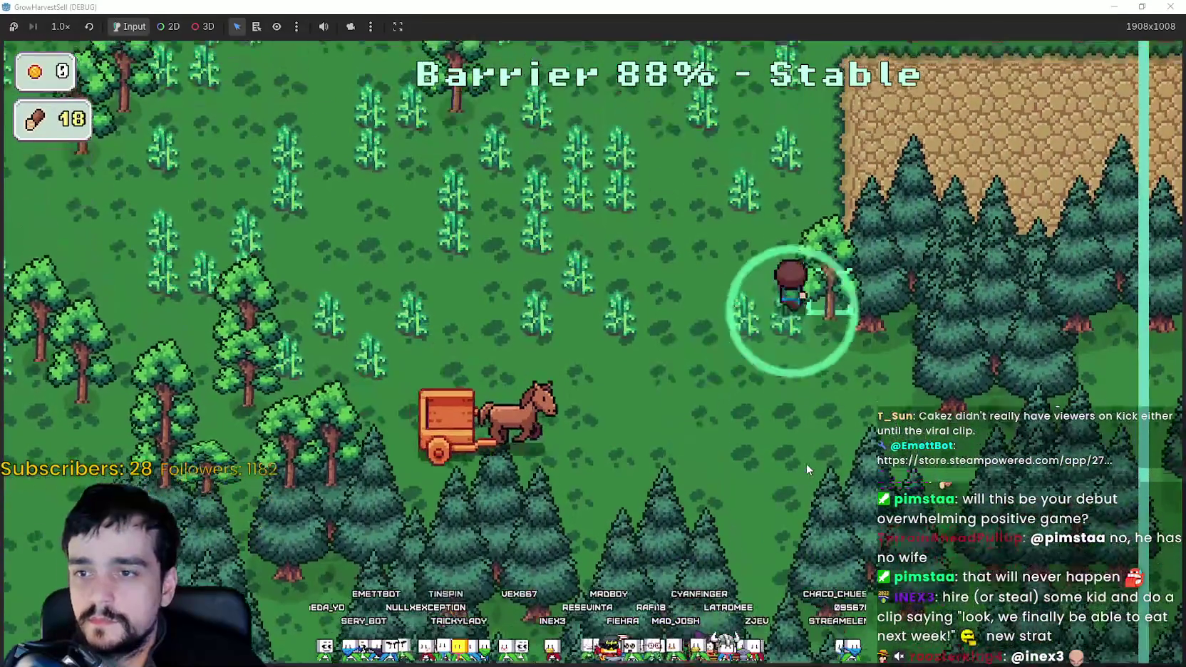
key("a")
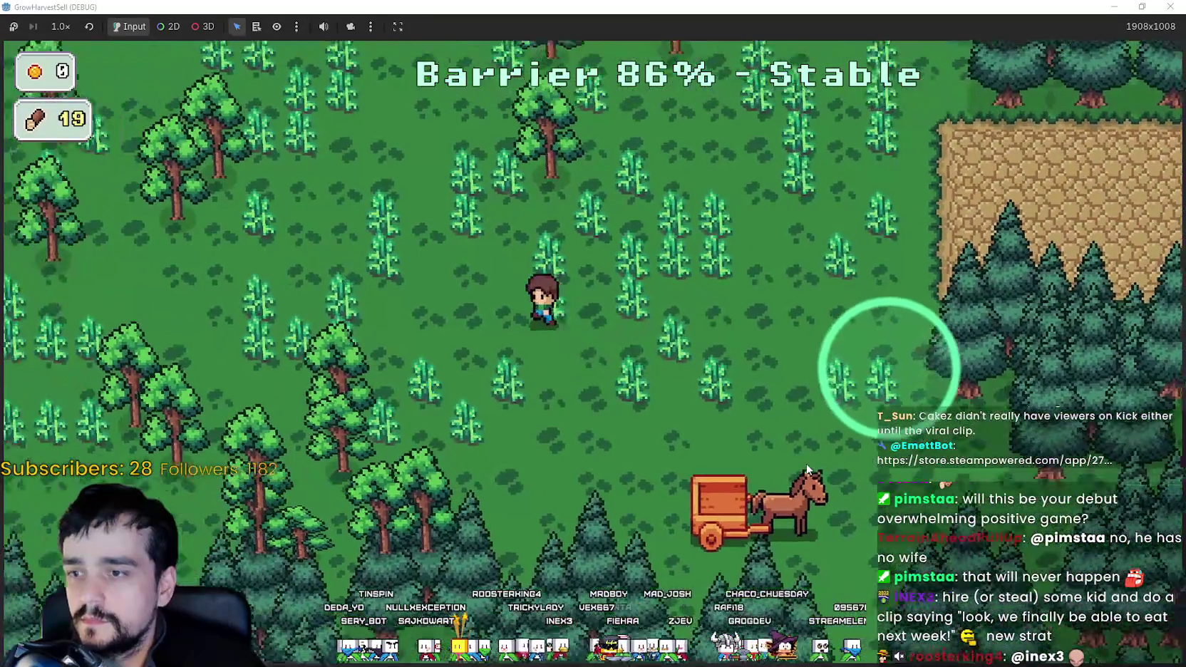
key("a")
key("s")
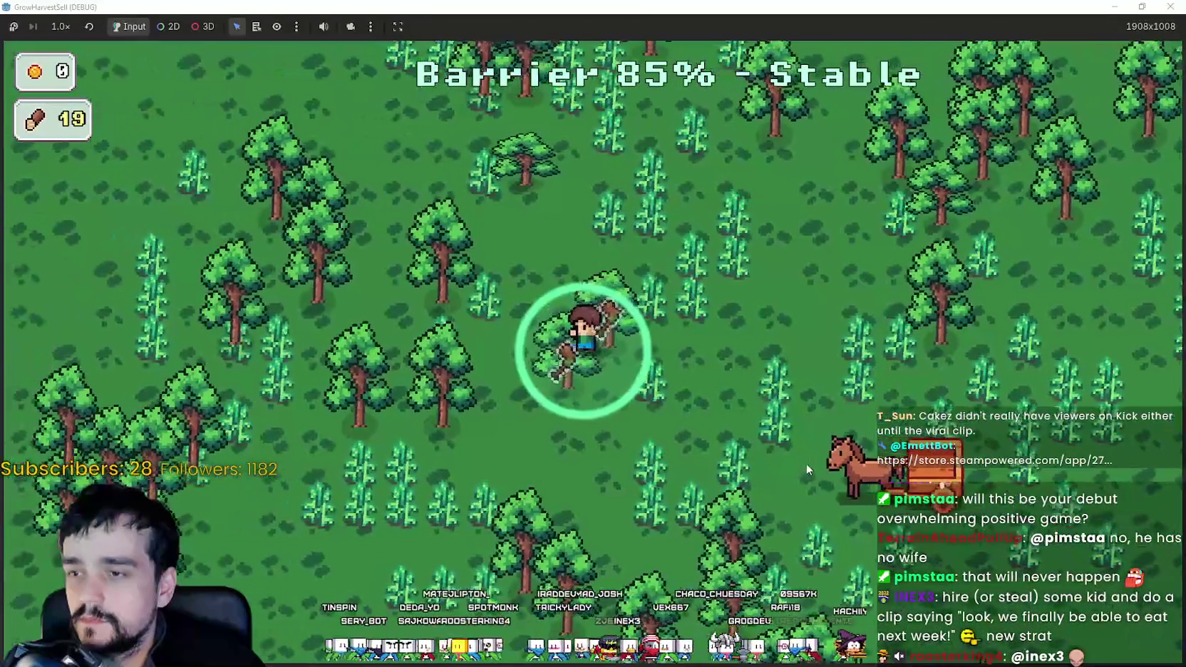
key("s")
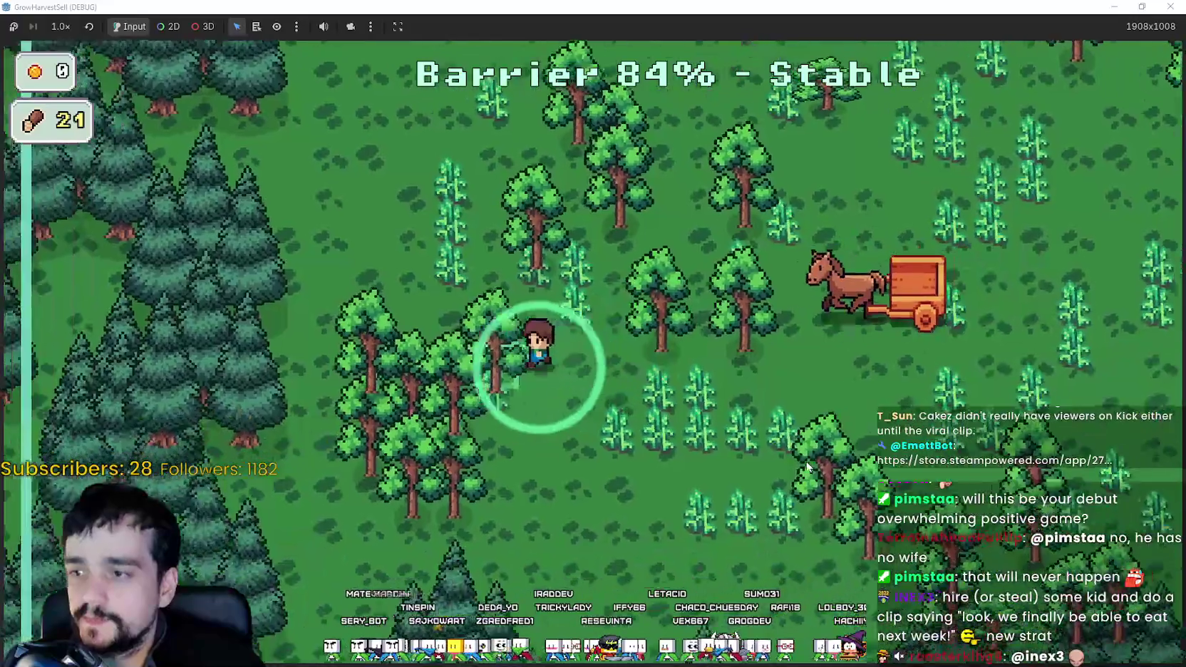
Walk around the forest chopping trees and collecting the dropped wood.
key("d")
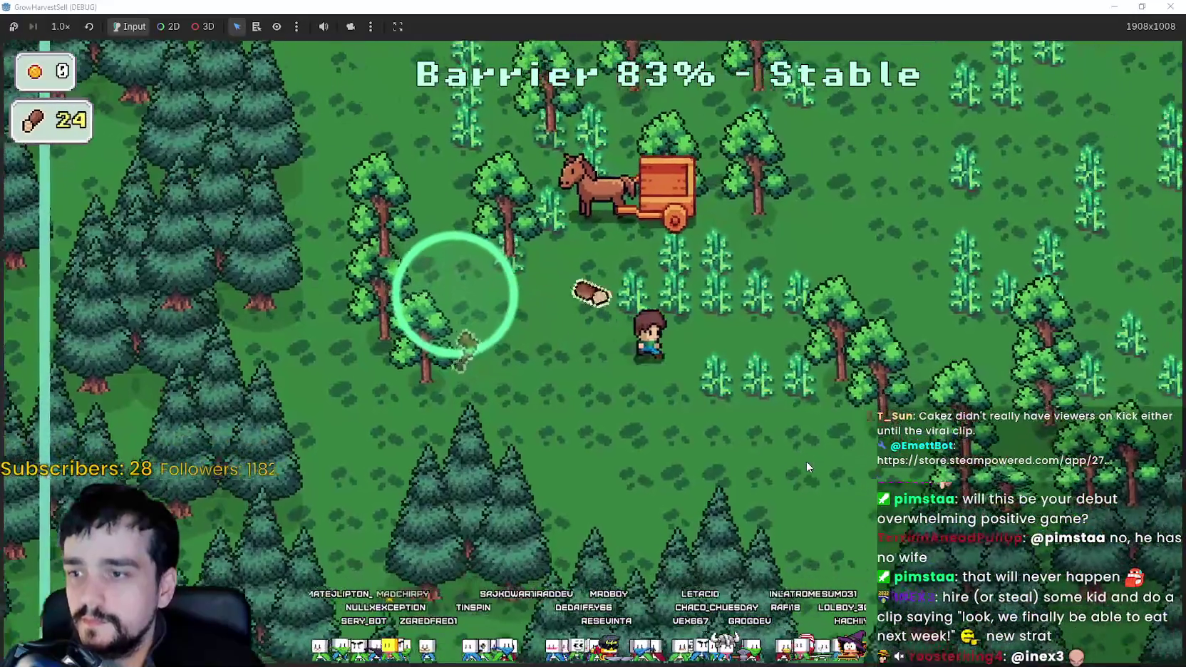
key("d")
key("s")
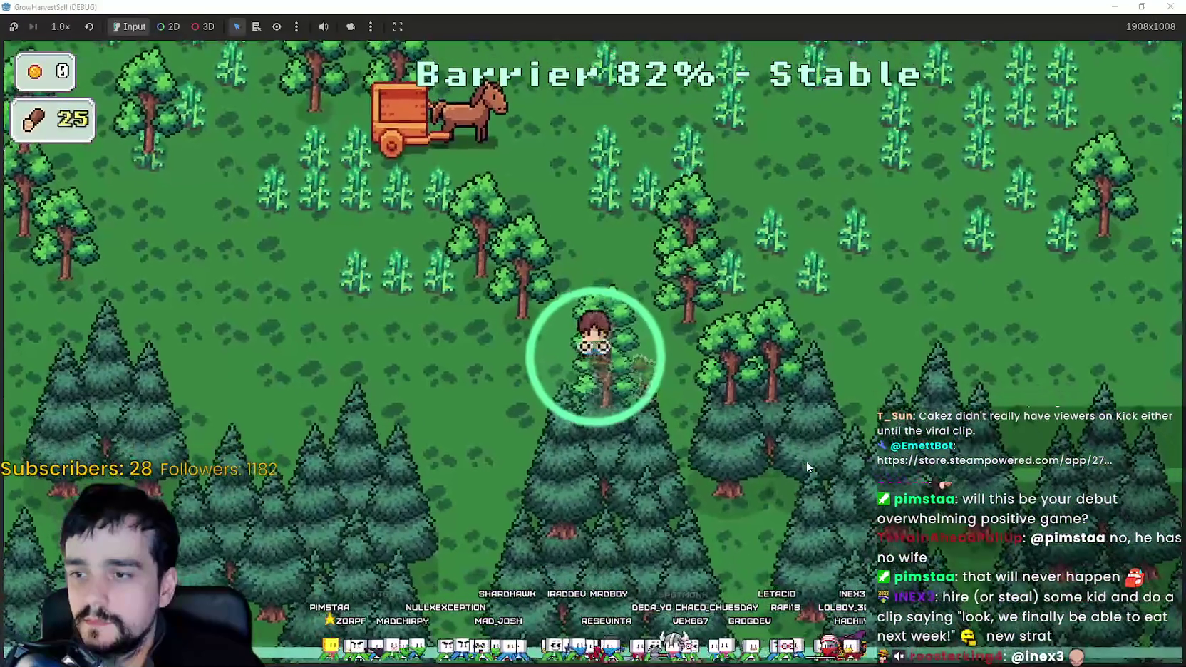
key("w")
key("d")
key("a")
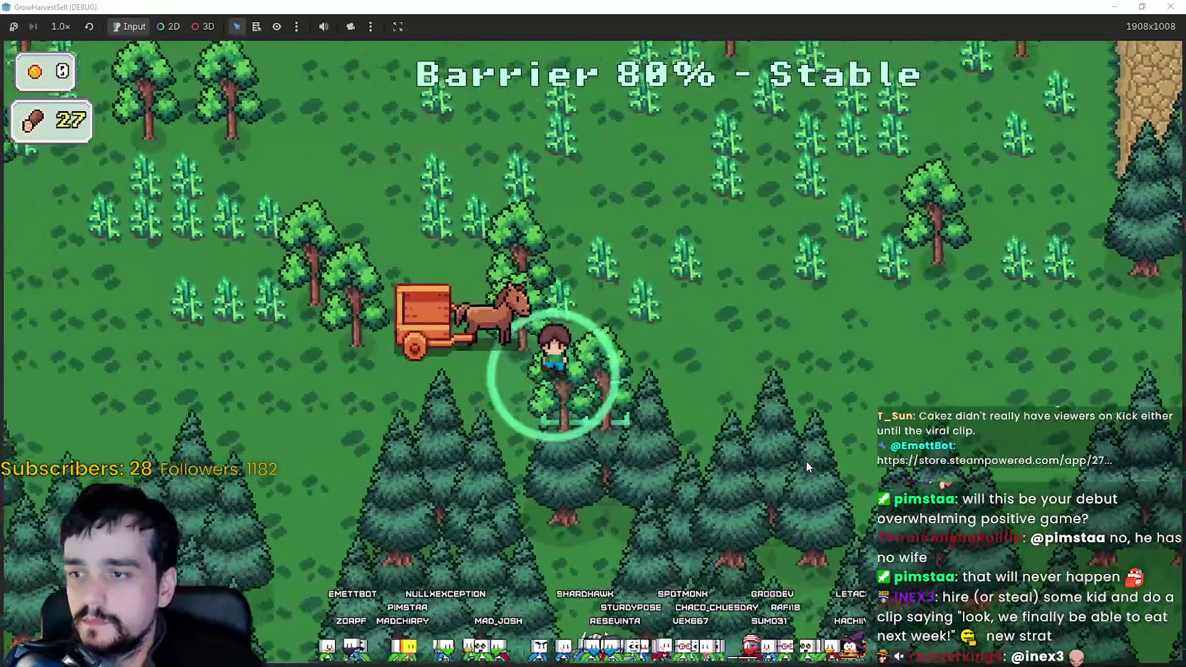
key("d")
key("w")
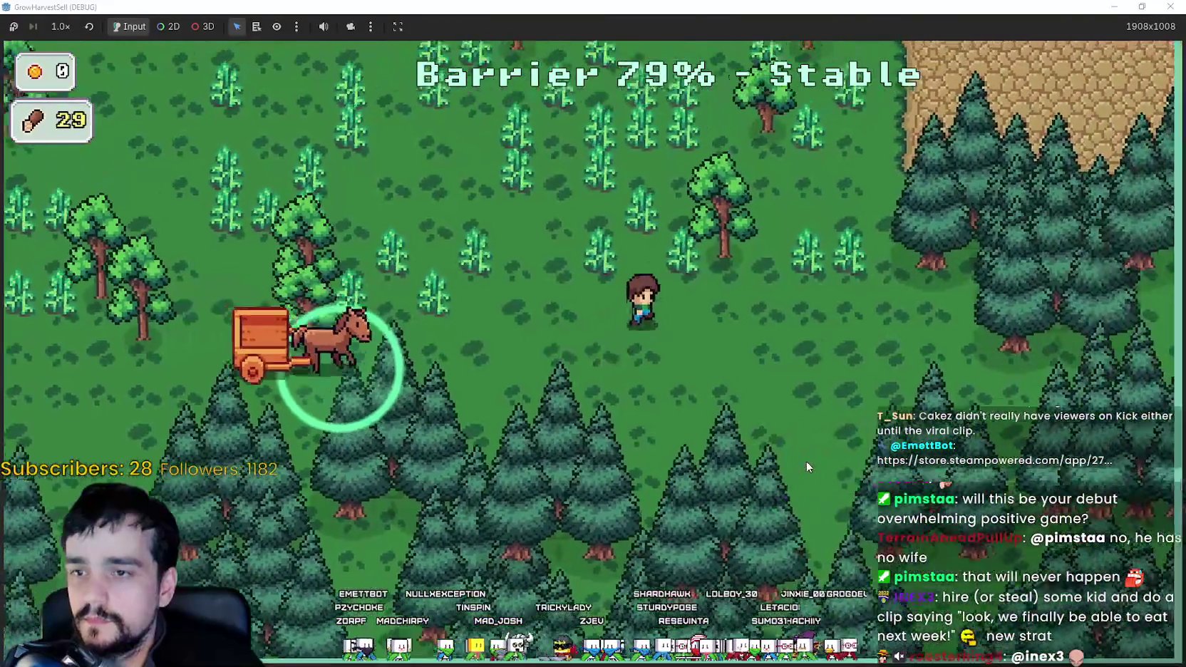
key("w")
key("a")
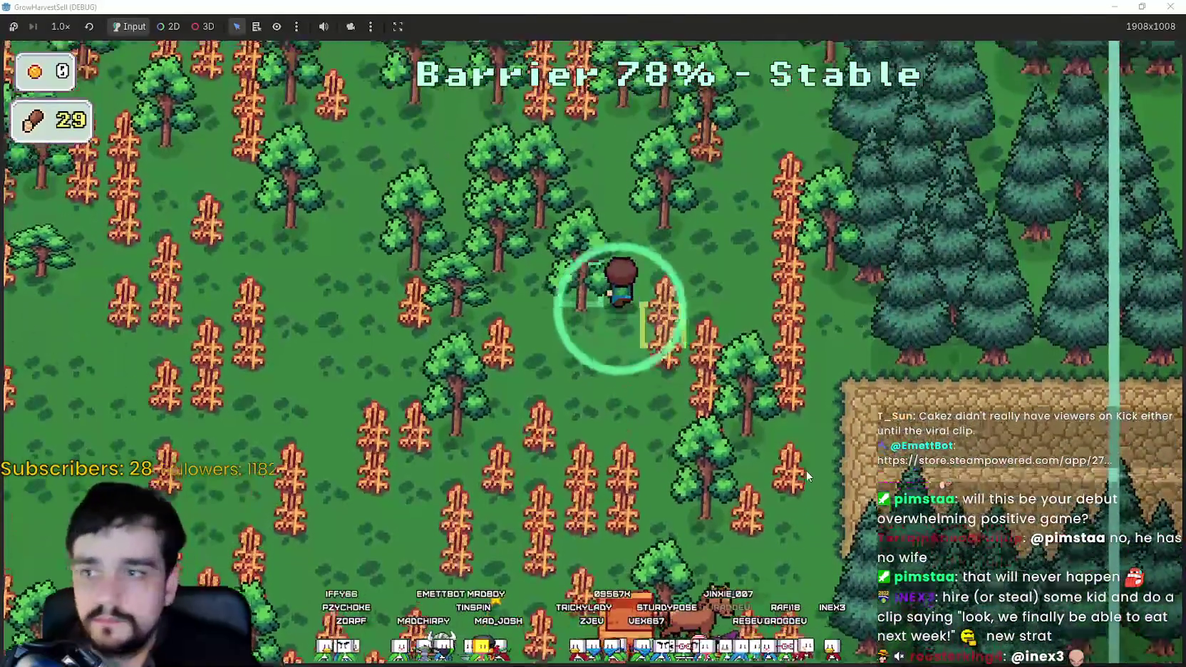
key("a")
key("s")
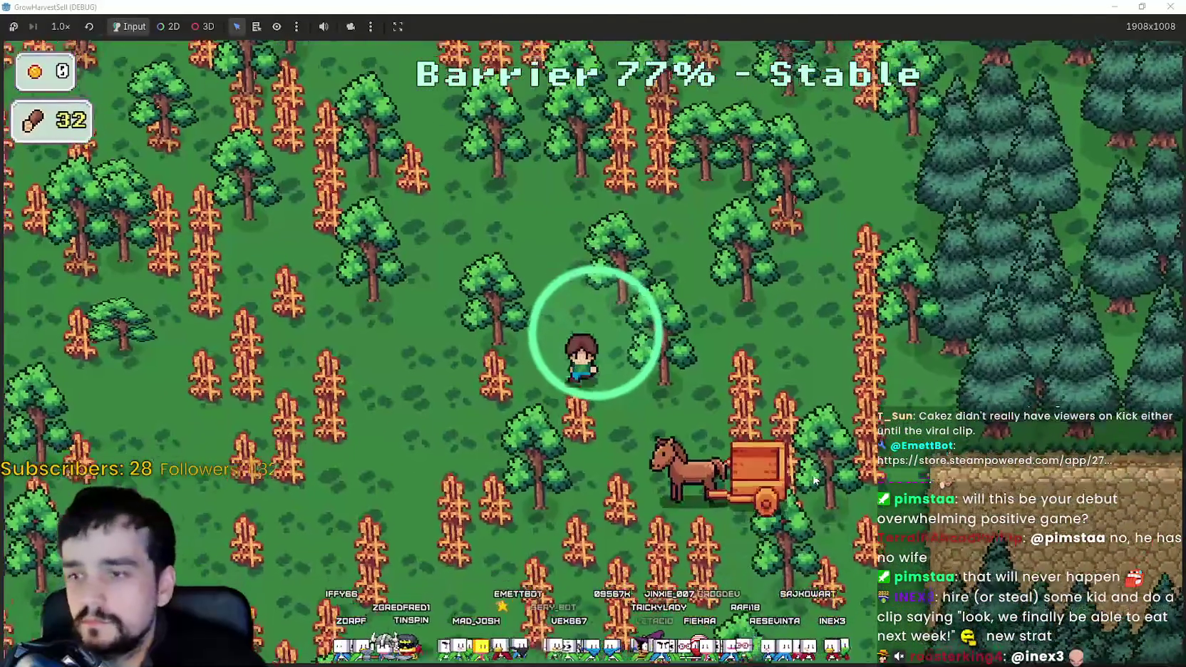
key("s")
key("a")
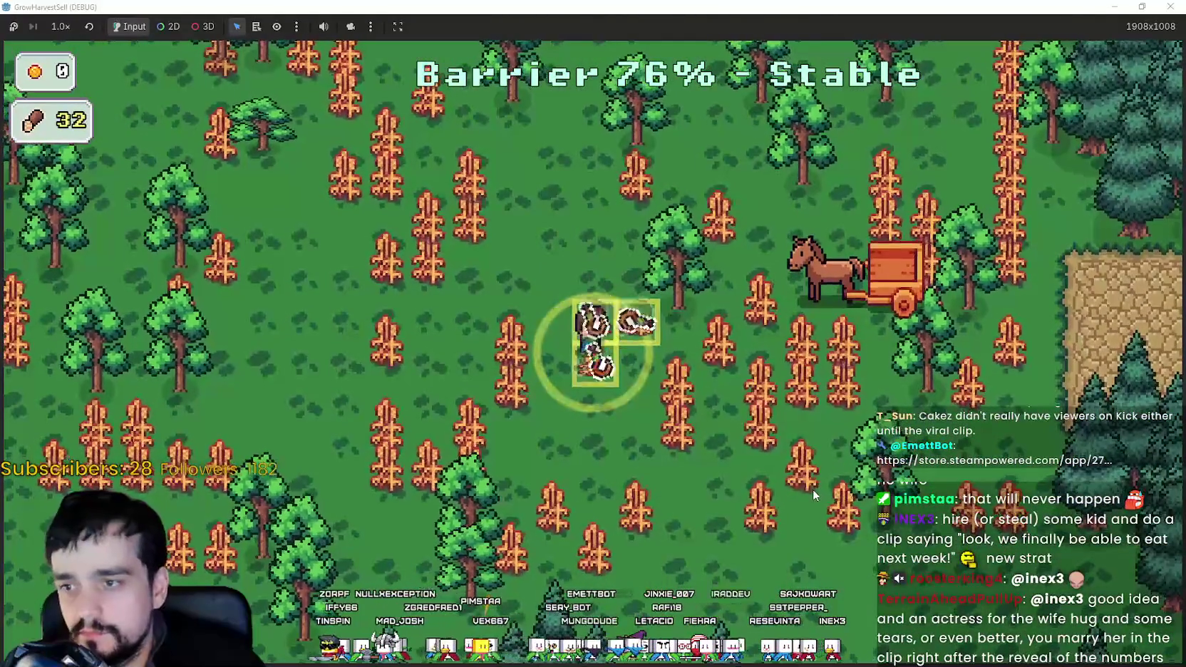
Harvest the ripe wheat rows near the cliff into the cart.
key("d")
key("s")
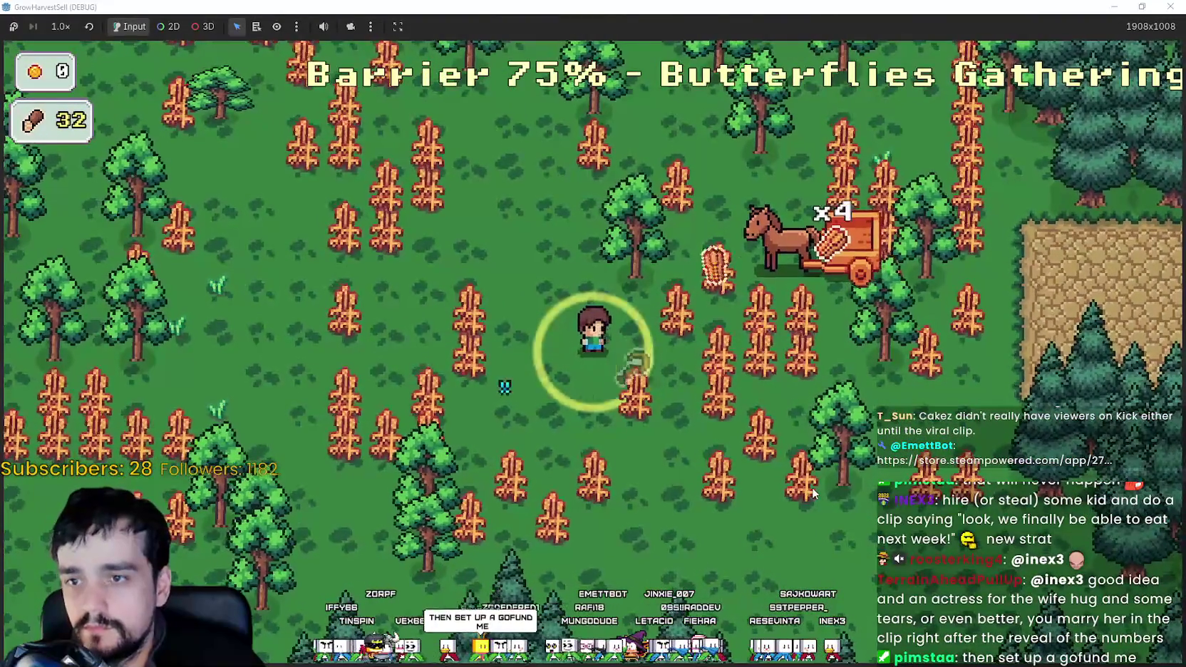
key("d")
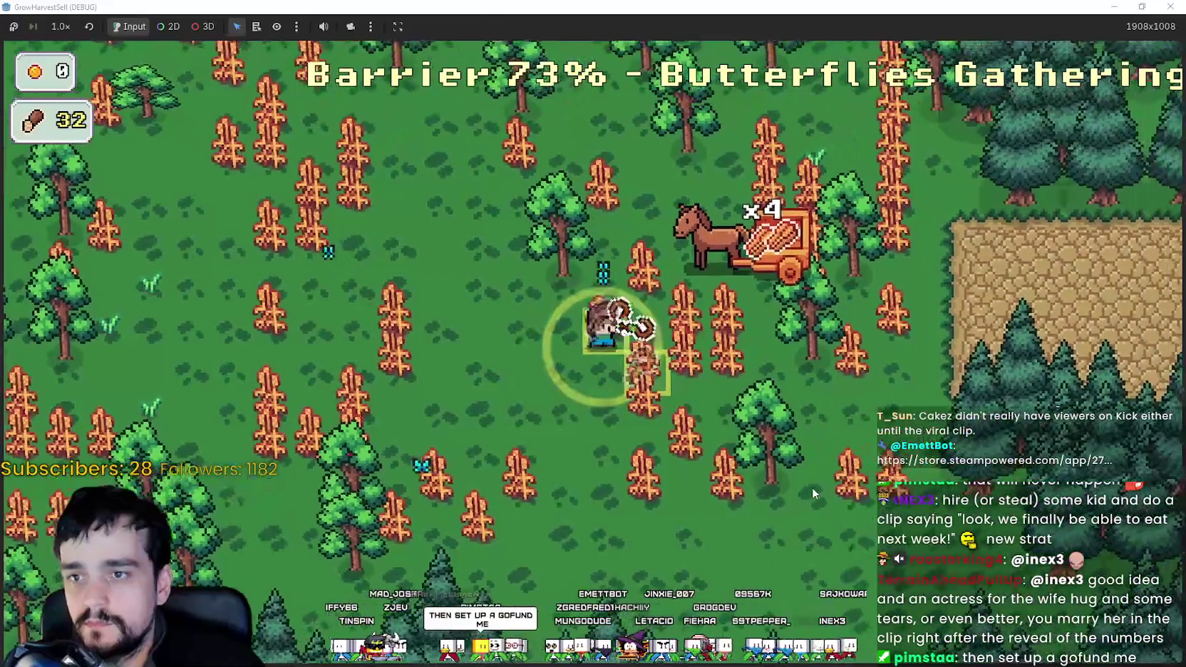
key("d")
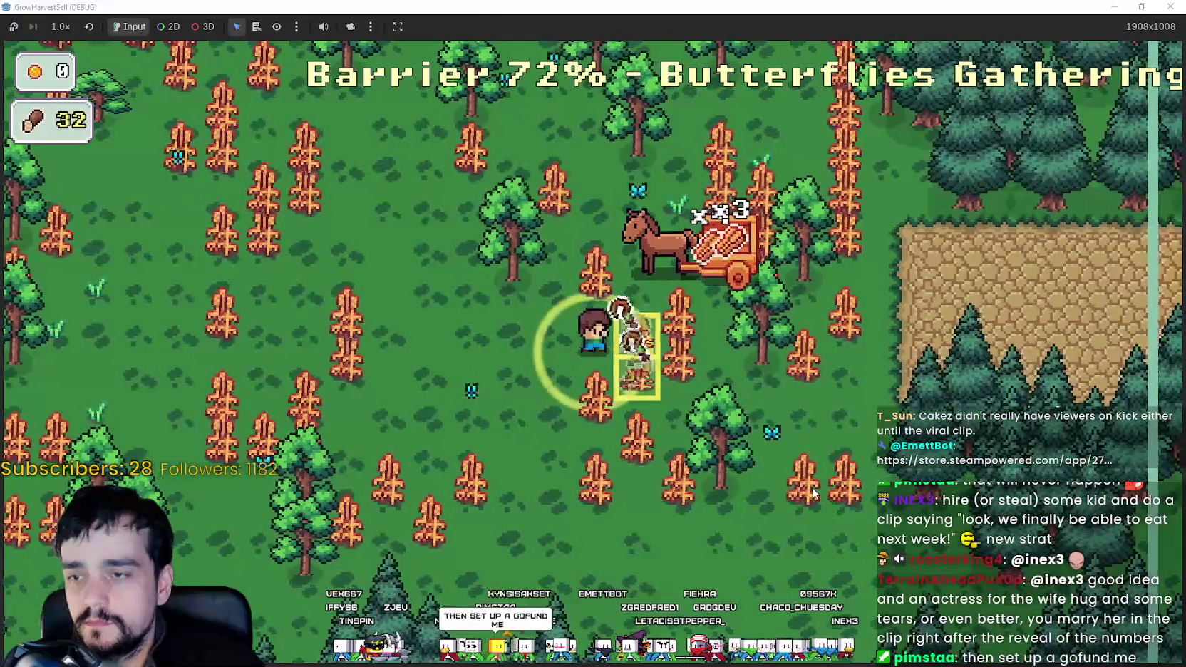
key("d")
key("a")
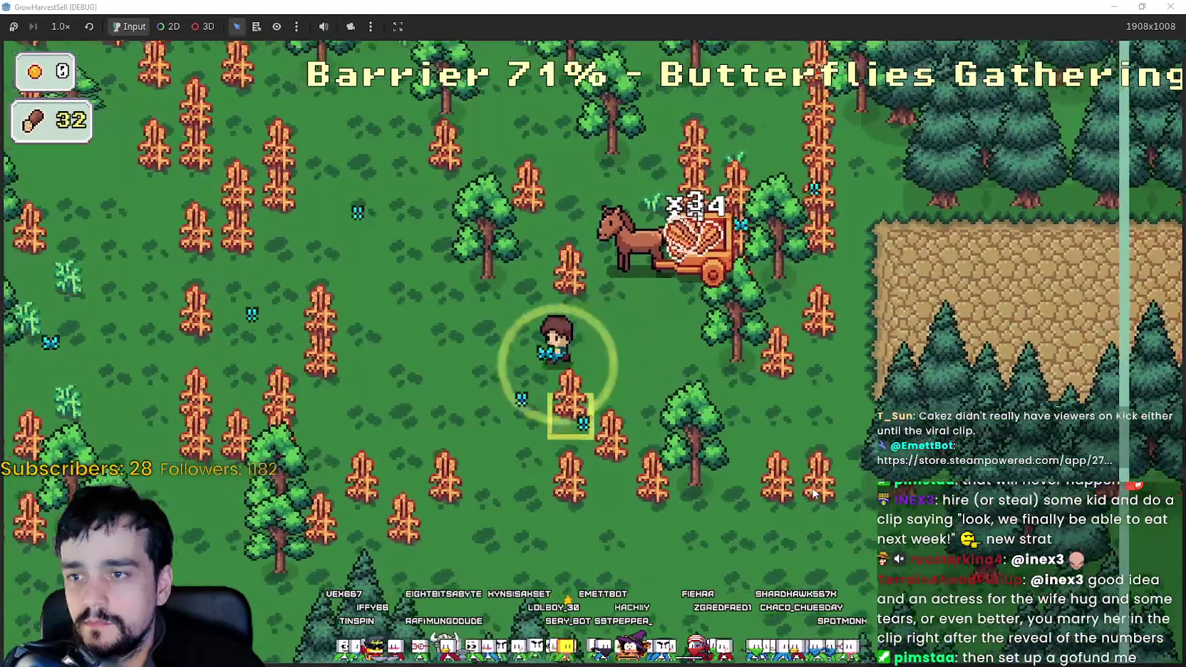
key("s")
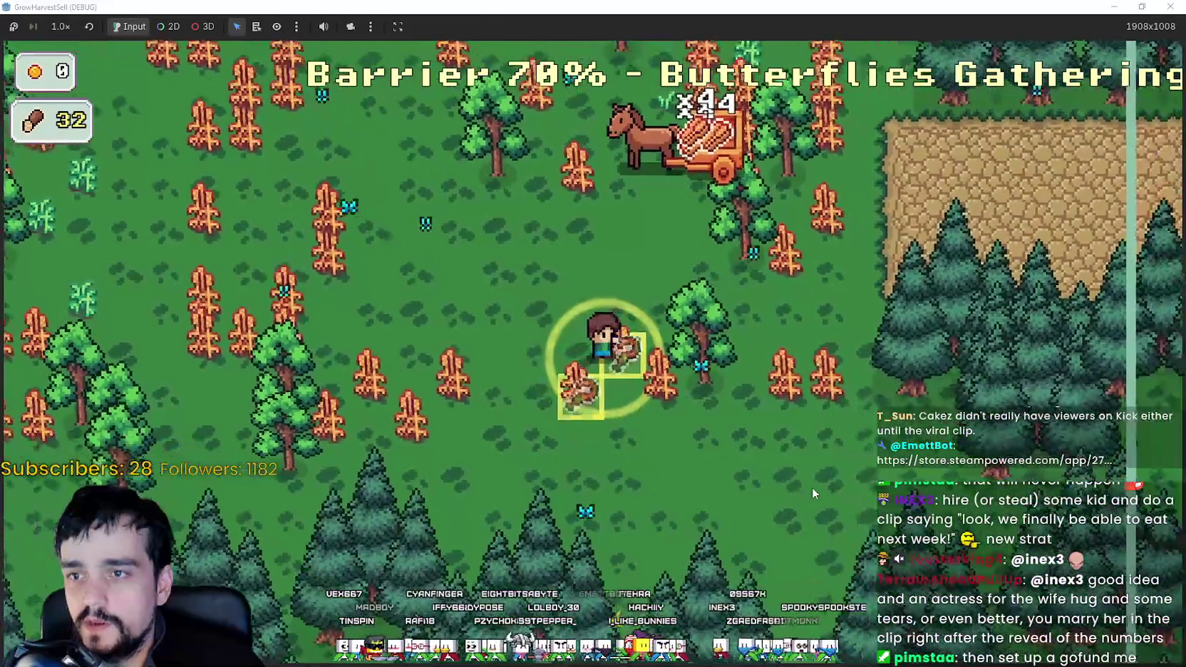
key("w")
key("d")
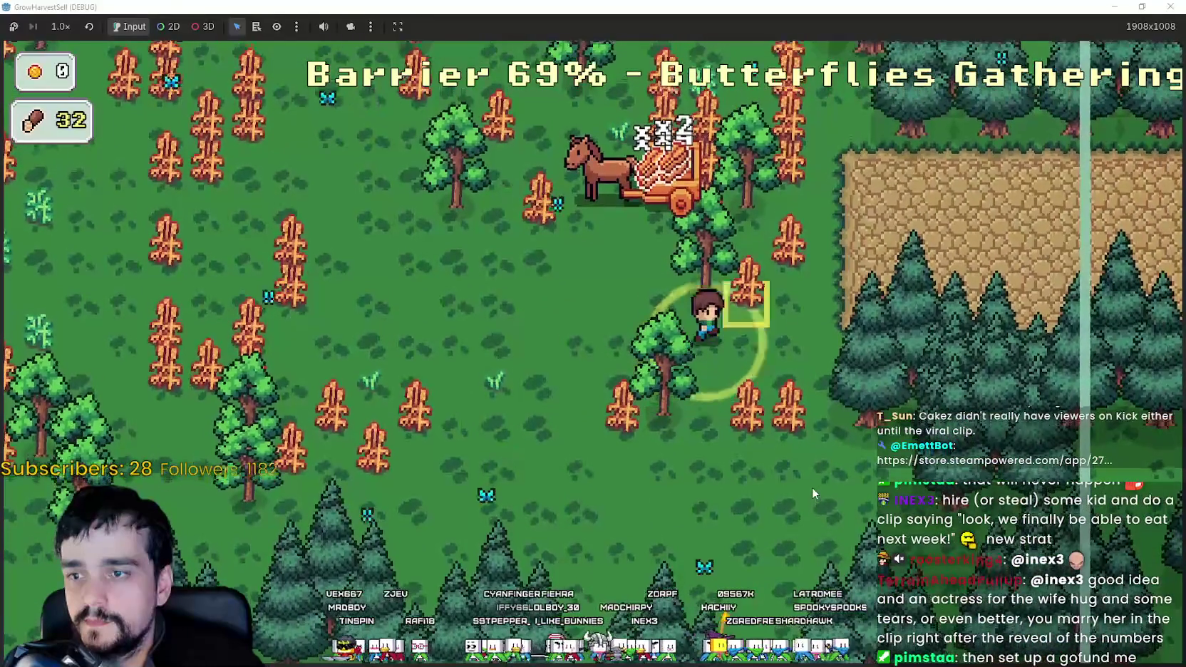
key("d")
key("w")
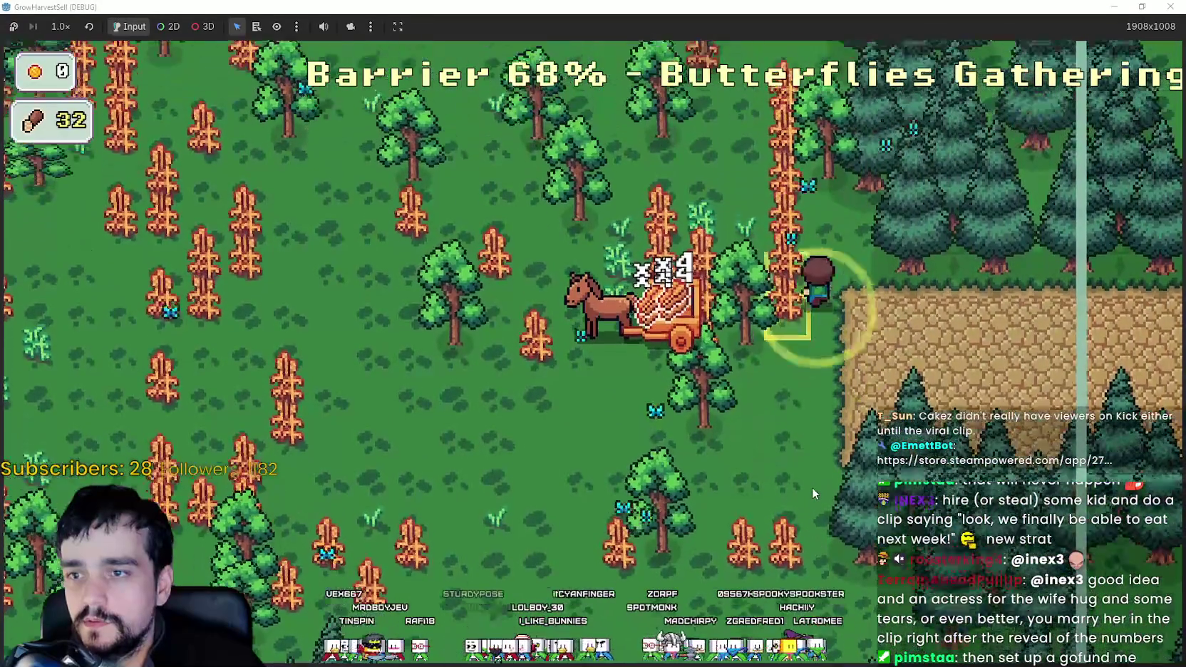
key("a")
key("w")
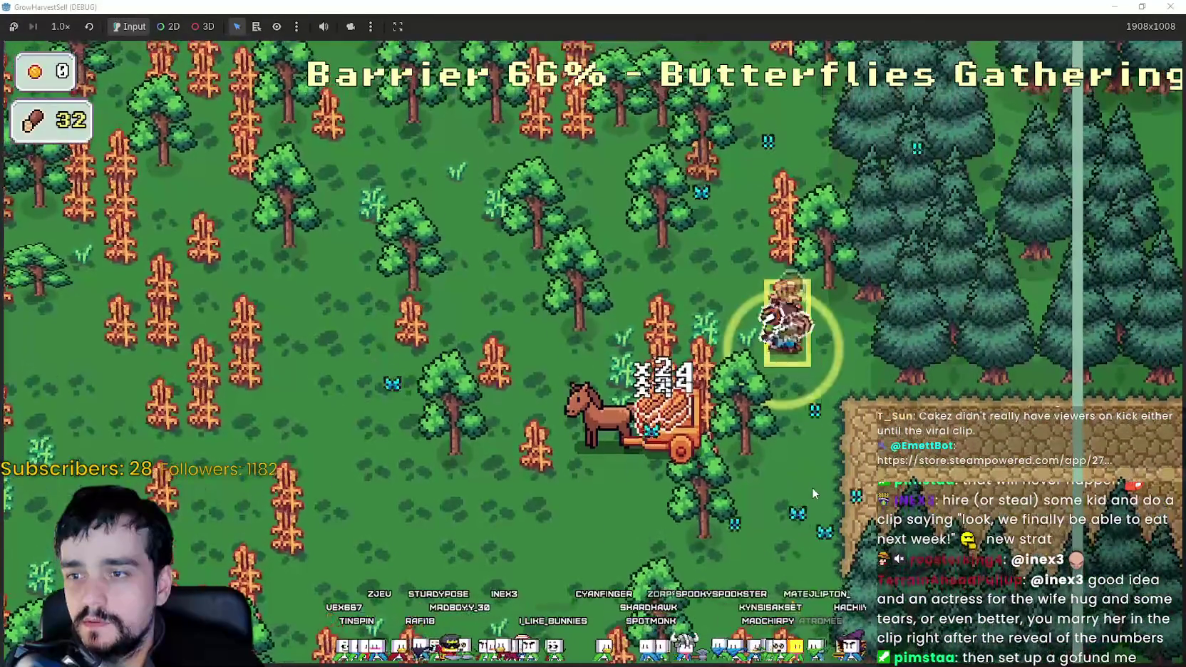
key("a")
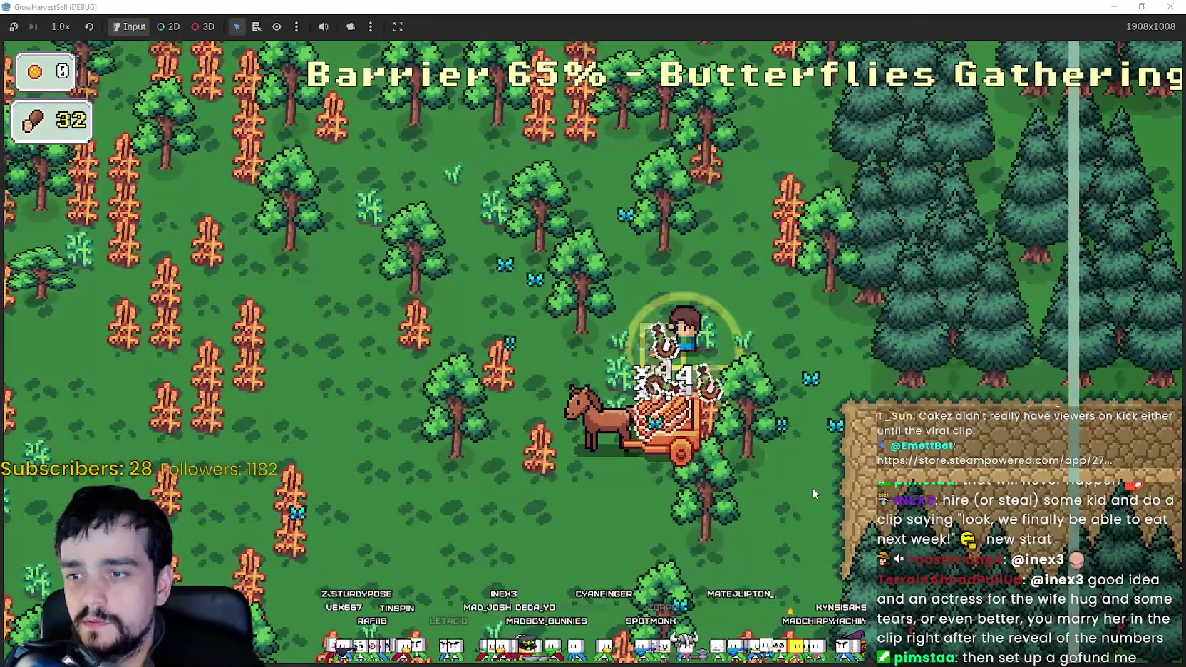
Chop more trees through the forest until wood reaches 50.
key("a")
key("w")
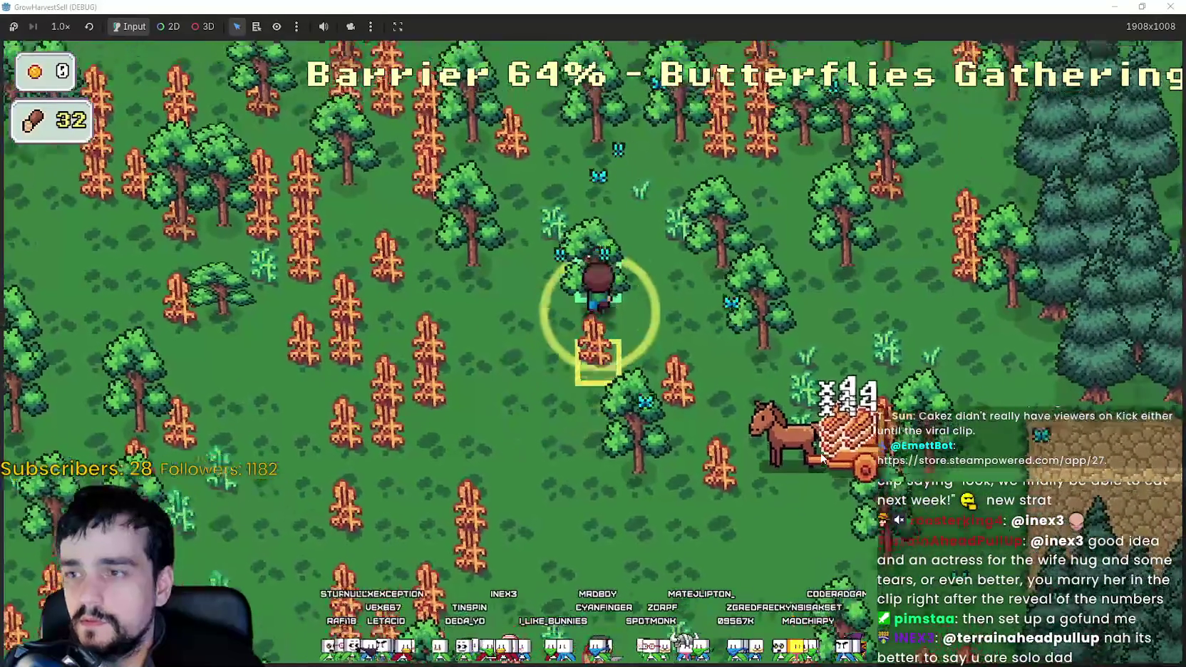
key("w")
key("a")
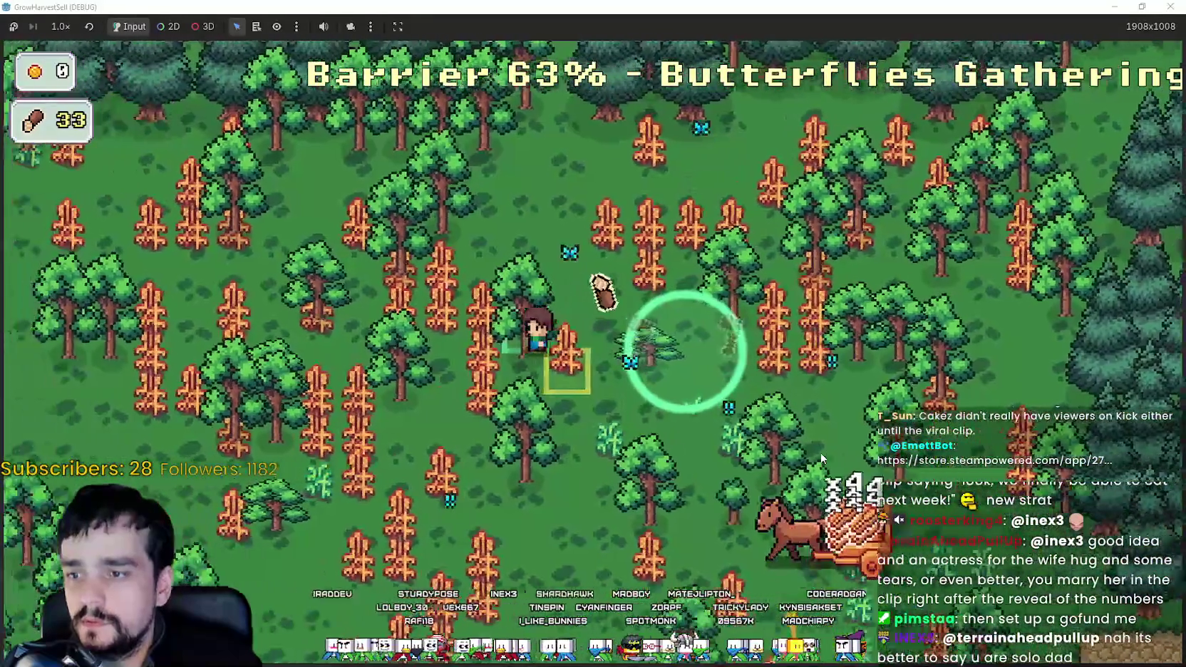
key("s")
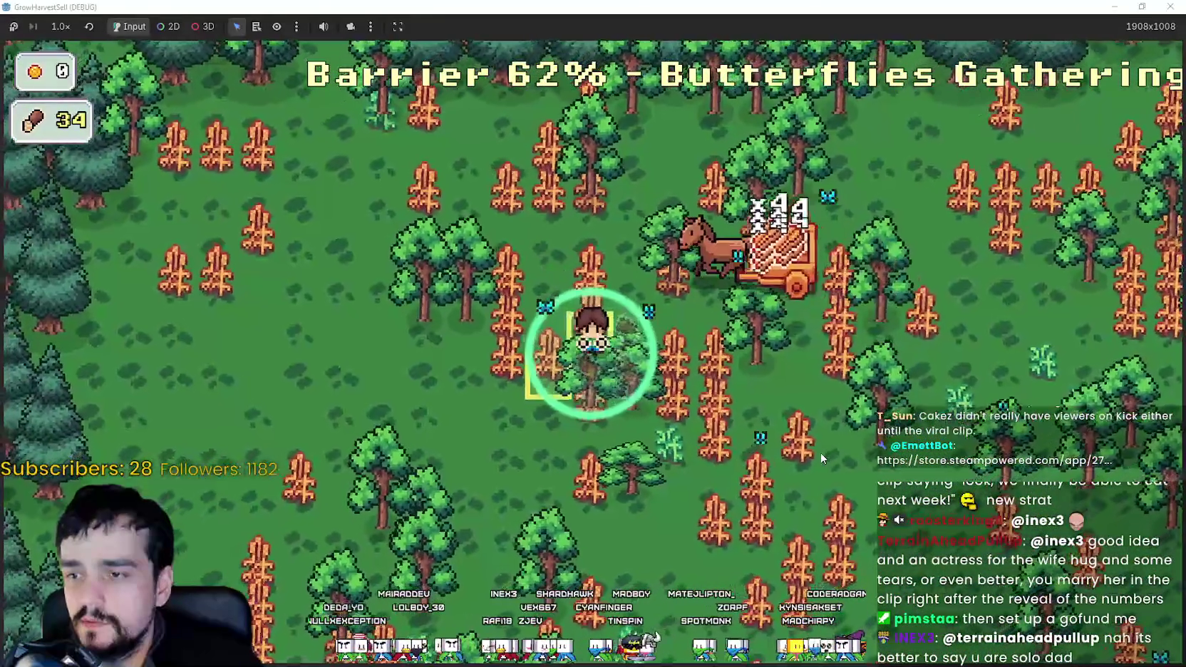
key("s")
key("a")
key("d")
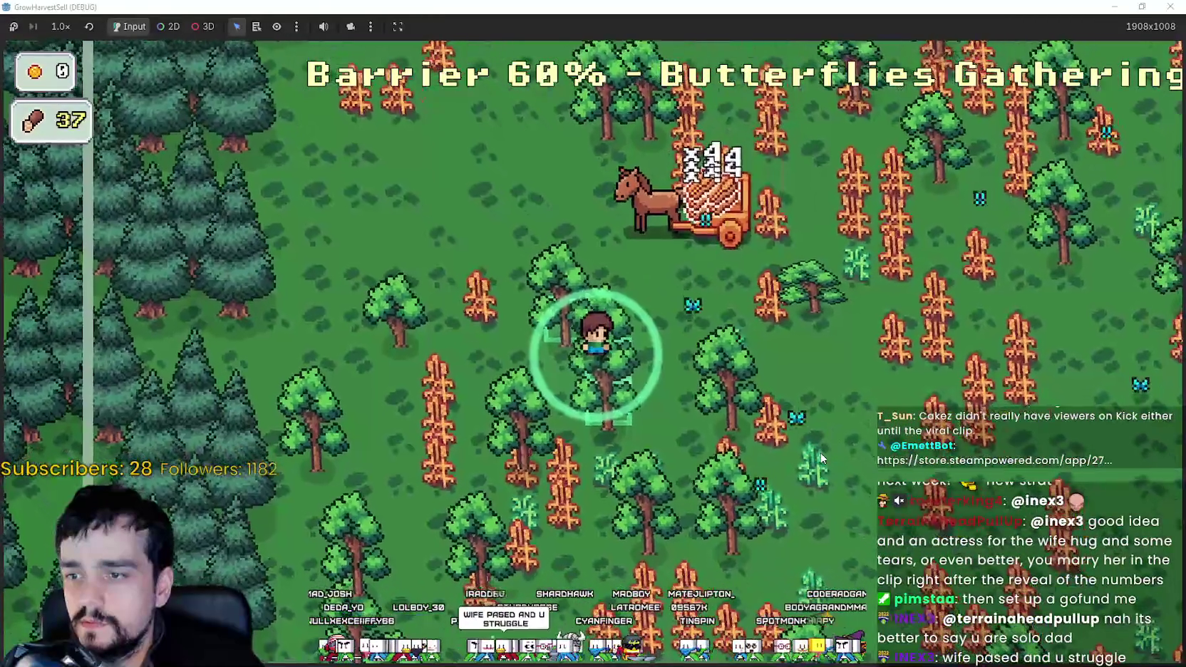
key("s")
key("d")
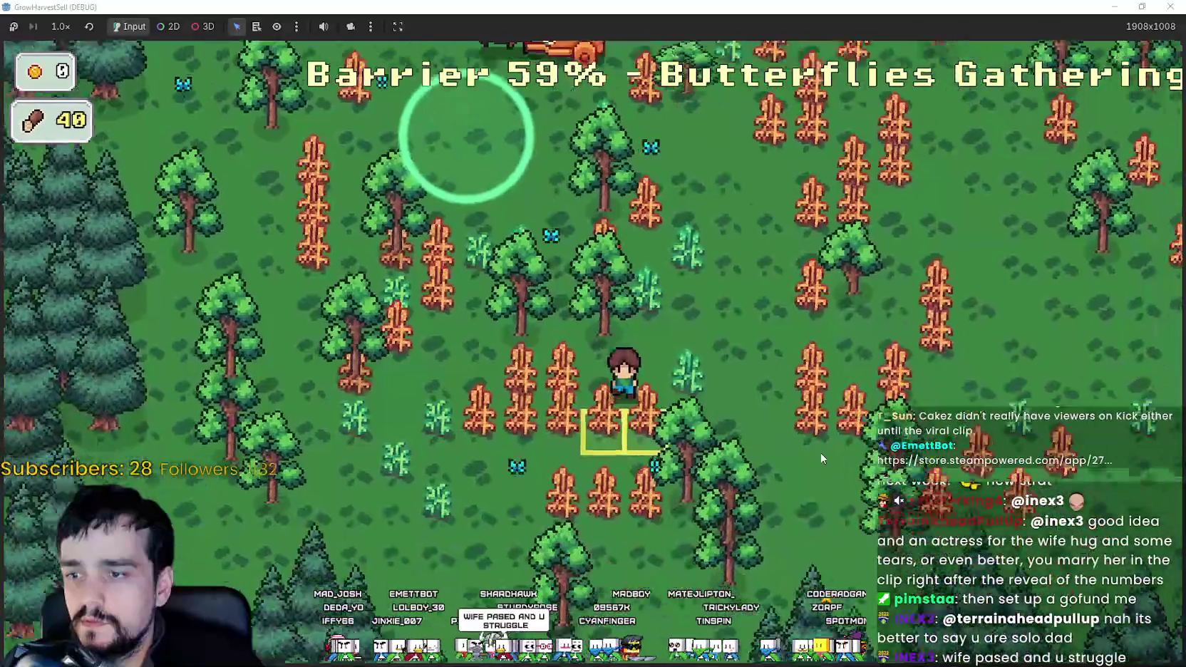
key("s")
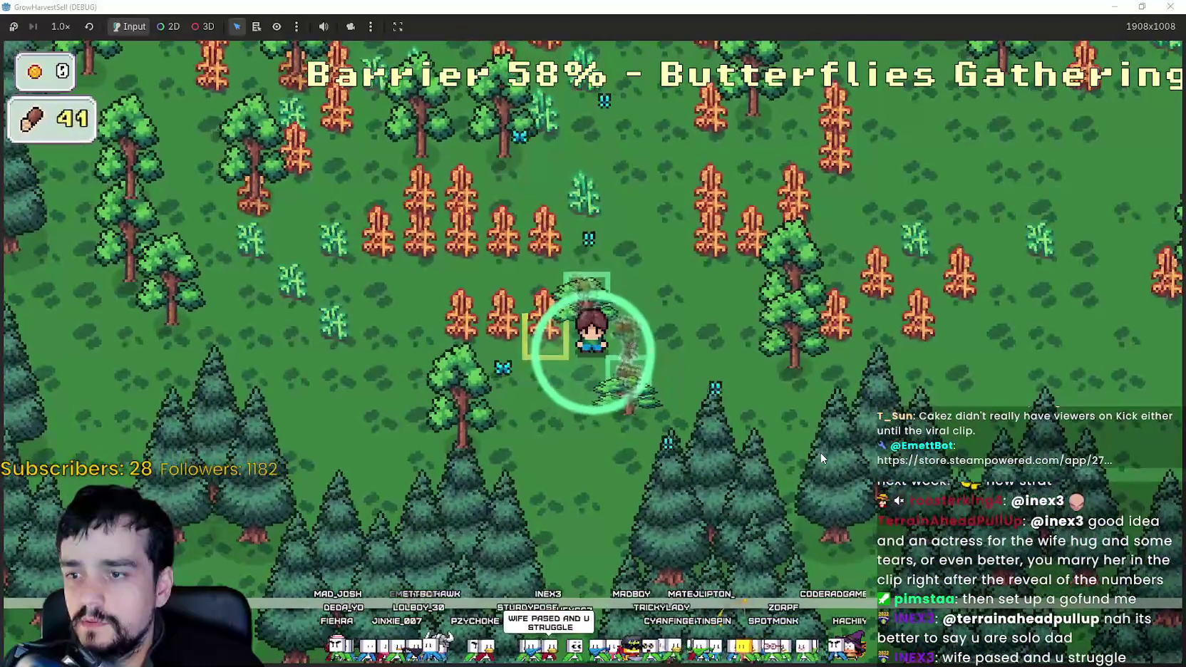
key("w")
key("d")
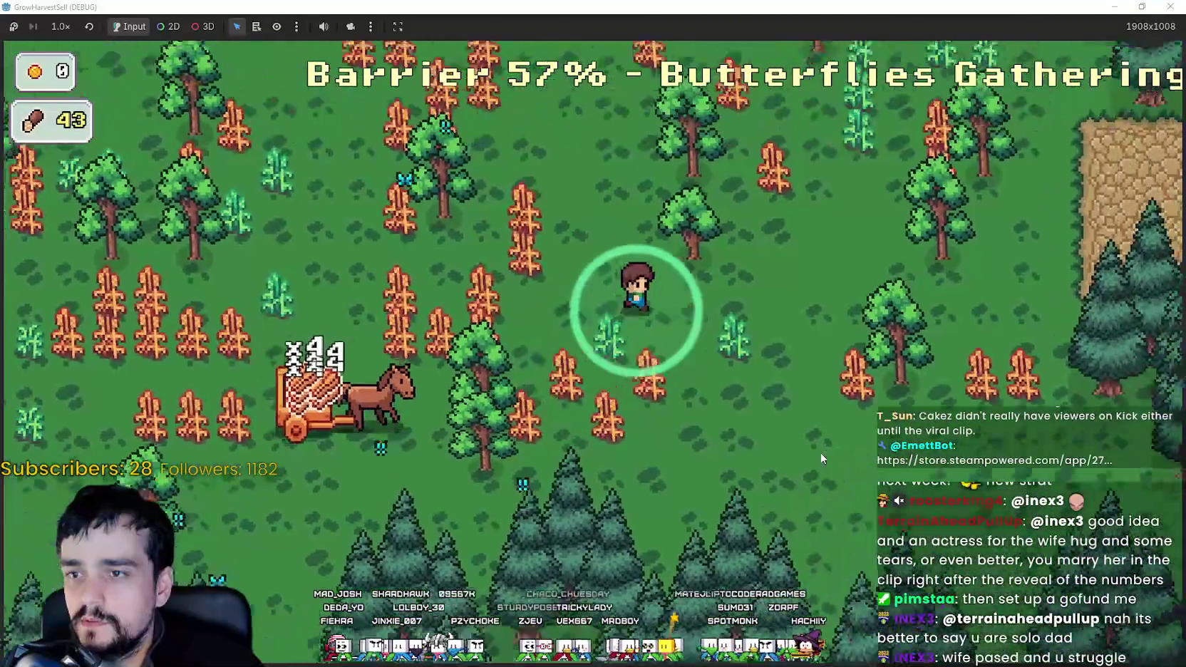
key("w")
key("d")
key("d")
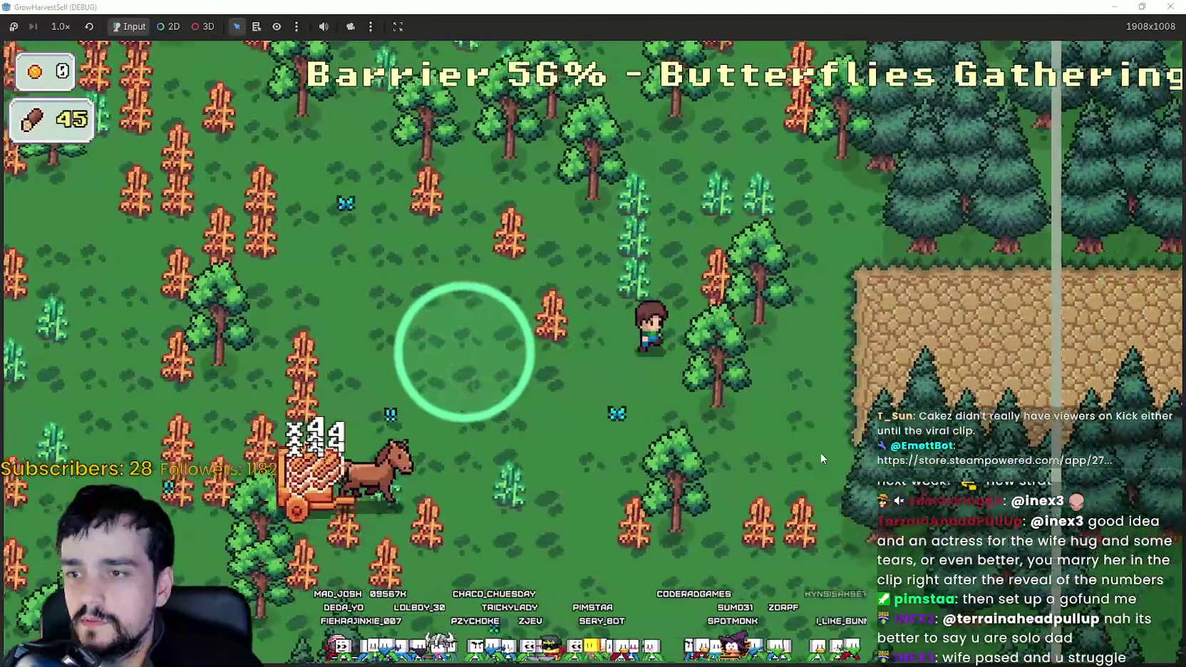
key("w")
key("w")
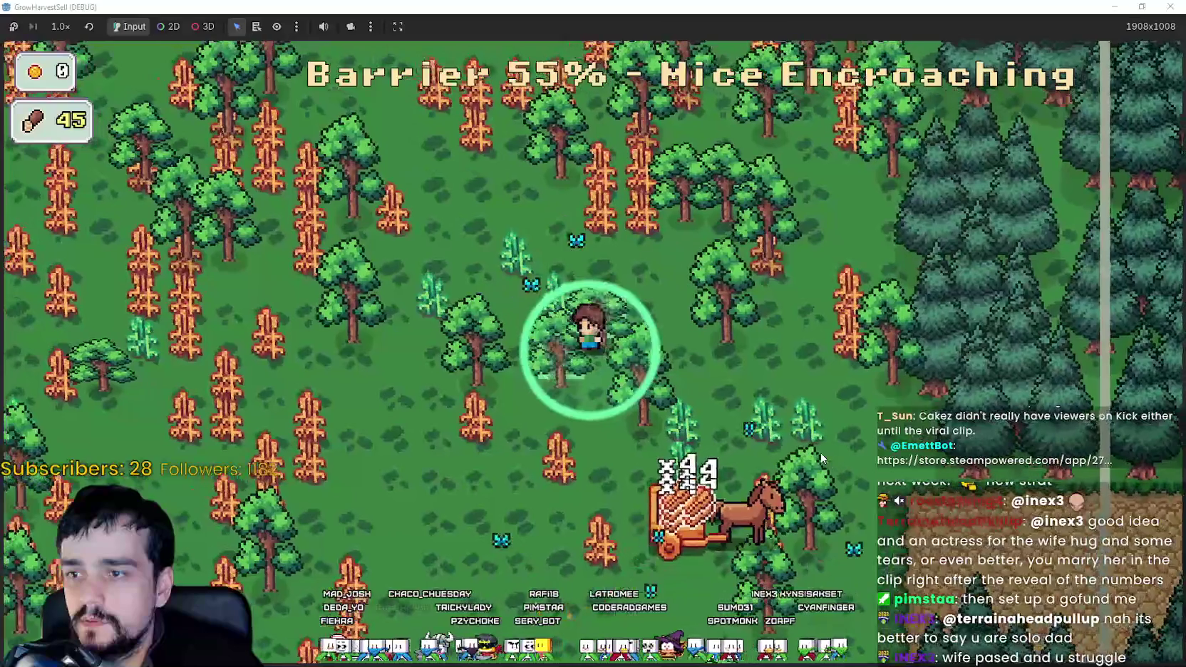
Chop a few more trees and collect the last wood in the forest.
key("s")
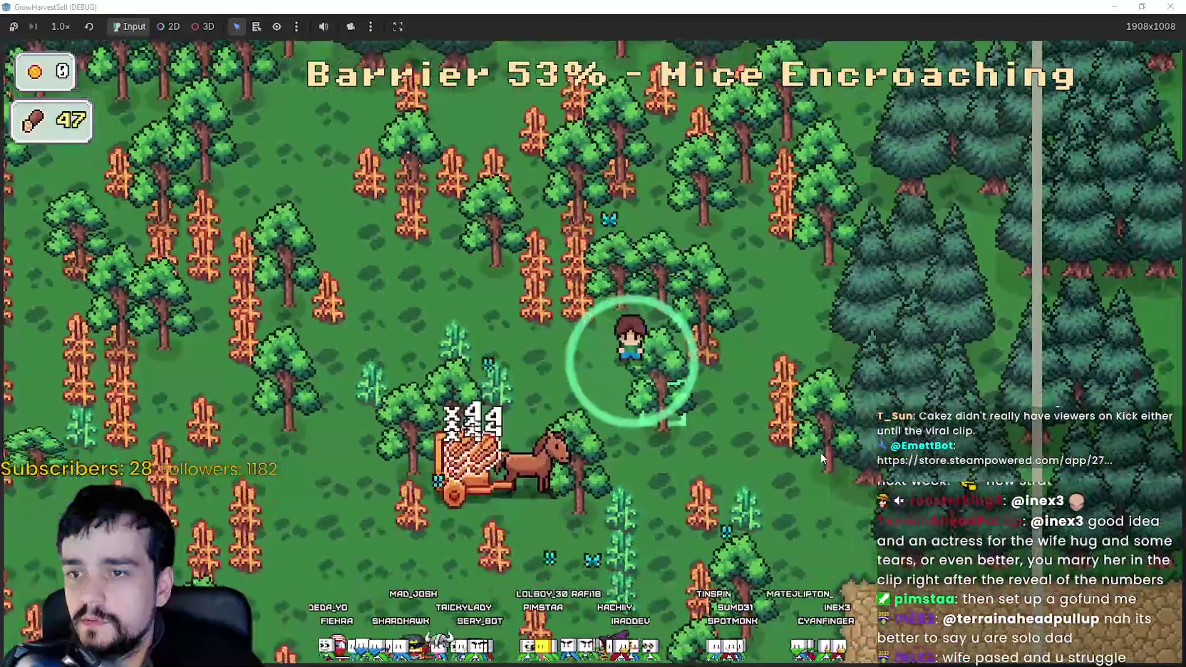
key("d")
key("s")
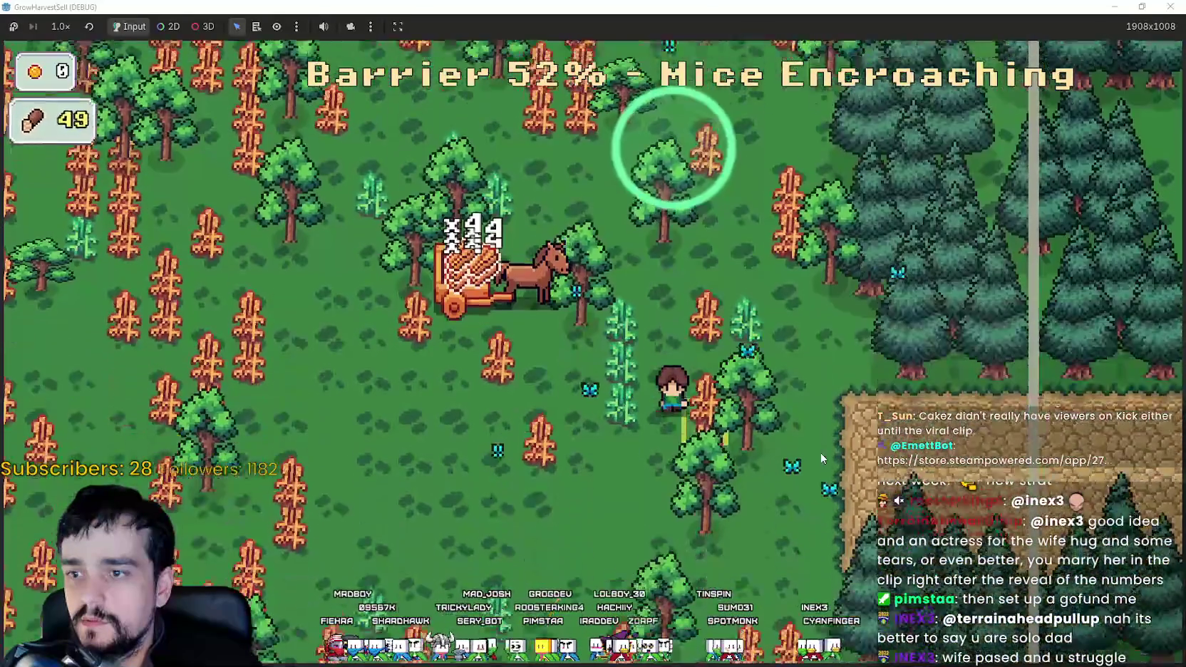
key("a")
key("s")
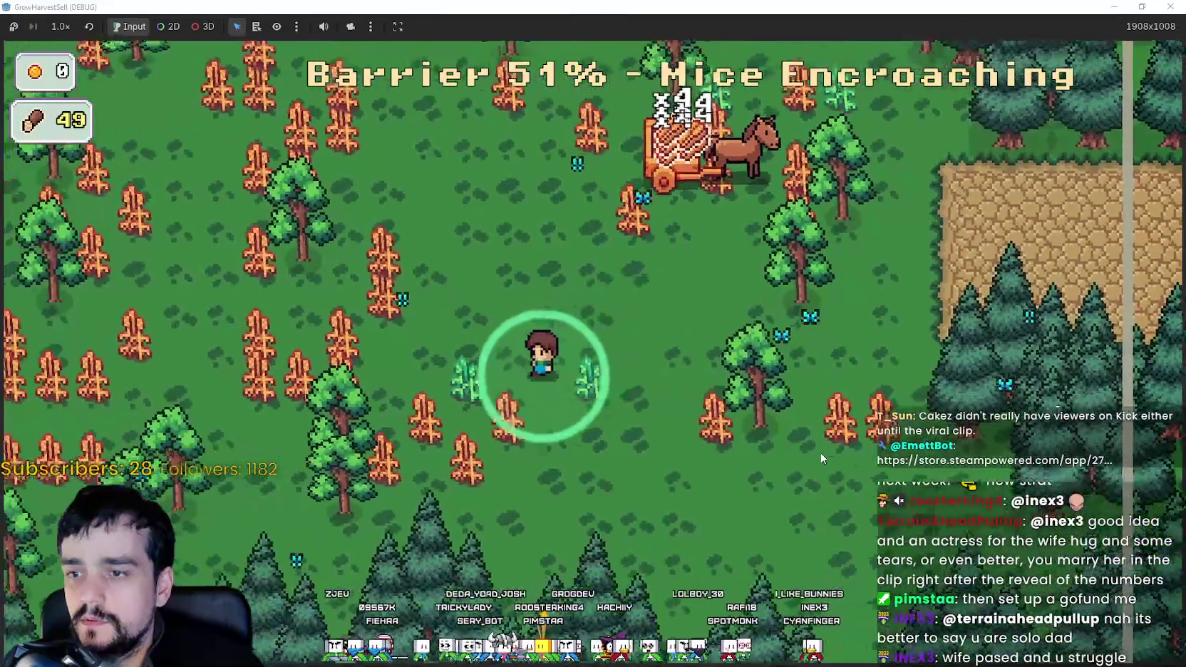
key("a")
key("d")
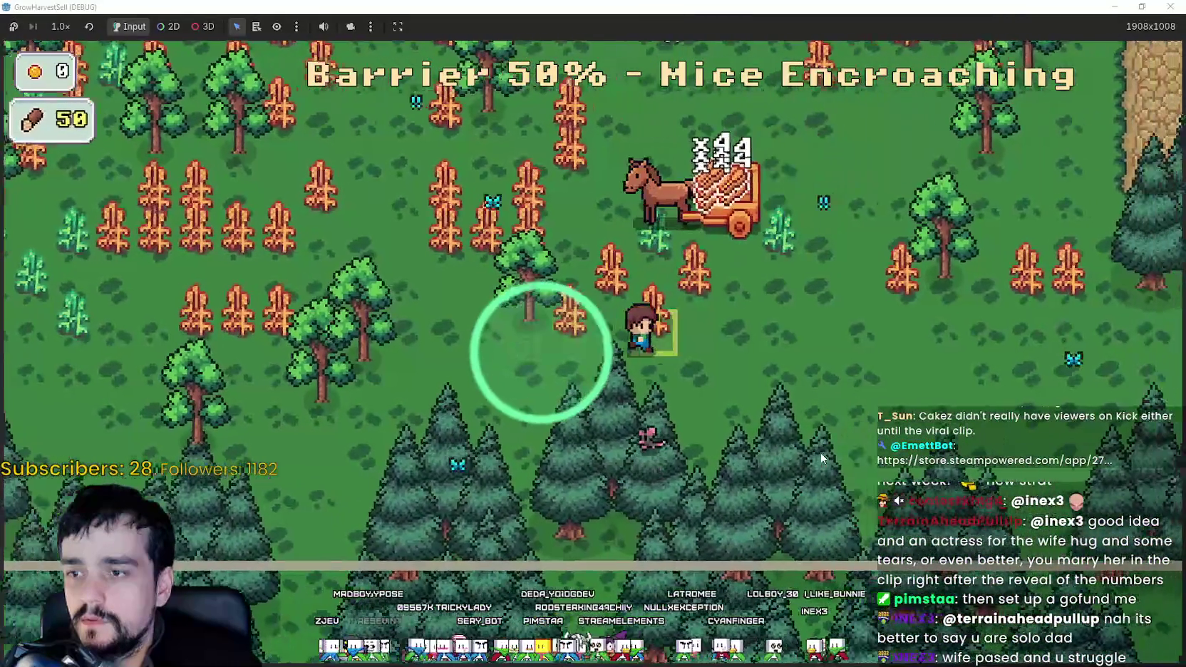
Enter the fenced sandy plot to end the run at 01:28 and return to the village.
key("w")
key("w")
key("d")
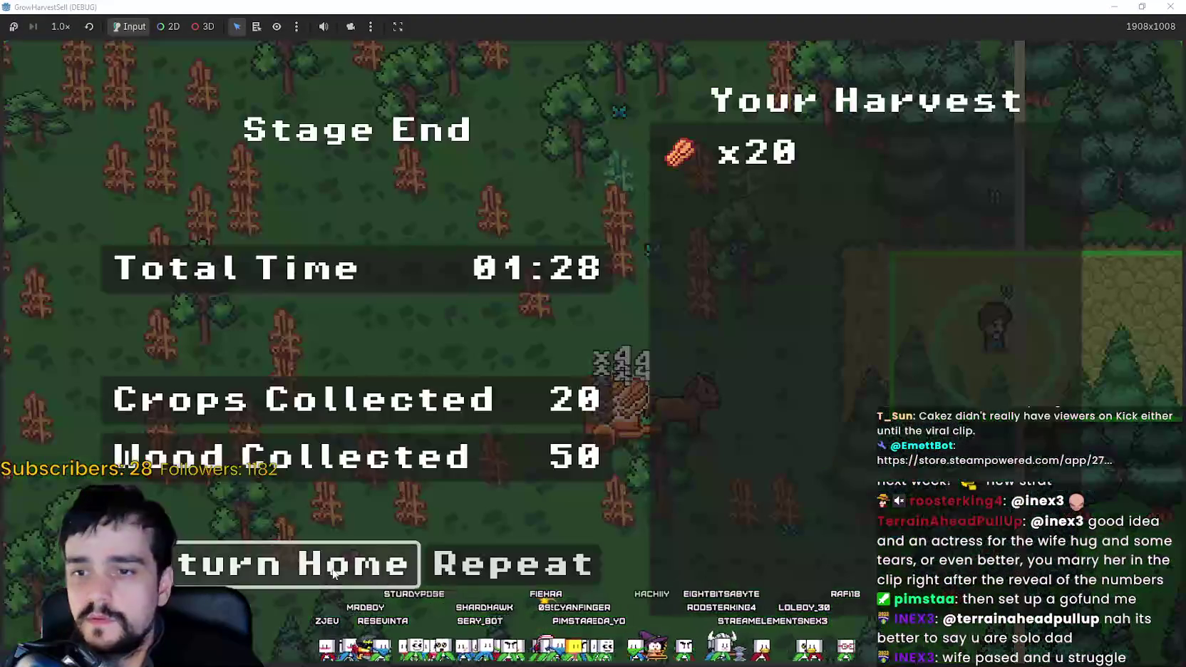
key("Return")
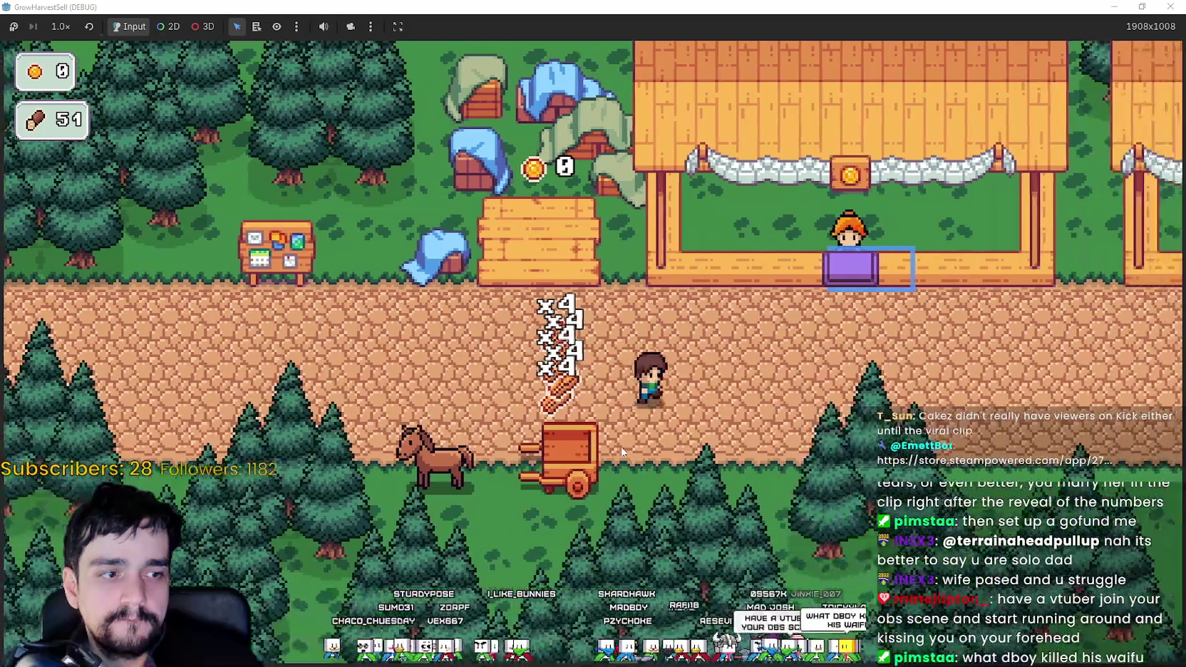
Walk back and forth along the village path and return to the cart.
key("Right")
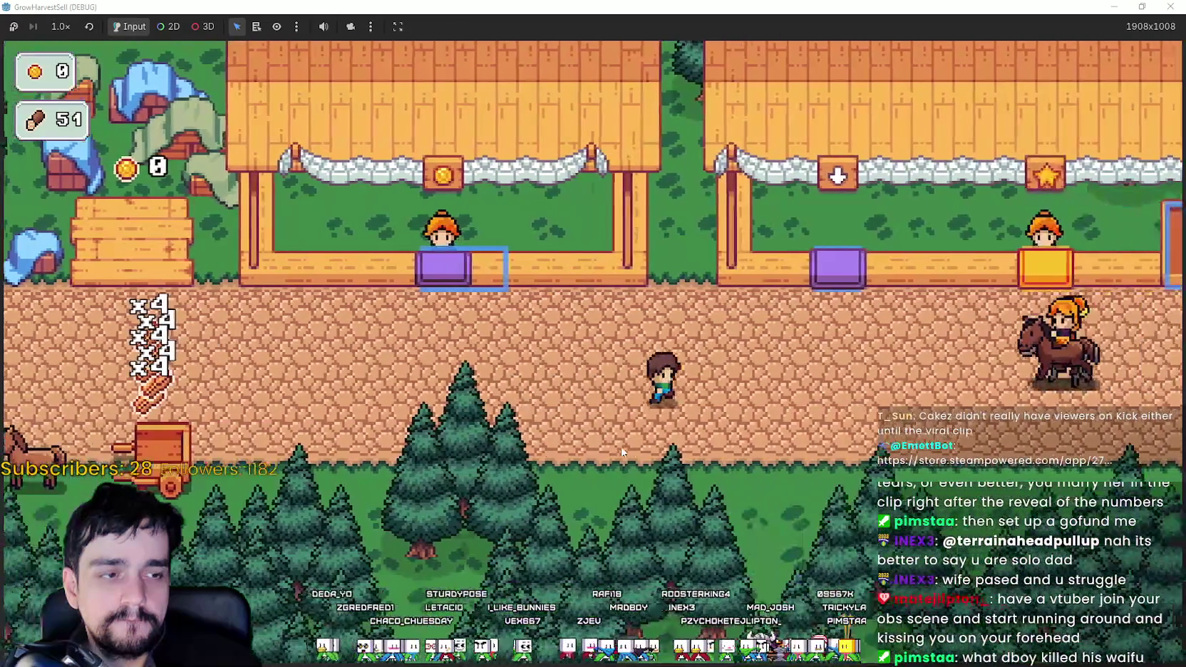
key("Left")
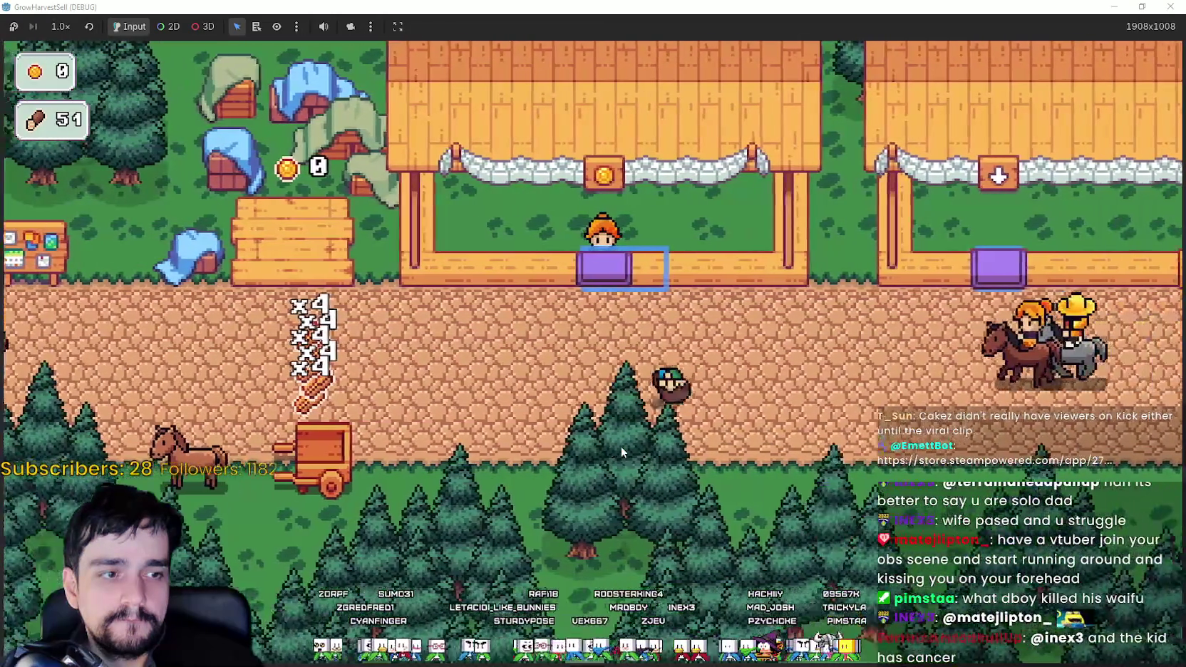
key("Right")
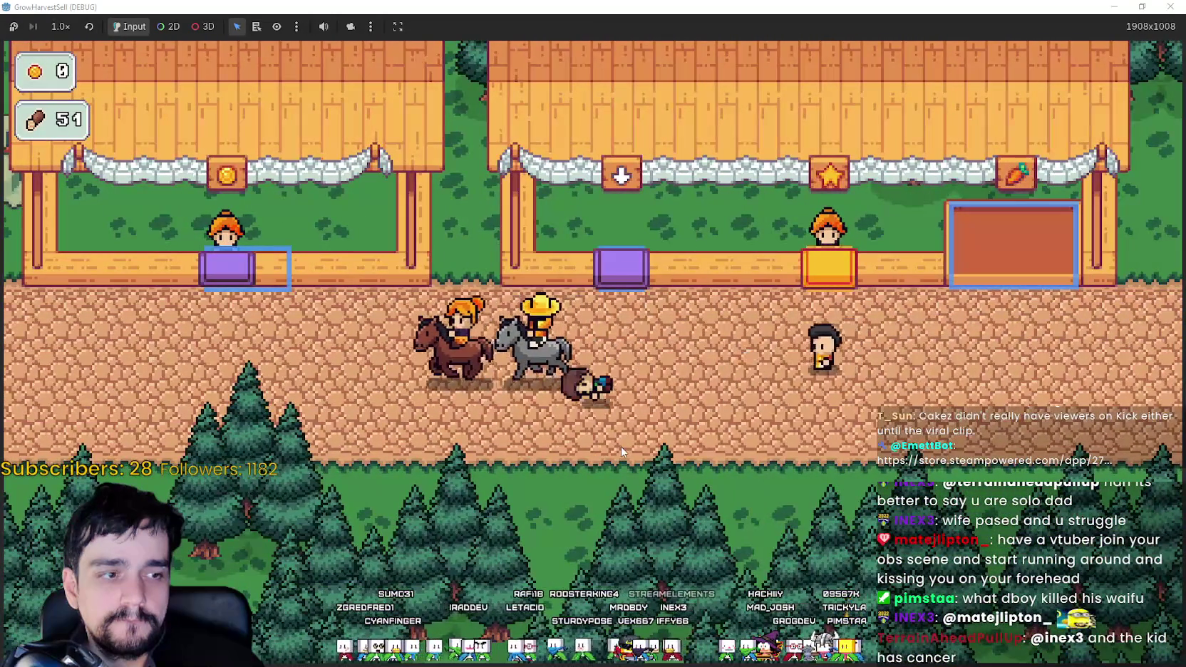
key("Left")
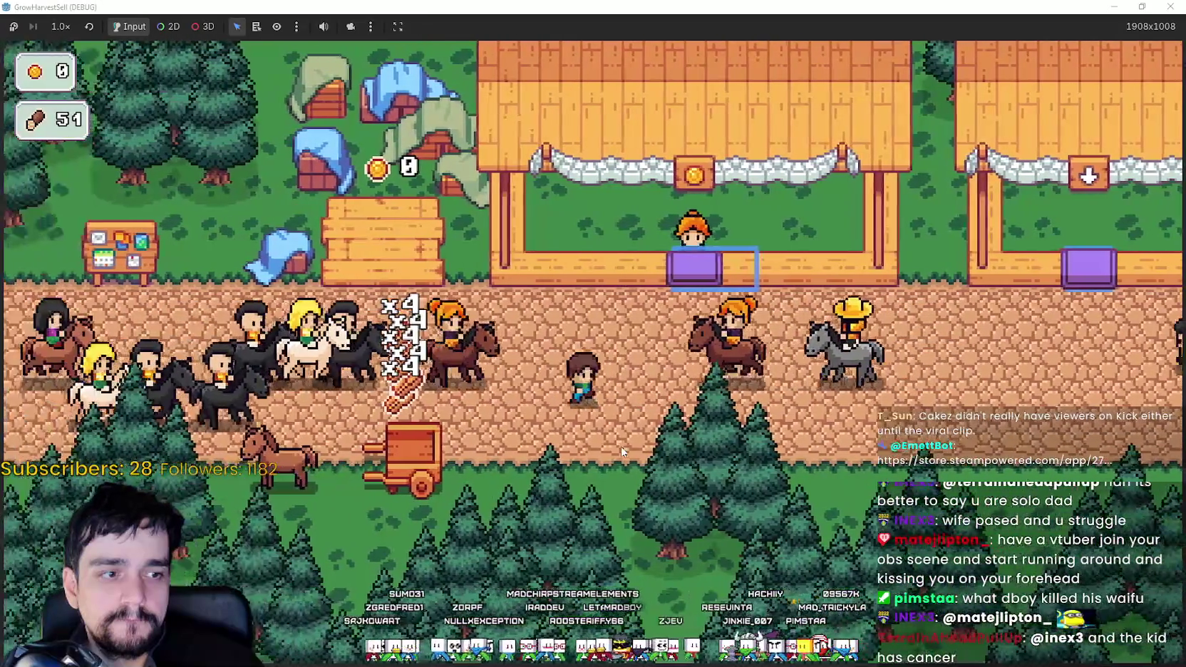
key("Right")
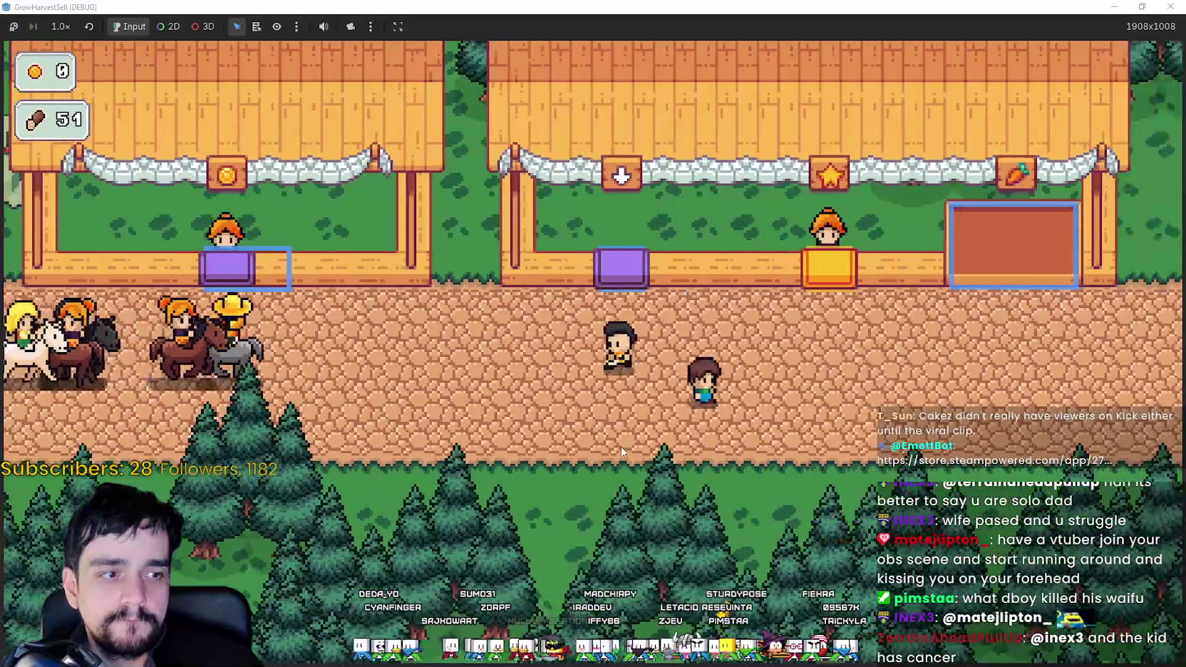
key("Left")
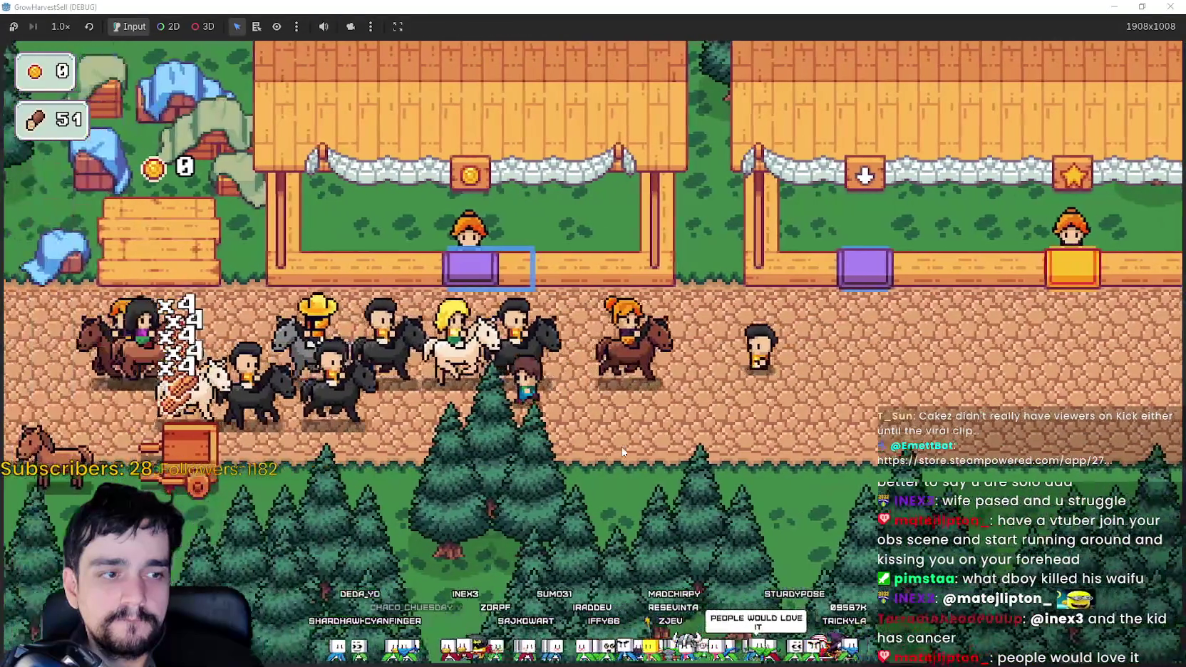
key("Right")
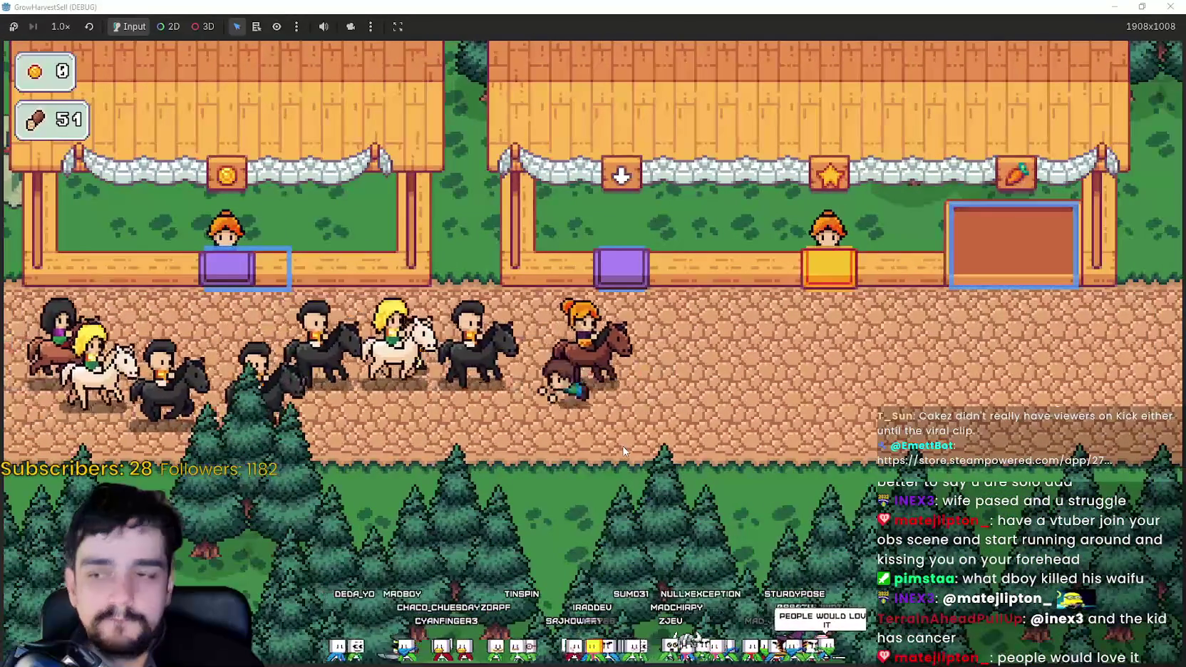
key("Left")
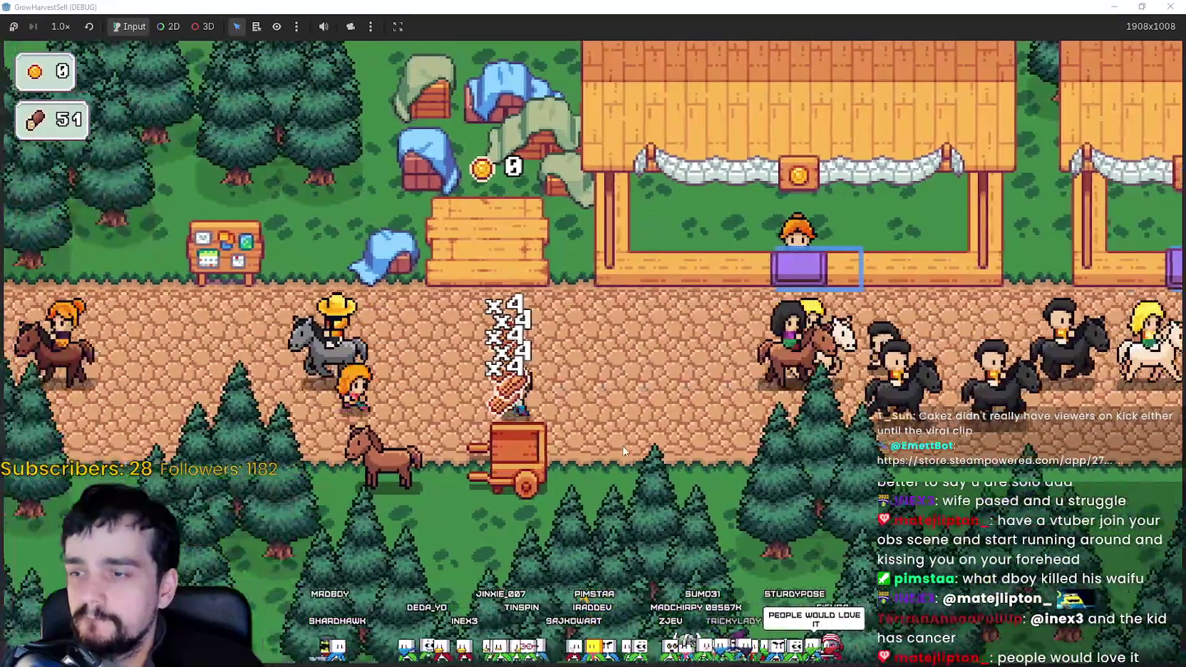
Carry the harvest to the coin stall repeatedly until it sells for 440 coins.
key("Right")
key("Up")
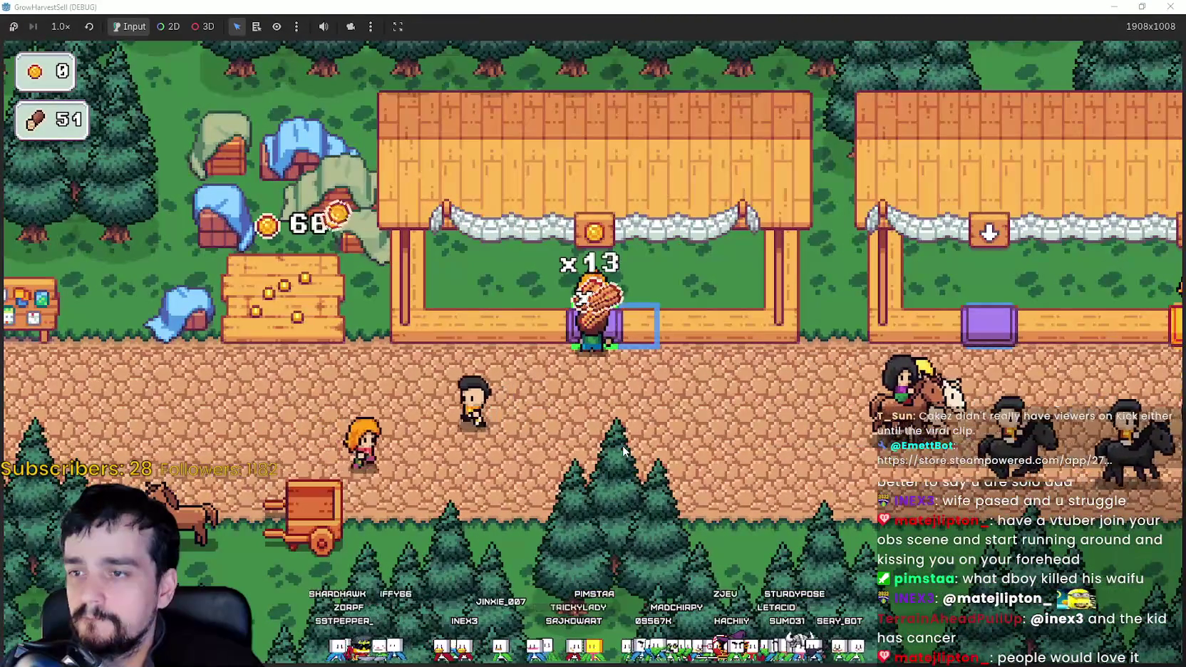
key("Down")
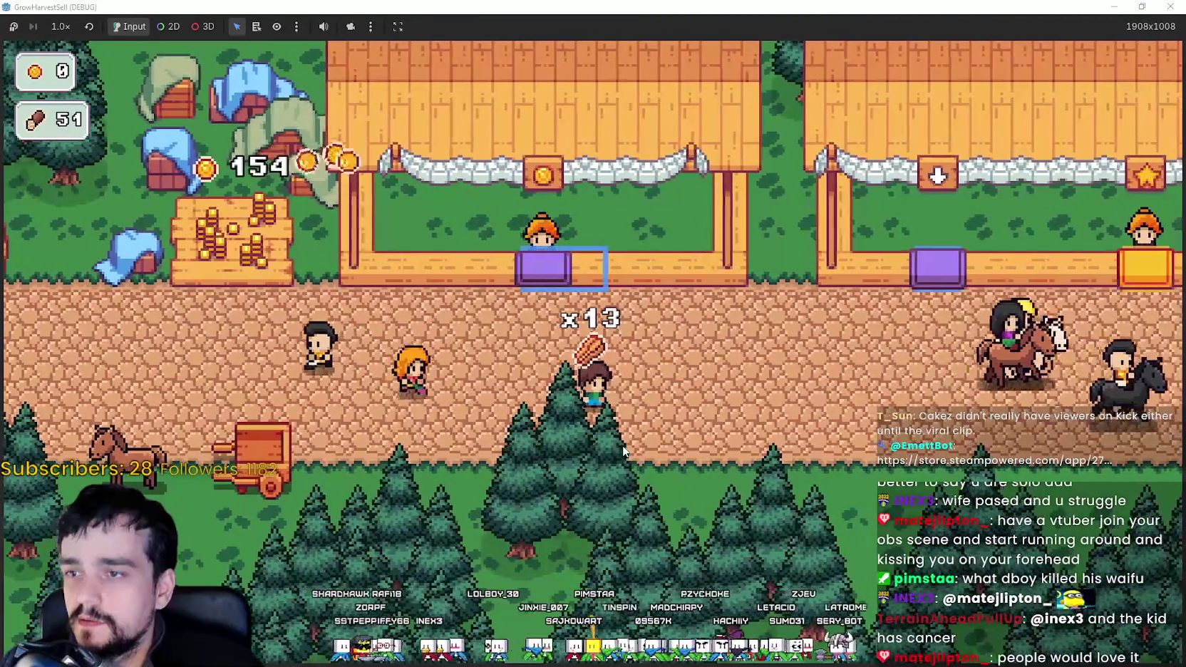
key("Up")
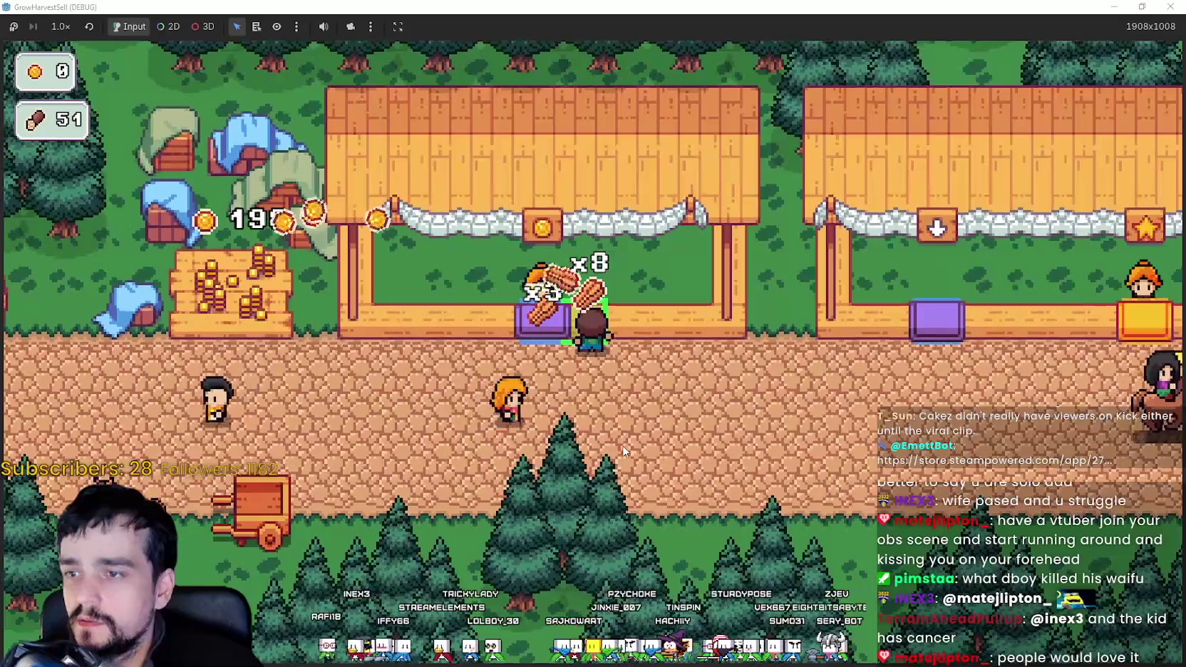
key("Down")
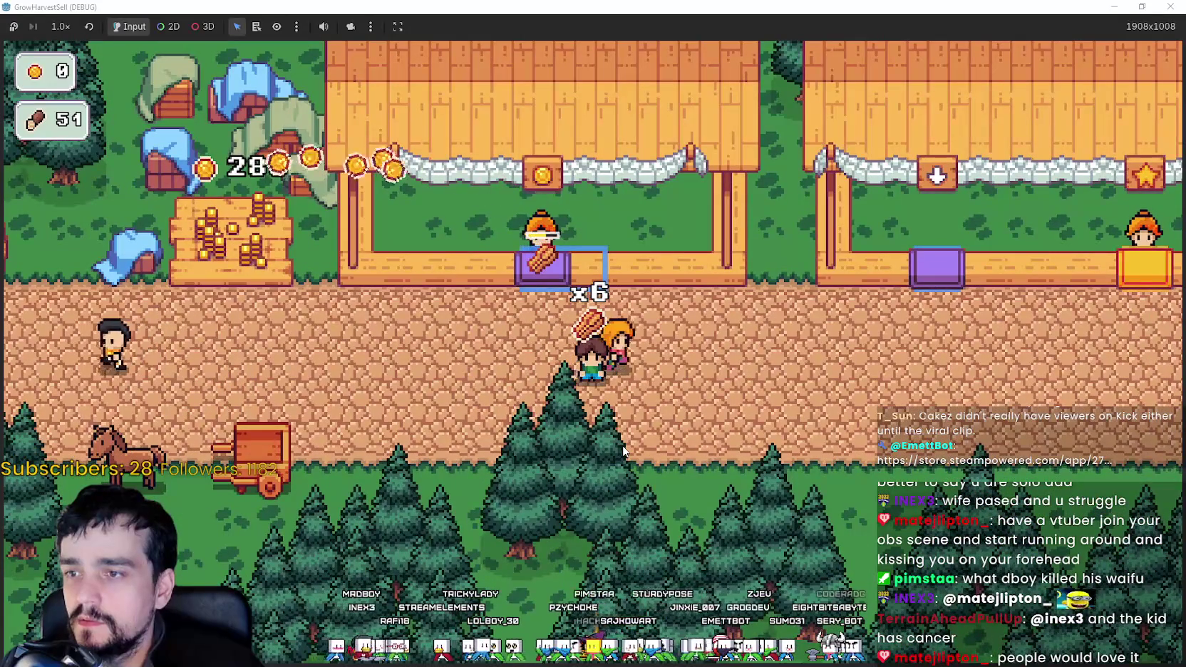
key("Up")
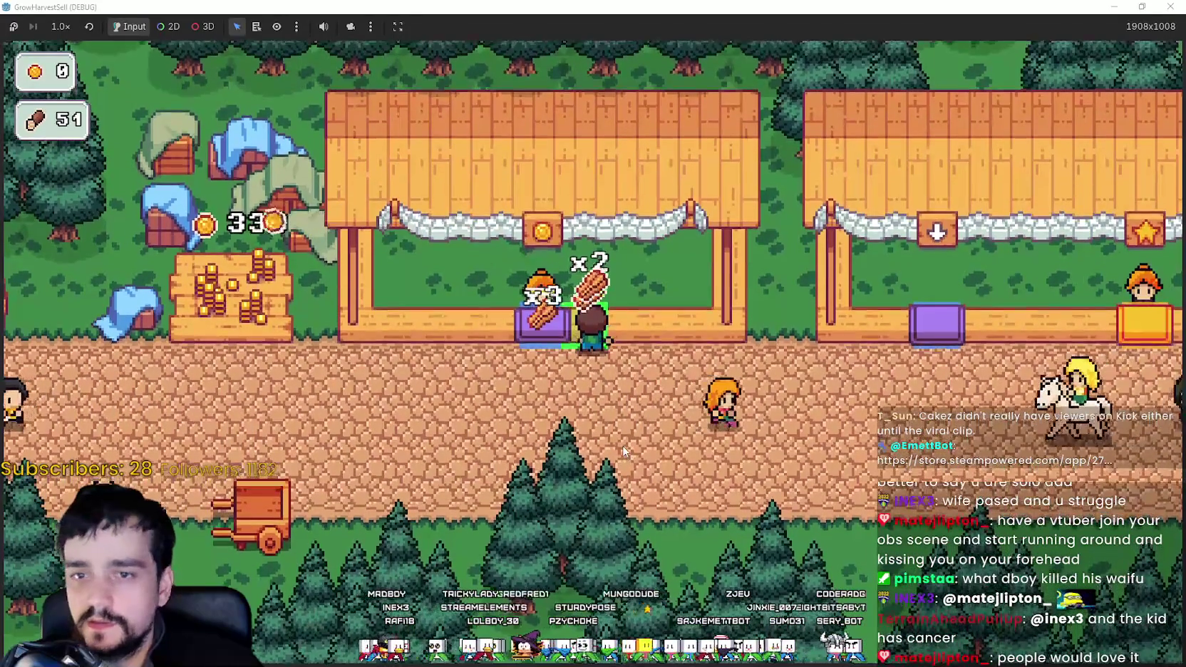
key("Down")
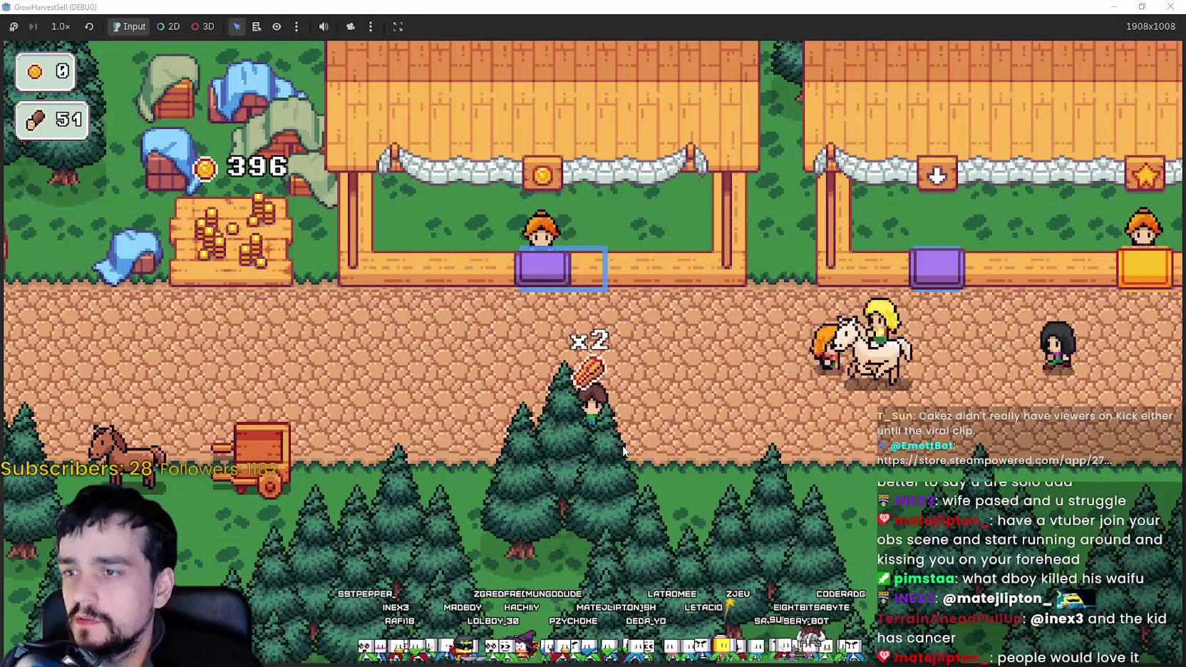
key("Up")
key("Down")
key("Left")
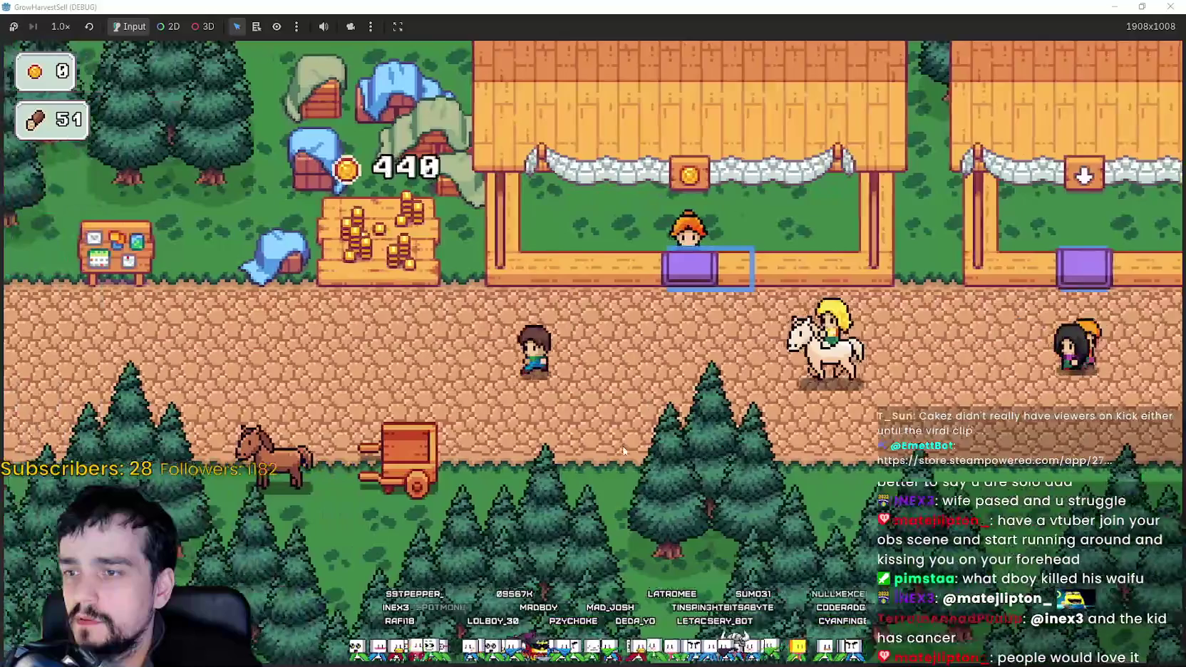
Collect the 440-coin pile beside the stall.
key("Left")
key("Down")
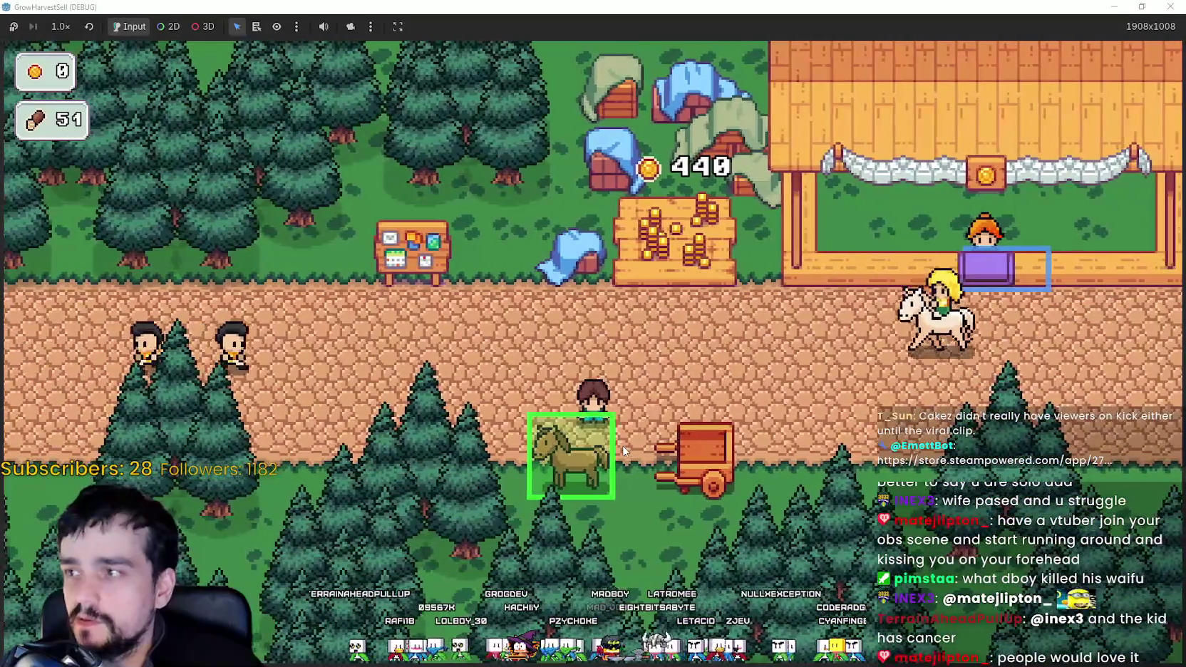
key("Up")
key("Right")
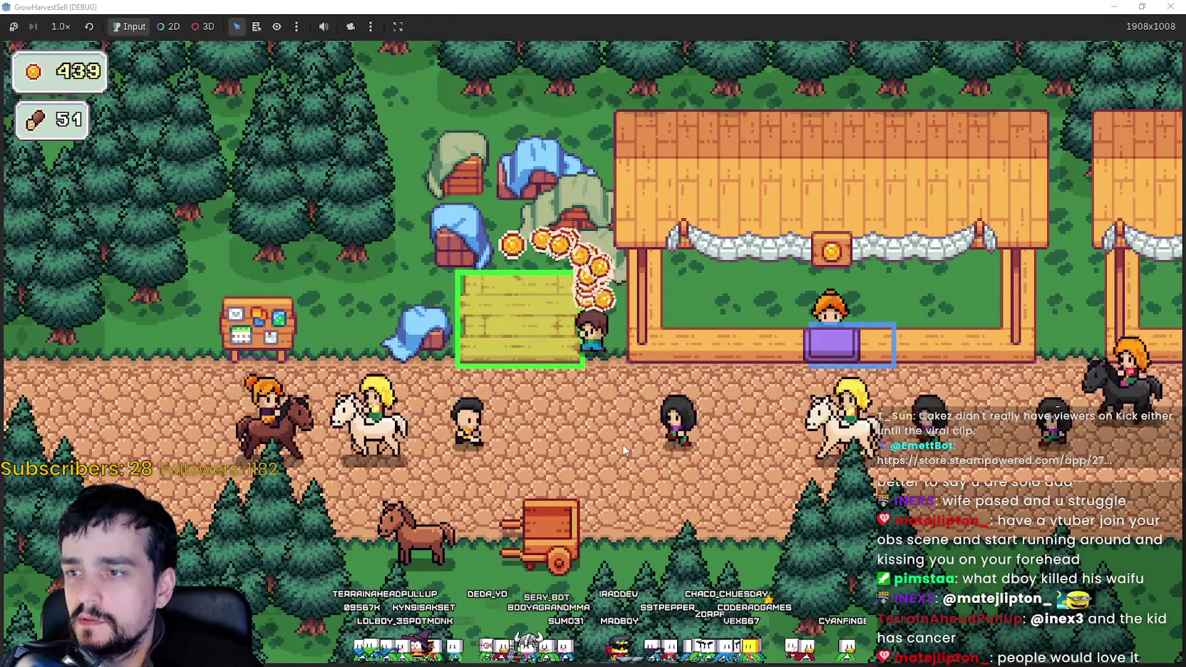
Walk to the horse and cancel its Select a Stage menu.
key("Down")
key("Left")
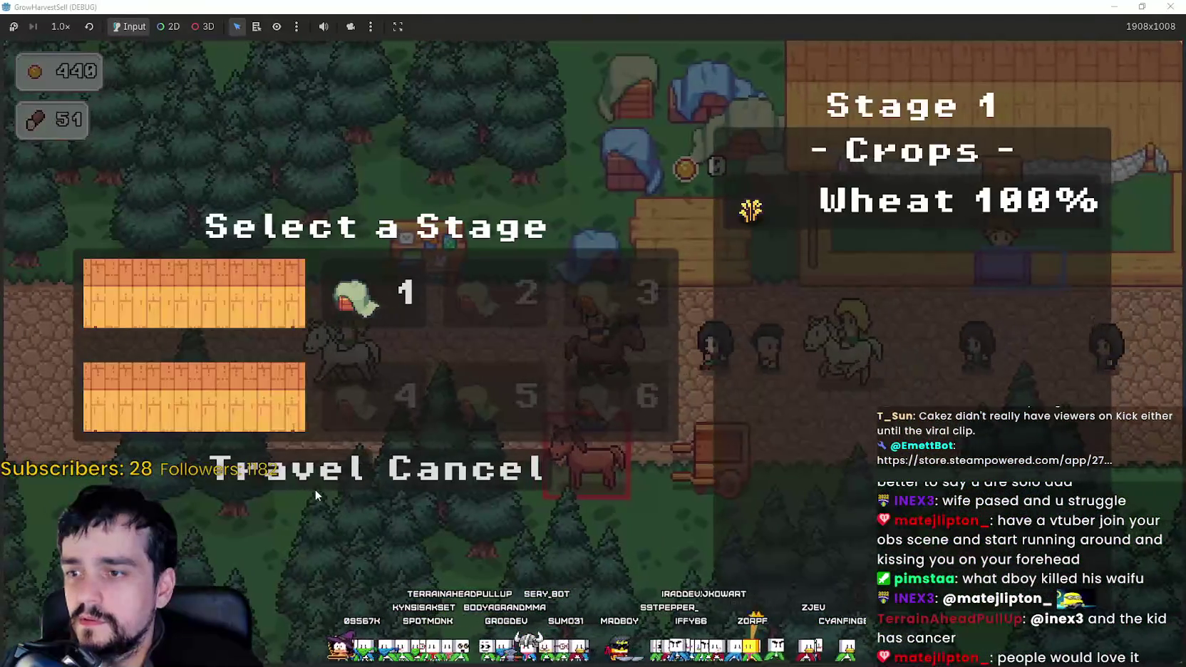
left_click(517, 462)
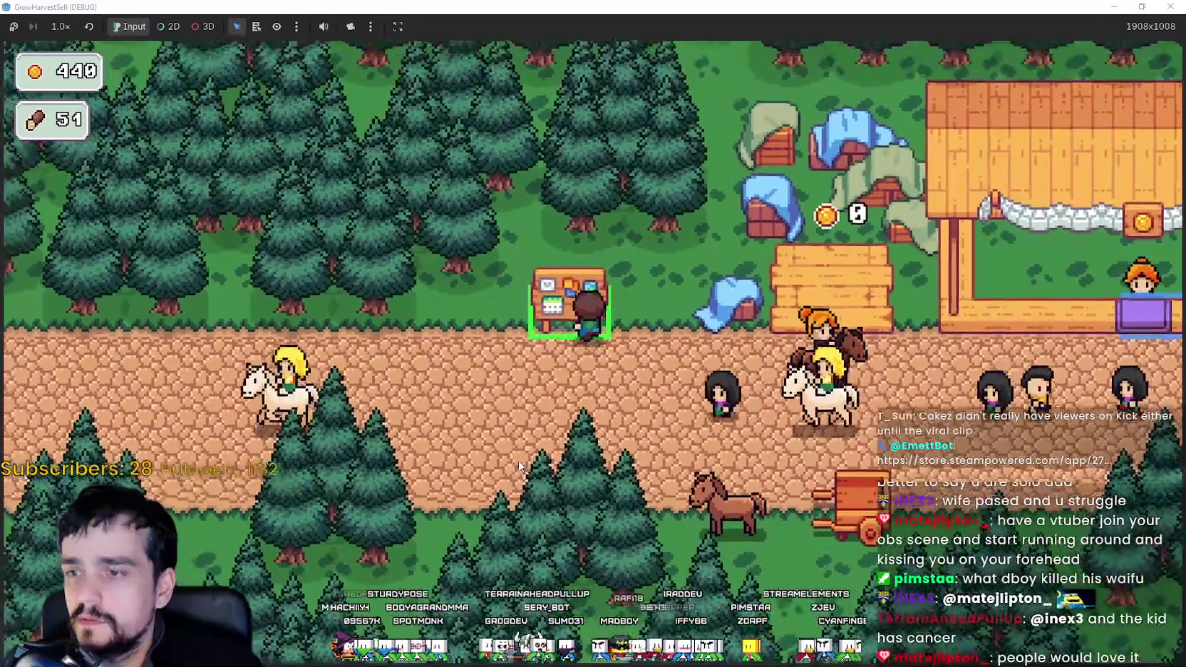
Open the Prestige skill tree at the notice board and buy Domain Expansion.
key("e")
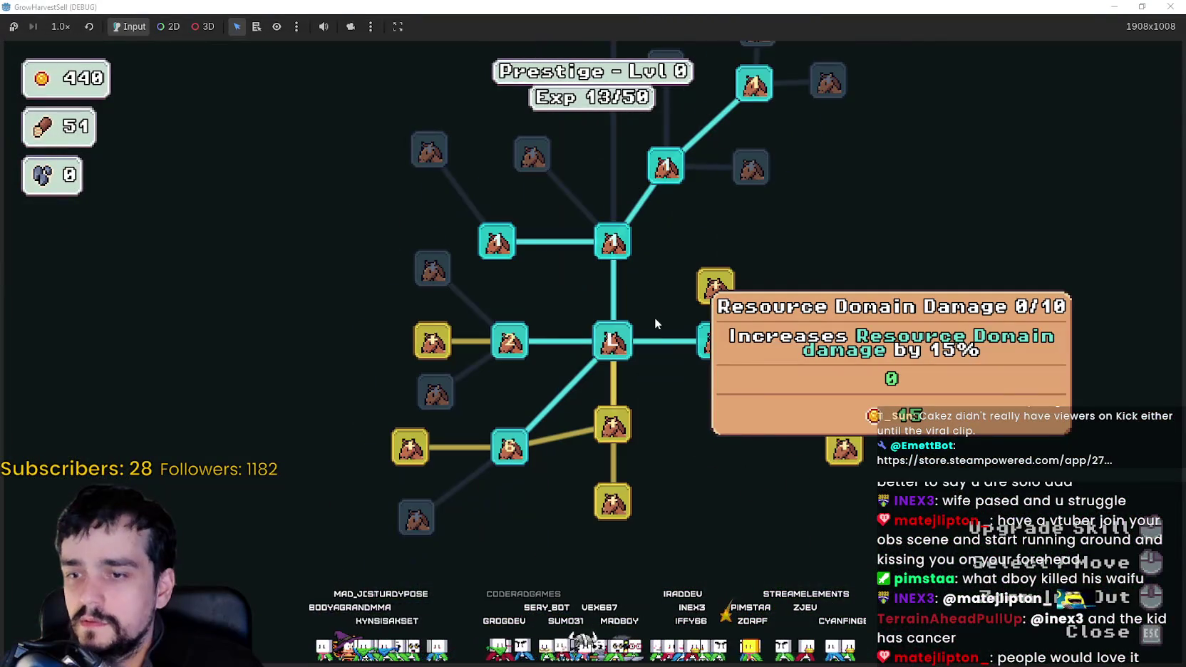
mouse_move(841, 456)
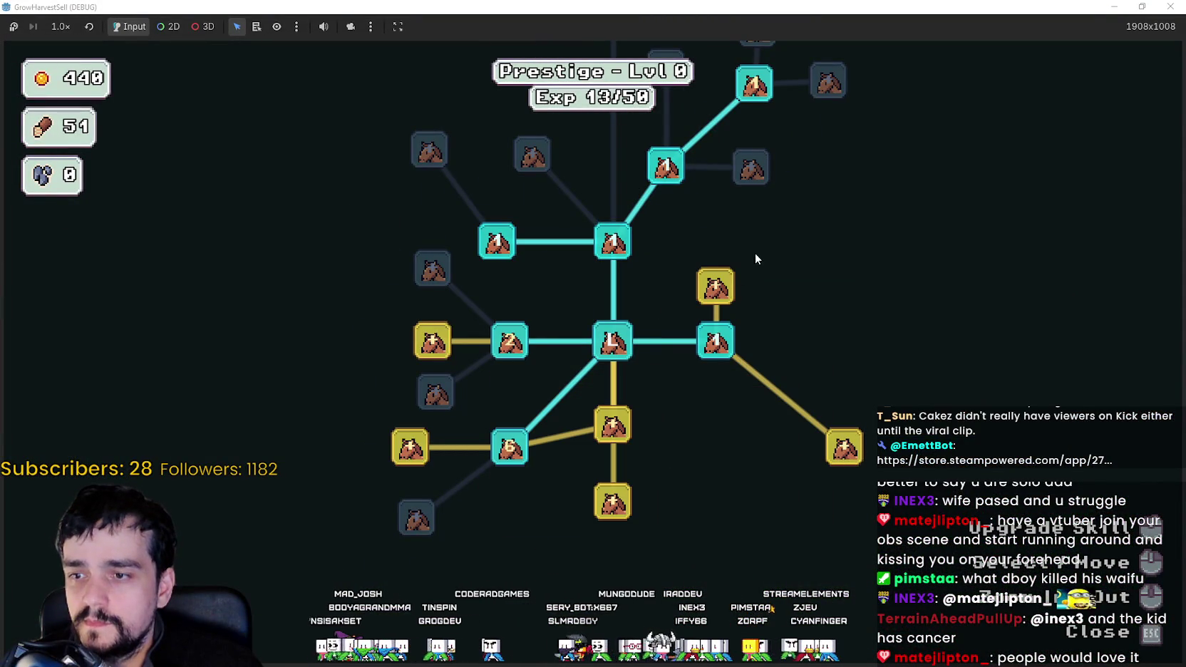
mouse_move(718, 280)
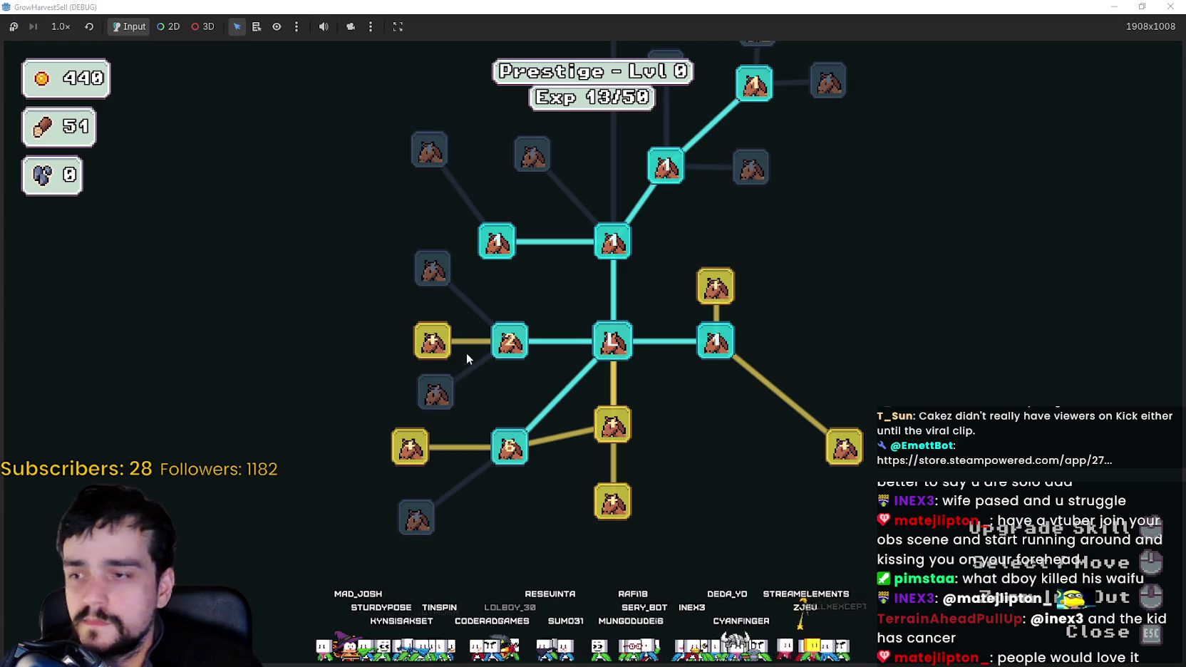
mouse_move(444, 350)
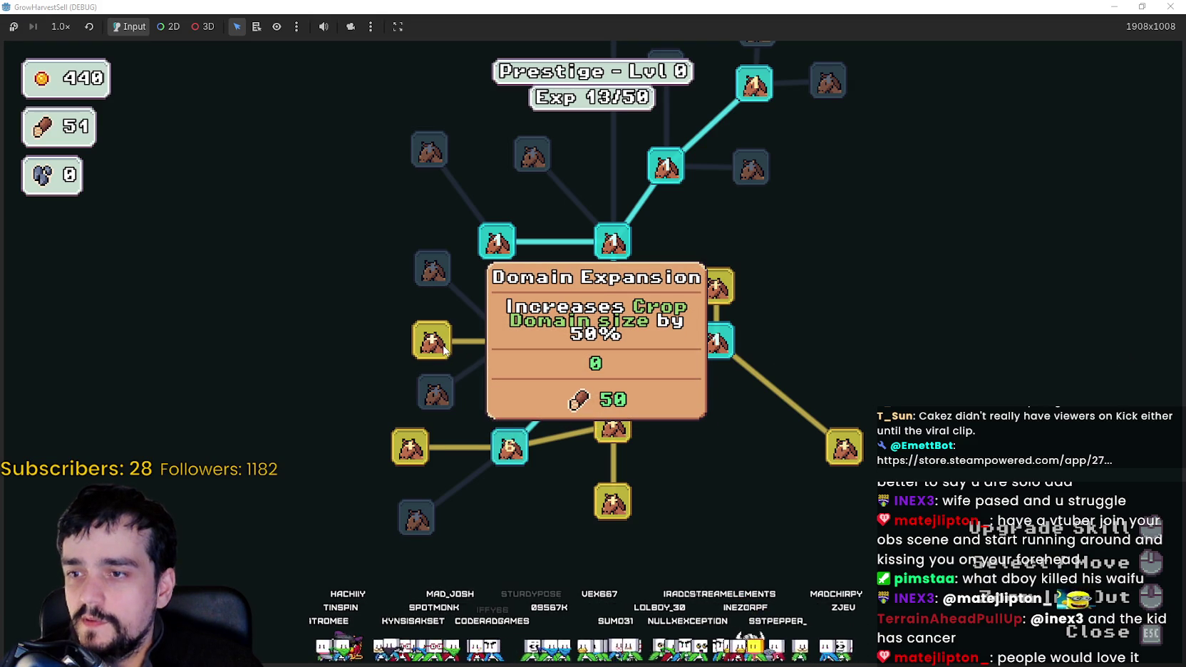
left_click(486, 567)
Buy Crop Insurance for 15 coins, leaving 425 coins.
mouse_move(602, 503)
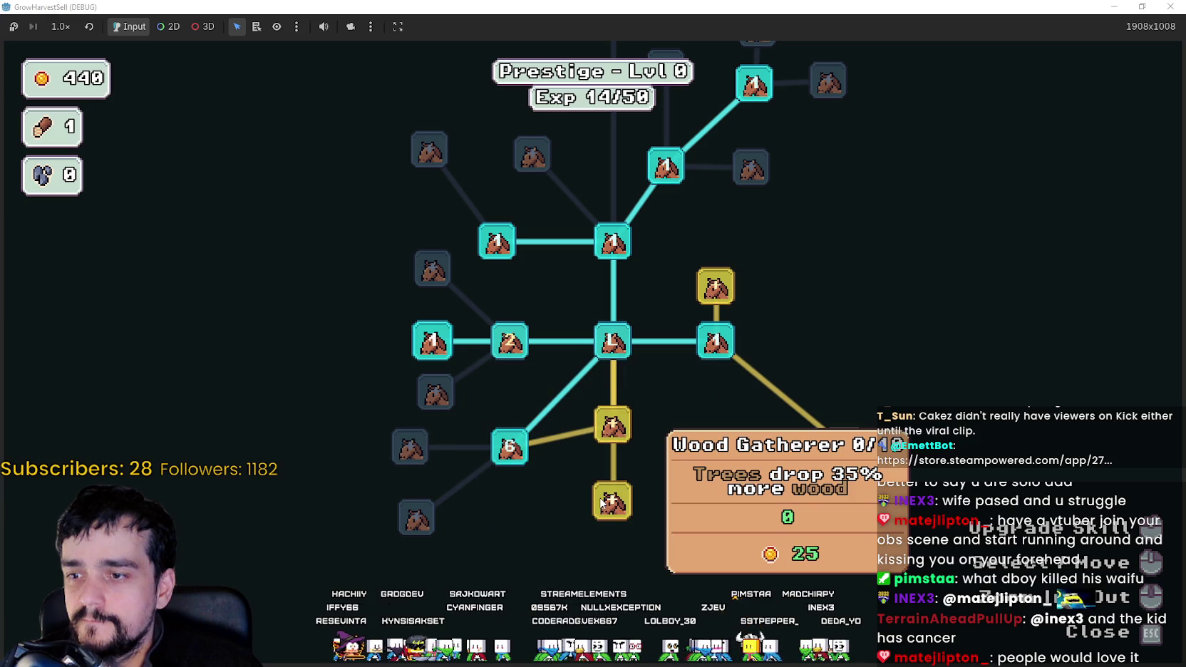
mouse_move(609, 435)
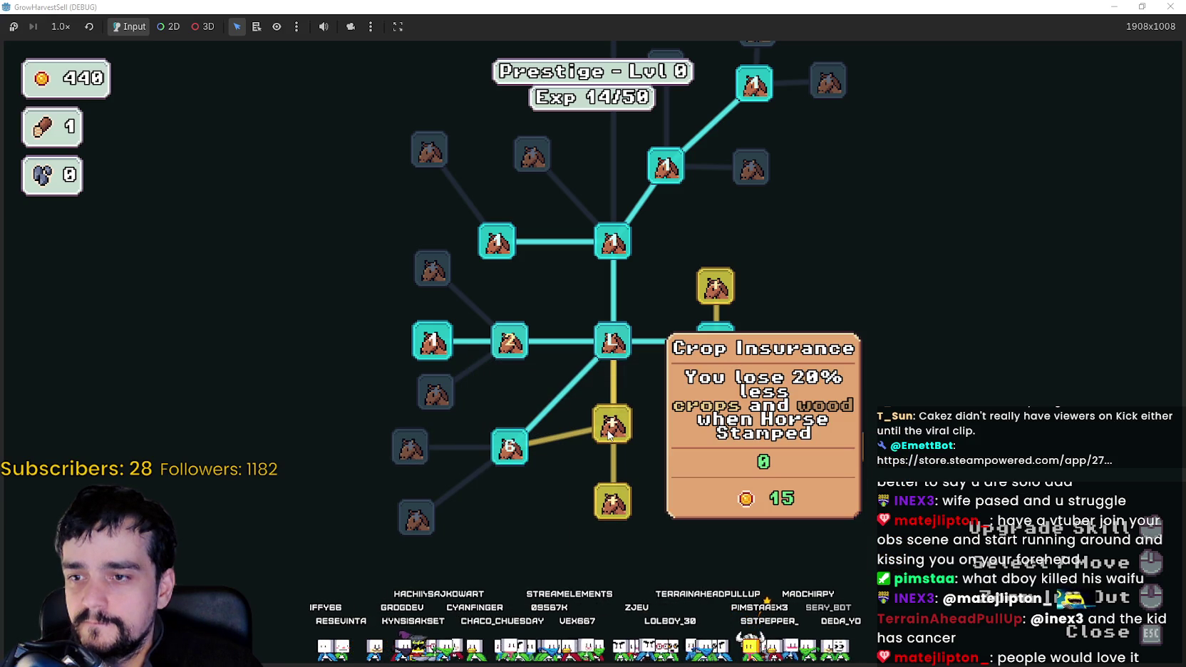
mouse_move(520, 452)
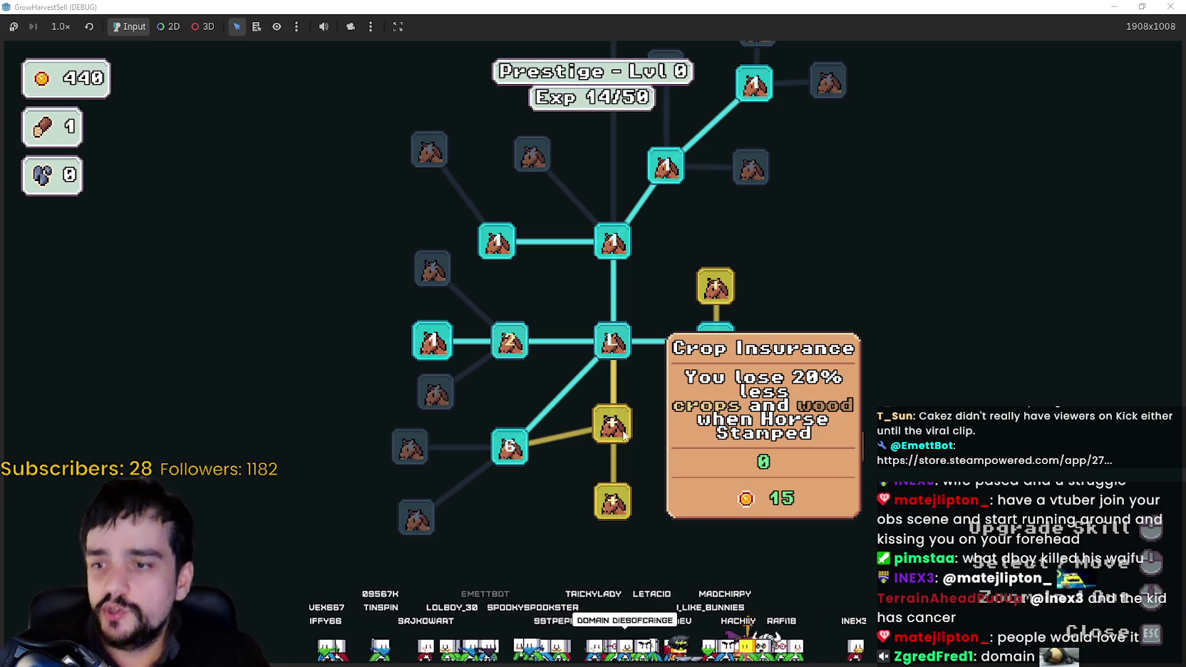
left_click(615, 427)
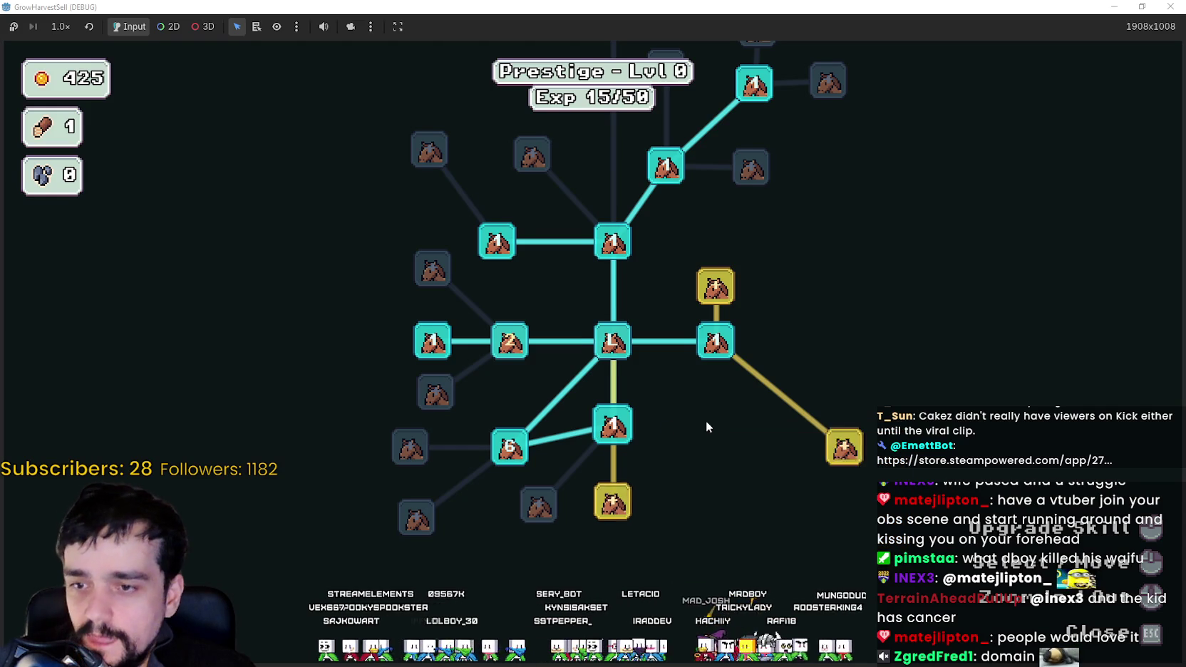
Buy the Wood Gatherer skill.
left_click_drag(706, 420, 641, 479)
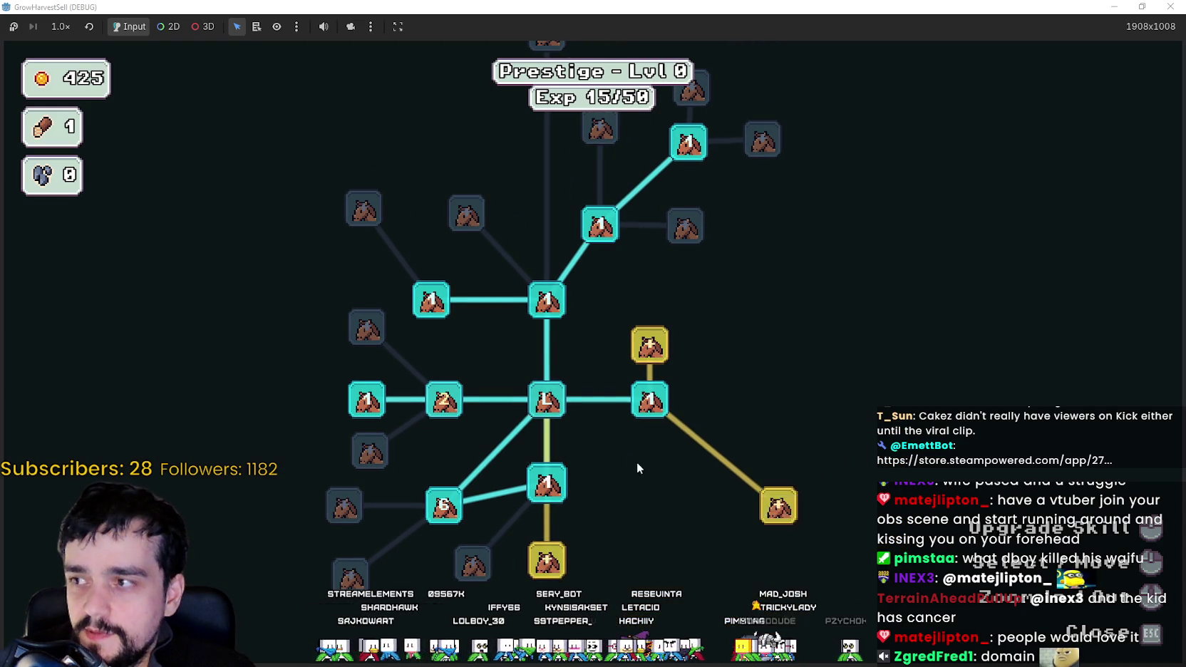
left_click_drag(546, 560, 516, 586)
mouse_move(517, 587)
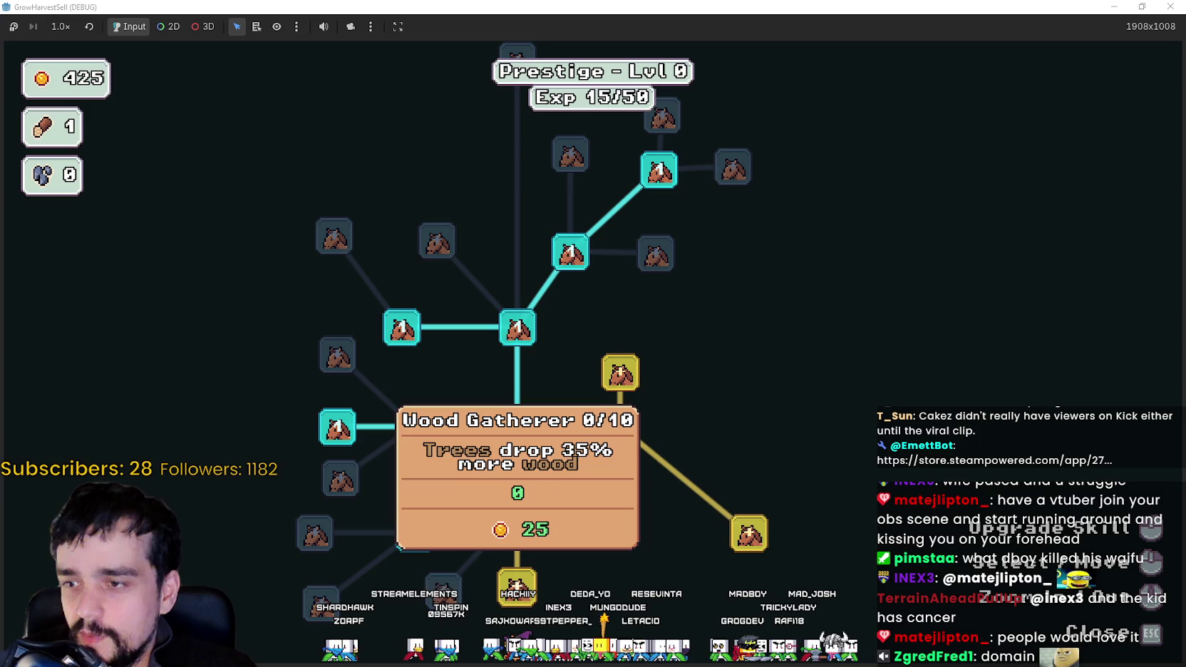
left_click(518, 587)
Browse the skill tree's lower branches and buy Resource Domain Damage.
left_click_drag(567, 613, 735, 401)
scroll(633, 467, "up", 3)
mouse_move(633, 467)
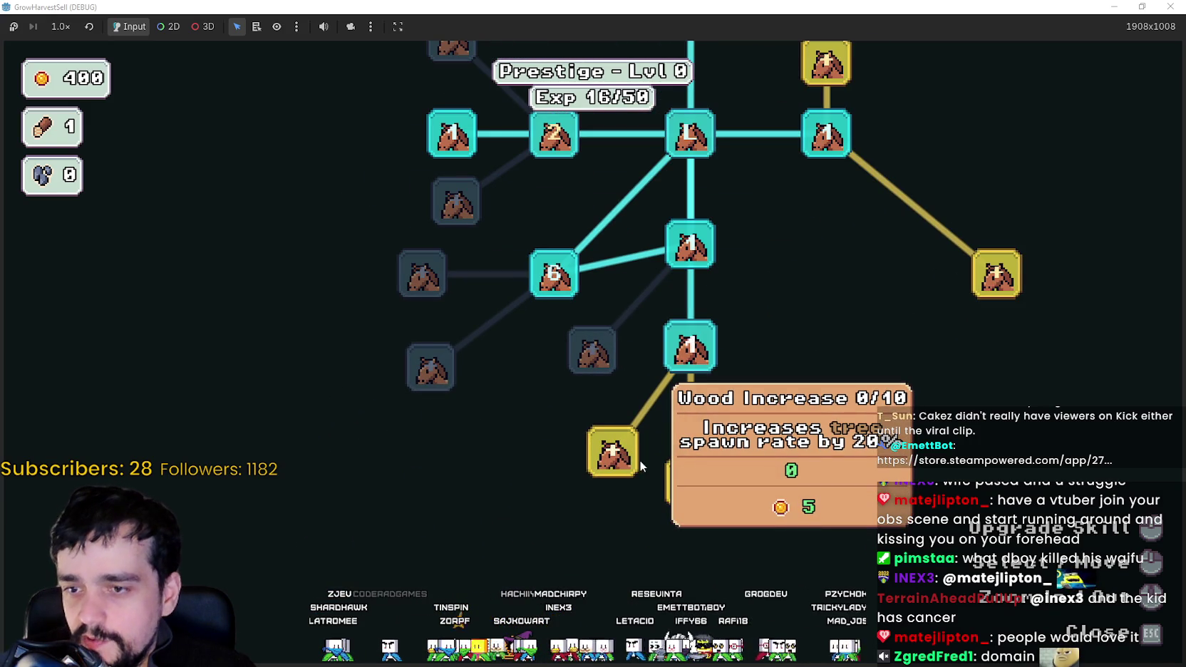
mouse_move(686, 483)
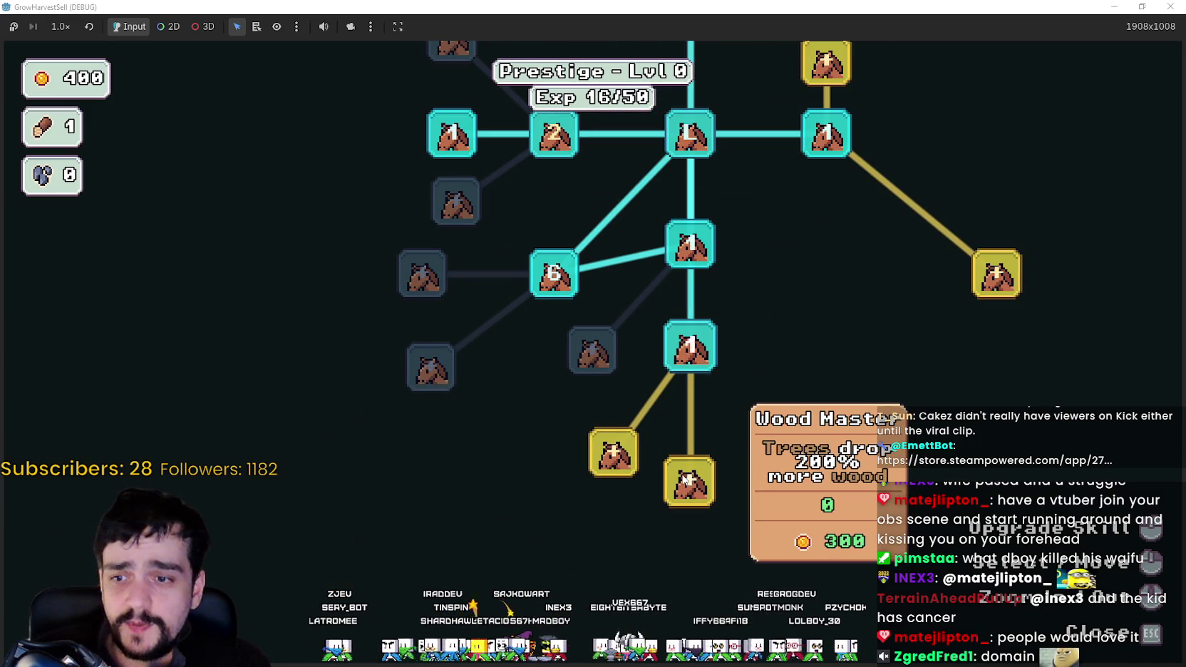
scroll(685, 481, "down", 3)
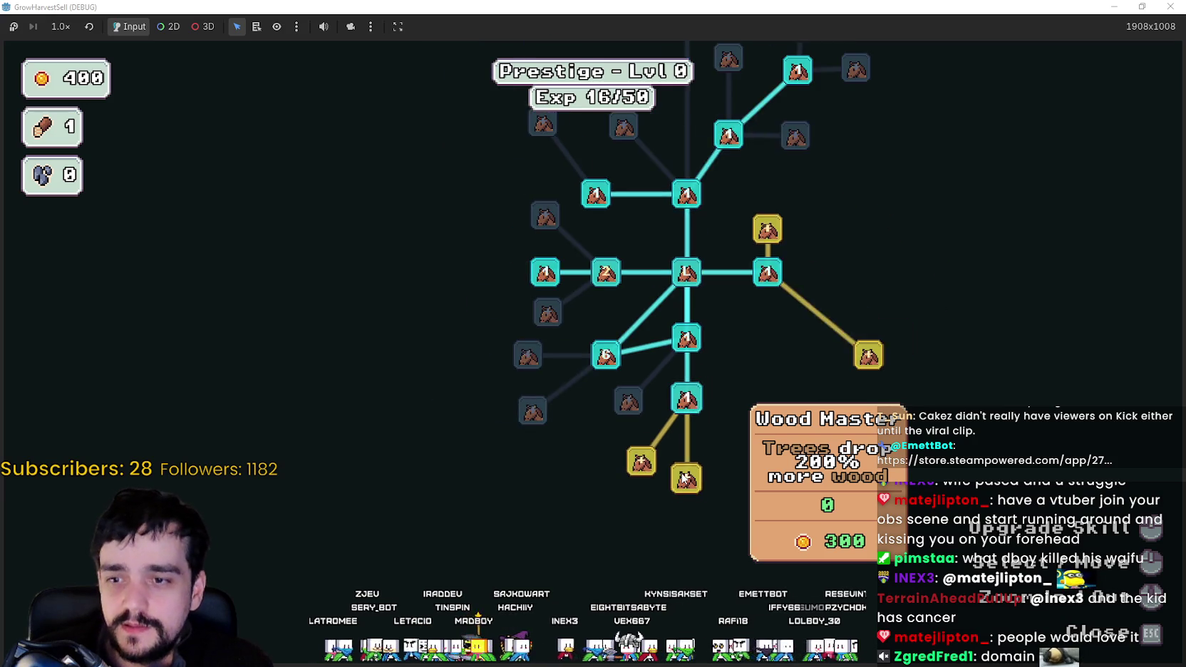
scroll(682, 483, "up", 4)
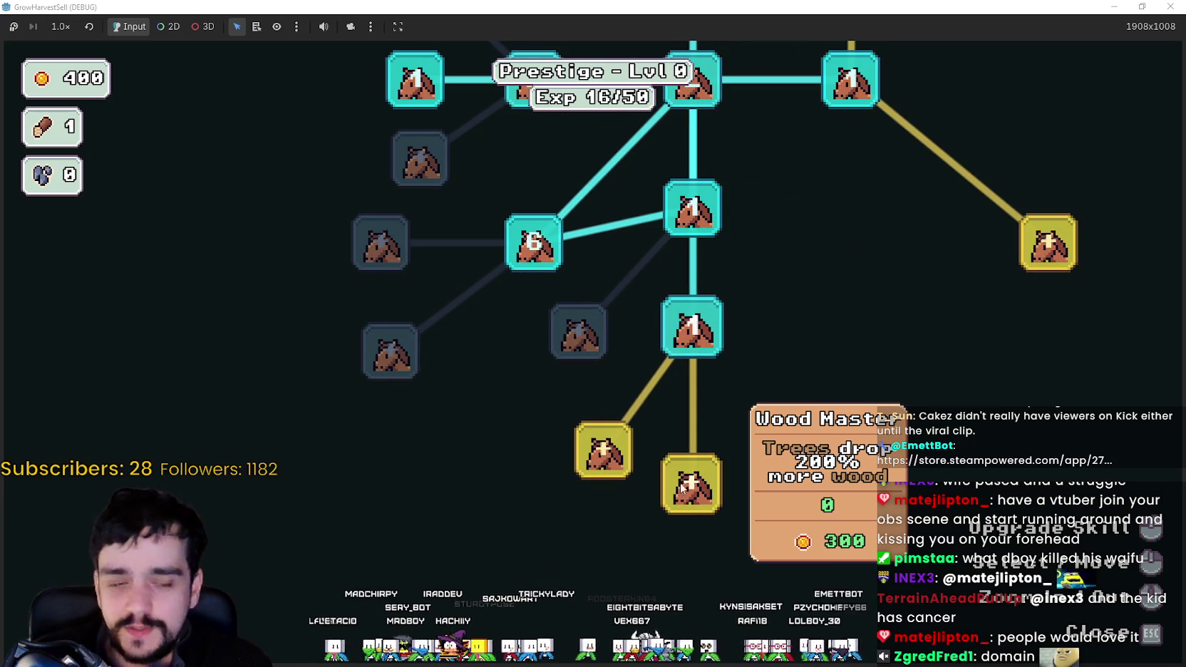
scroll(680, 483, "down", 2)
left_click_drag(849, 323, 649, 556)
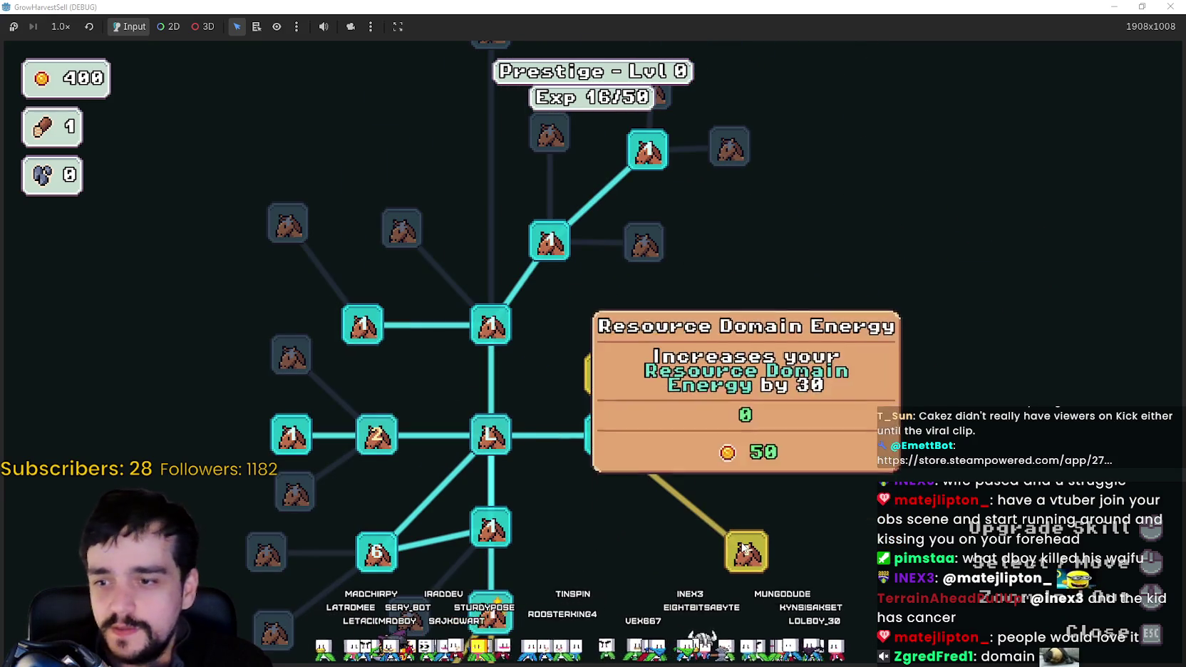
mouse_move(742, 546)
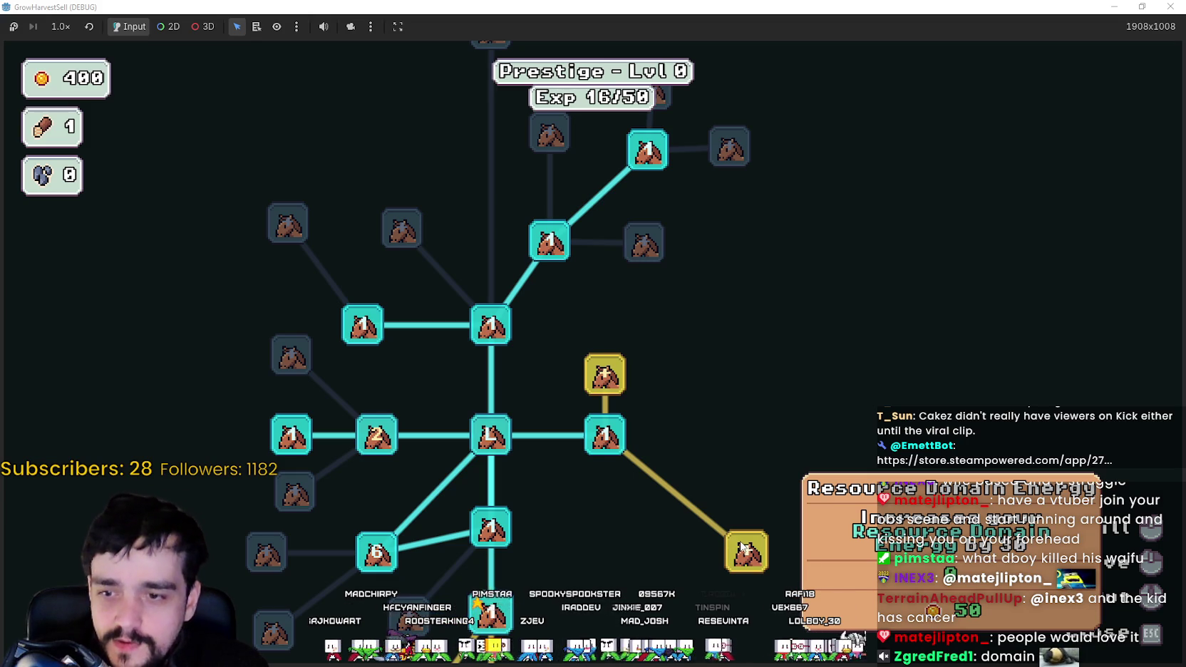
mouse_move(612, 371)
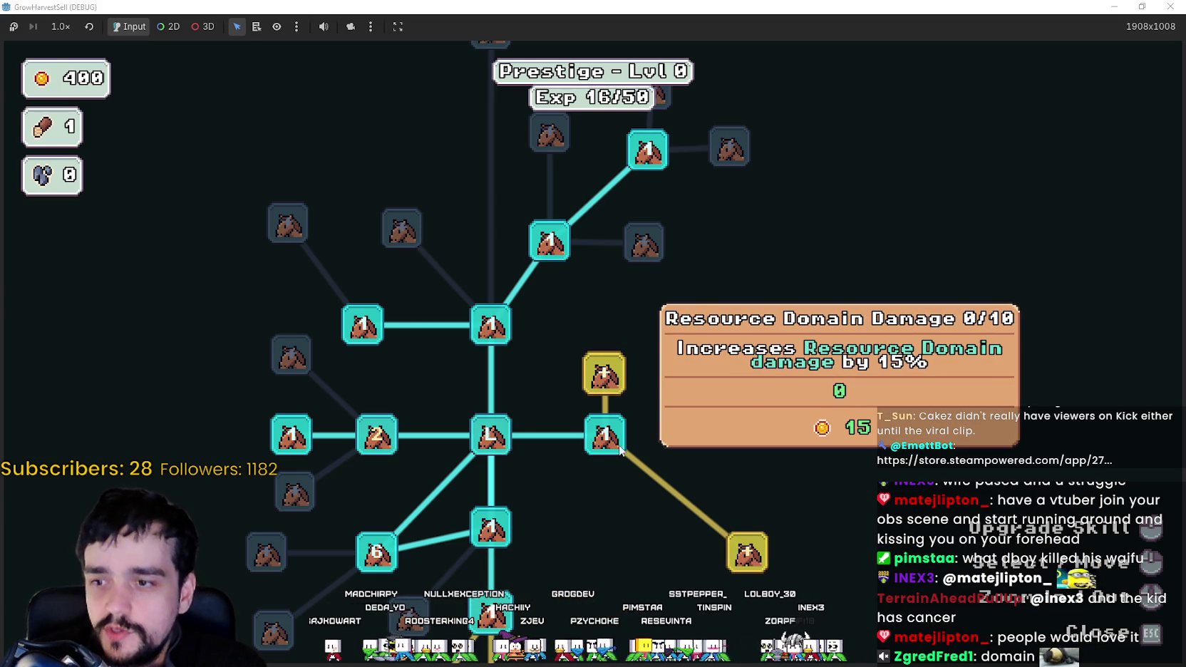
left_click(614, 371)
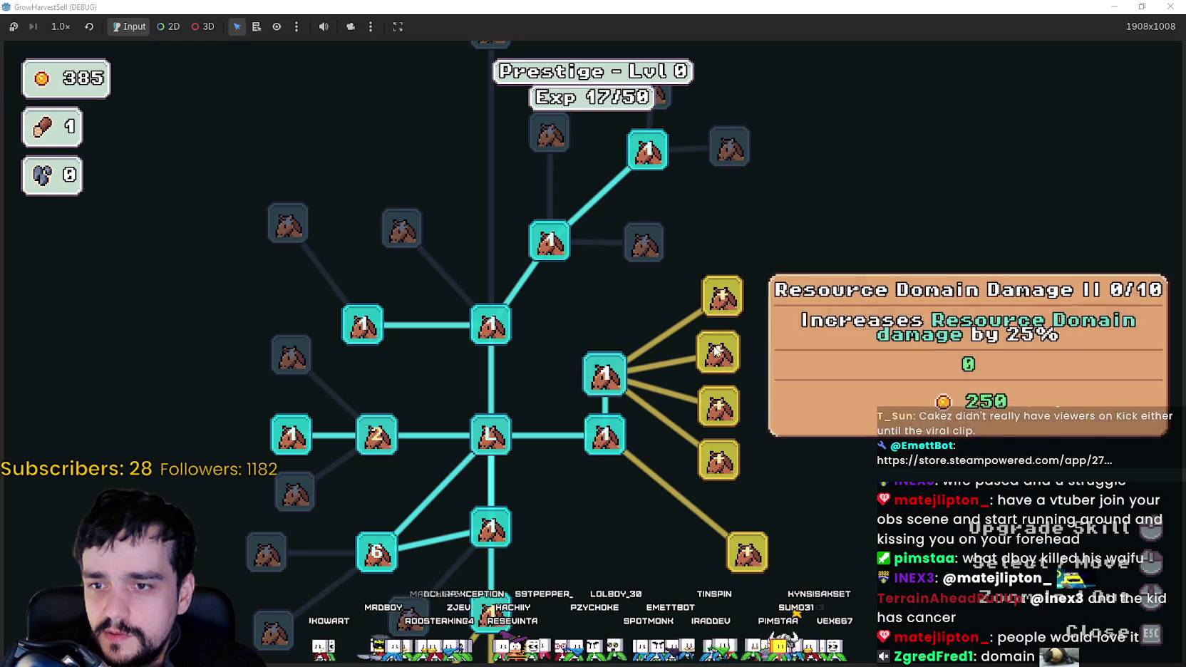
Buy the 250-coin Resource Domain Damage II and raise it to rank 7.
mouse_move(718, 471)
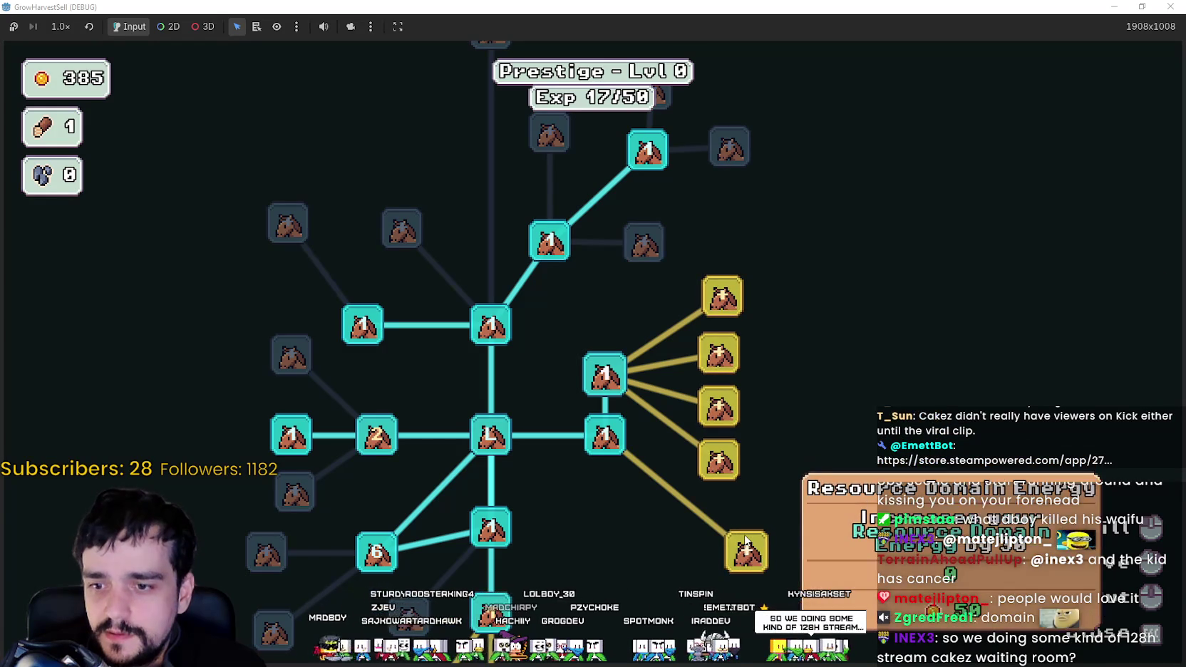
scroll(815, 206, "up", 3)
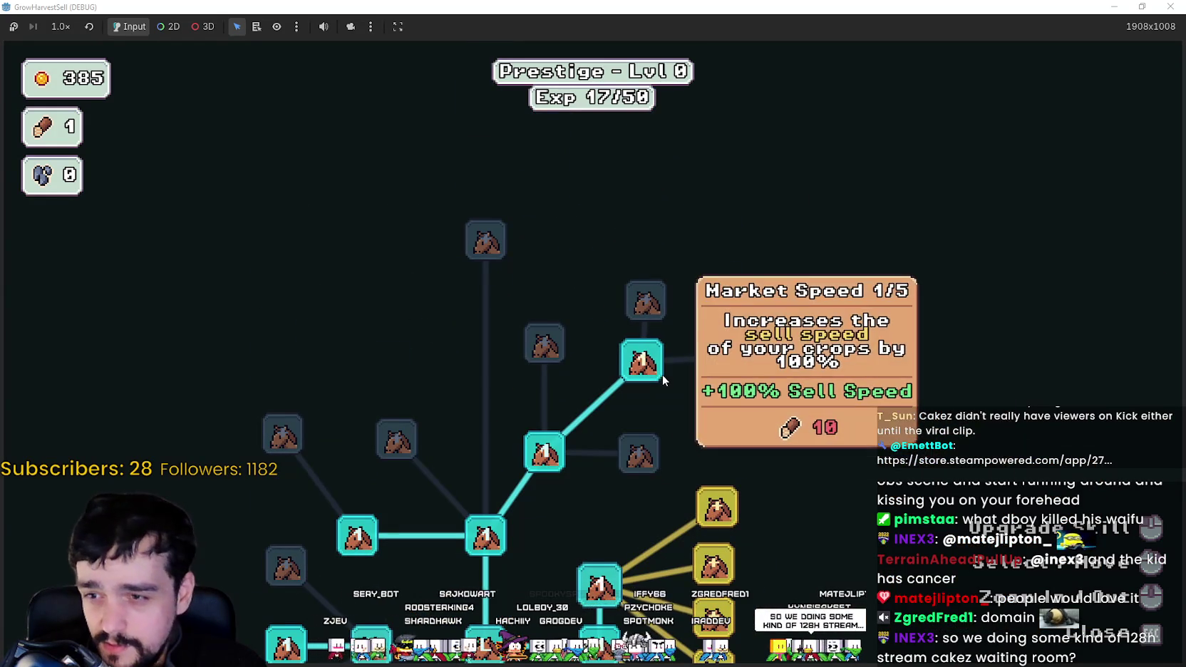
mouse_move(551, 464)
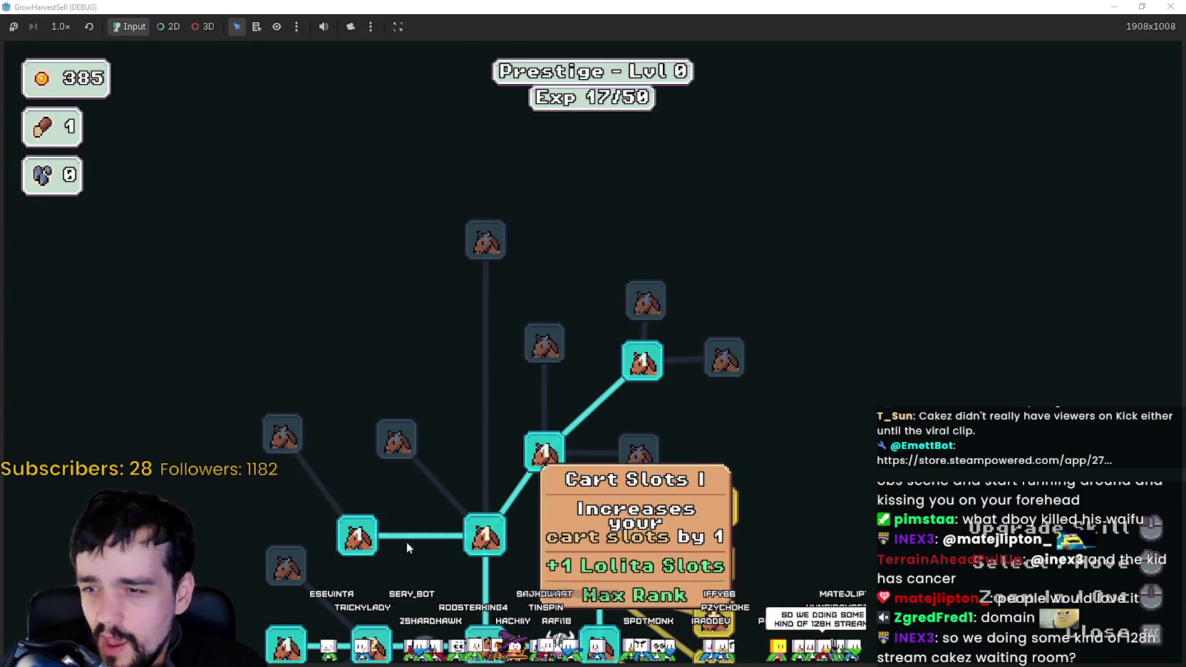
left_click_drag(335, 536, 501, 451)
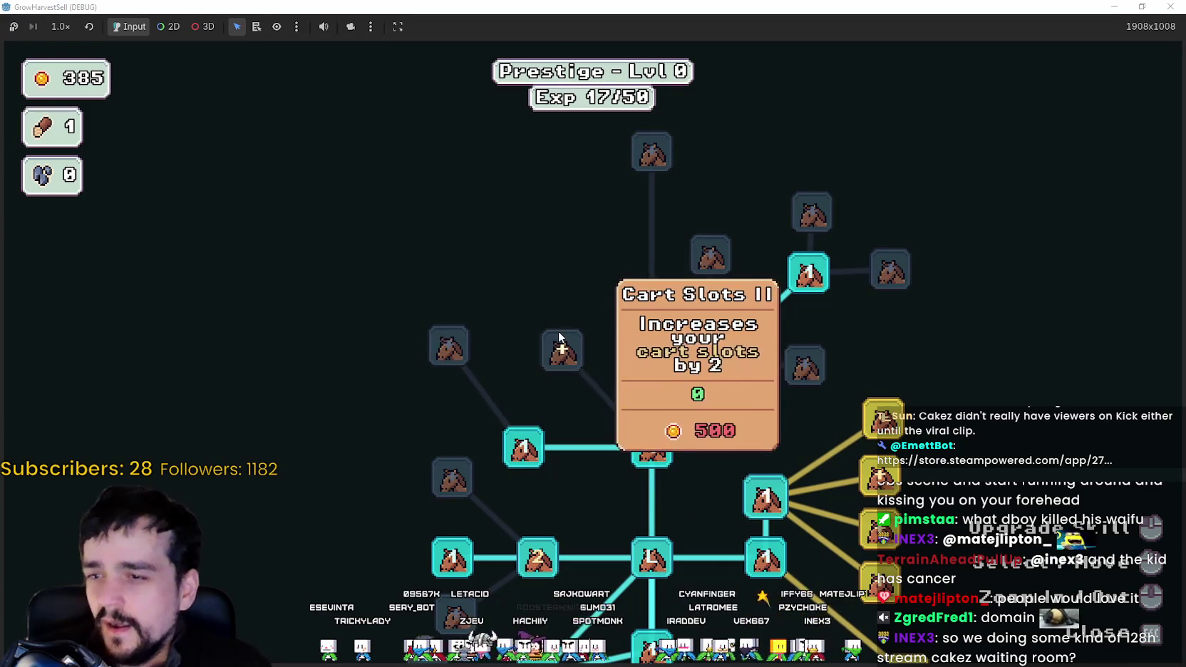
mouse_move(651, 148)
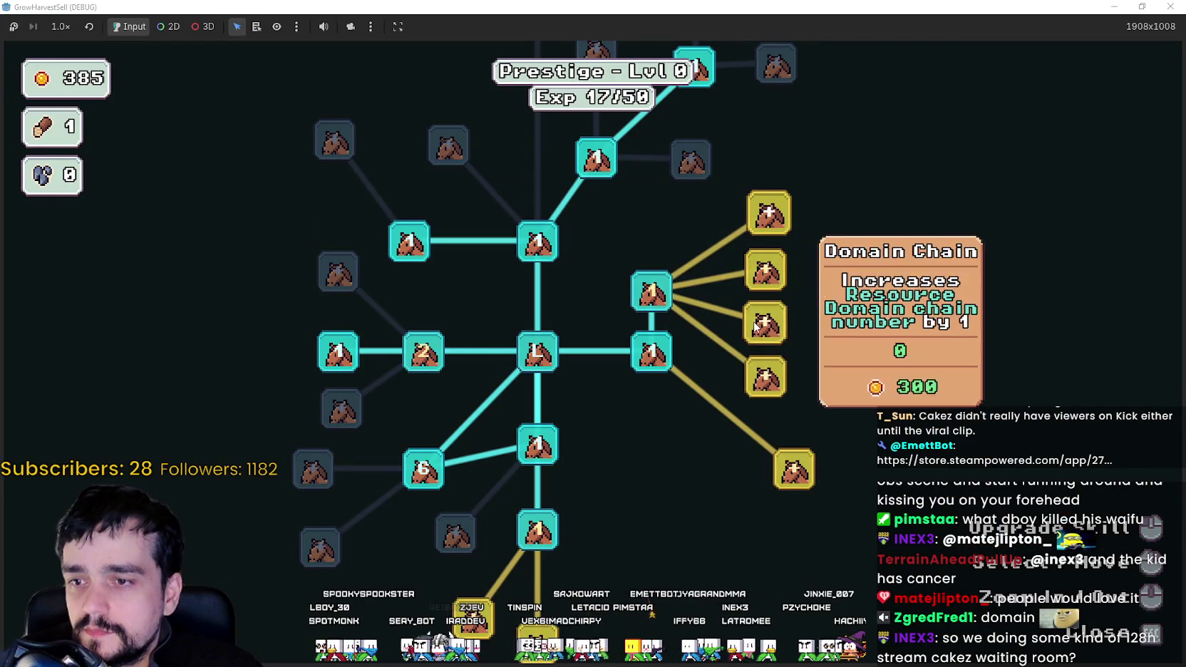
mouse_move(755, 255)
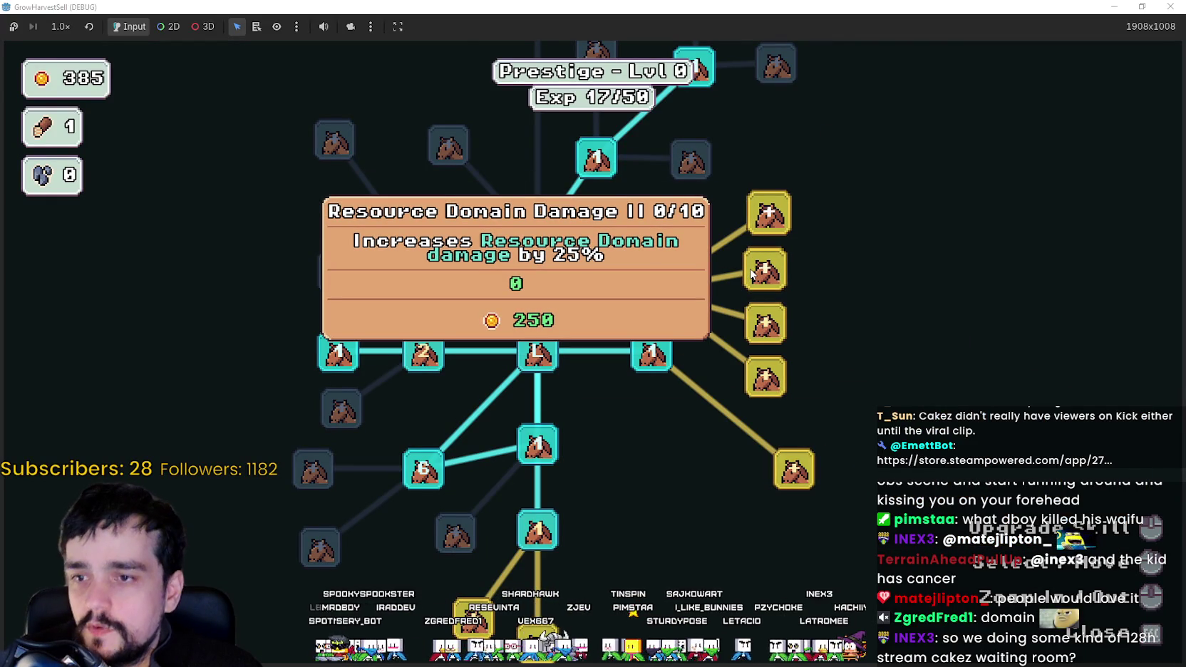
left_click(753, 274)
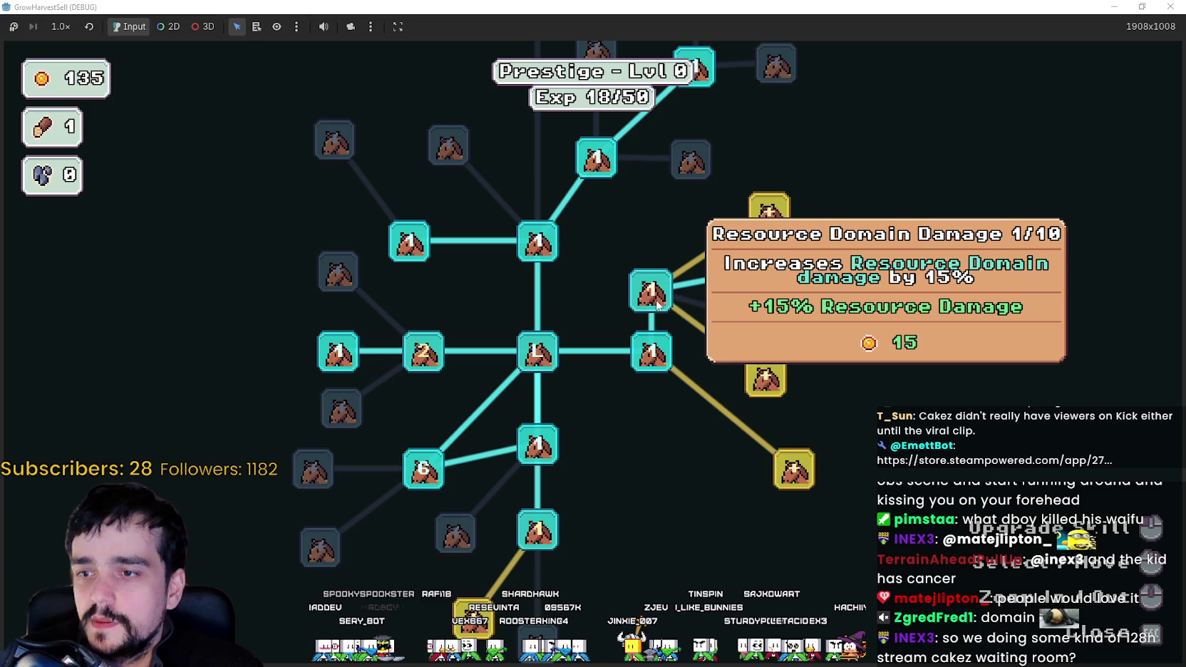
left_click(656, 306)
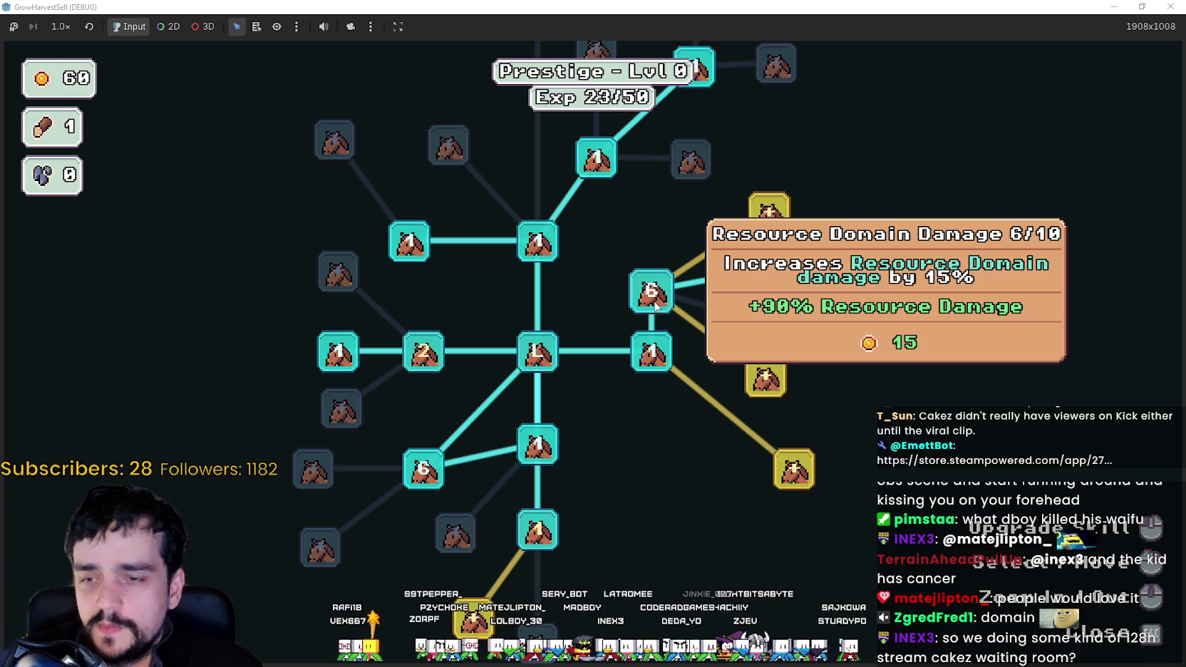
left_click(654, 306)
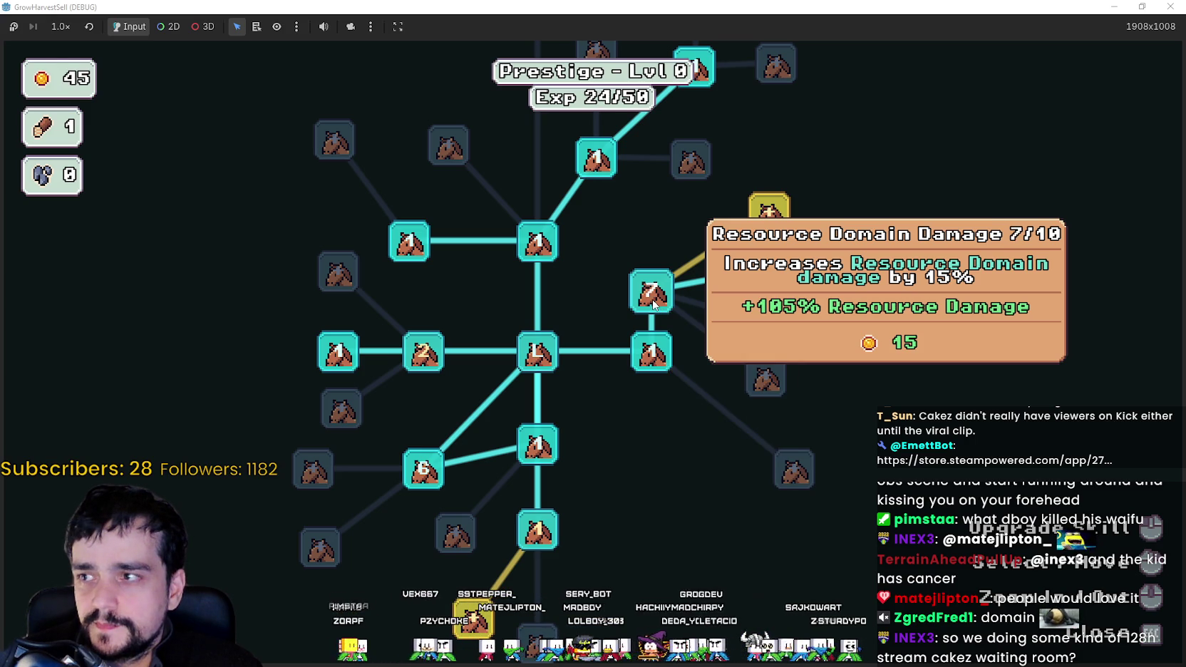
Buy Domain Charge rank 1/5, then briefly view and close a gif in the browser.
mouse_move(688, 403)
left_mouse_down()
mouse_move(663, 472)
mouse_move(615, 518)
left_mouse_up()
mouse_move(683, 329)
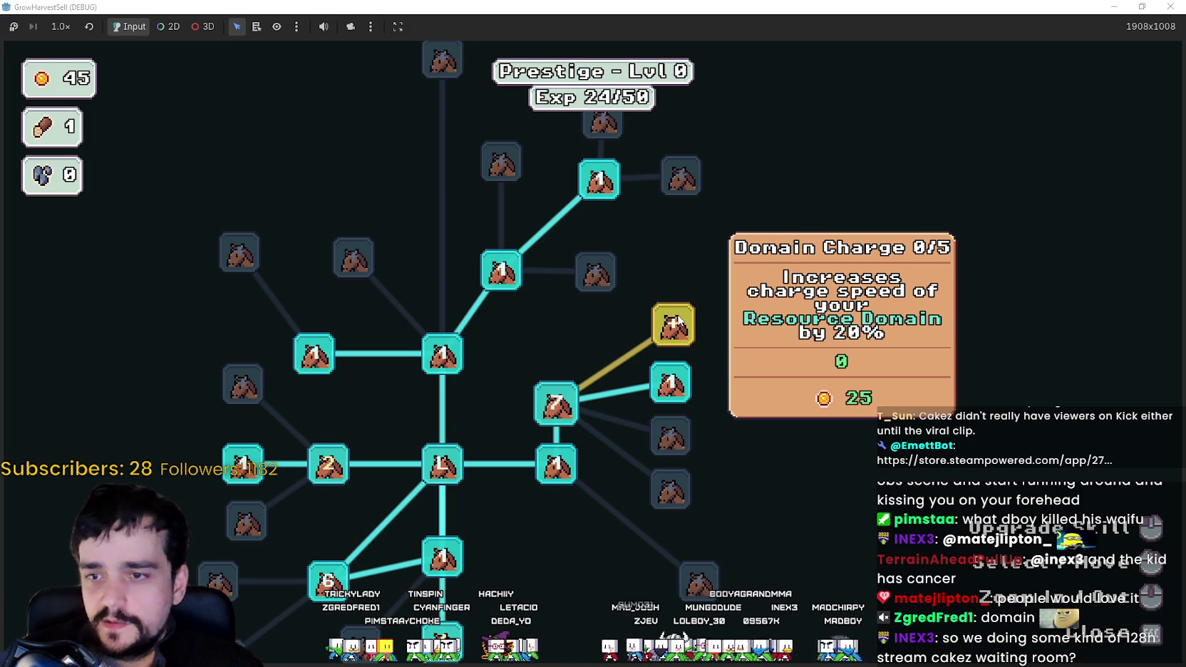
left_click(675, 324)
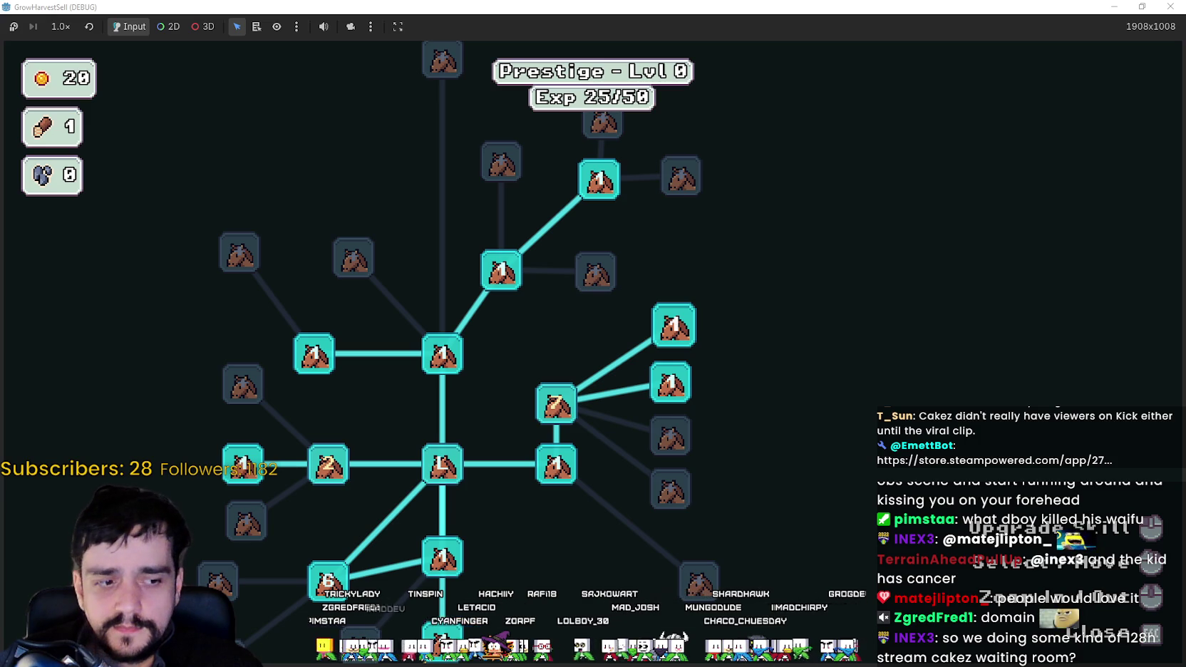
key("alt+Tab")
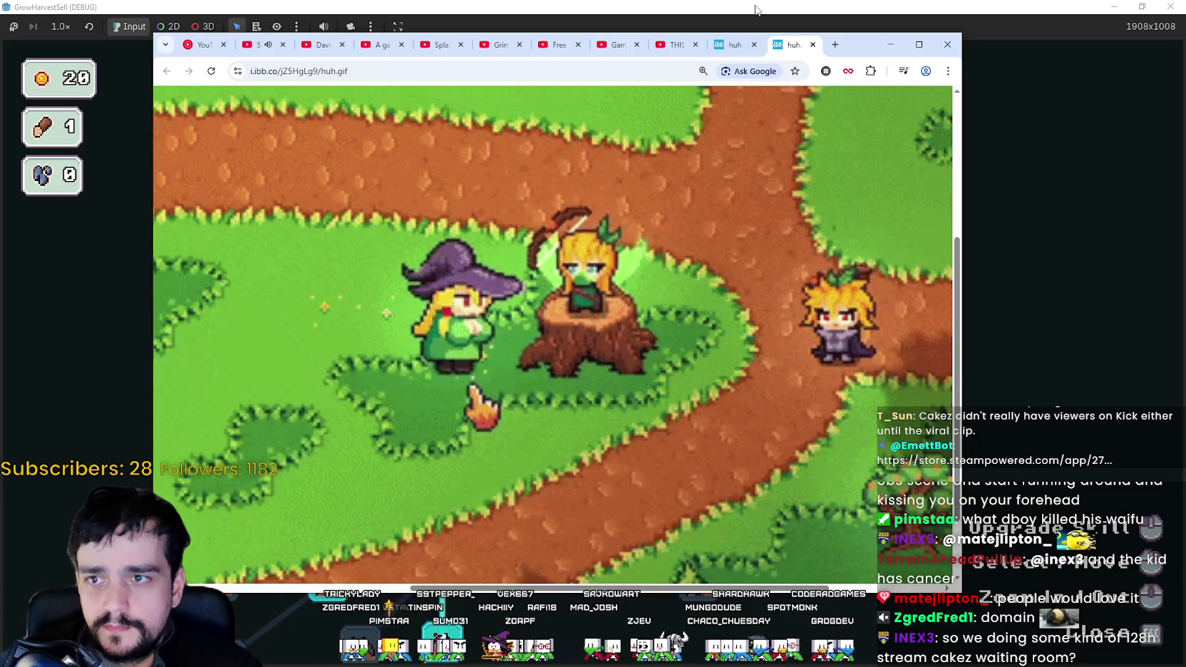
left_click(947, 44)
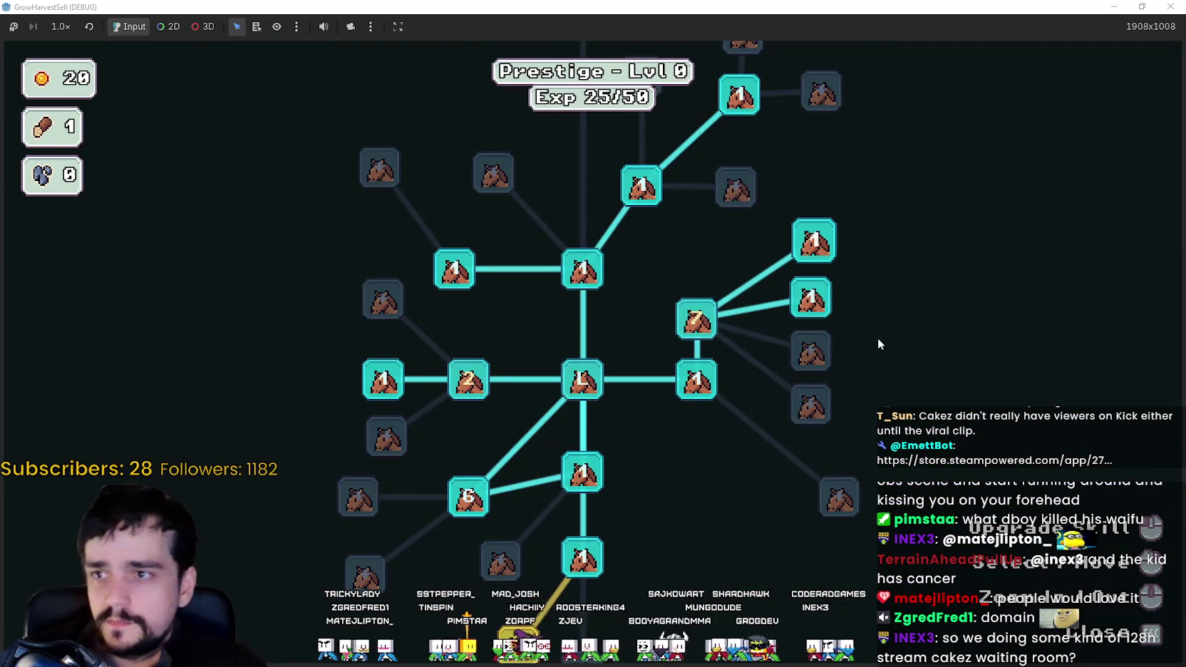
Leave the skill tree and travel by horse to Stage 1, The Forest (forest_1).
key("Escape")
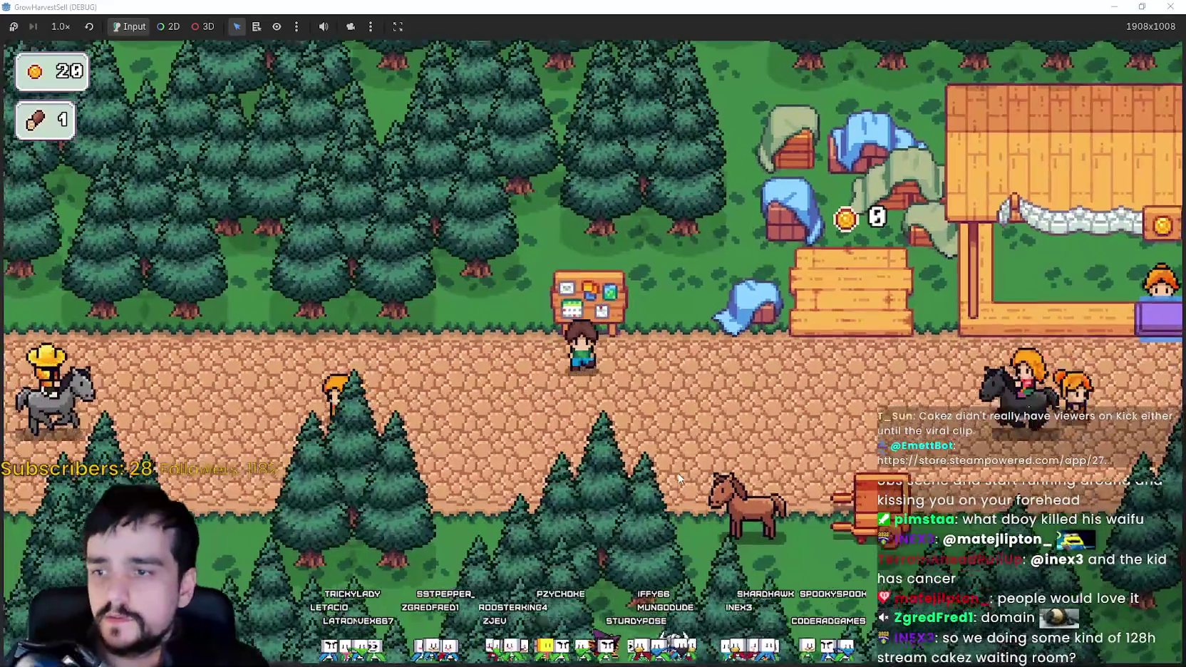
key("d")
key("s")
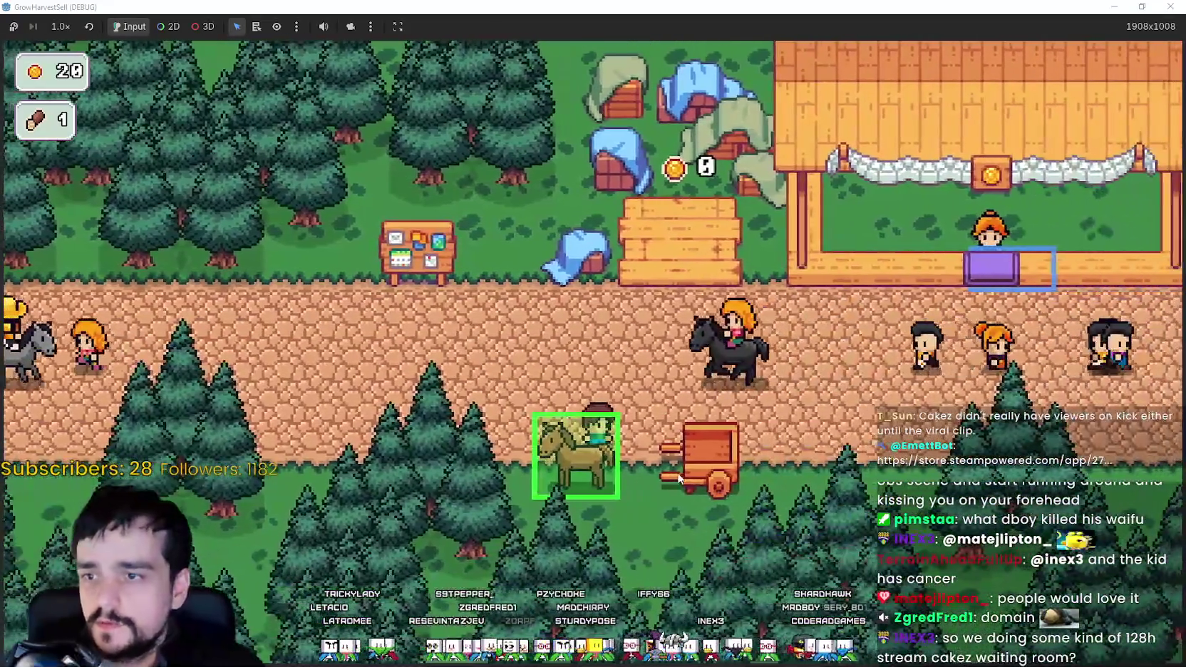
left_click(577, 460)
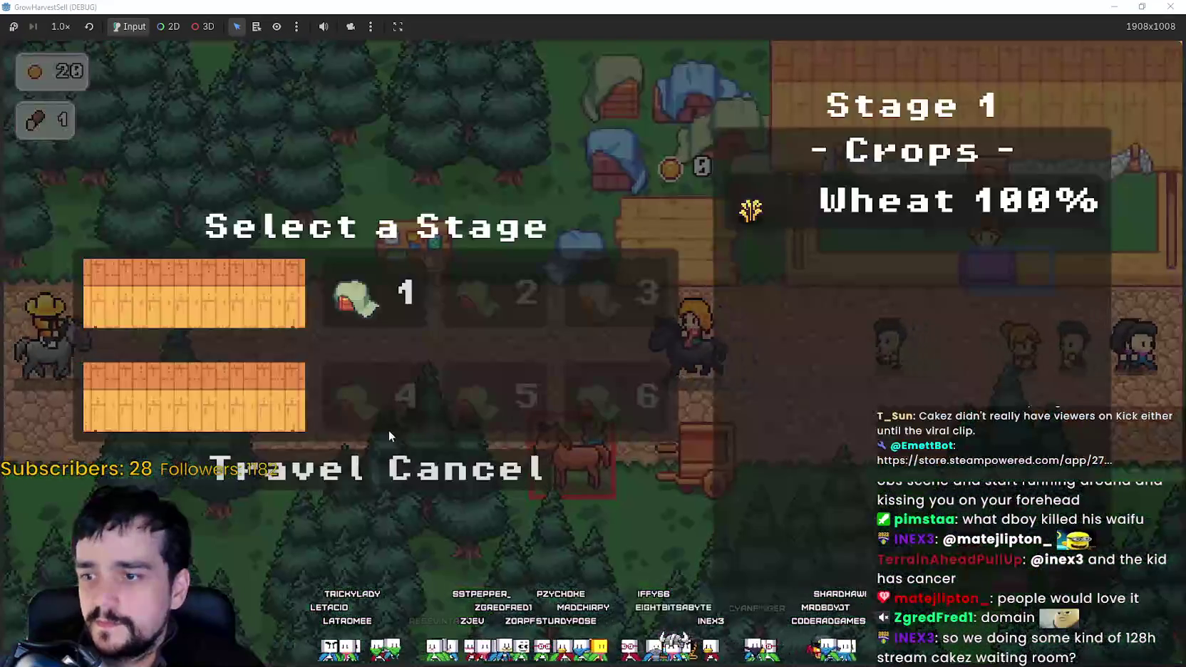
left_click(285, 468)
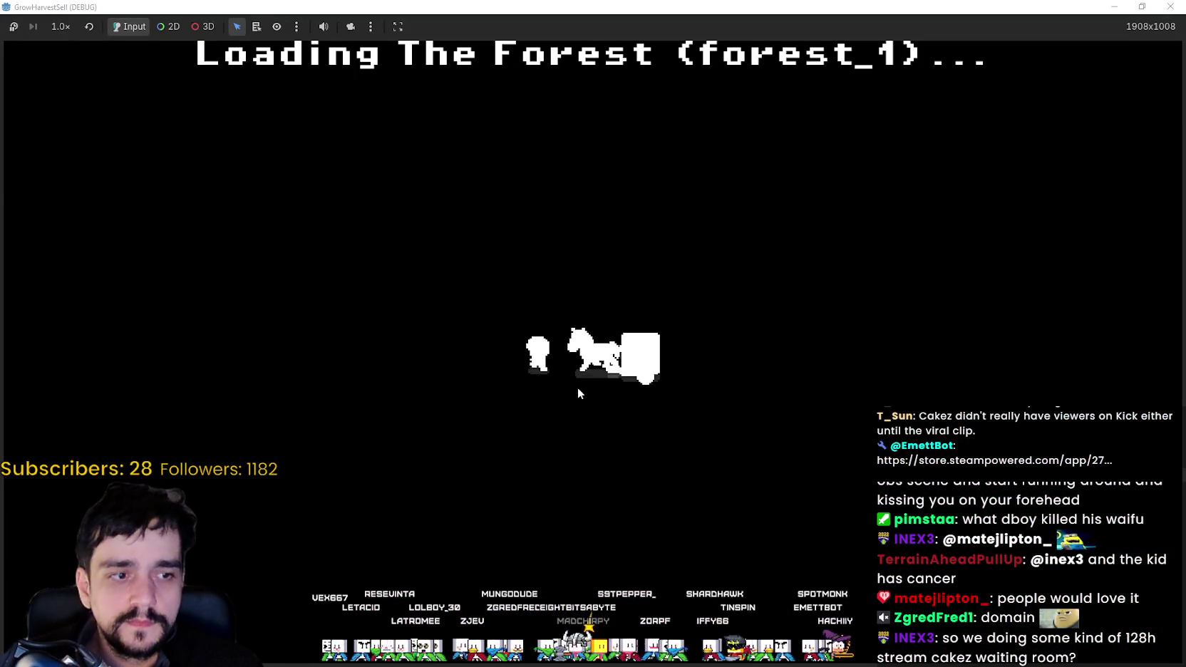
Walk the character away from the horse cart into the forest, chopping trees for wood.
key("d")
key("s")
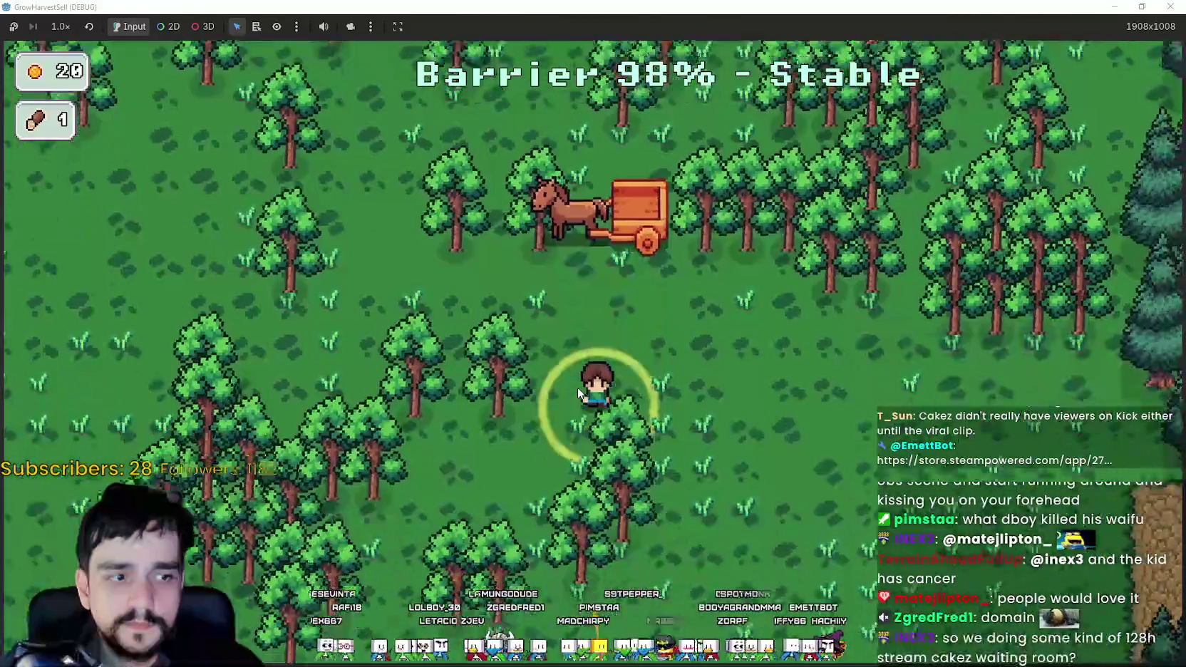
key("s")
key("a")
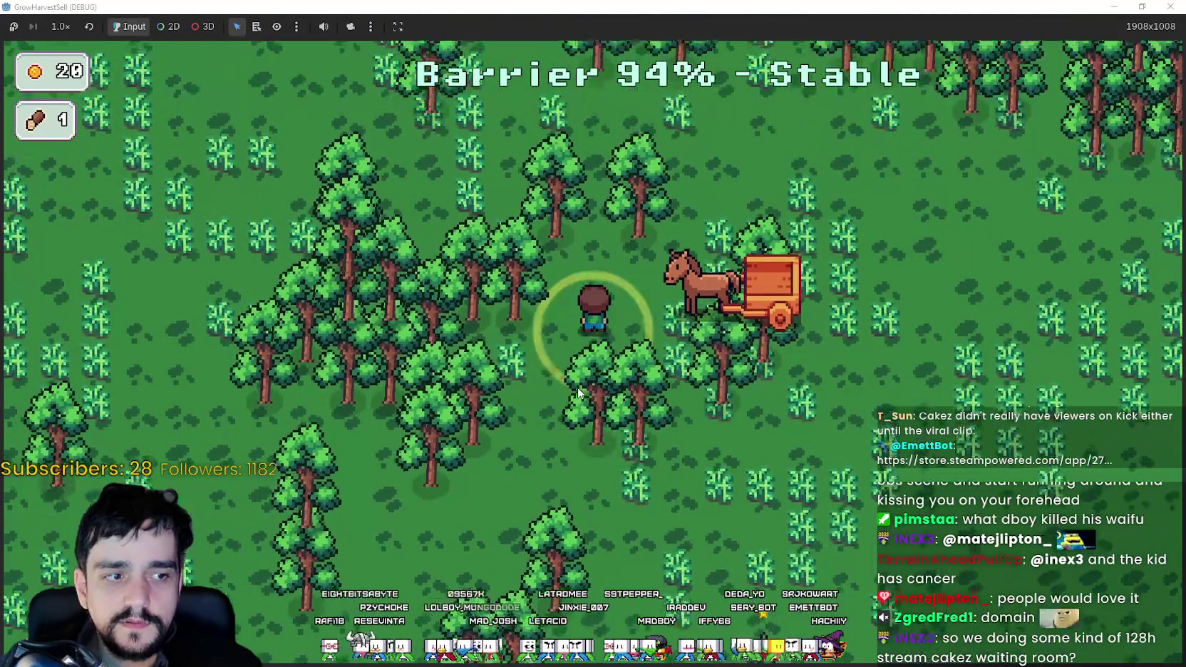
key("w")
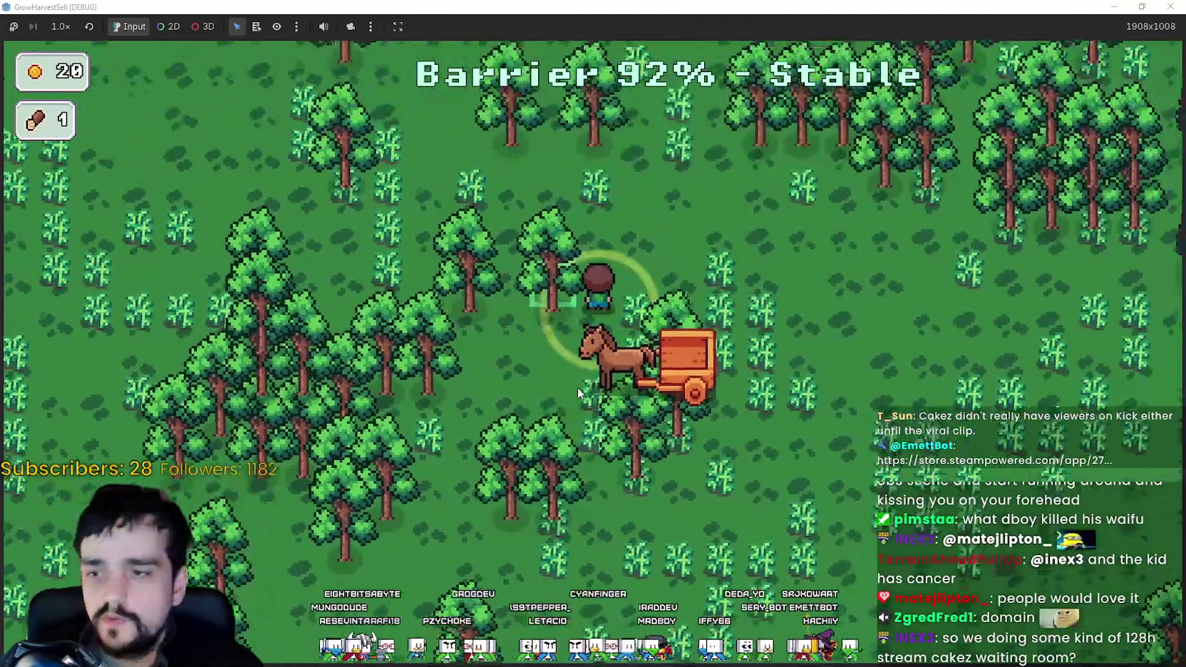
key("a")
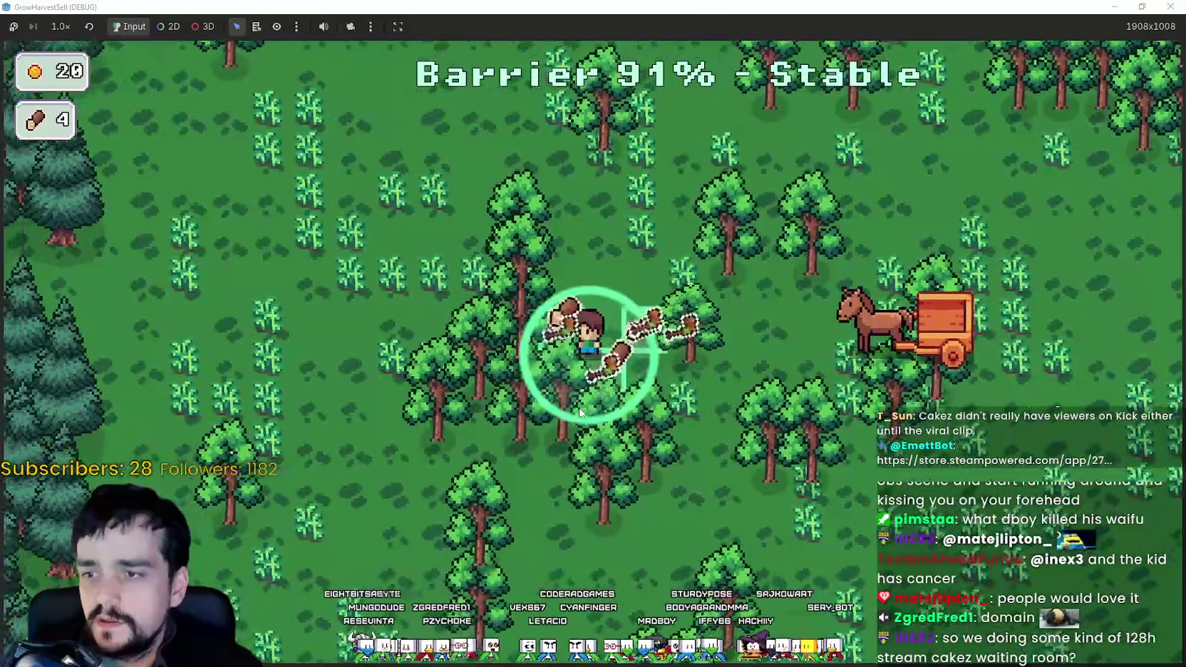
key("s")
key("d")
key("w")
key("d")
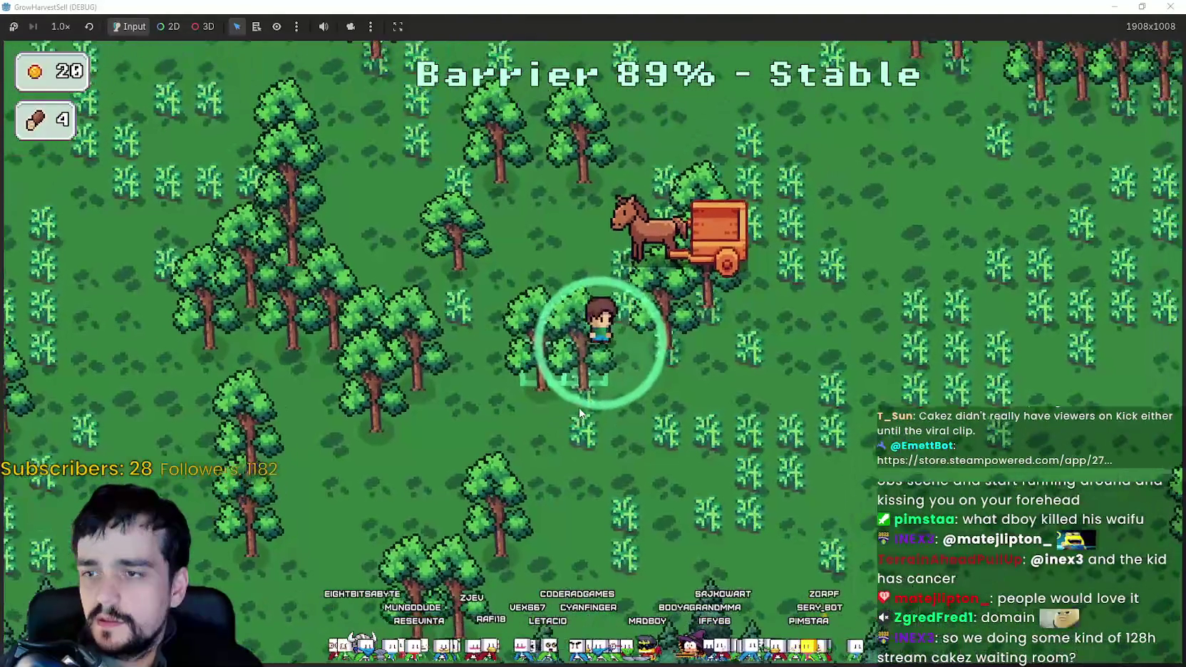
key("w")
key("d")
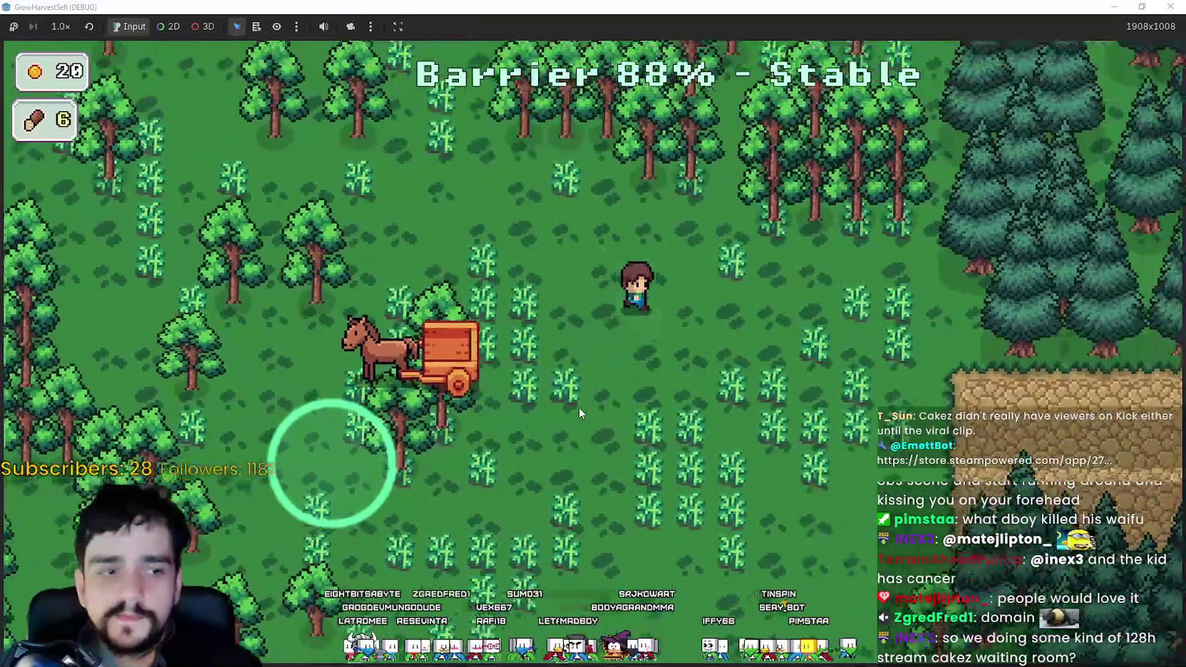
key("a")
key("a")
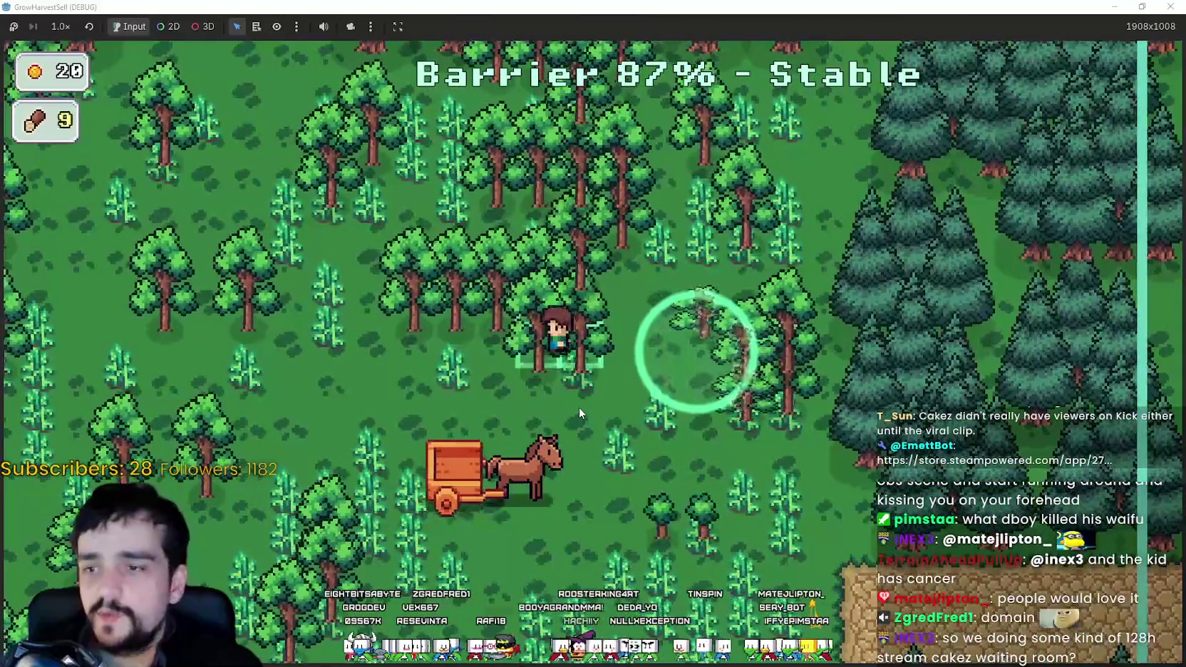
Keep gathering wood through the forest until it reaches 24, then bring up the Notepad prediction lists.
key("d")
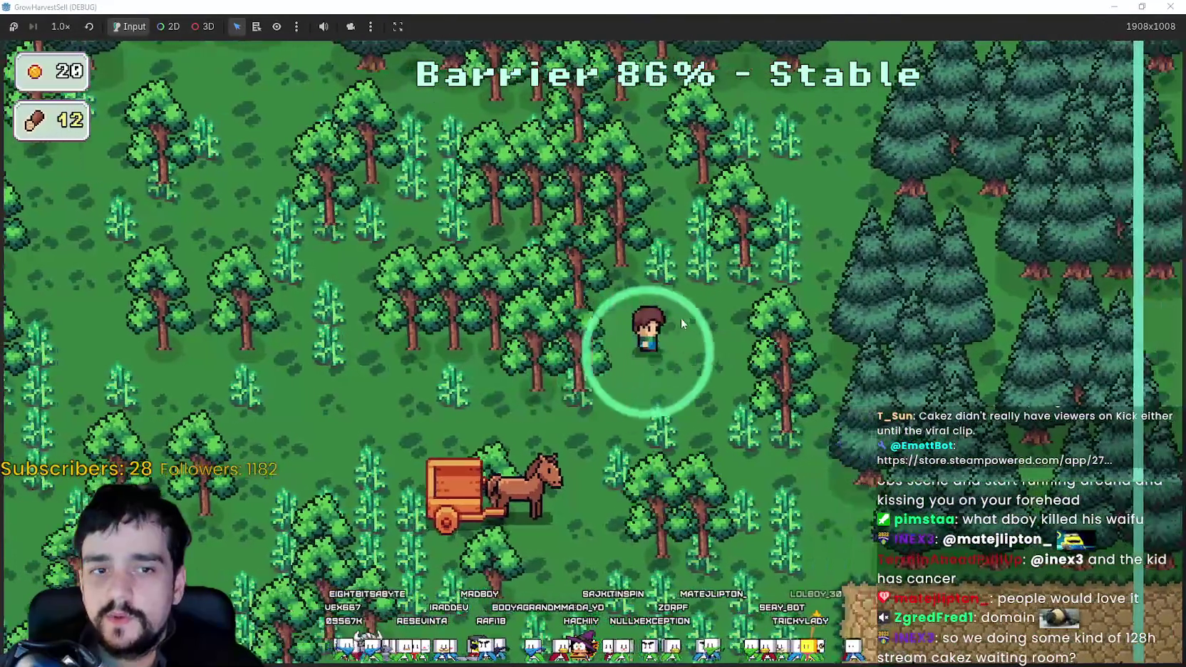
key("a")
key("a")
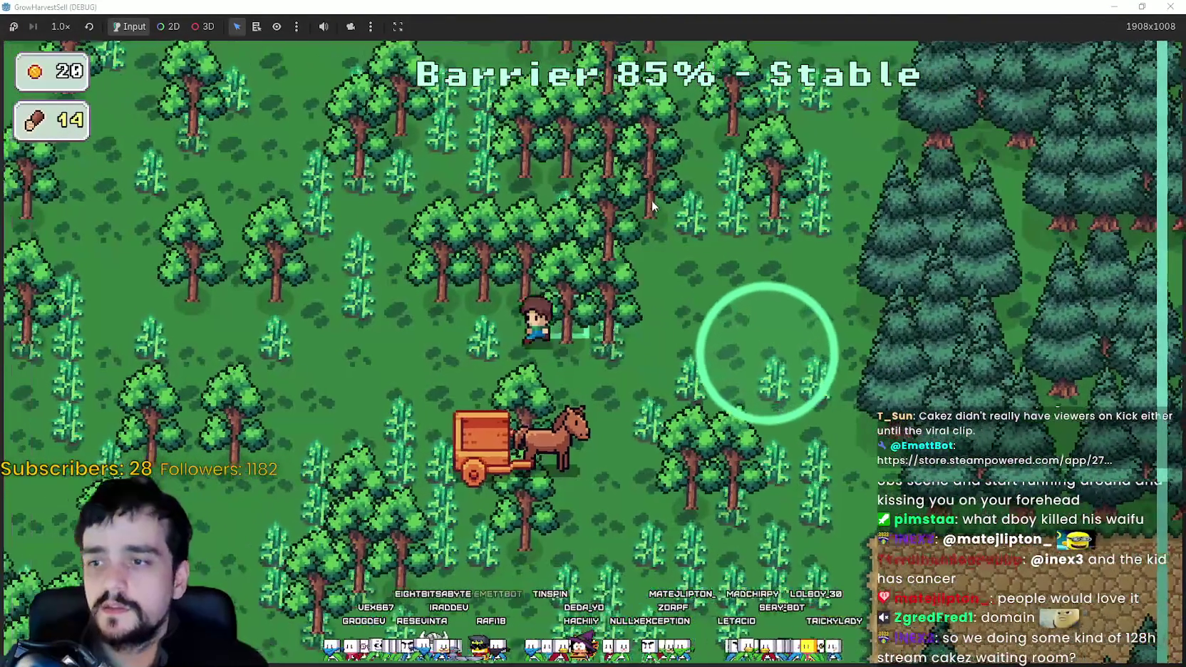
key("w")
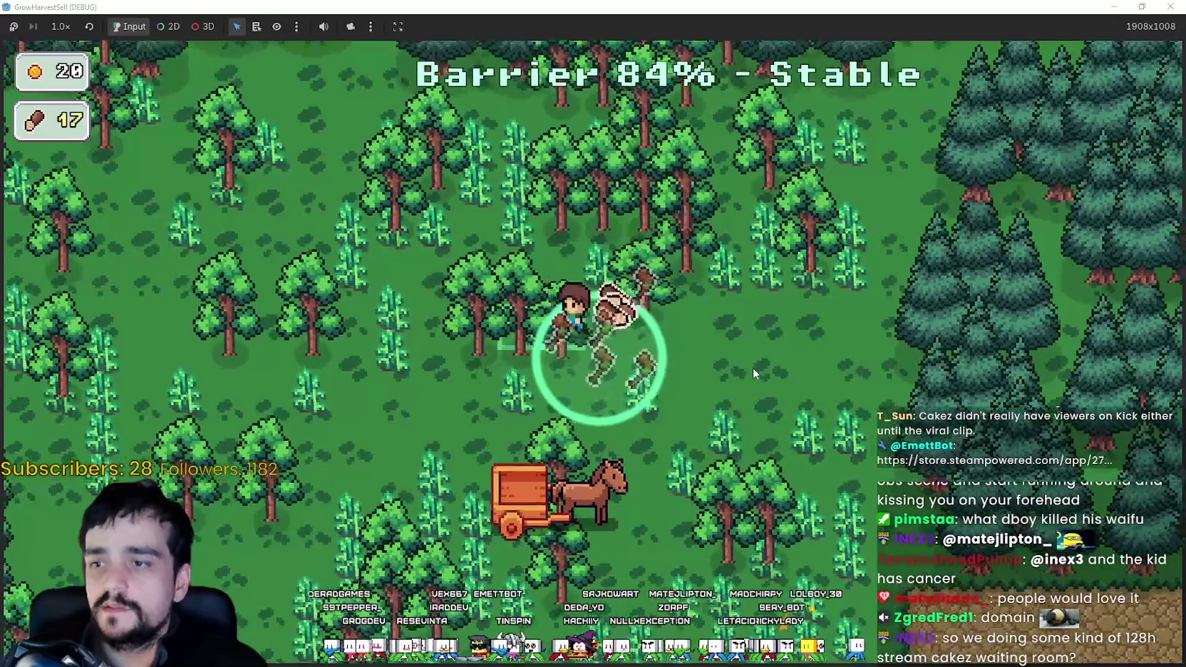
key("a")
key("w")
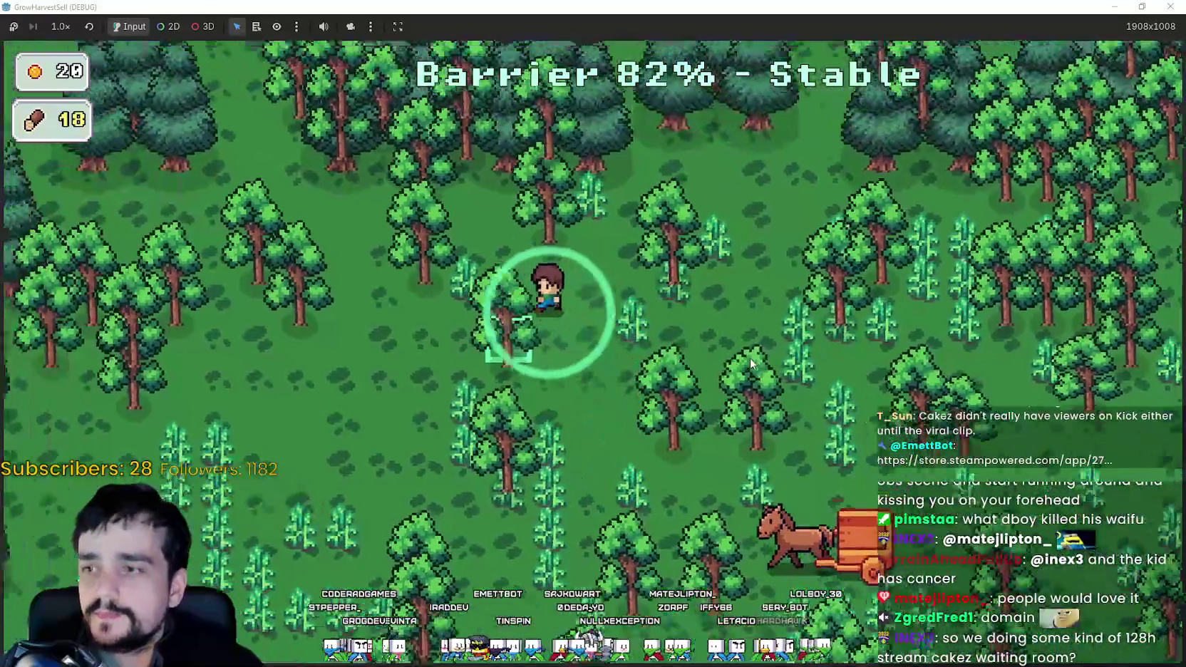
key("d")
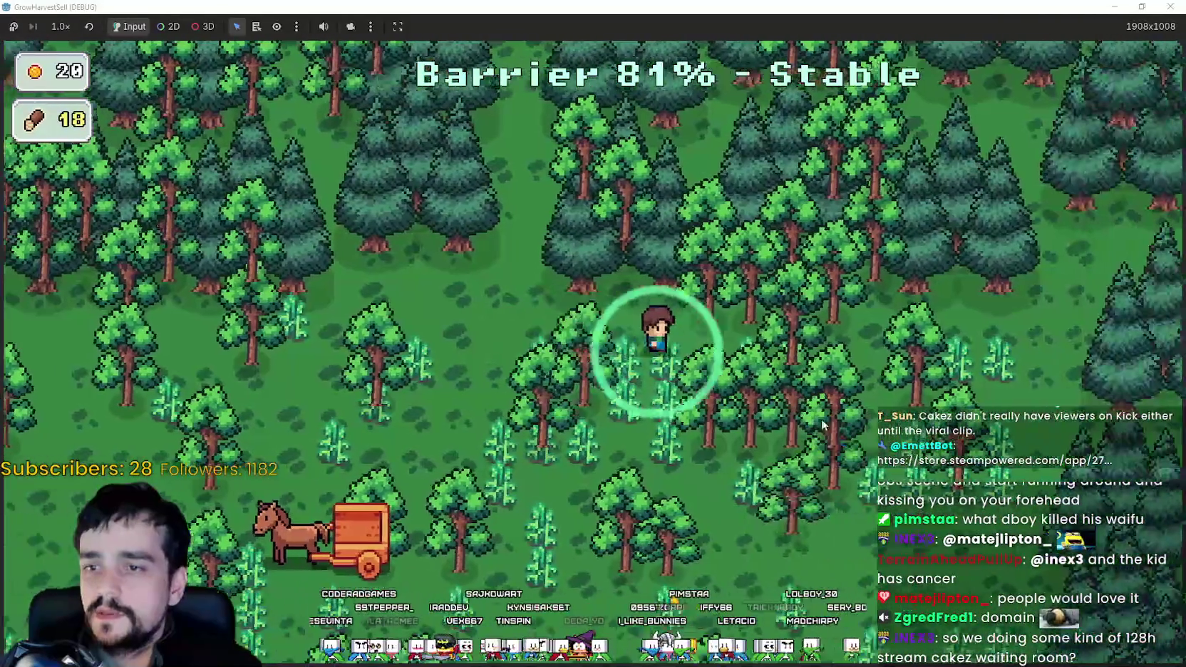
key("s")
key("a")
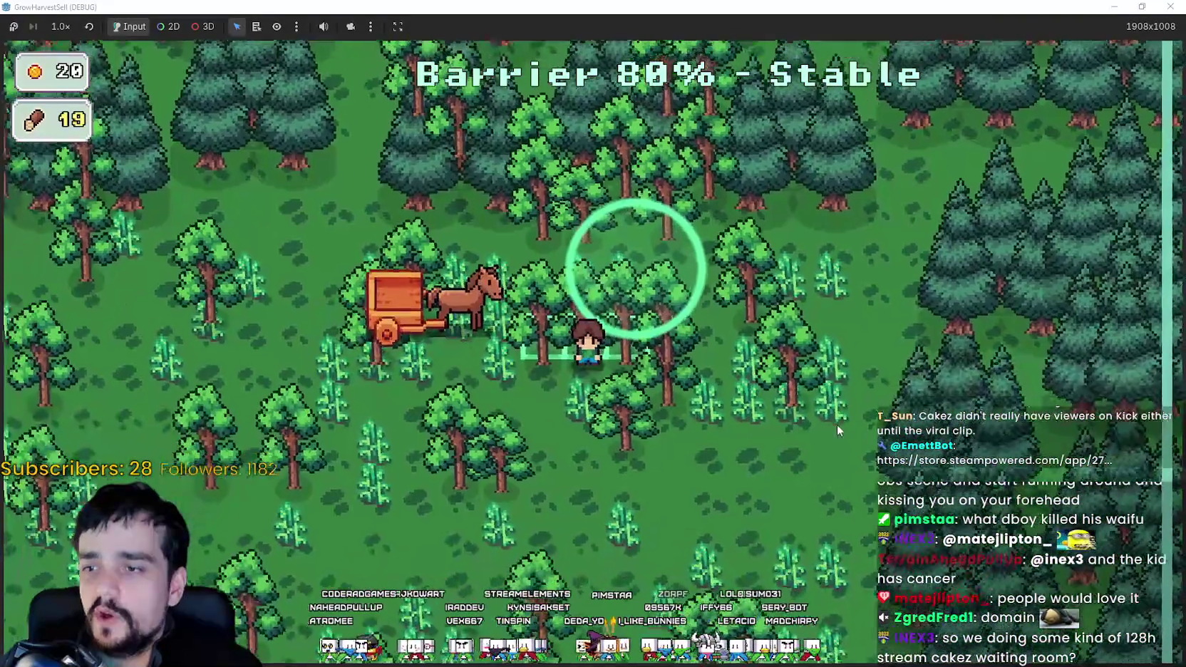
key("d")
key("a")
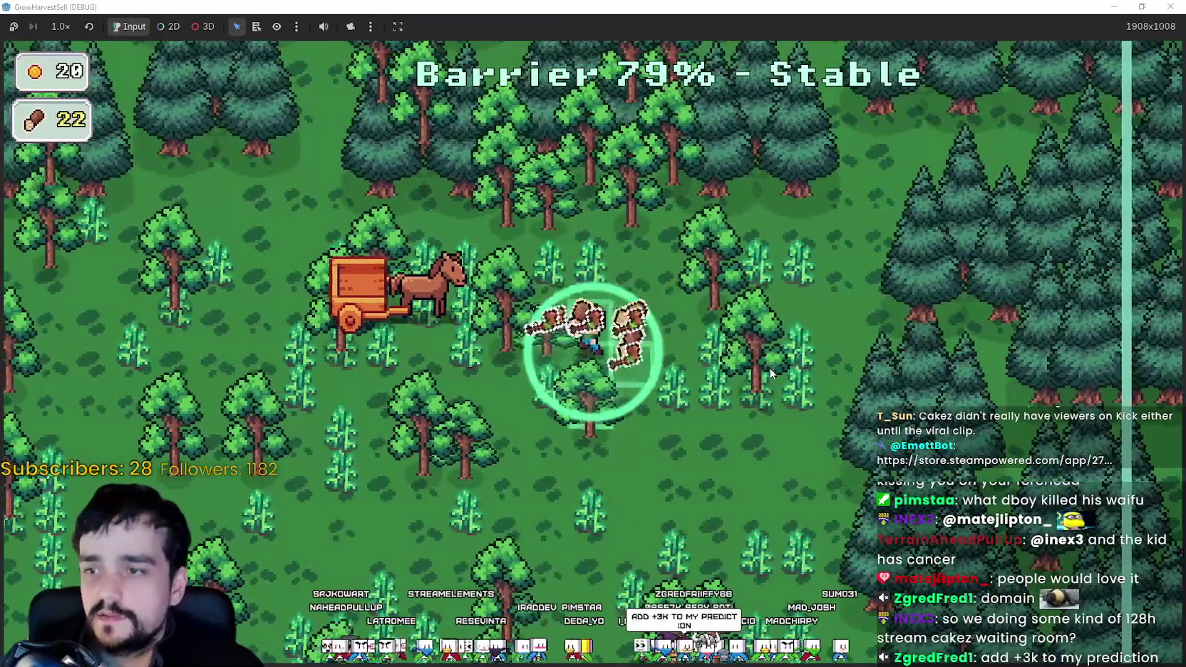
key("s")
key("a")
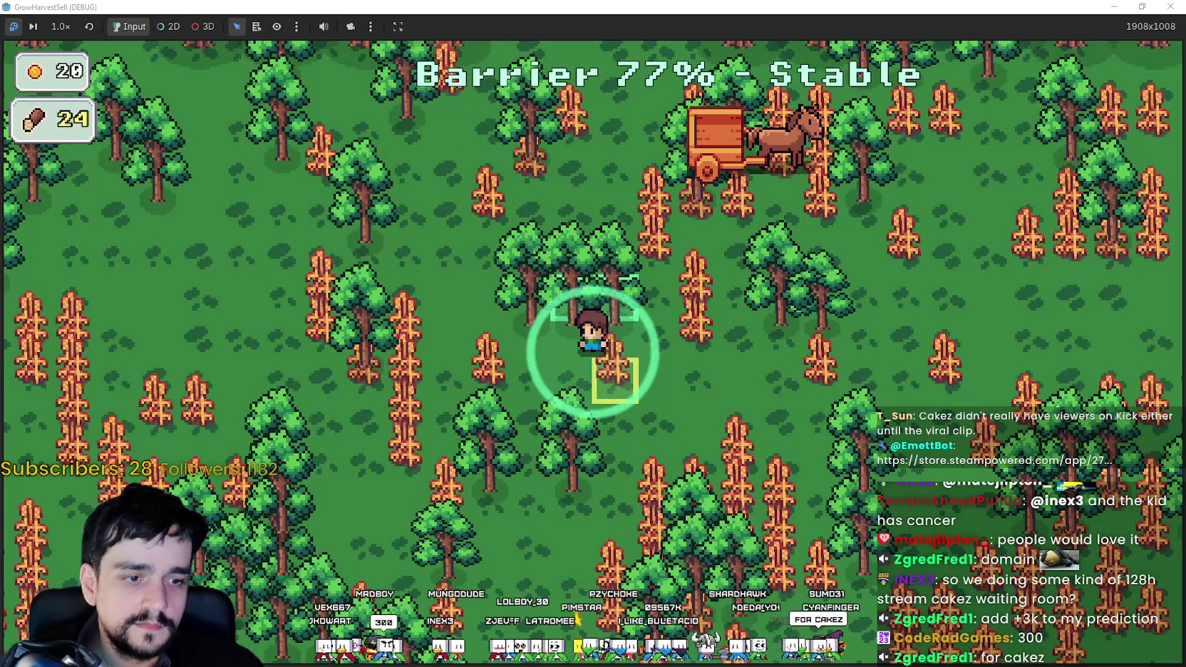
key("alt+Tab")
key("alt+Tab")
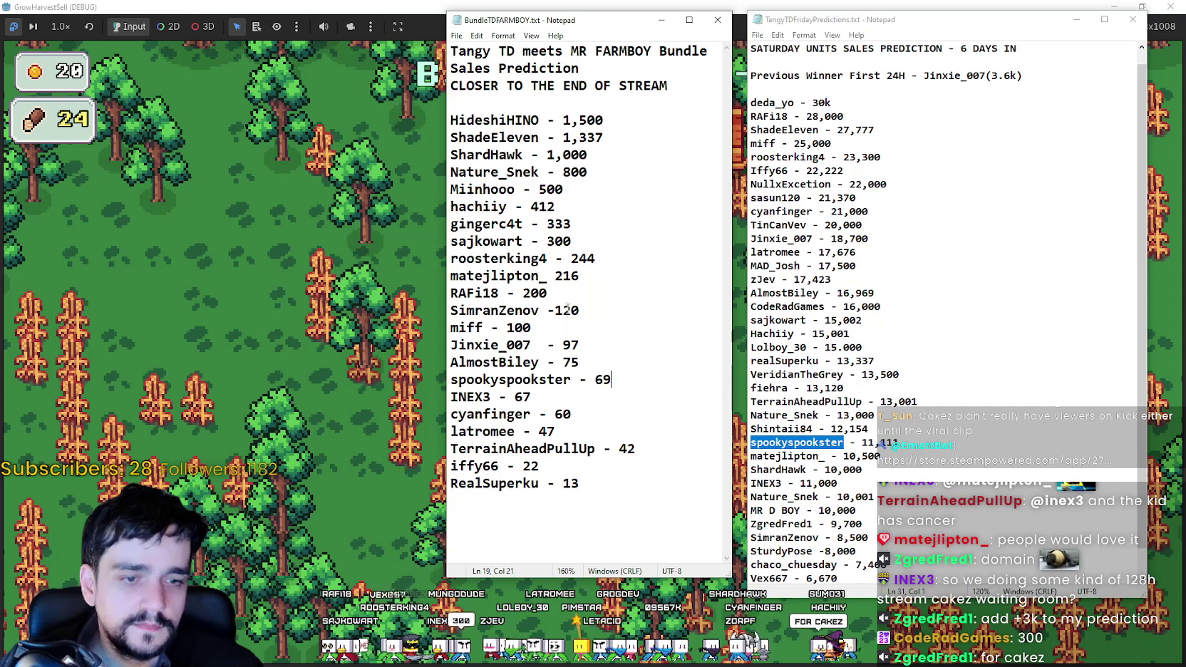
Change a viewer's Friday prediction from 9,700 to 12,700.
left_click(936, 469)
scroll(936, 454, "down", 1)
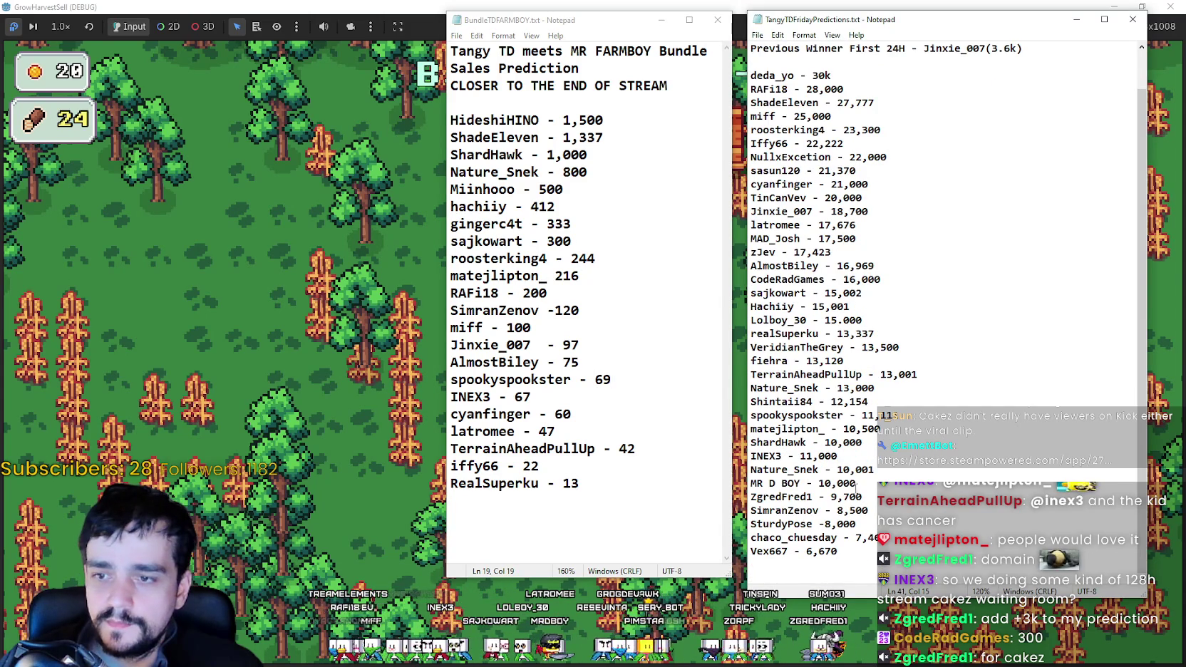
left_click_drag(782, 241, 773, 194)
left_click(777, 170)
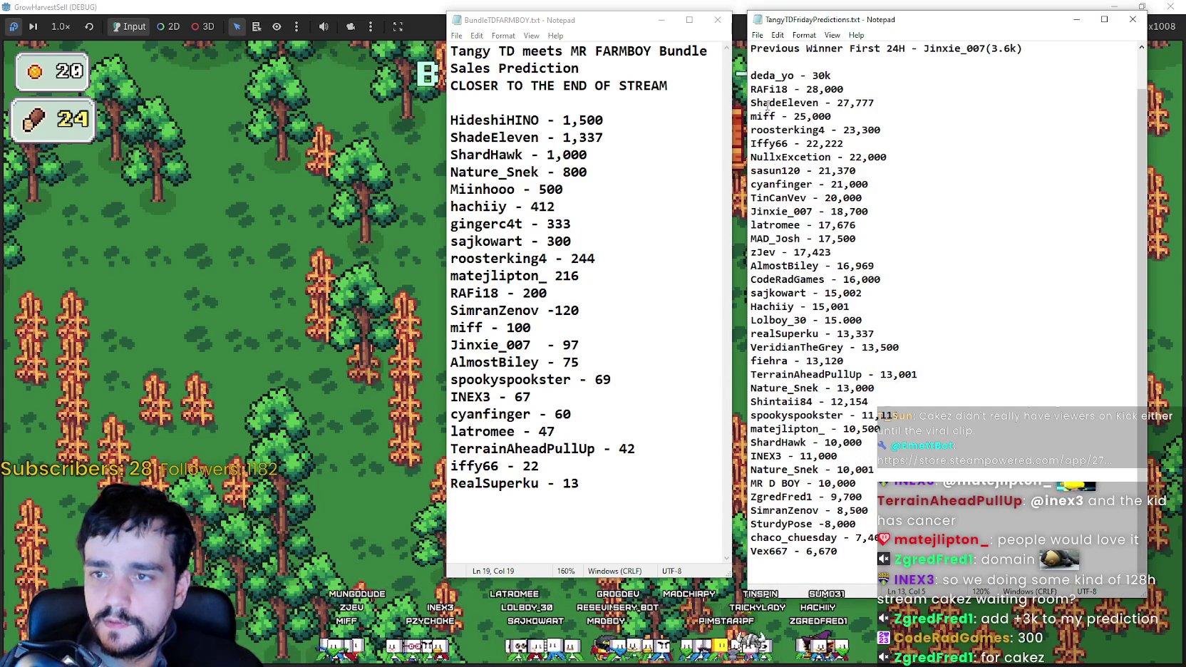
mouse_move(767, 103)
left_mouse_down()
mouse_move(771, 347)
mouse_move(765, 266)
mouse_move(855, 449)
mouse_move(866, 499)
left_mouse_up()
left_click(868, 502)
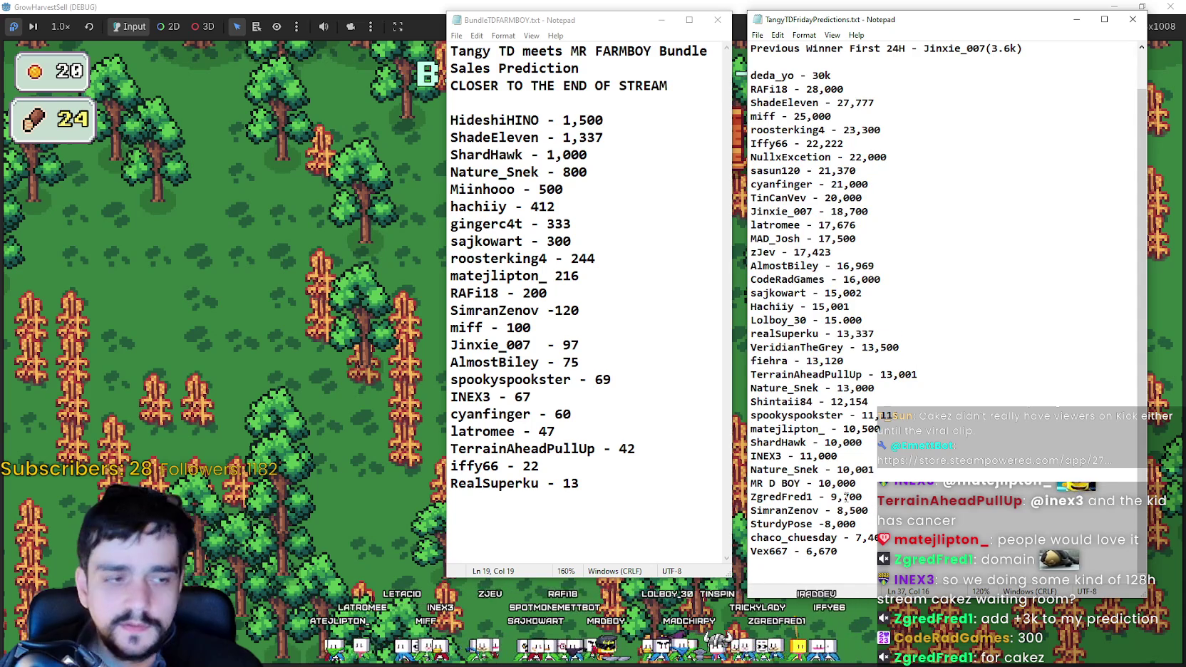
mouse_move(838, 497)
left_mouse_down()
mouse_move(852, 499)
mouse_move(745, 496)
left_mouse_up()
key("ctrl+c")
type("12")
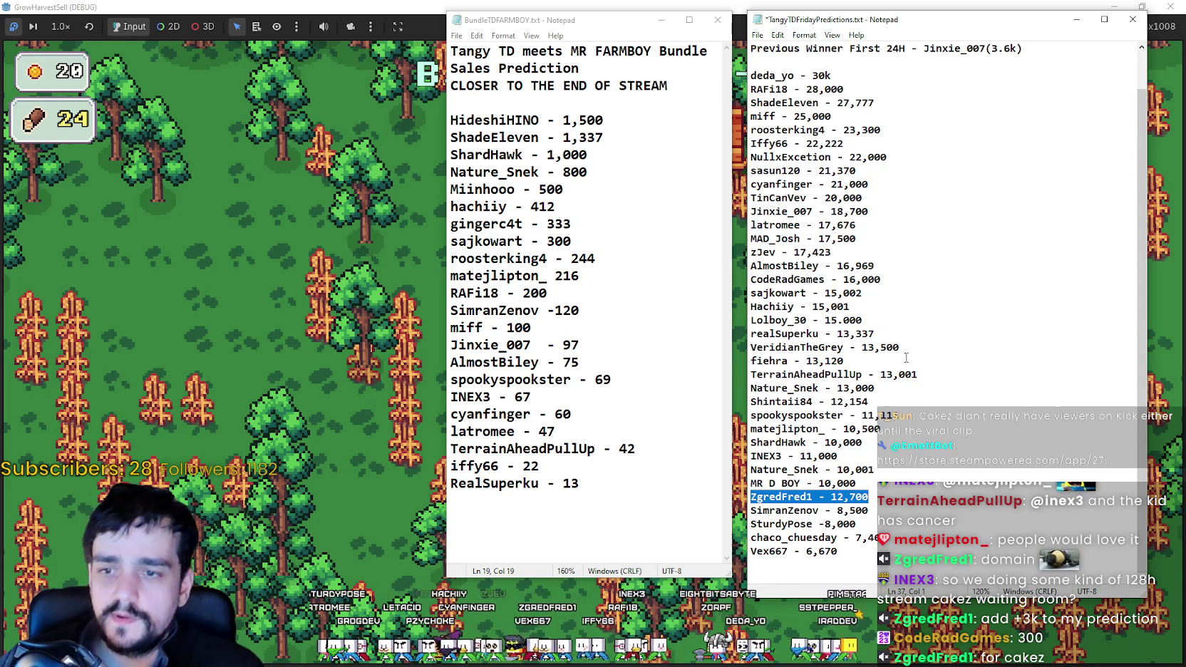
Move the 12,700 prediction line into ranked order just below fiehra's entry.
key("BackSpace")
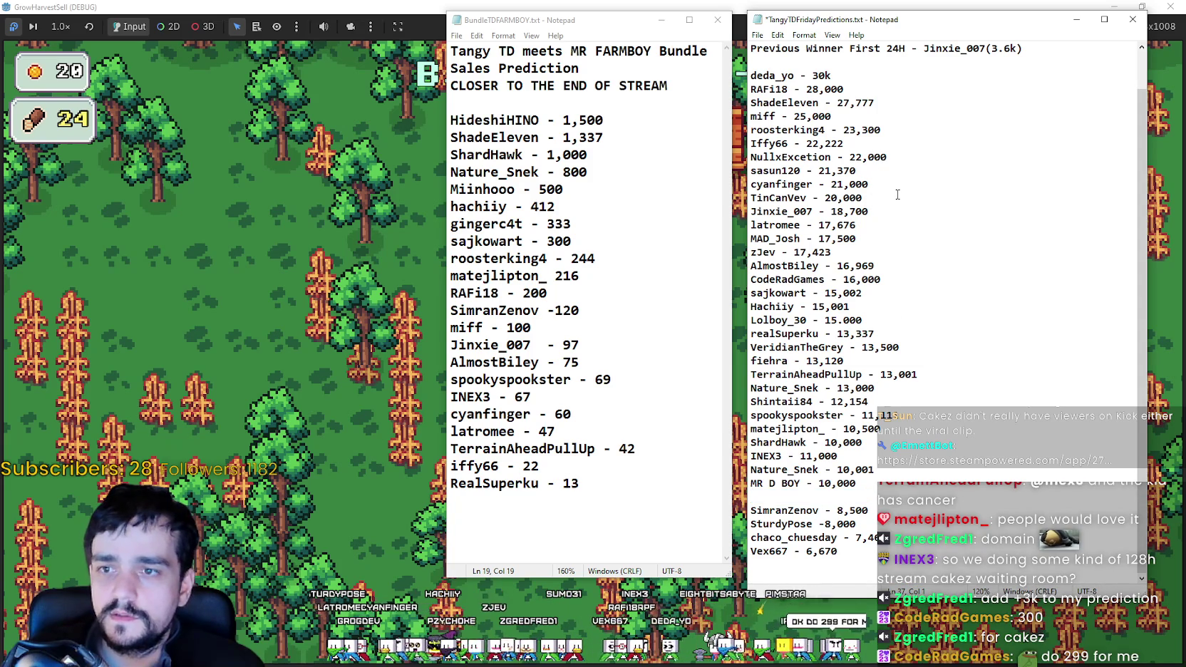
key("BackSpace")
left_click(893, 348)
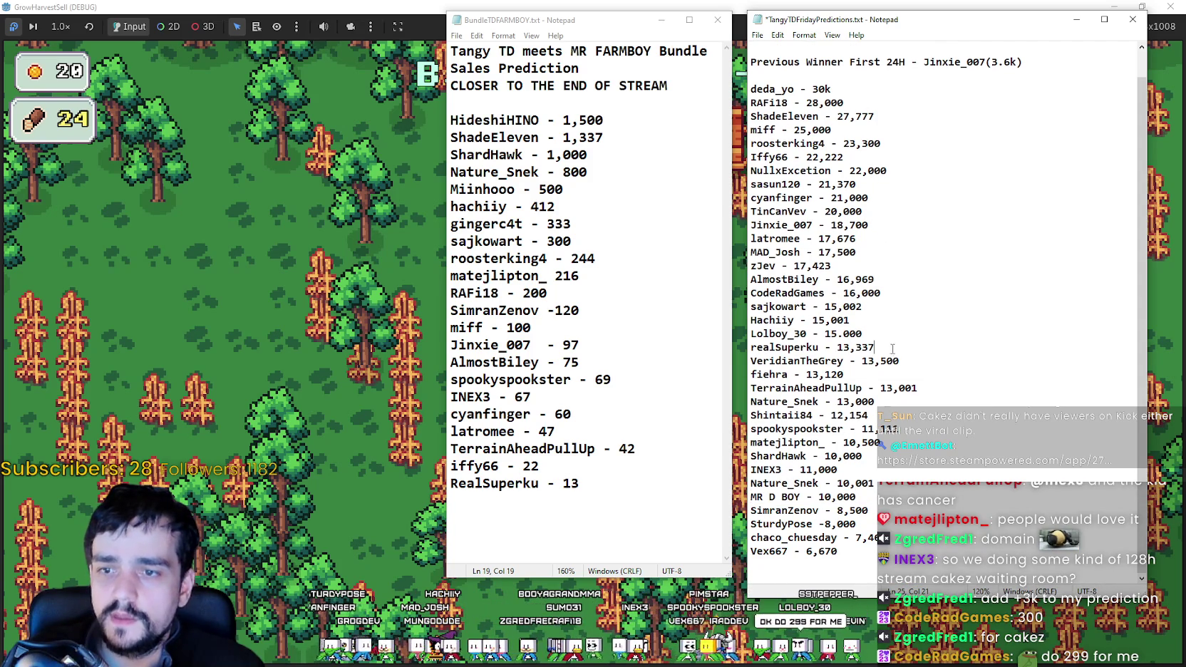
left_click(944, 379)
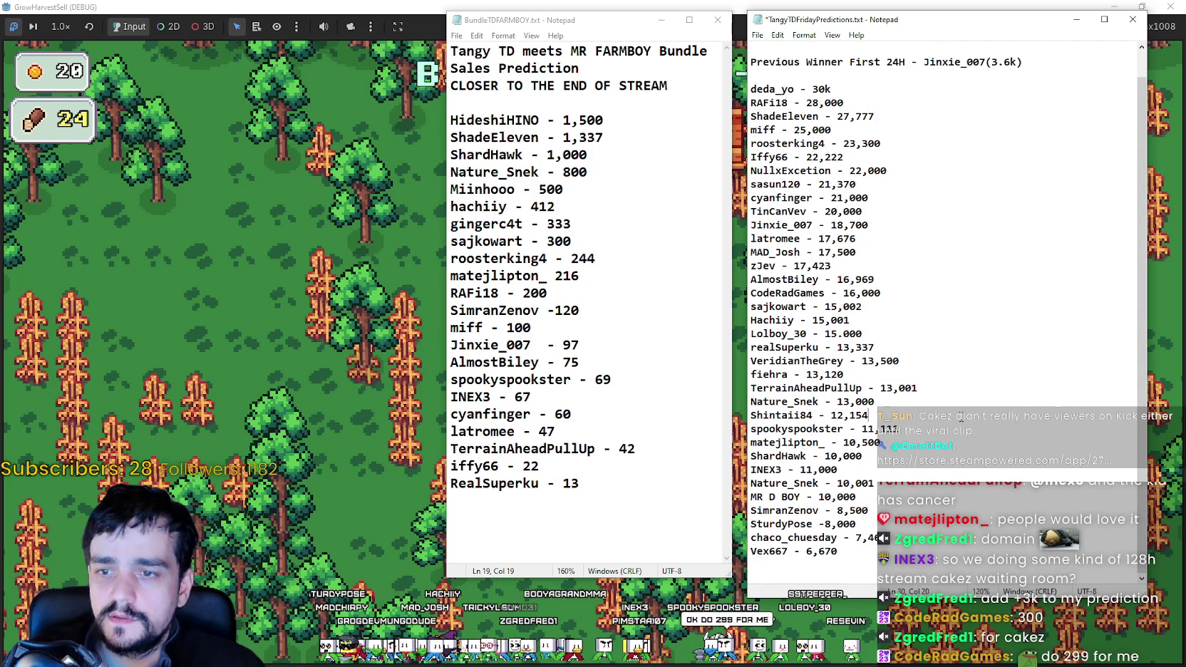
key("Home")
key("Return")
key("Up")
key("ctrl+v")
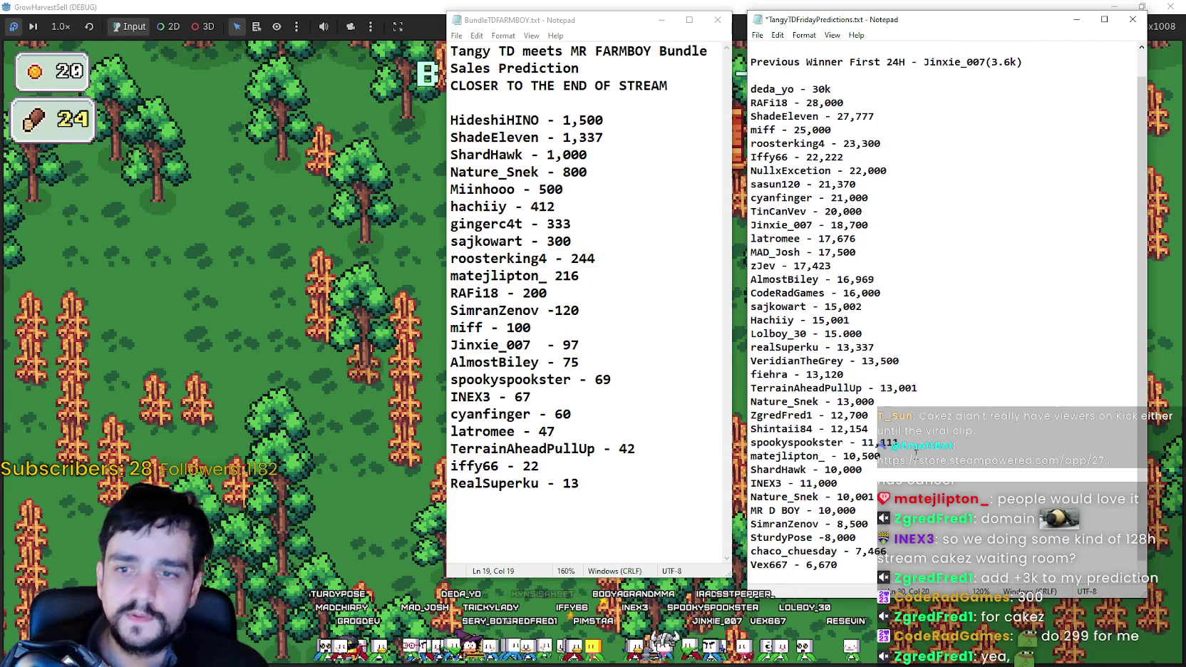
Select and inspect the lower entries of the Friday and bundle prediction lists.
left_click(919, 428)
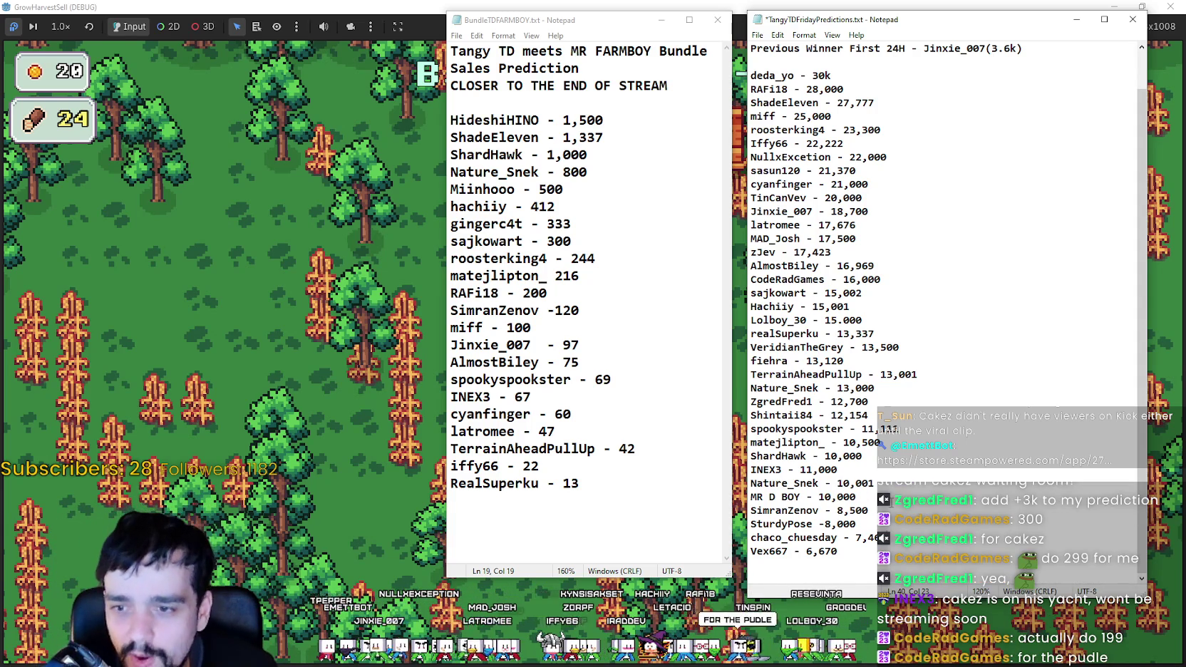
left_click_drag(857, 497, 709, 502)
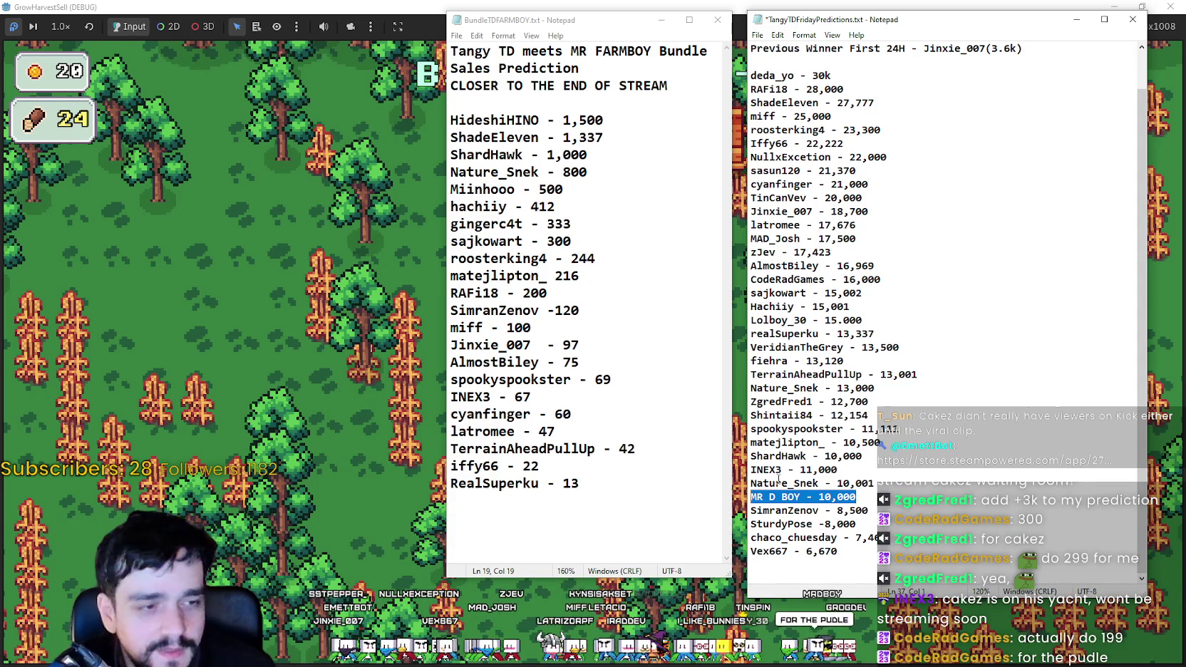
mouse_move(933, 546)
left_mouse_down()
mouse_move(873, 535)
mouse_move(819, 467)
mouse_move(784, 456)
mouse_move(747, 482)
left_mouse_up()
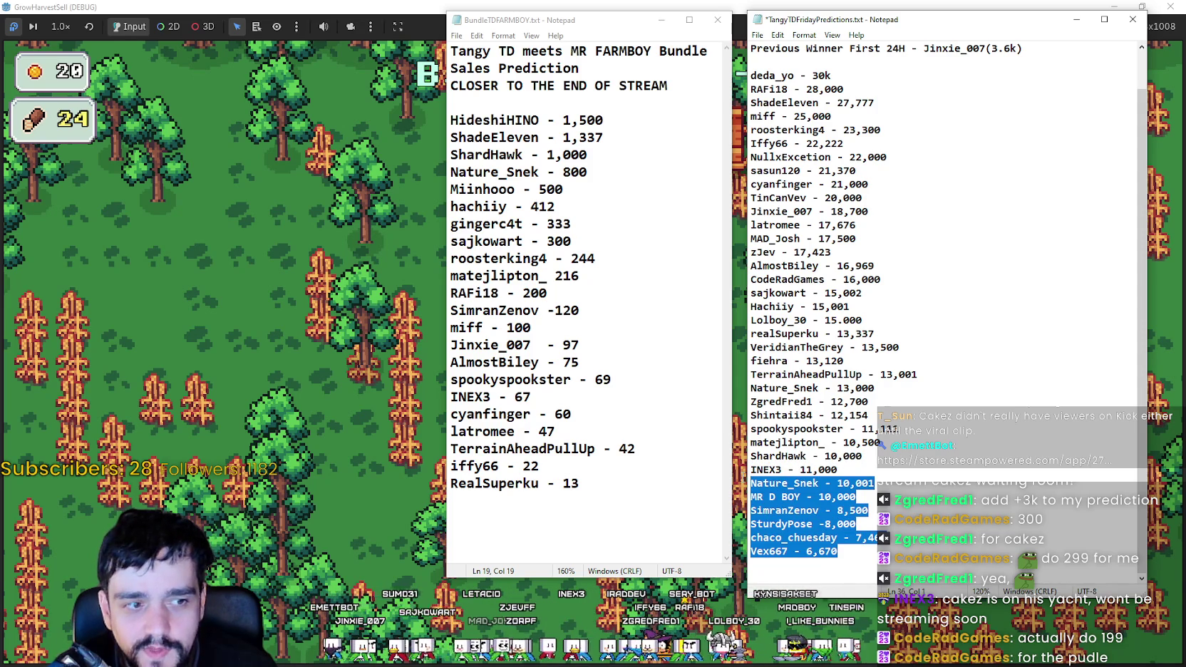
mouse_move(633, 493)
left_mouse_down()
mouse_move(552, 310)
mouse_move(492, 265)
mouse_move(451, 120)
mouse_move(491, 379)
left_mouse_up()
left_click(507, 396)
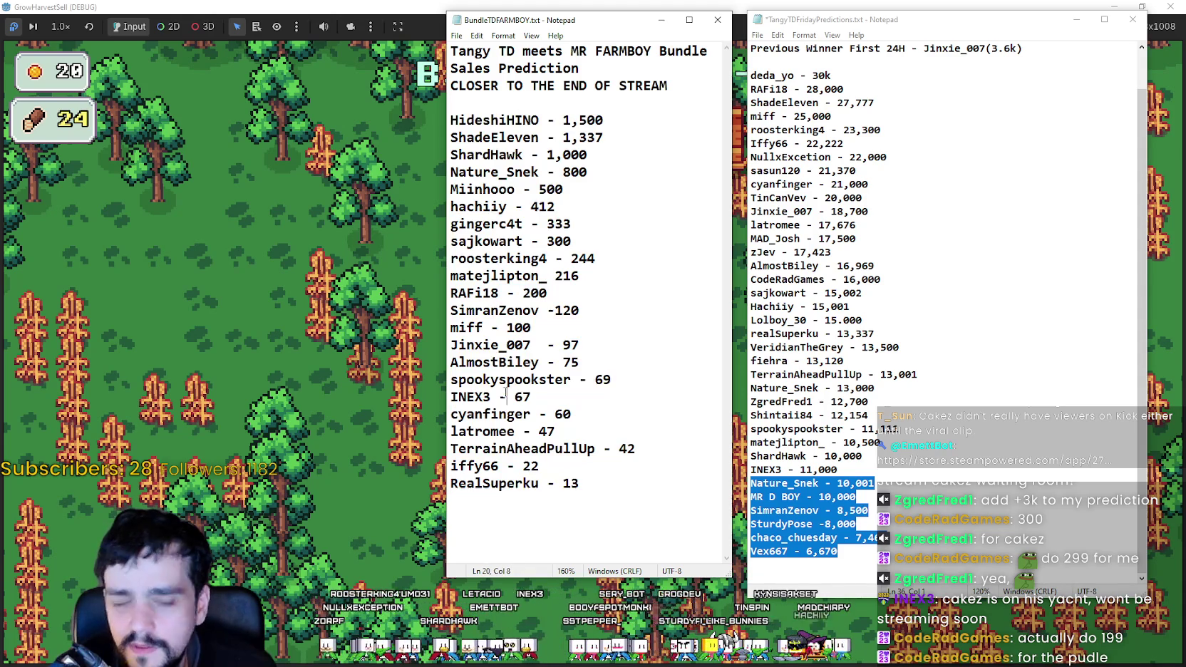
left_click(547, 344)
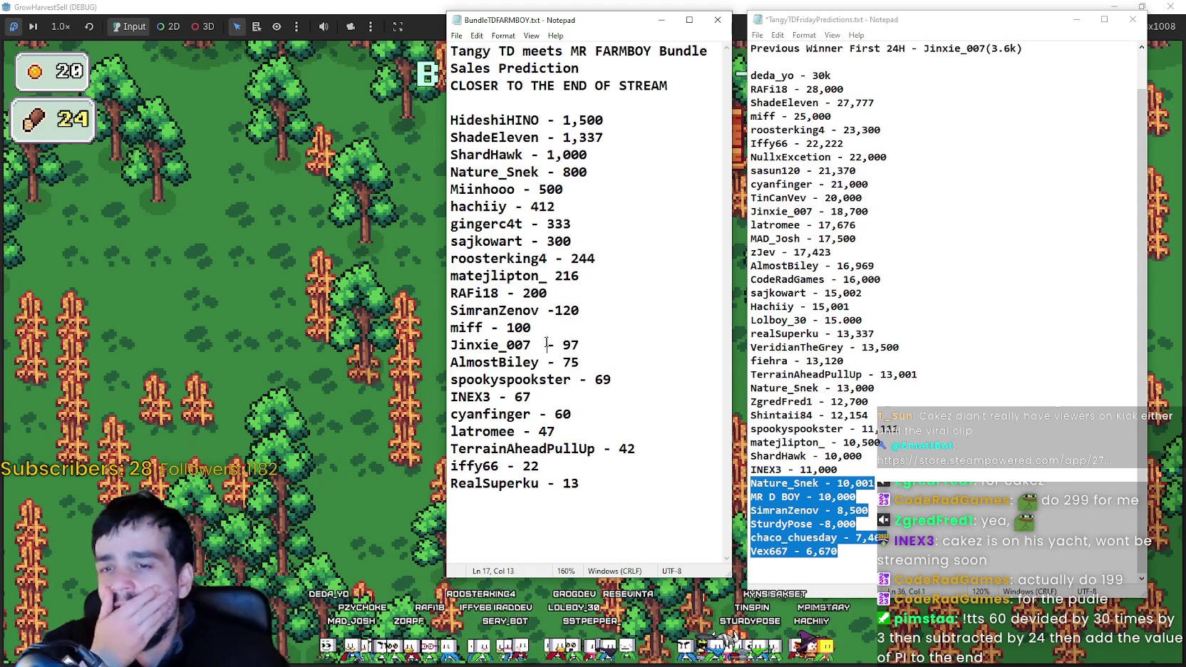
Add a viewer's prediction of 99 after the RAFi18 - 200 line and save the list.
left_click(845, 361)
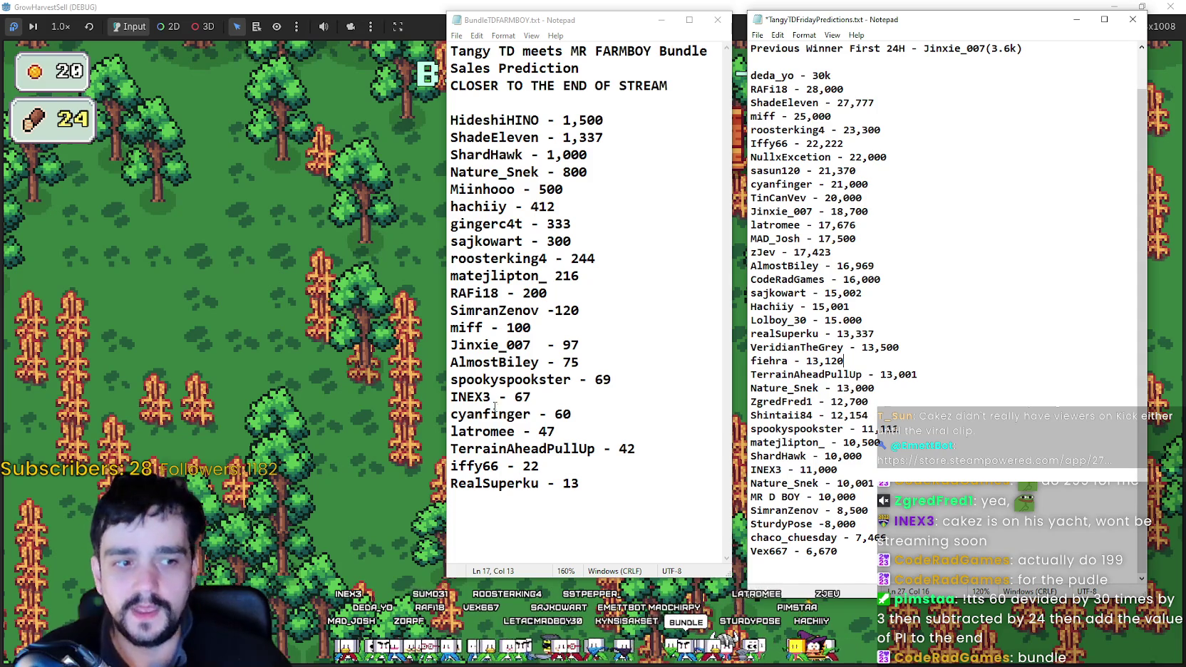
left_click(623, 431)
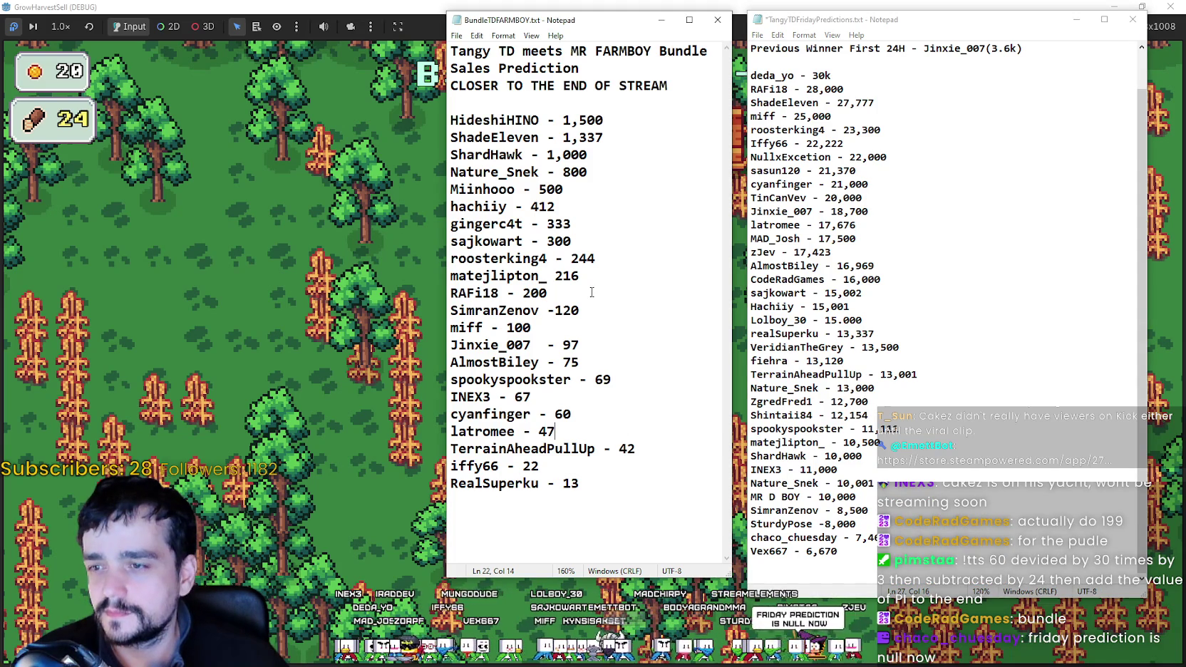
key("Return")
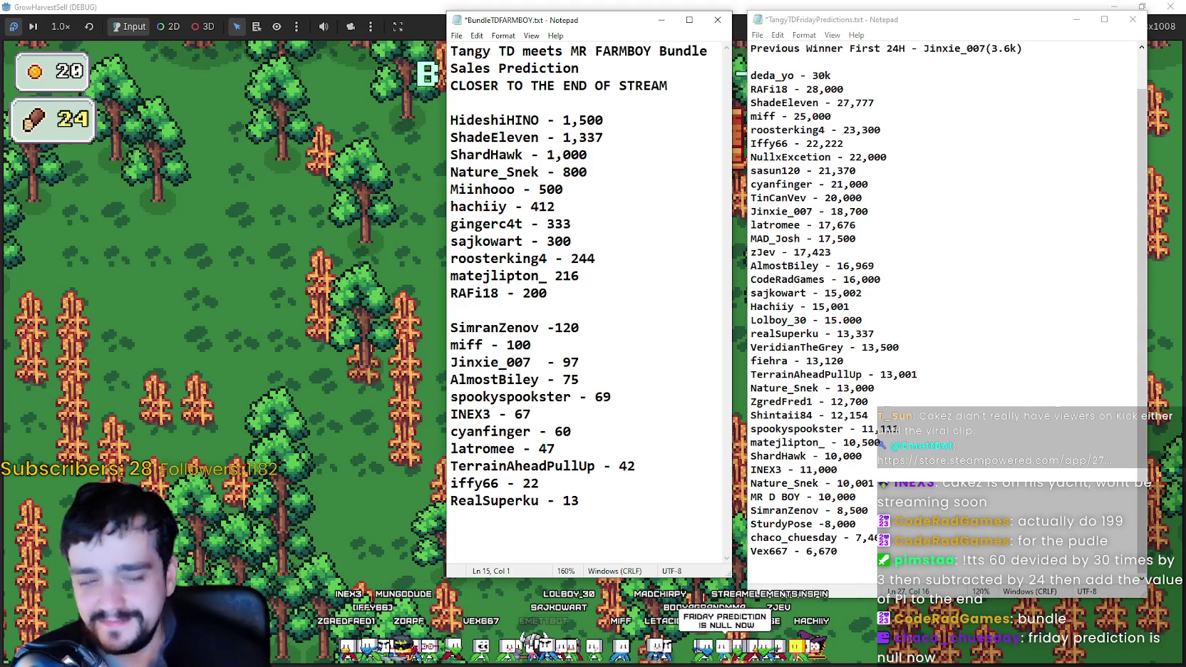
type("CodeRad")
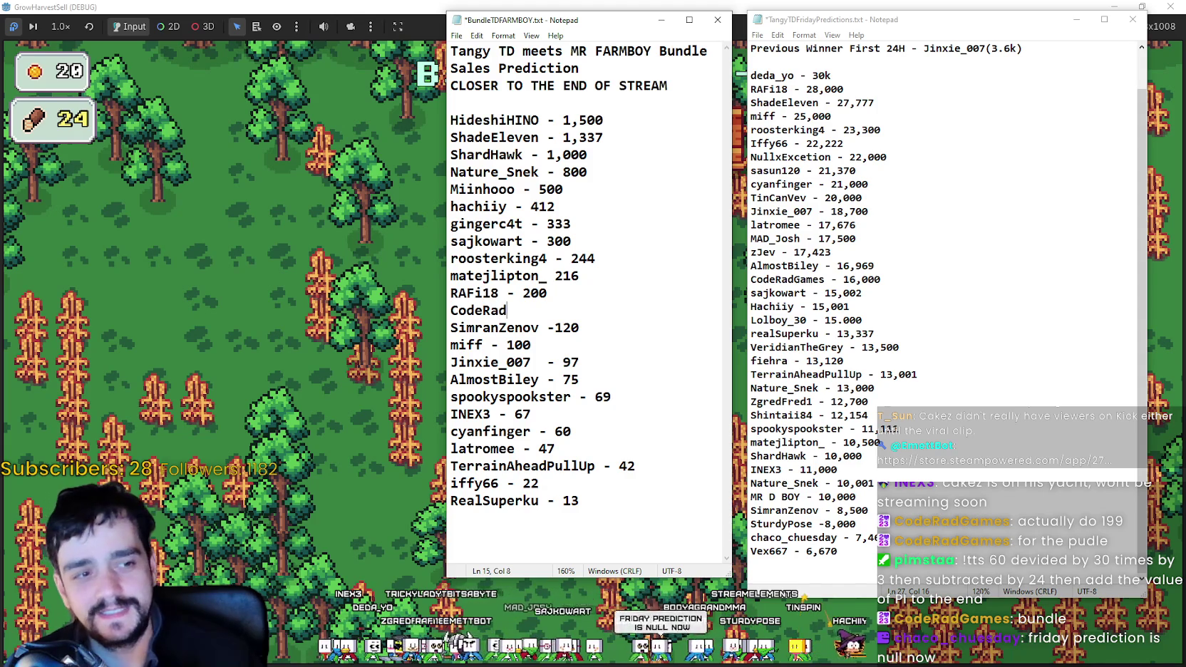
type("Games - 109")
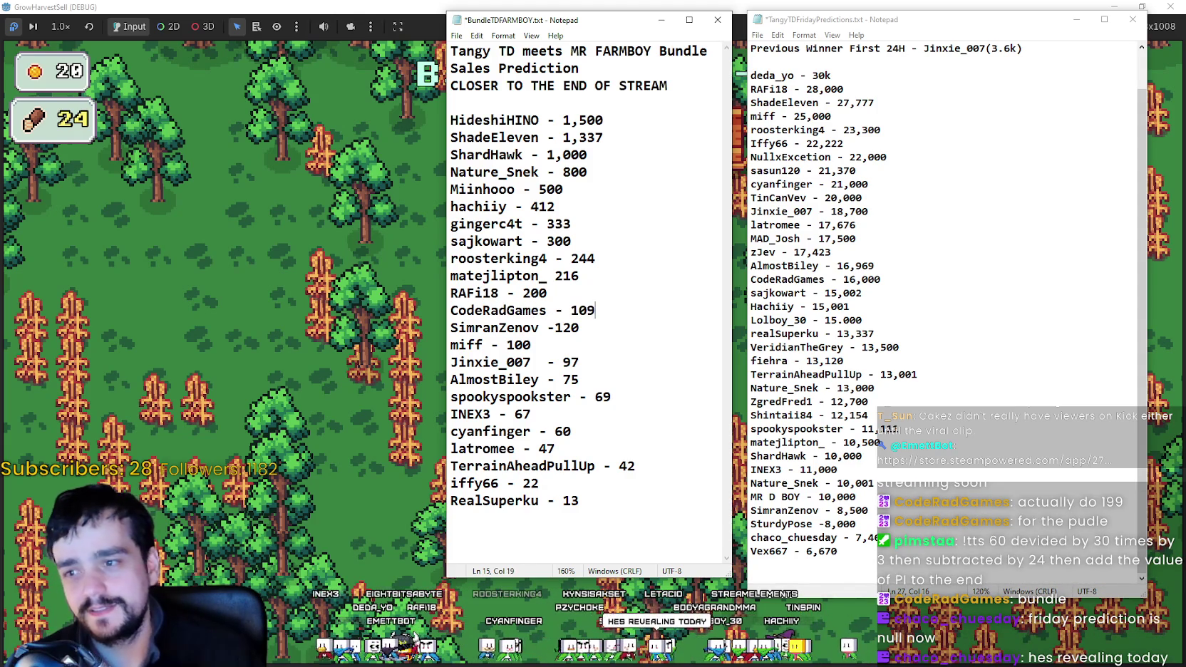
key("BackSpace")
key("BackSpace")
type("99")
key("ctrl+s")
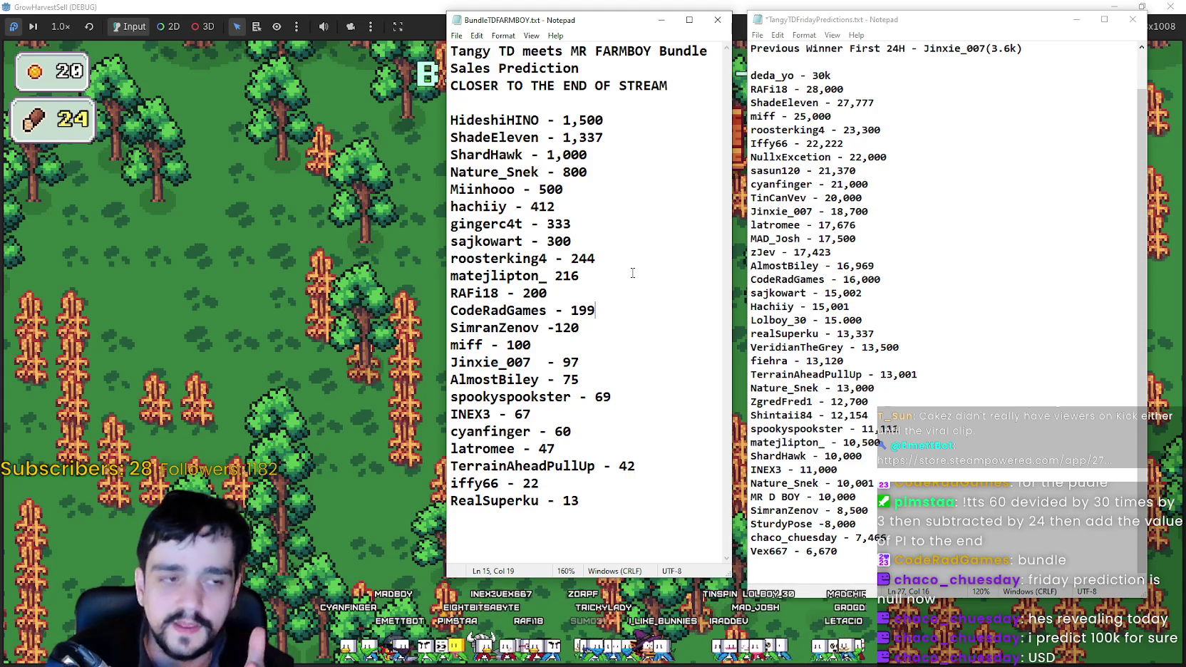
Make the Friday window taller, then add a viewer's 26 guess below the 42 bundle entry and save.
scroll(927, 214, "up", 1)
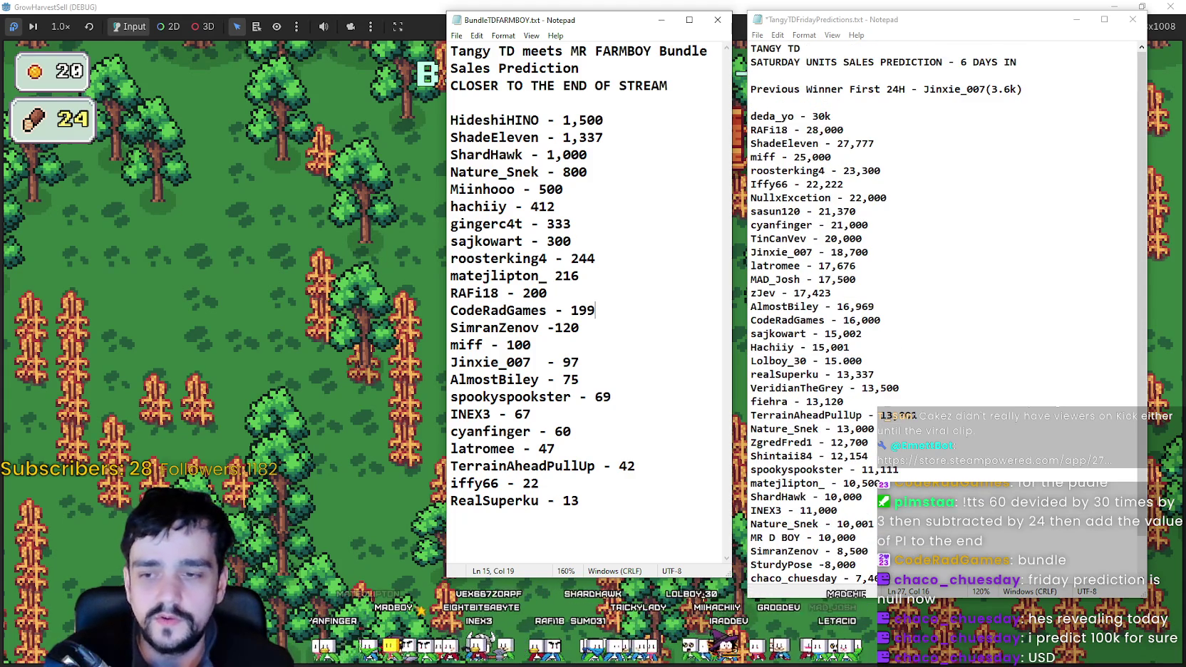
left_click_drag(812, 598, 812, 642)
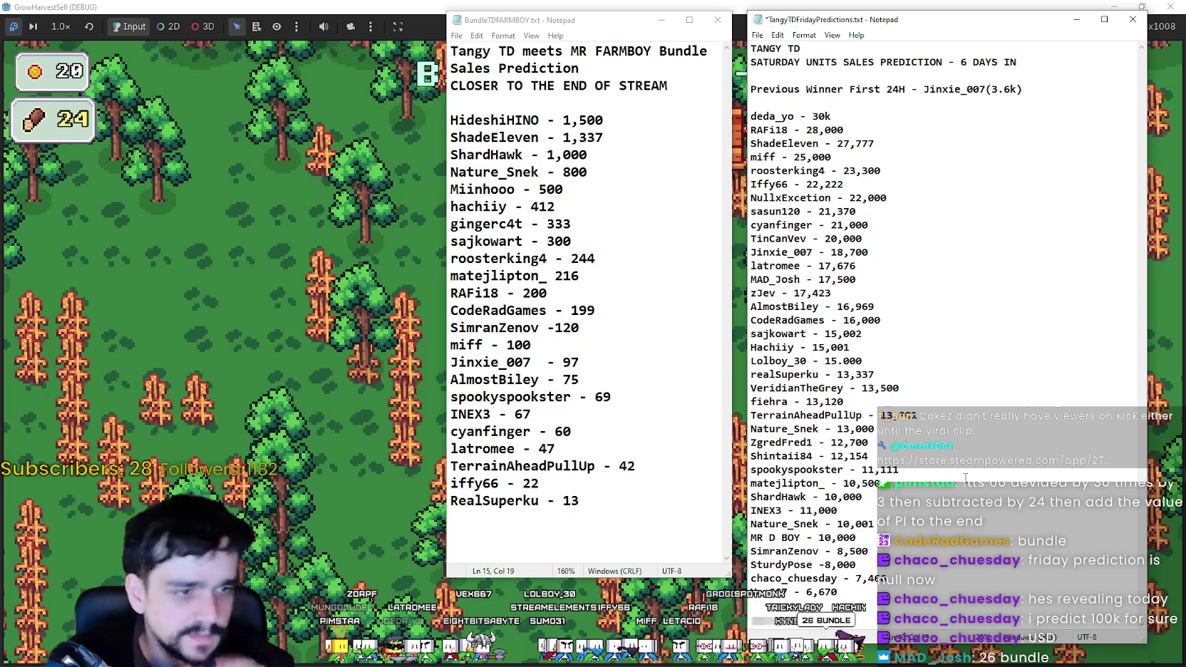
left_click(586, 500)
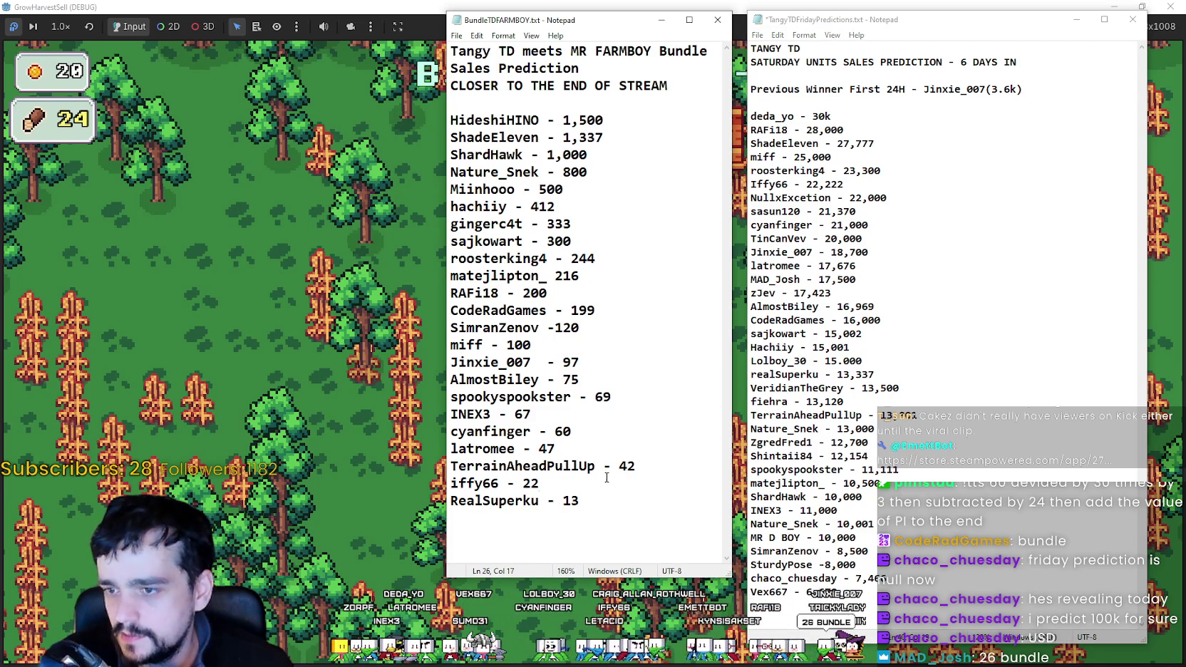
left_click(657, 456)
left_click(654, 467)
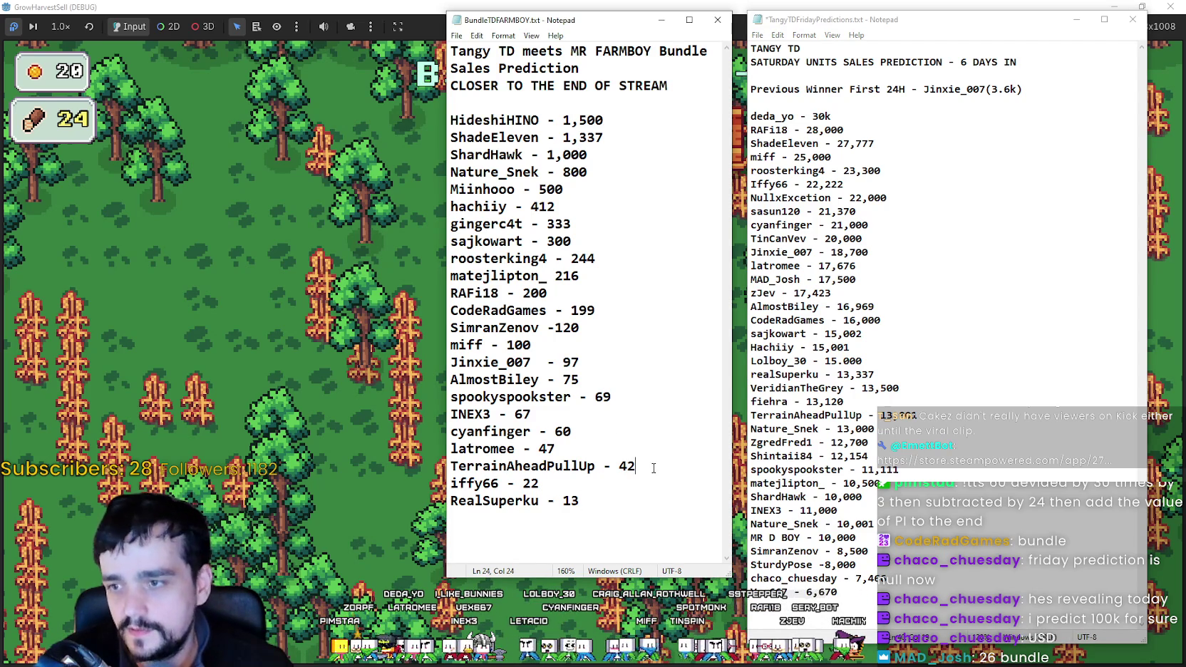
key("Return")
type("MAD_")
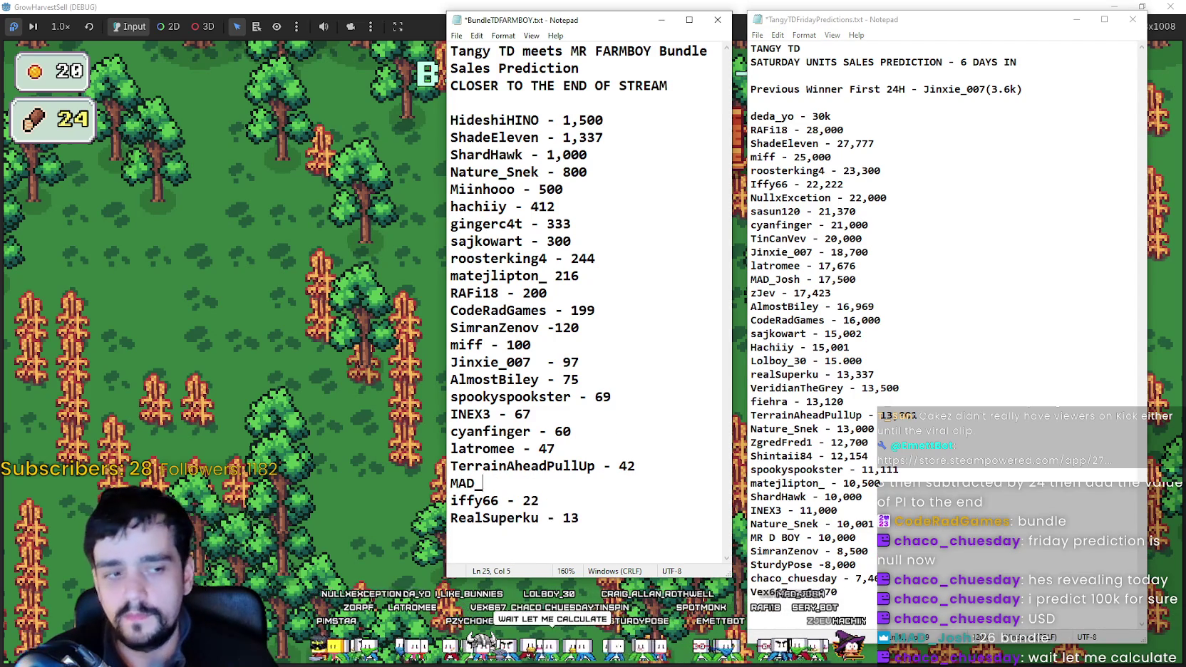
type("Josh - 26")
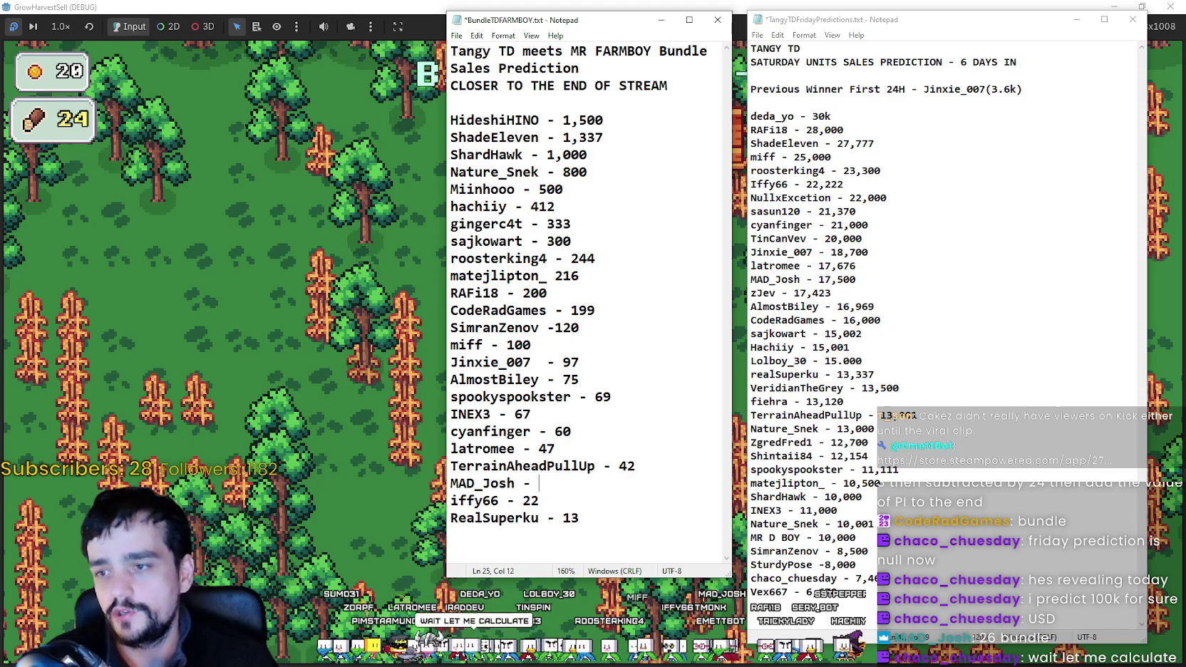
key("ctrl+s")
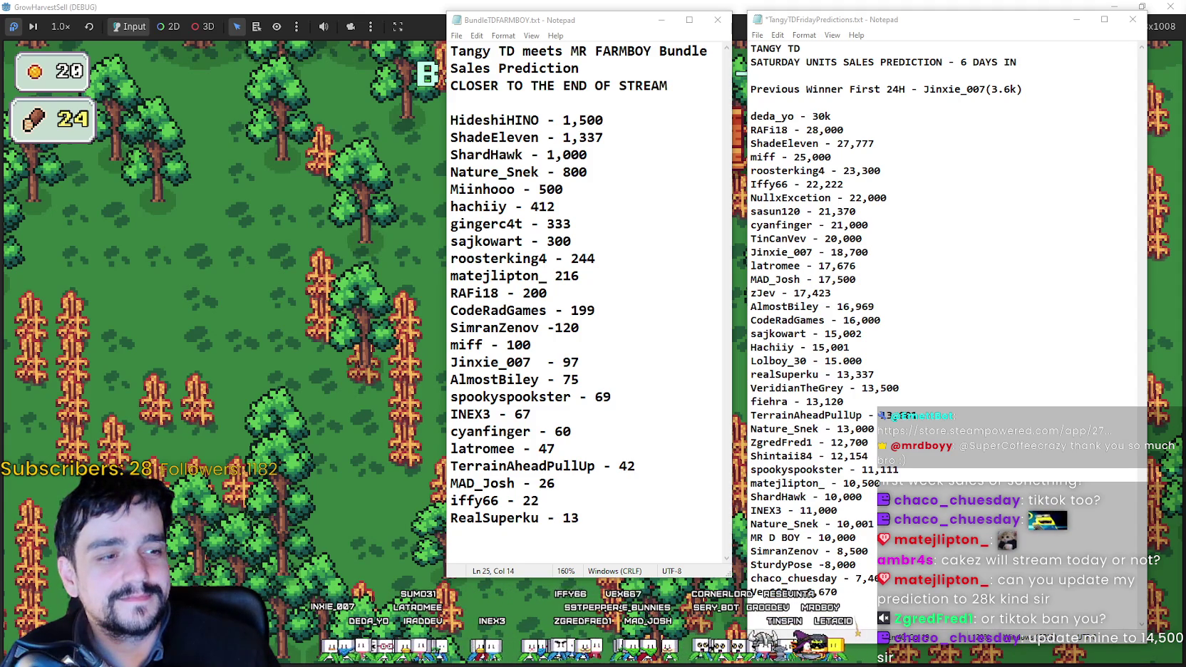
Change the Friday list's 10,500 prediction to 28,500 and save.
left_click(899, 372)
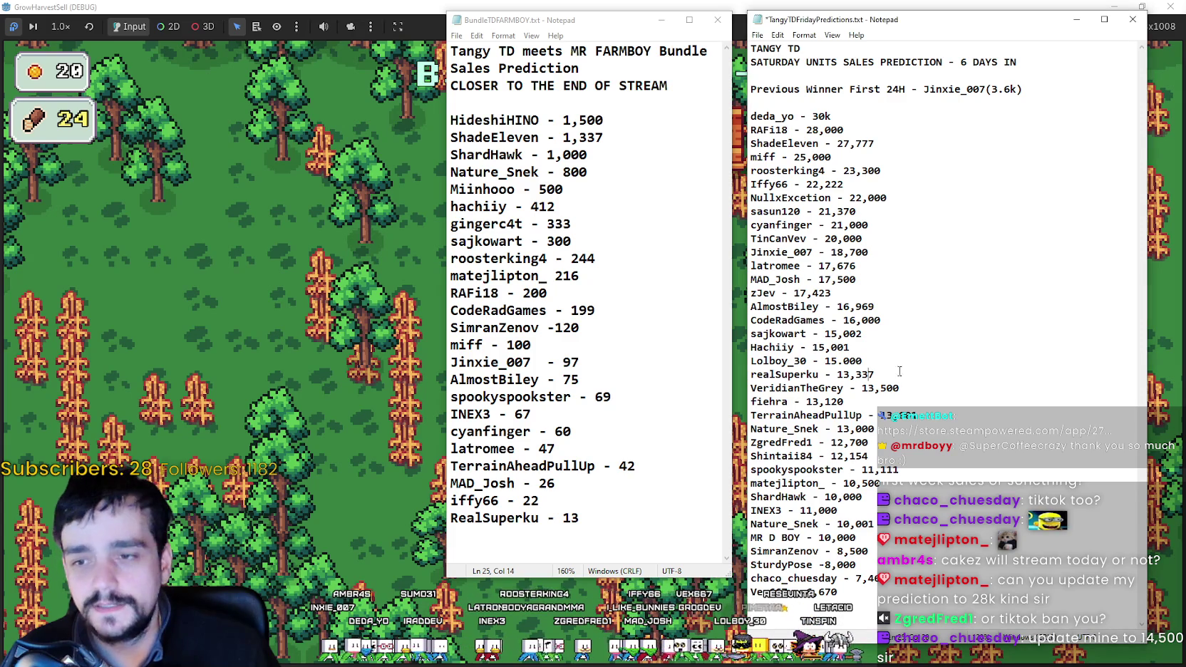
left_click(923, 388)
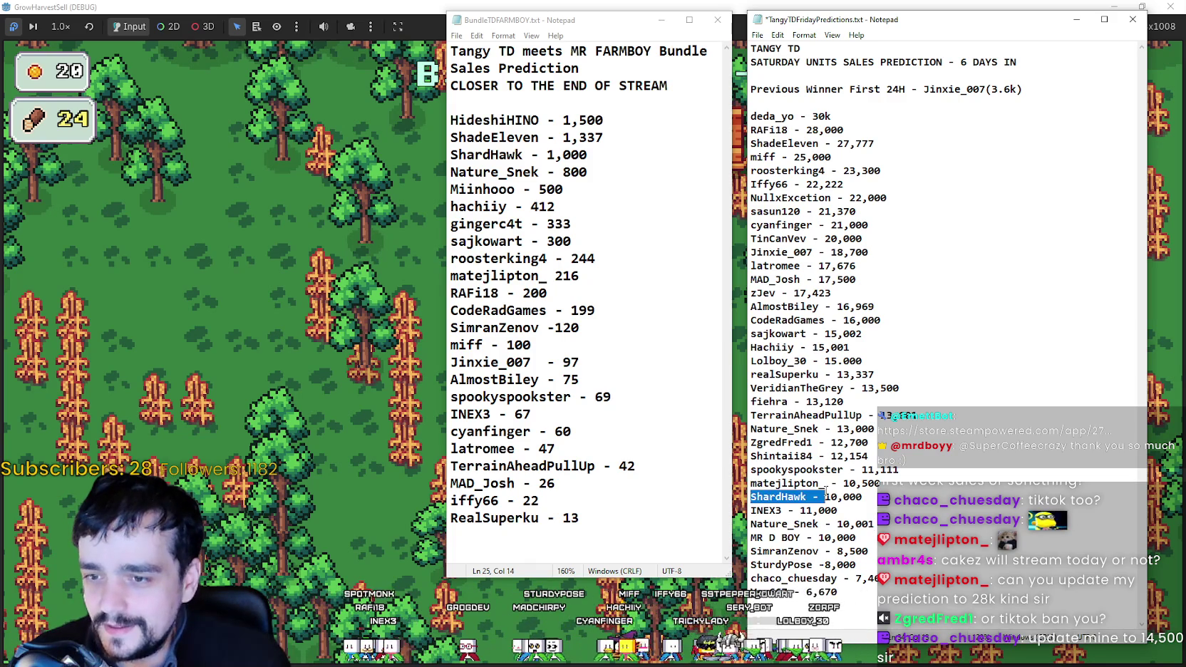
double_click(861, 483)
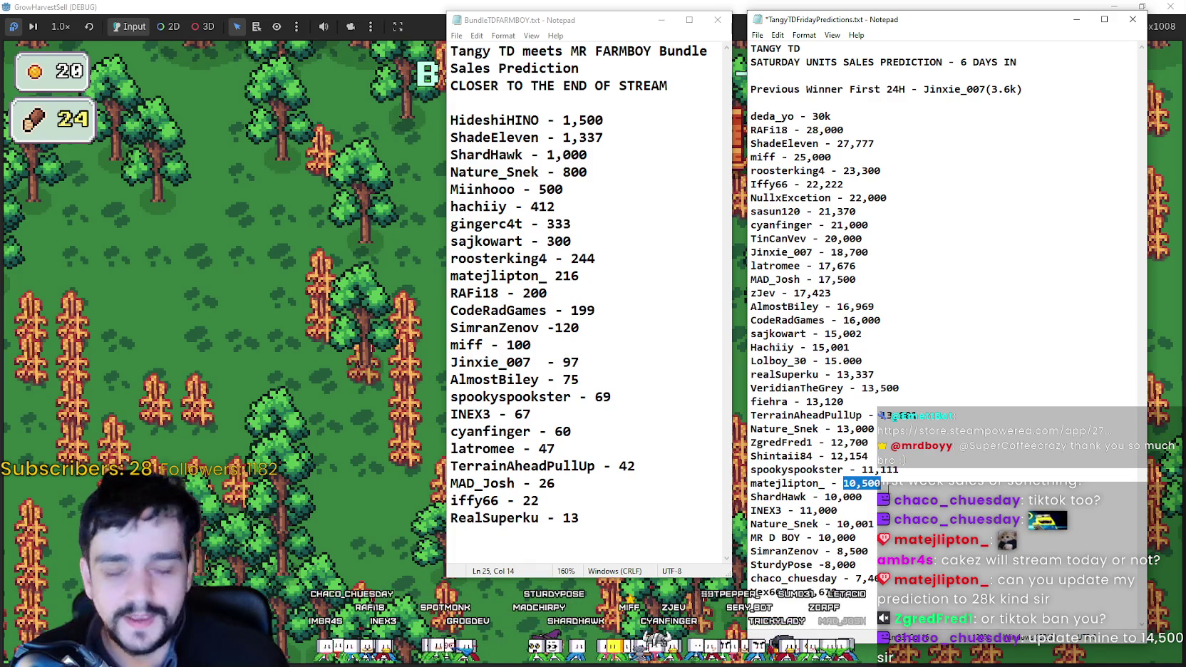
type("28,50")
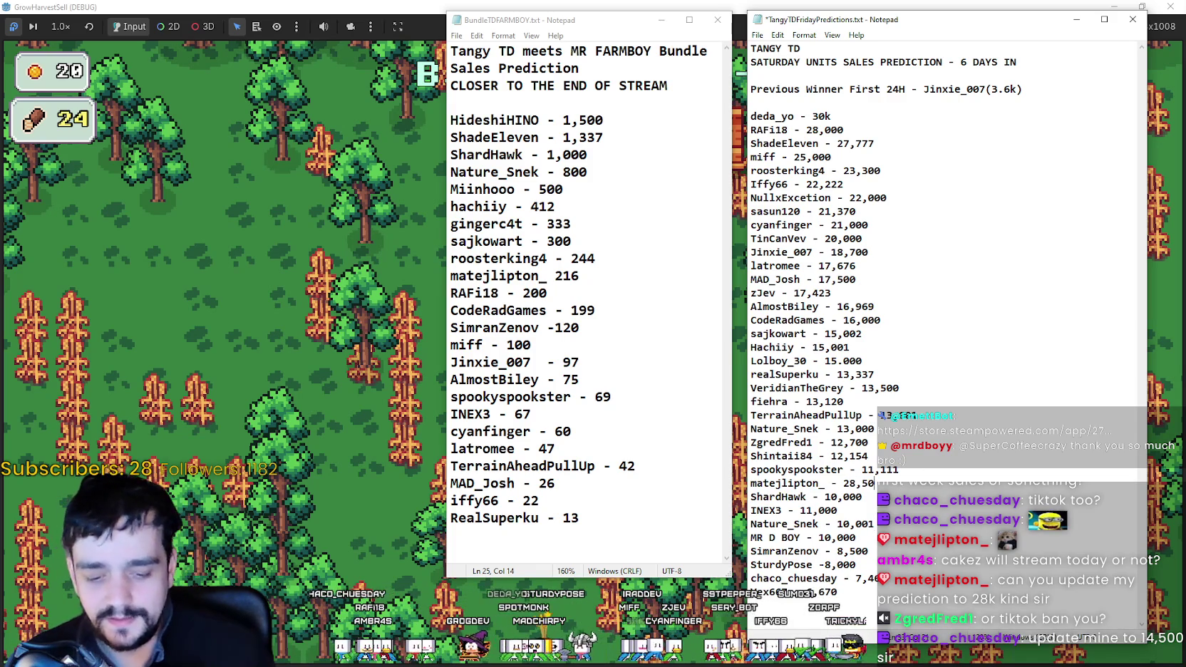
type("0")
key("ctrl+s")
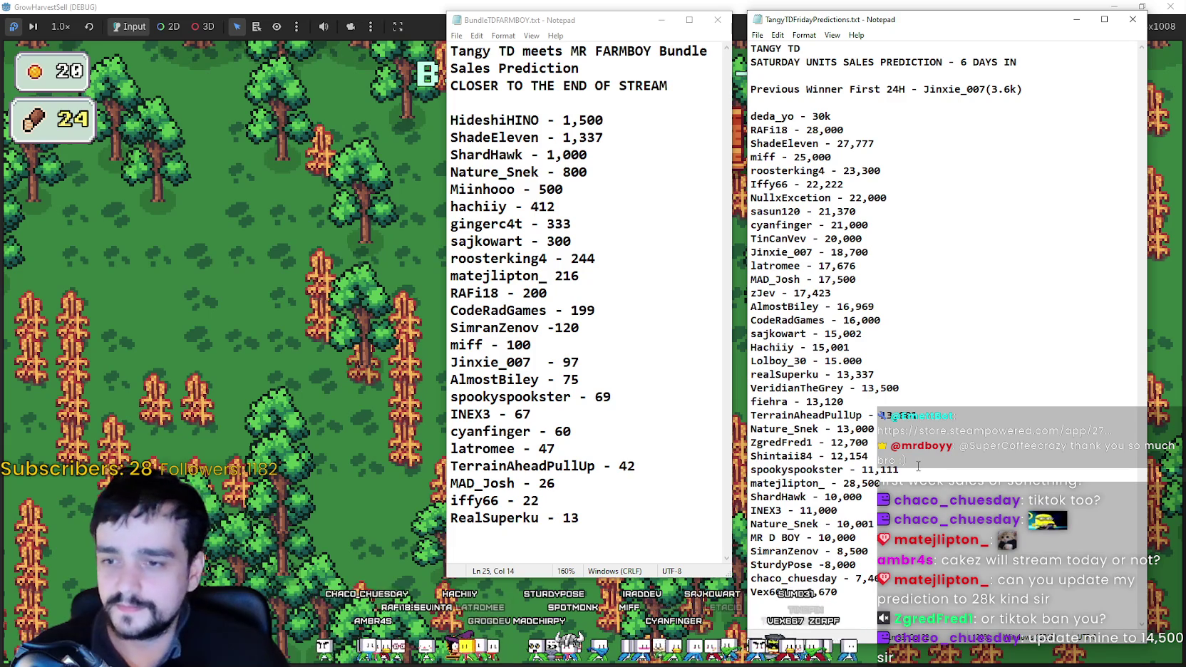
Move the 28,500 line up to second place directly below the 30k entry and save.
key("shift+Home")
key("Left")
key("shift+Right")
key("shift+Right")
key("shift+Right")
key("shift+End")
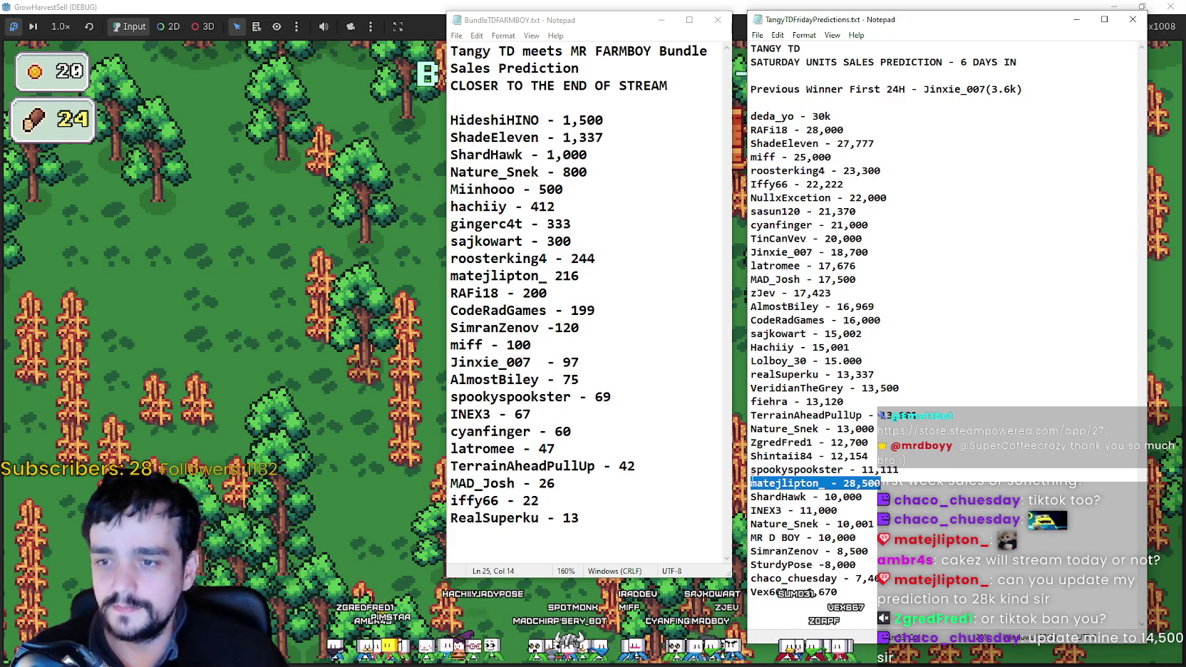
key("BackSpace")
key("BackSpace")
left_click(848, 118)
key("Return")
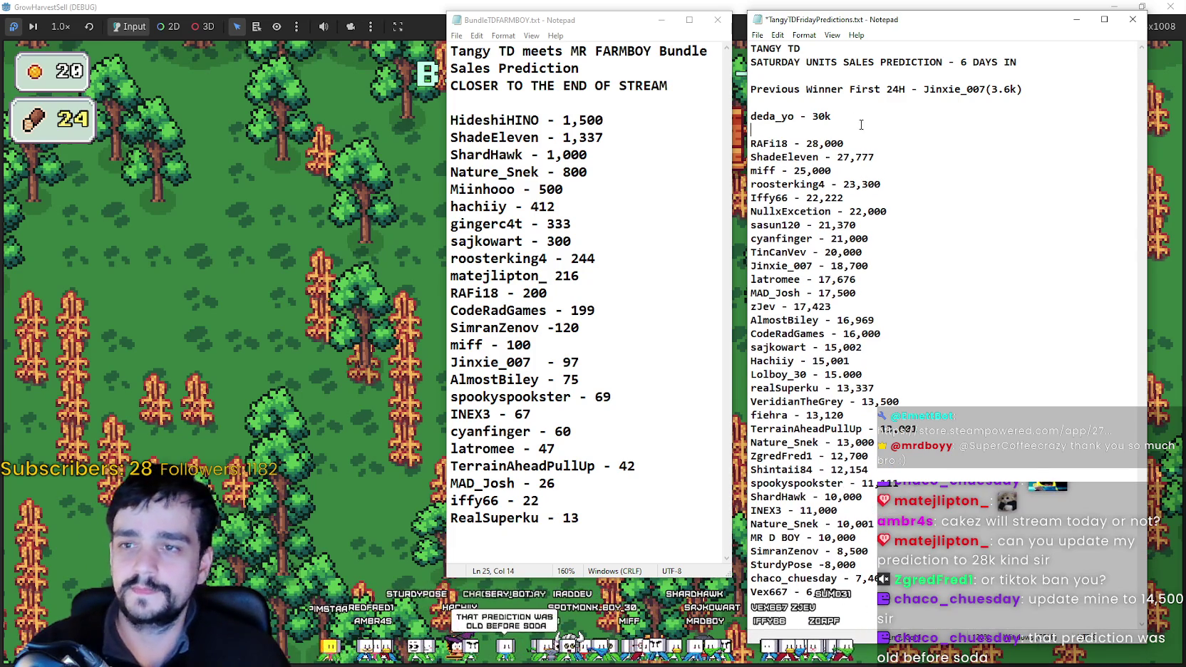
key("ctrl+v")
key("ctrl+s")
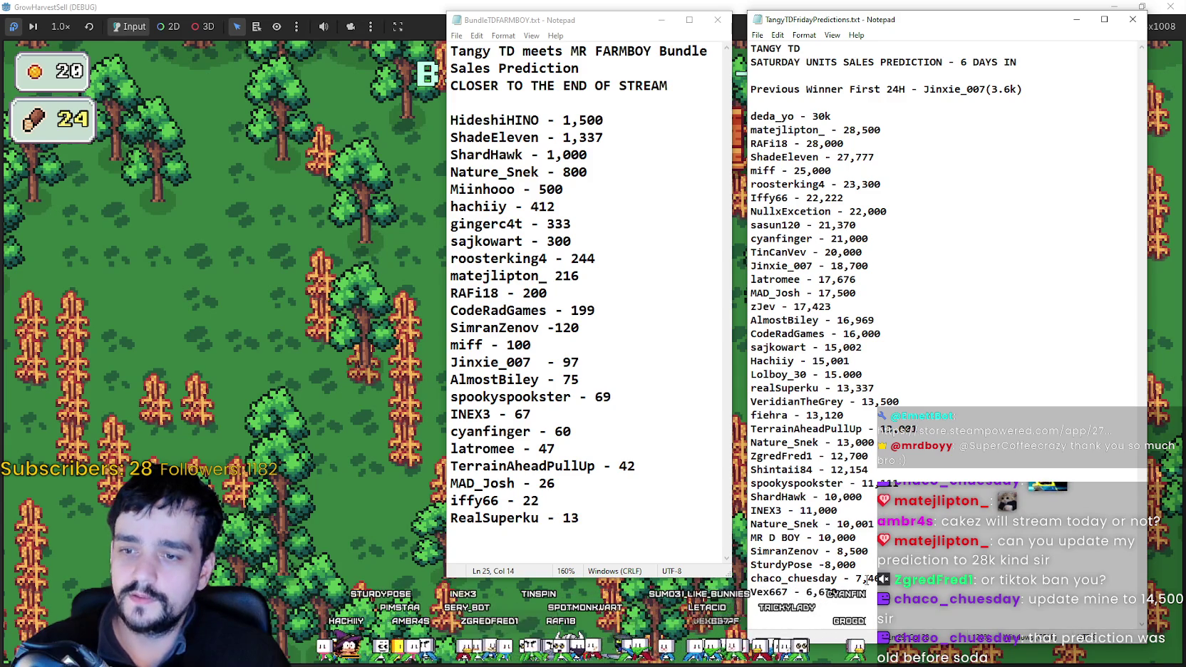
Edit the bottom prediction to 14,500, move it just below 15.000, and save.
type("14")
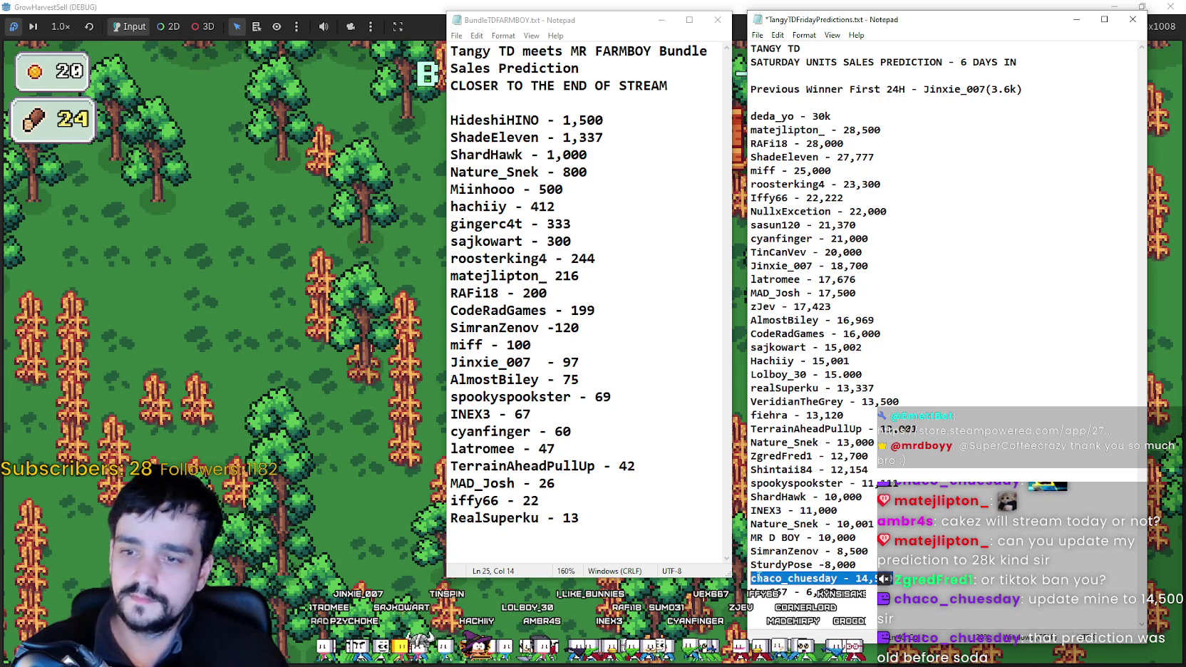
key("BackSpace")
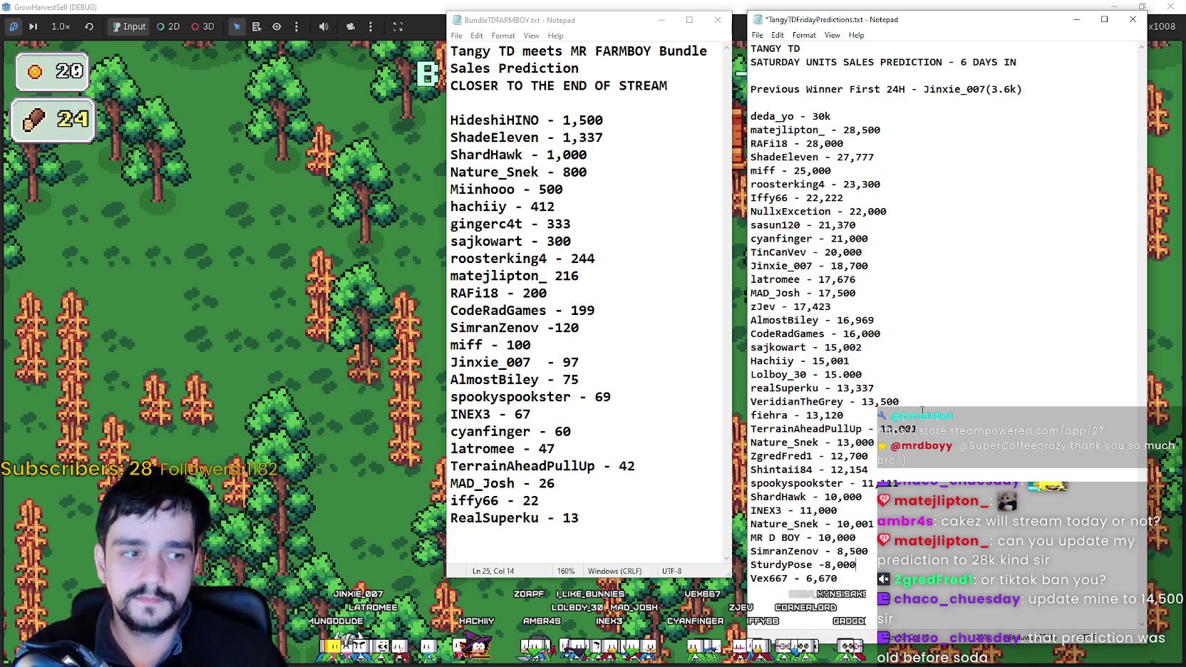
left_click(884, 362)
key("Return")
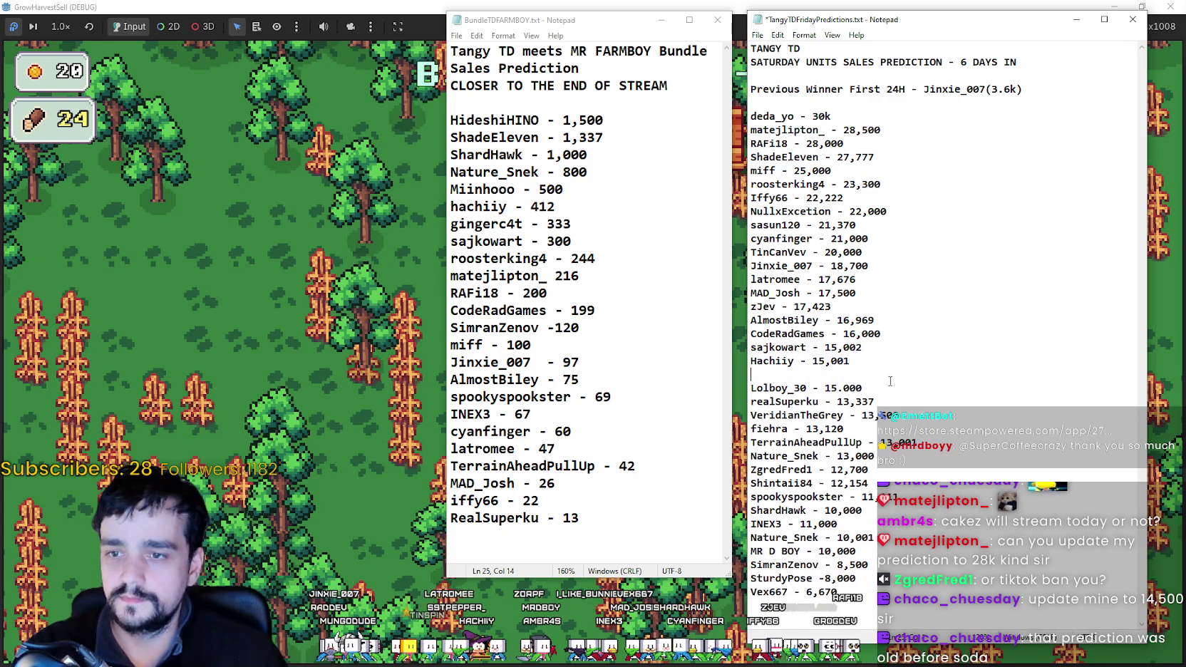
key("Delete")
left_click(888, 377)
key("ctrl+v")
key("ctrl+s")
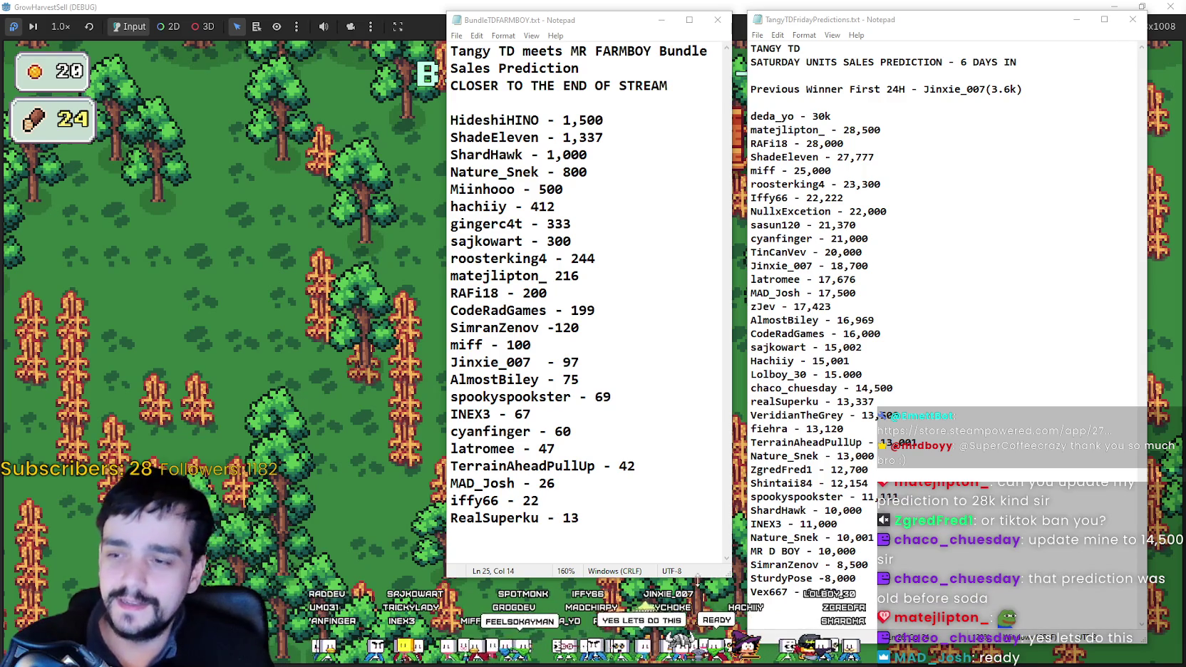
Widen the bundle sales window to the left and make it slightly taller.
left_click_drag(447, 576, 366, 554)
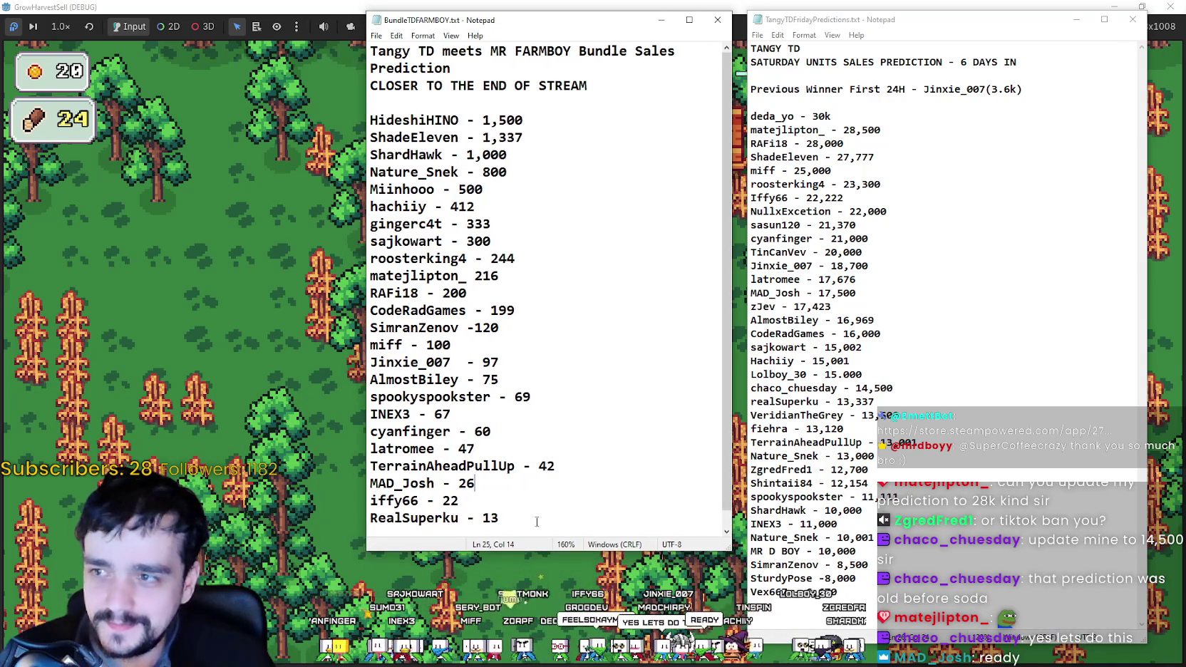
key("ctrl+End")
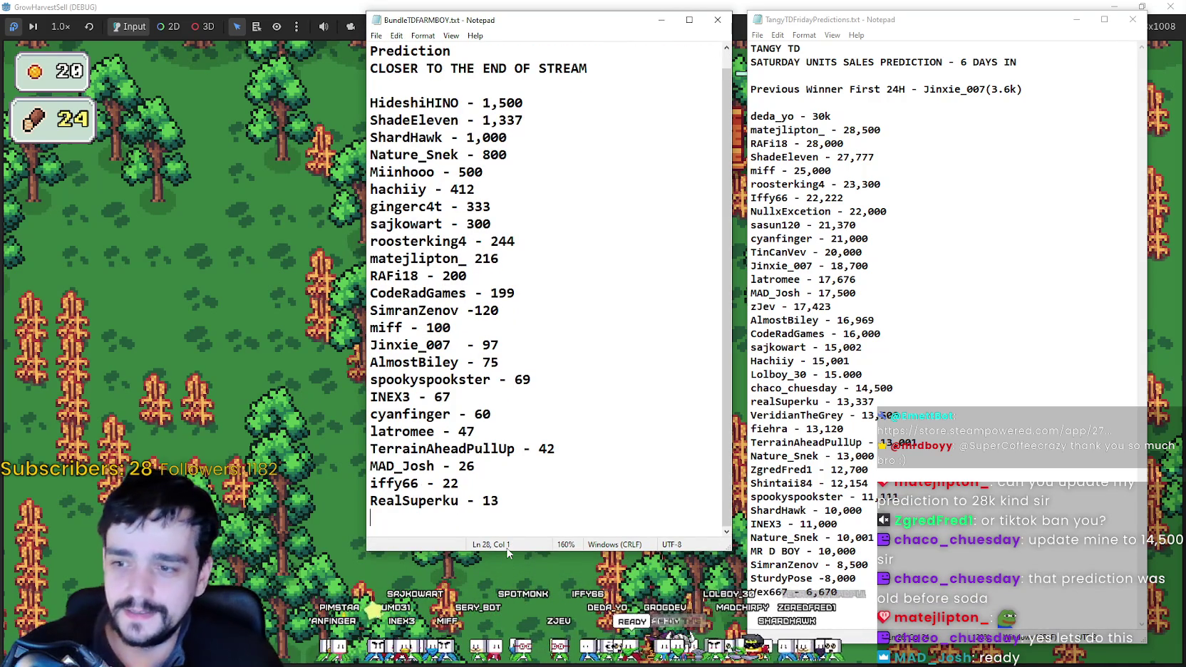
left_click_drag(509, 549, 509, 559)
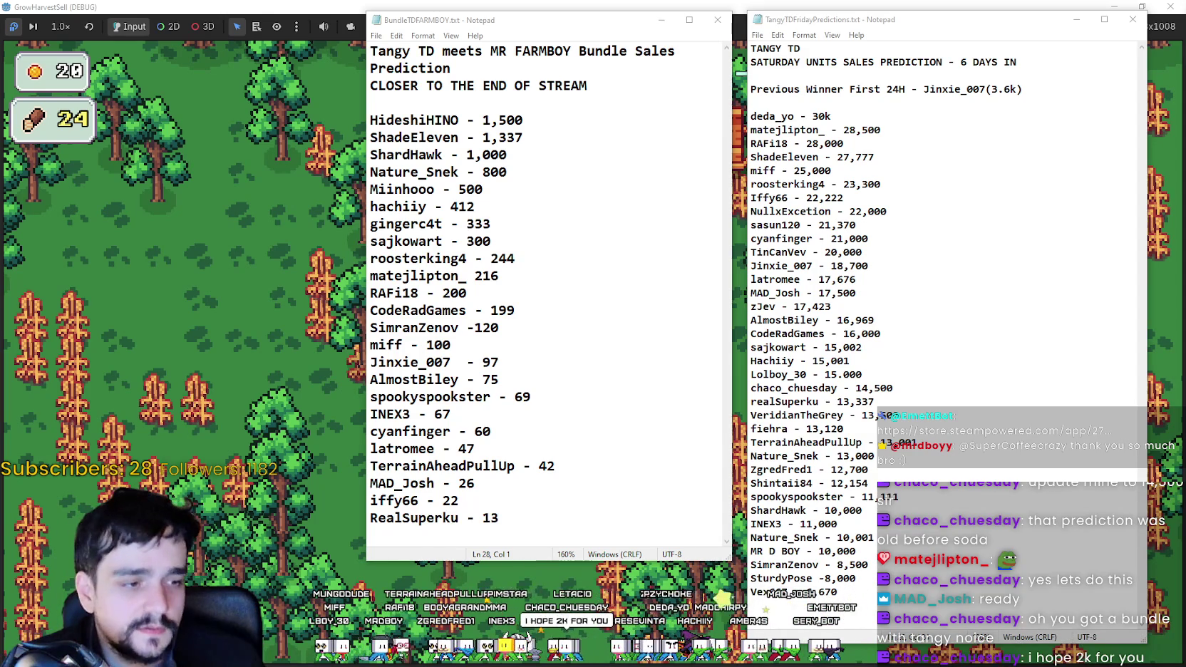
key("alt+Tab")
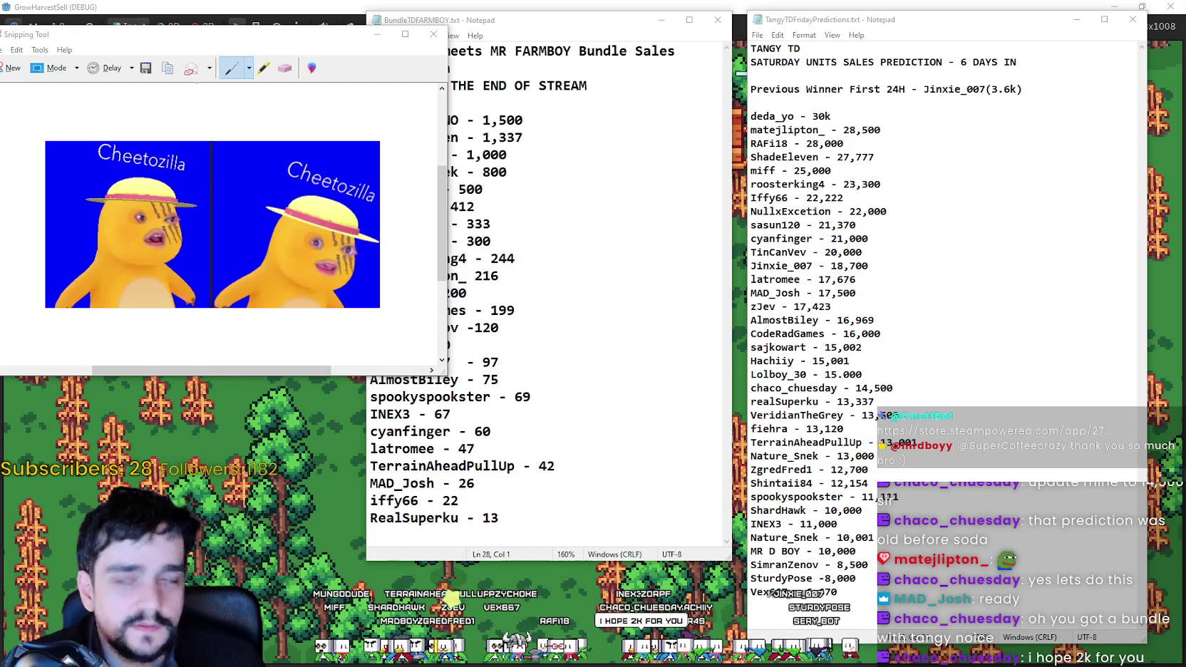
key("alt+F4")
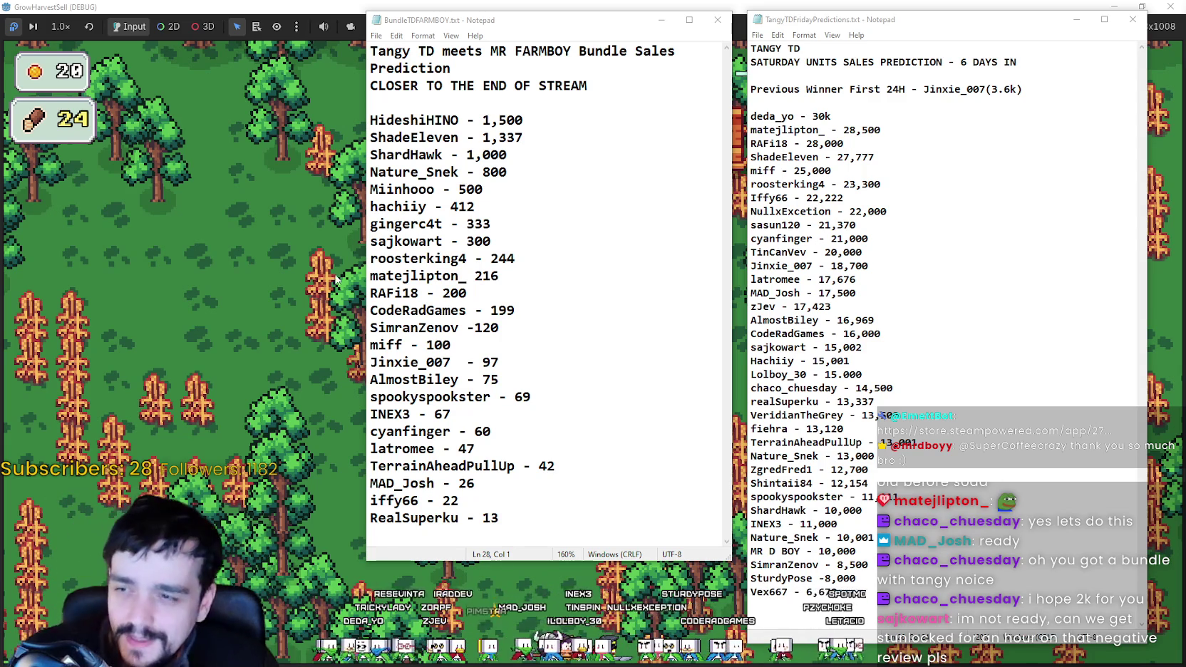
left_click(548, 154)
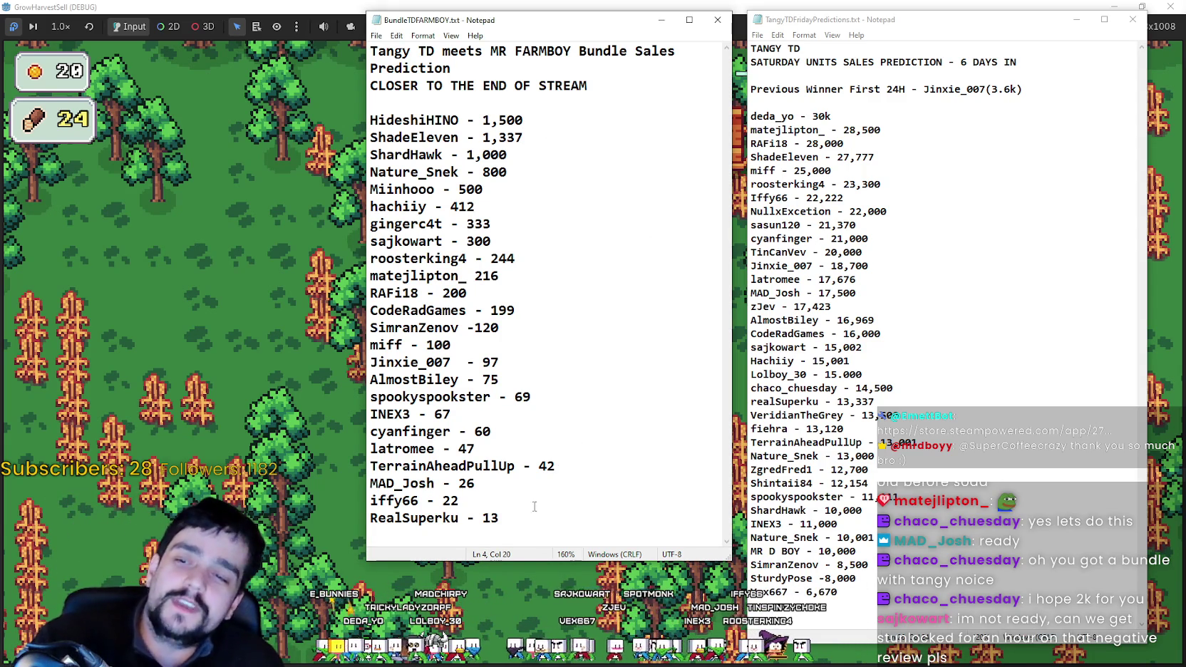
mouse_move(547, 500)
left_mouse_down()
mouse_move(494, 382)
mouse_move(543, 510)
mouse_move(531, 516)
mouse_move(499, 223)
mouse_move(435, 103)
left_mouse_up()
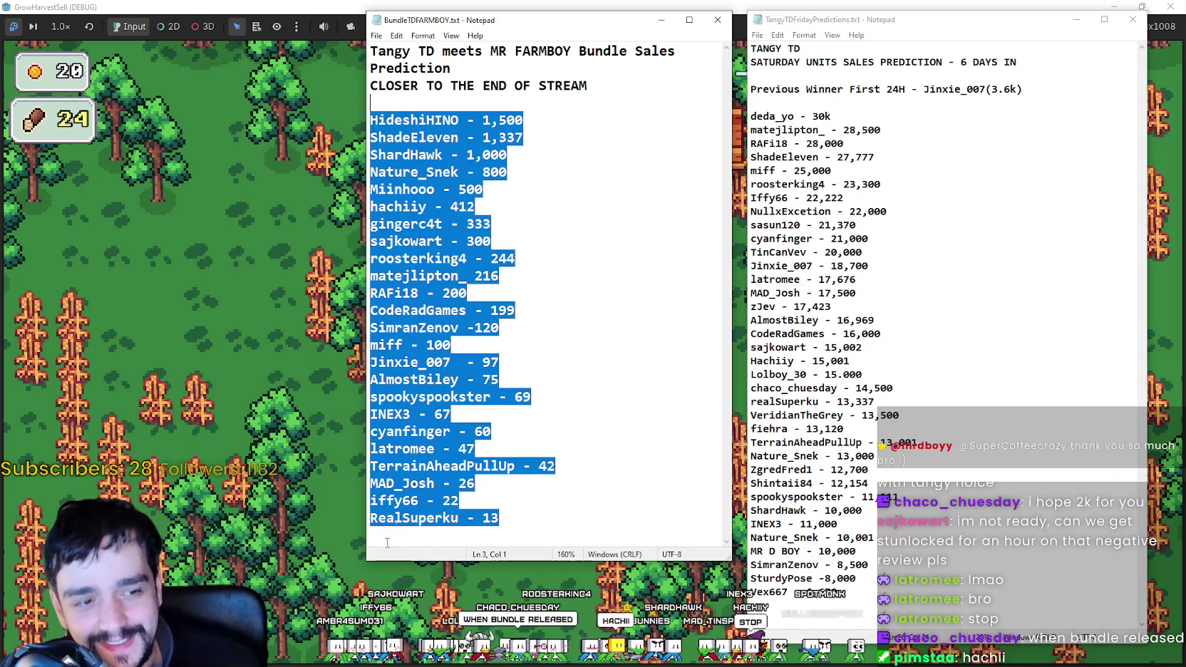
left_click(551, 328)
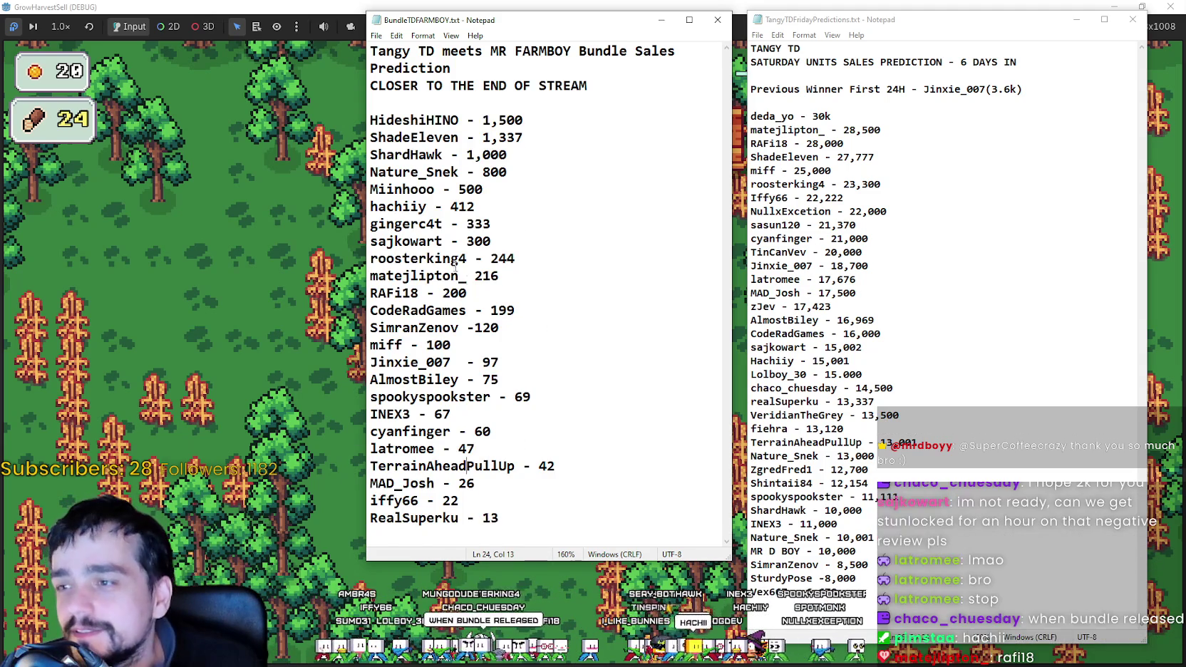
left_click_drag(476, 207, 370, 207)
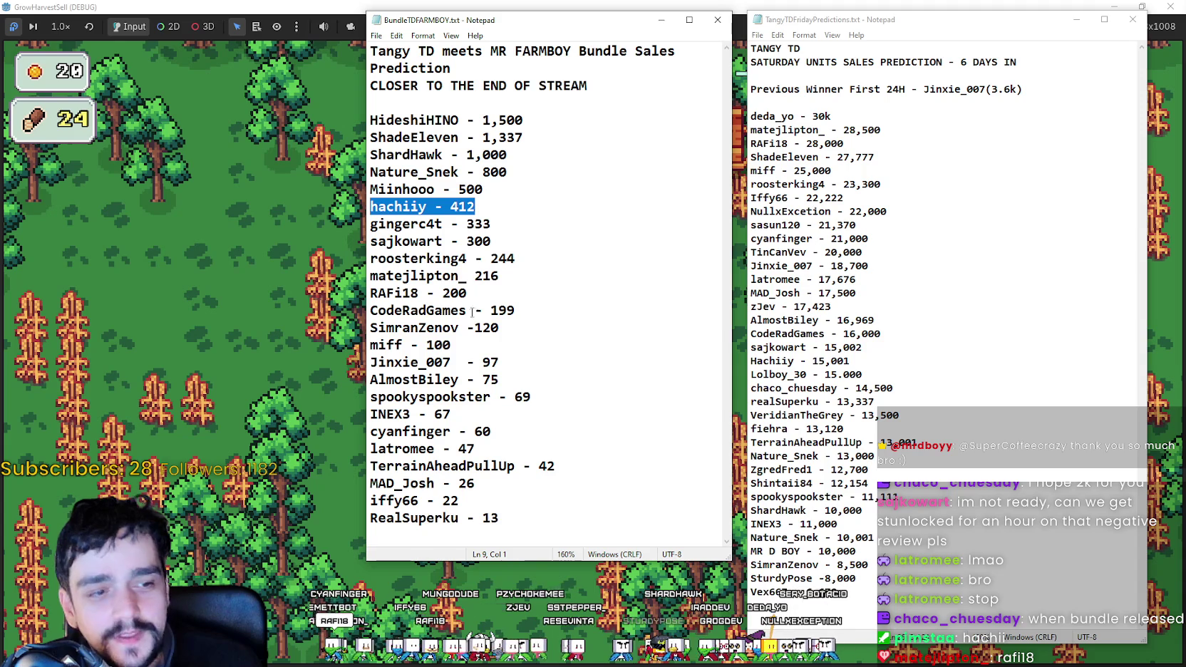
left_click(469, 258)
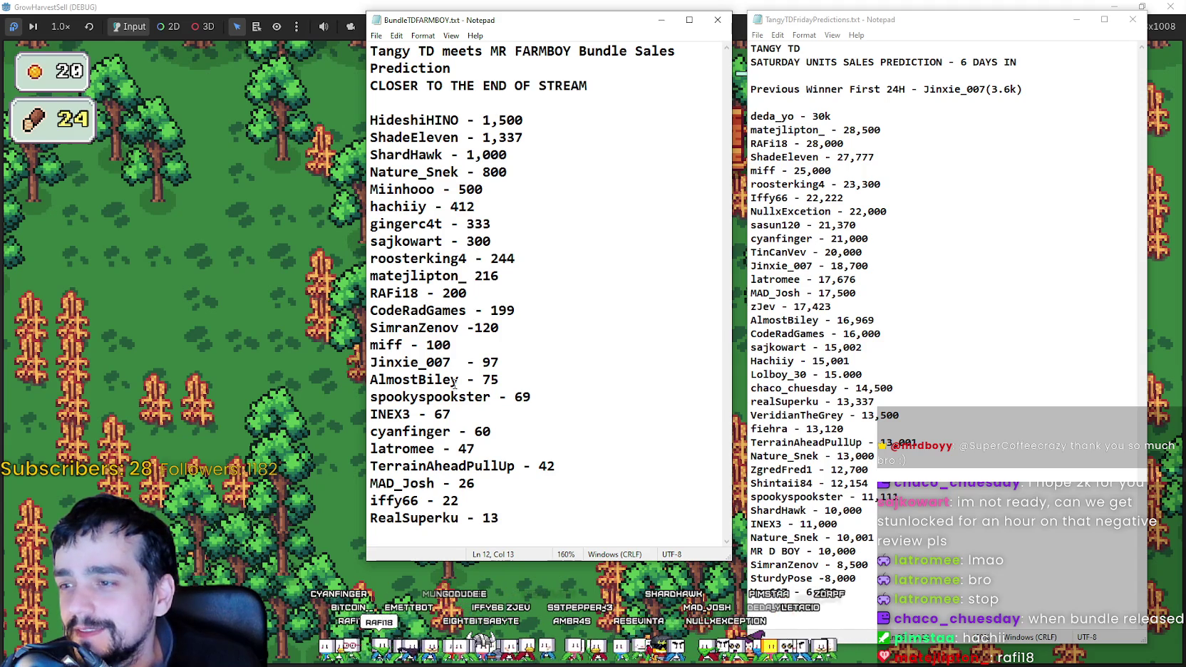
left_click_drag(496, 301, 363, 299)
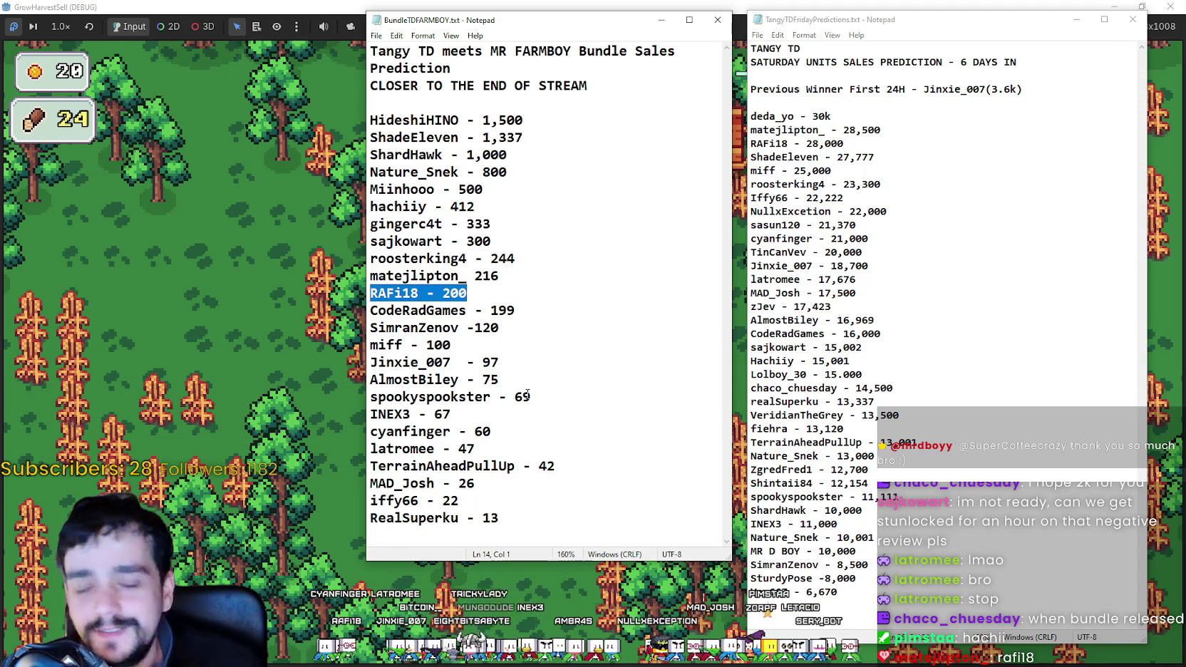